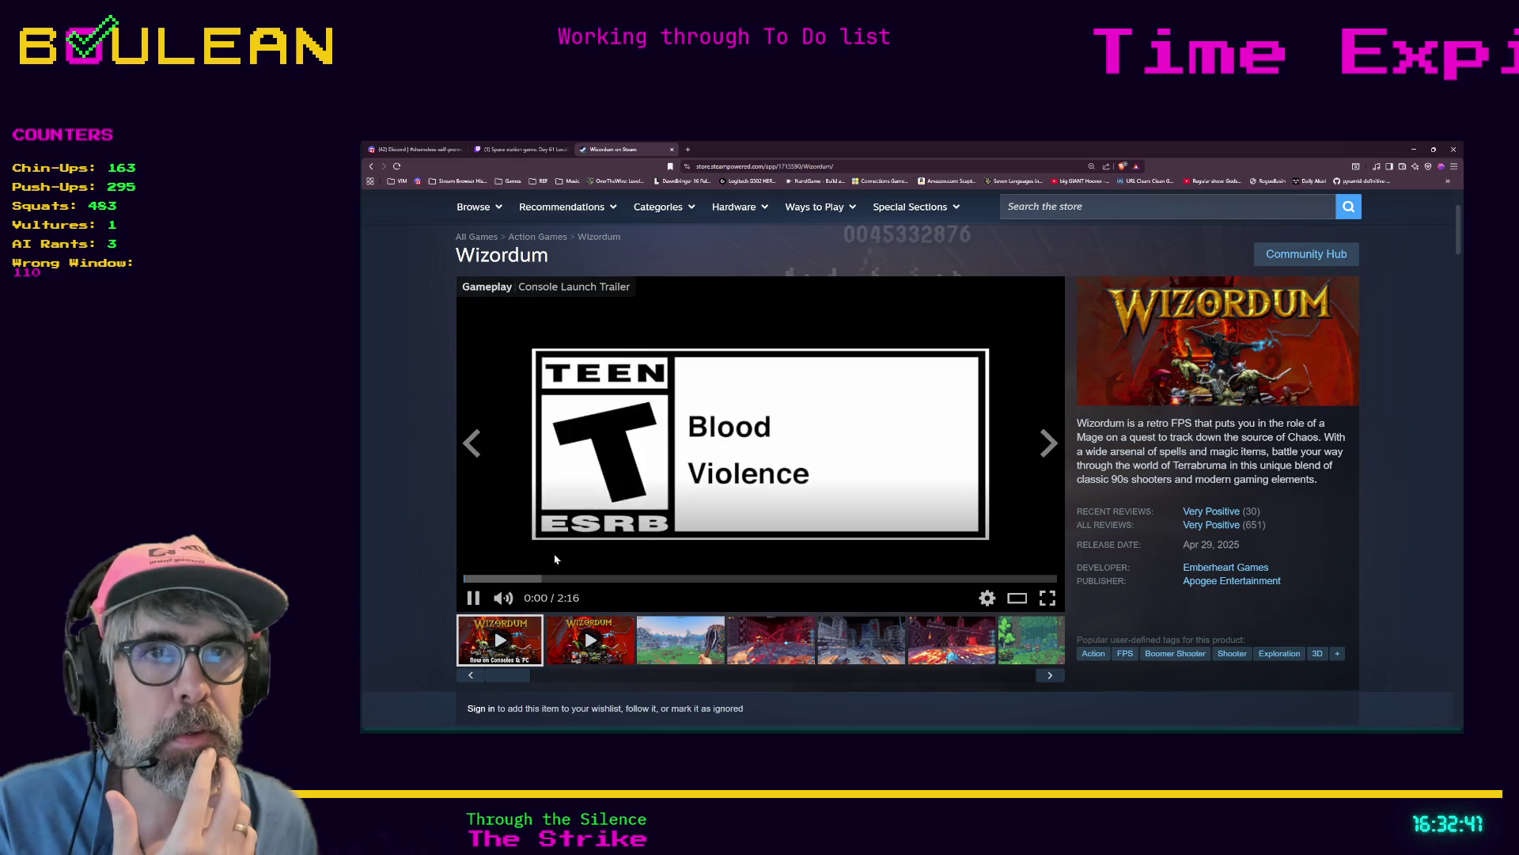
Watch the Wizordum launch trailer full screen, pausing it at about 1:51
left_click(1048, 597)
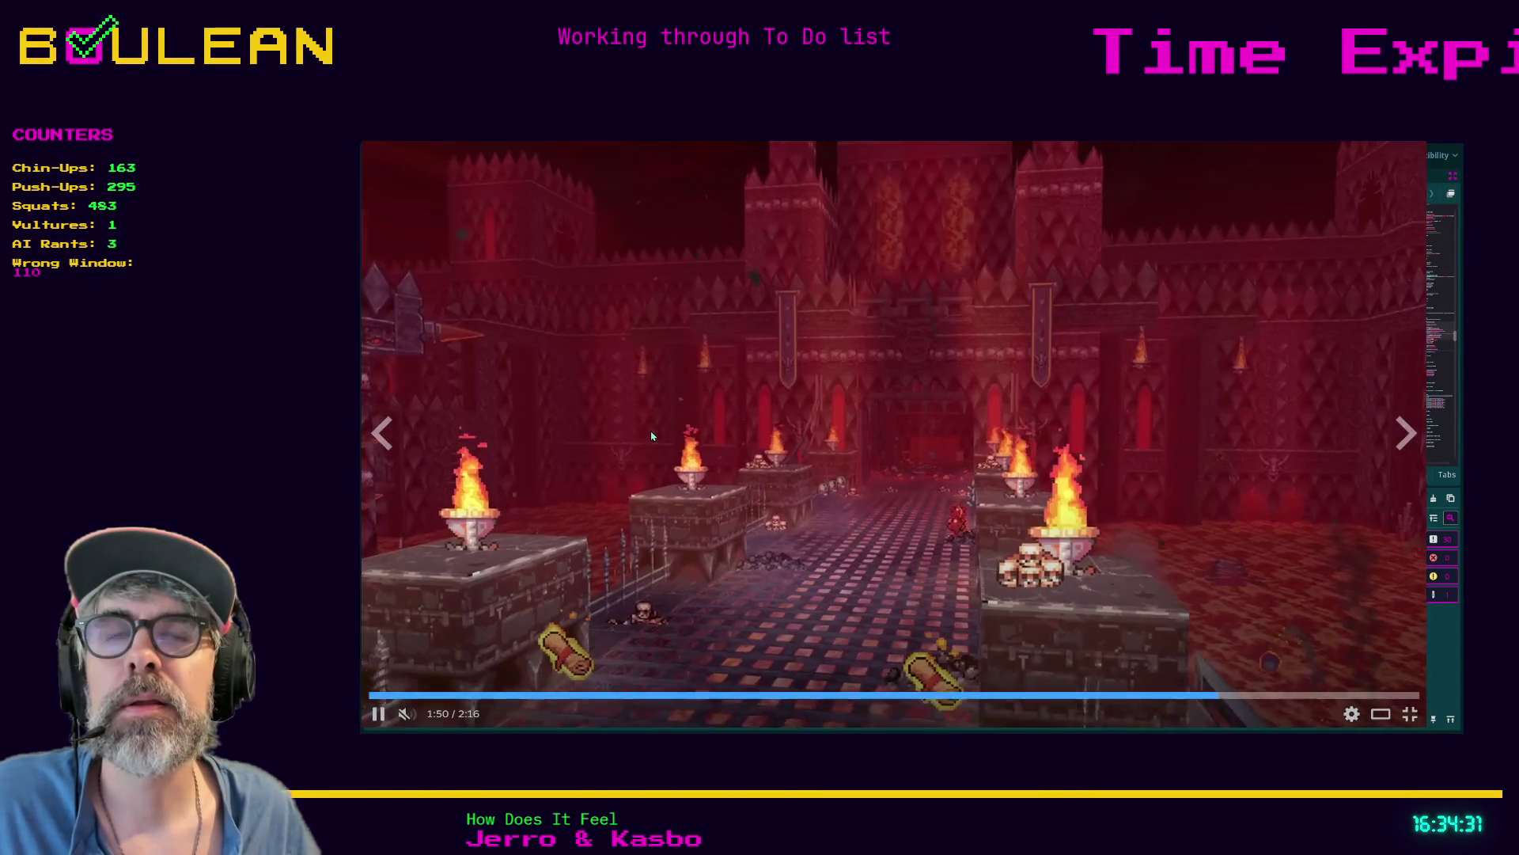
left_click(652, 436)
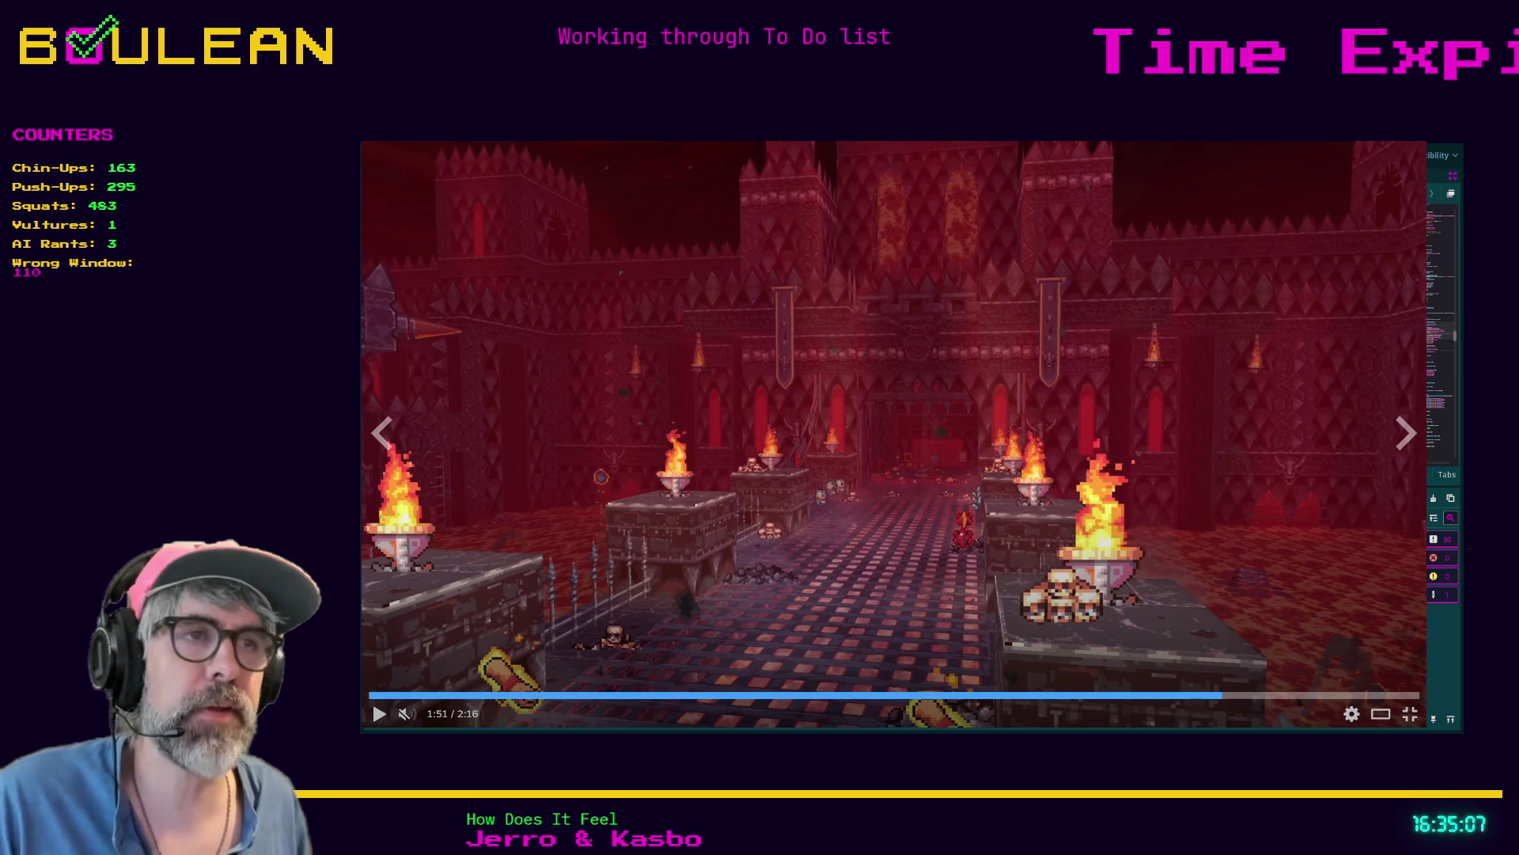
Resume the trailer briefly, pause at 1:53, then leave the store page to return to Godot
left_click(965, 436)
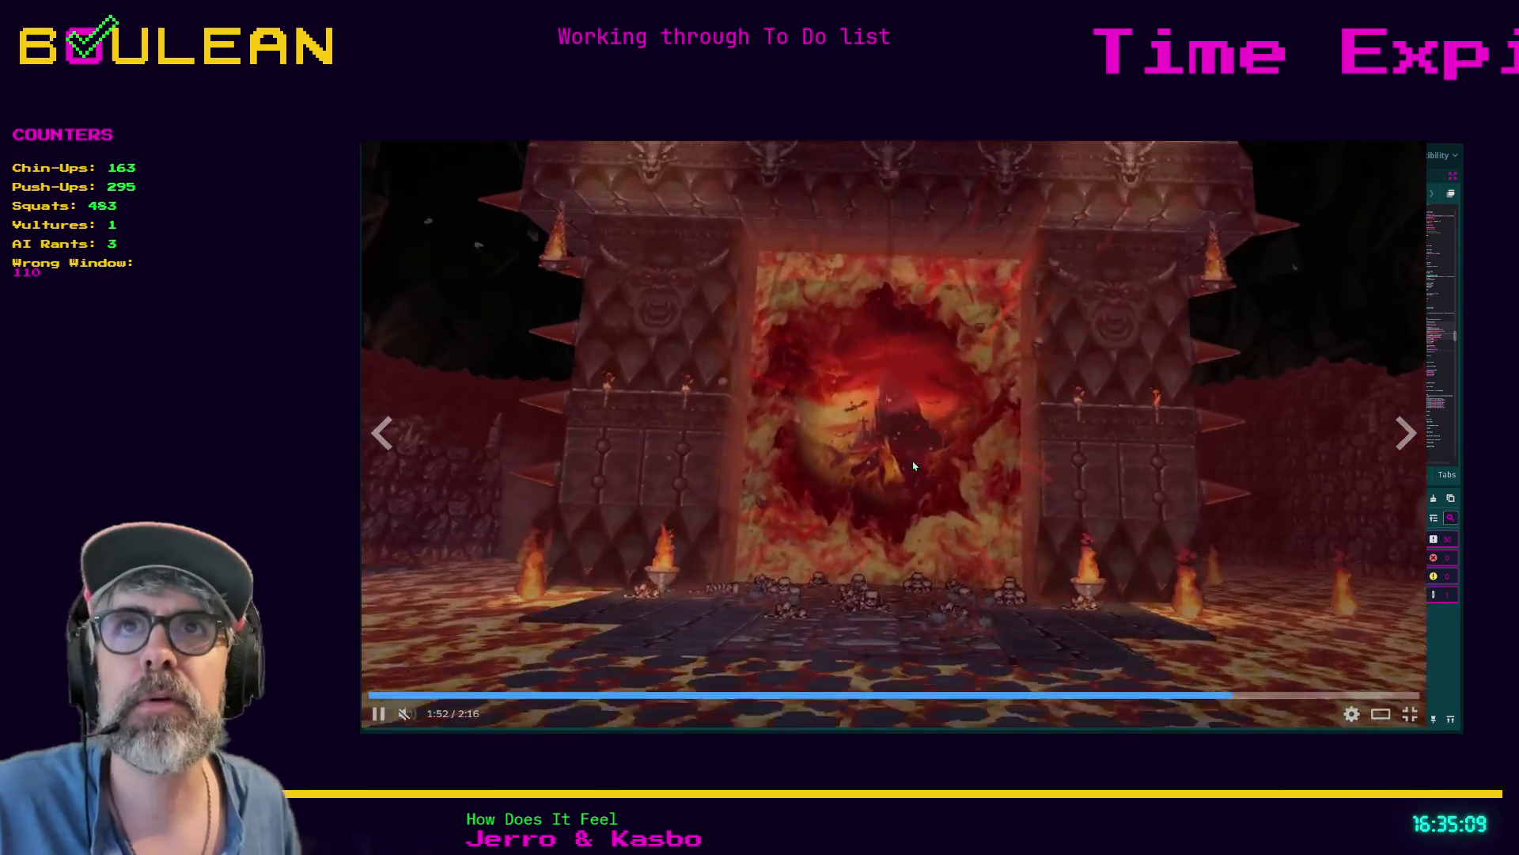
left_click(911, 465)
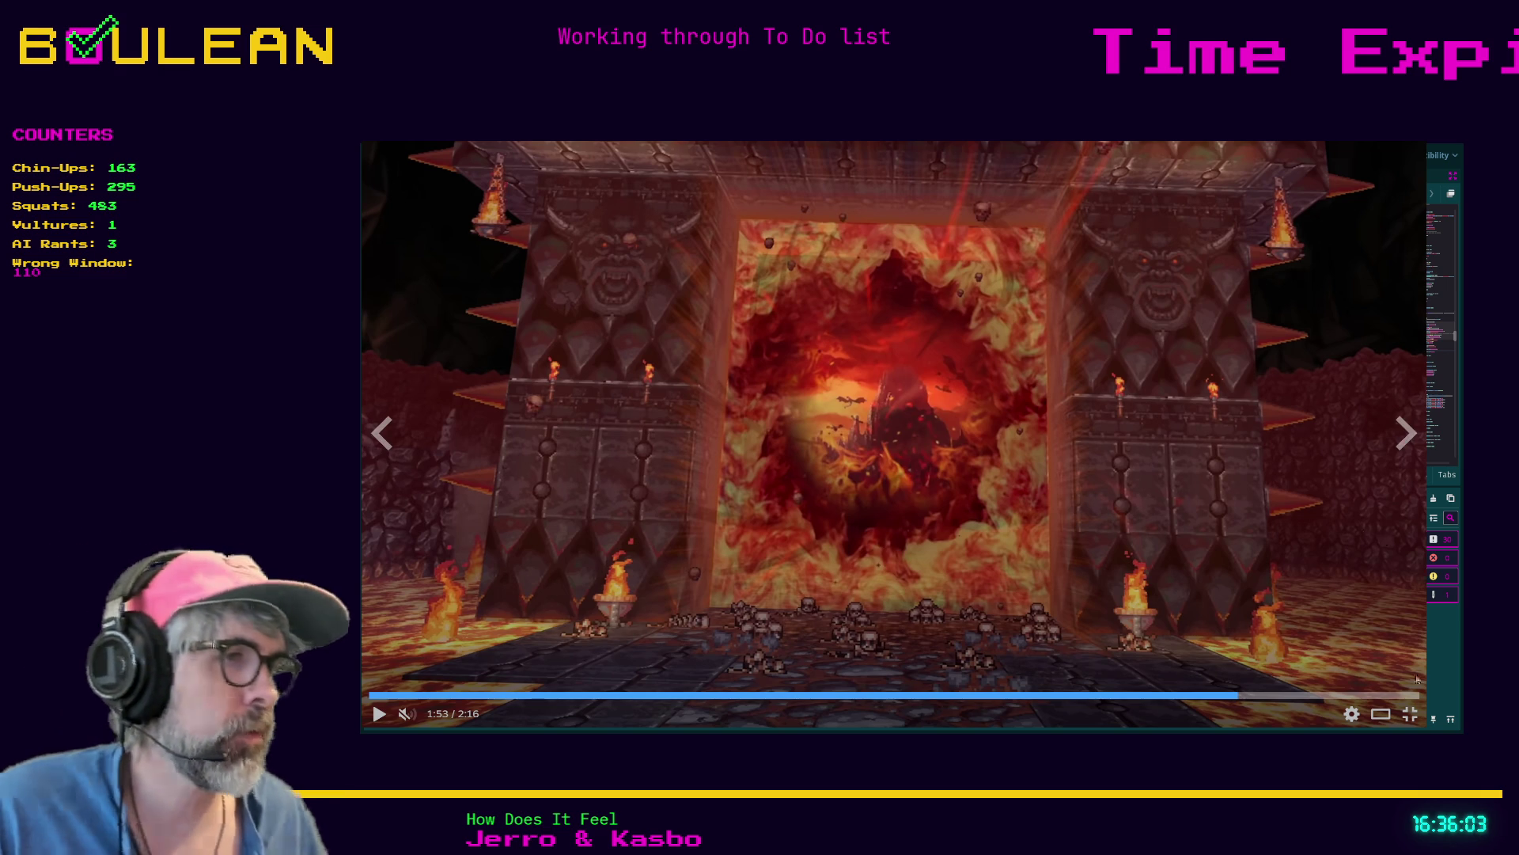
left_click(1409, 714)
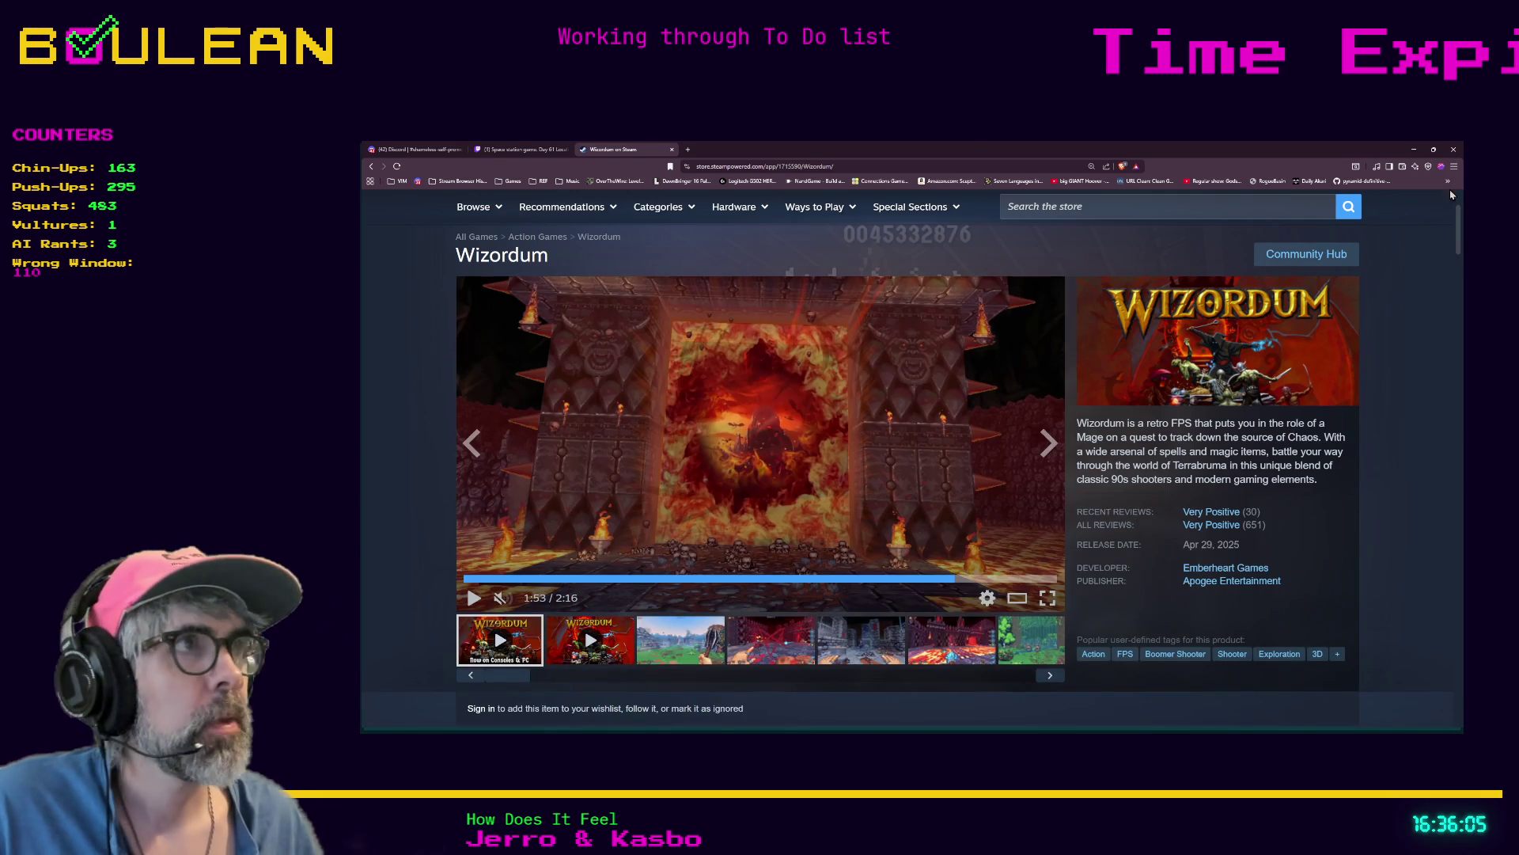
left_click(1414, 149)
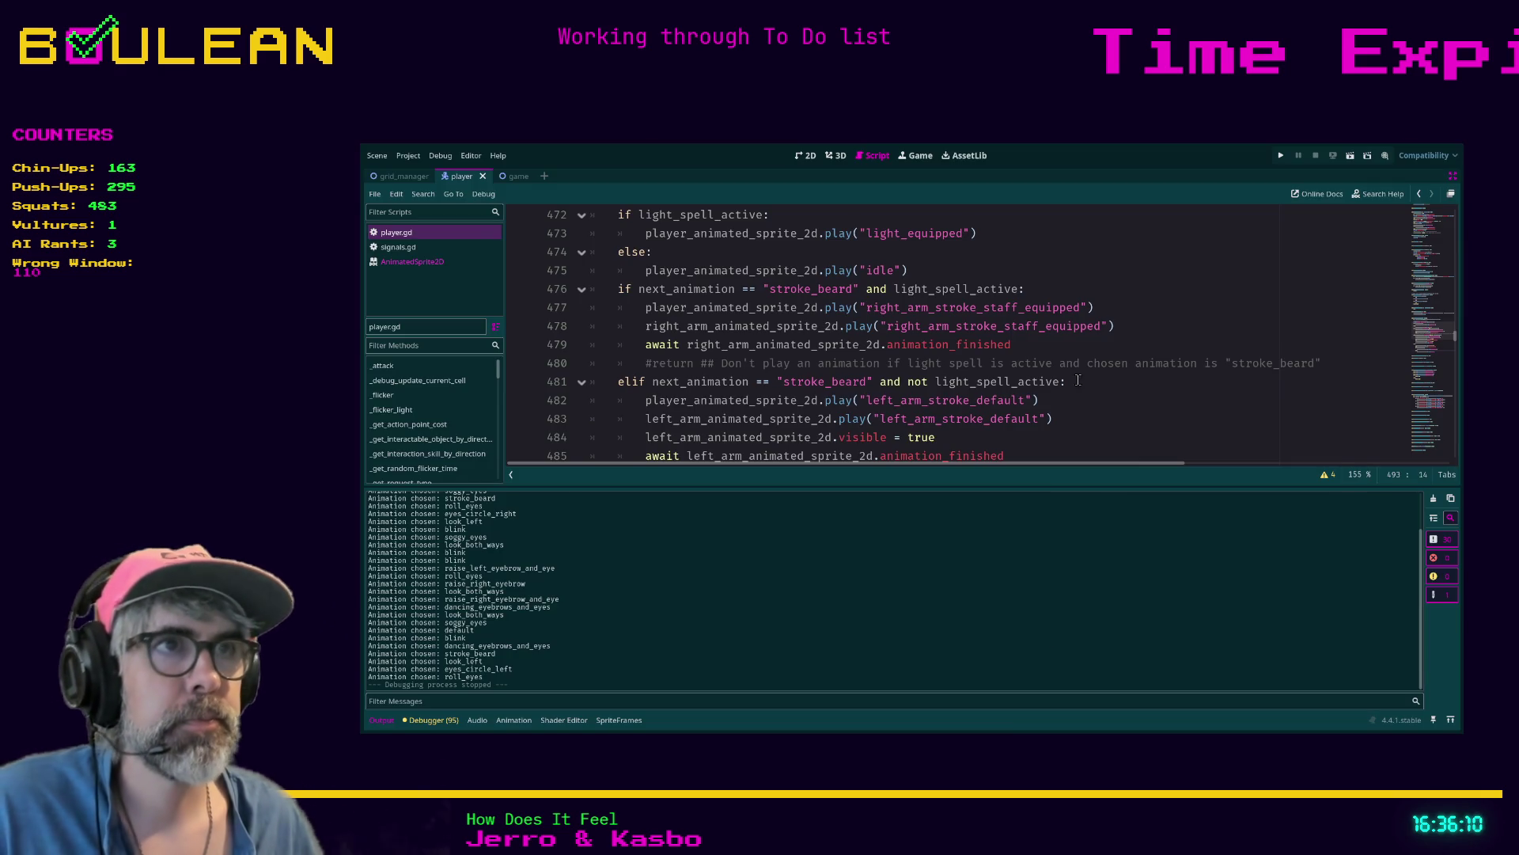
Run the game from player.gd to watch the random idle animations, then stop it
left_click(1096, 405)
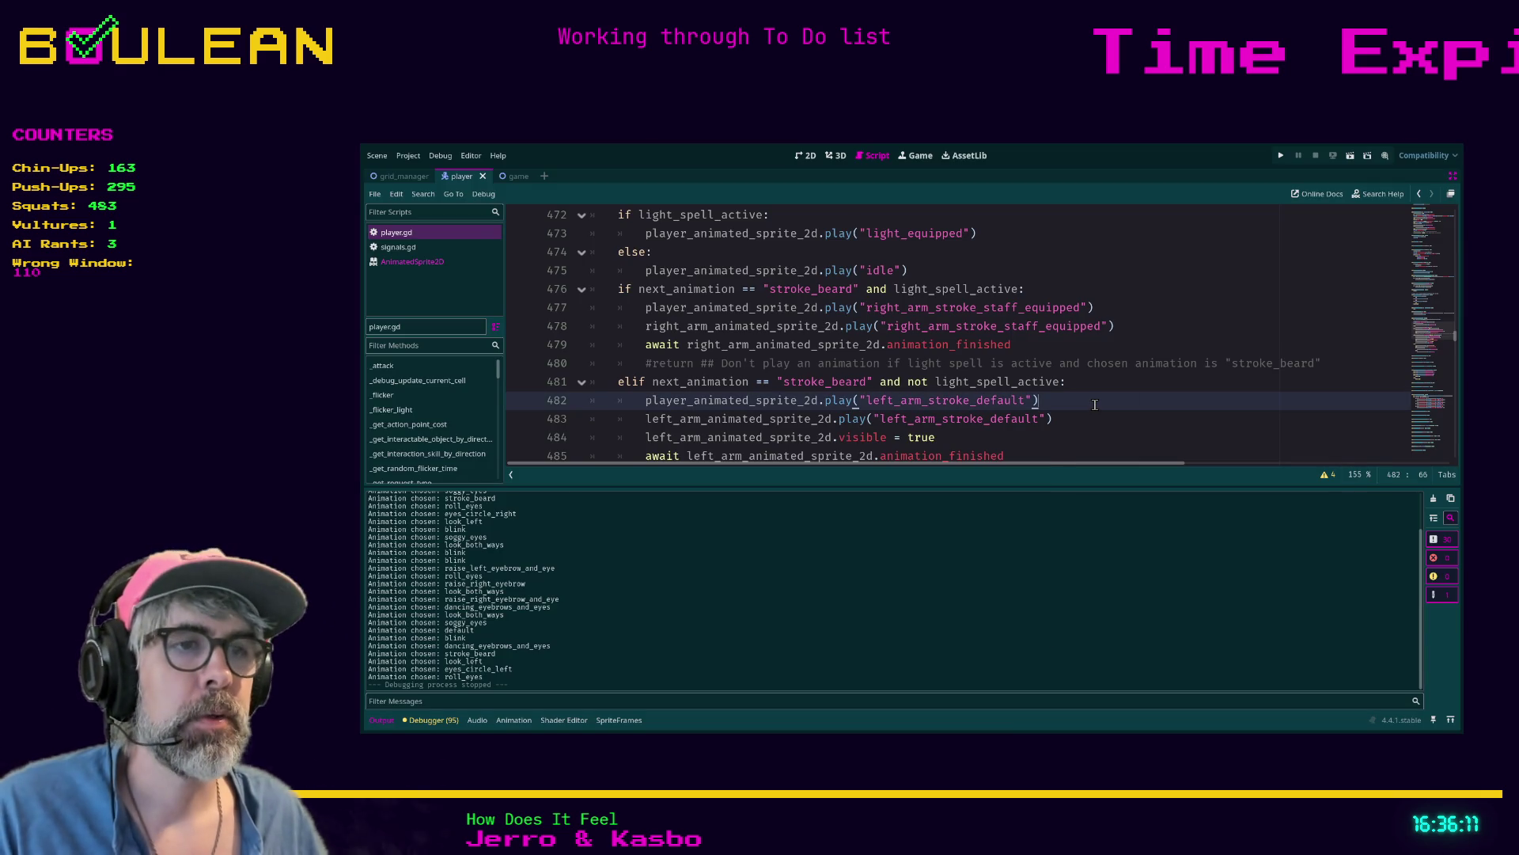
key("F5")
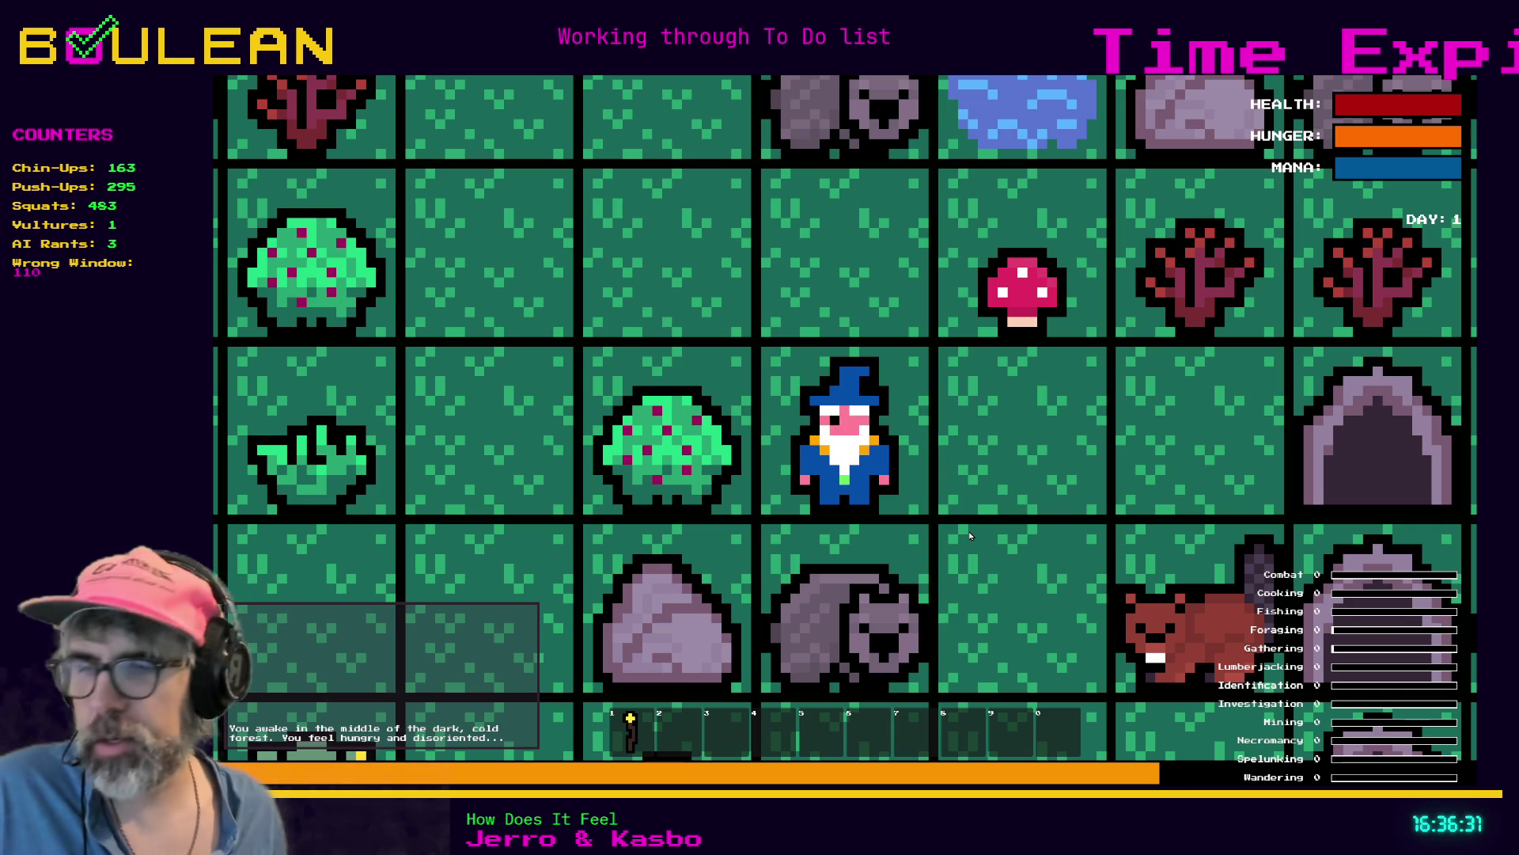
key("Escape")
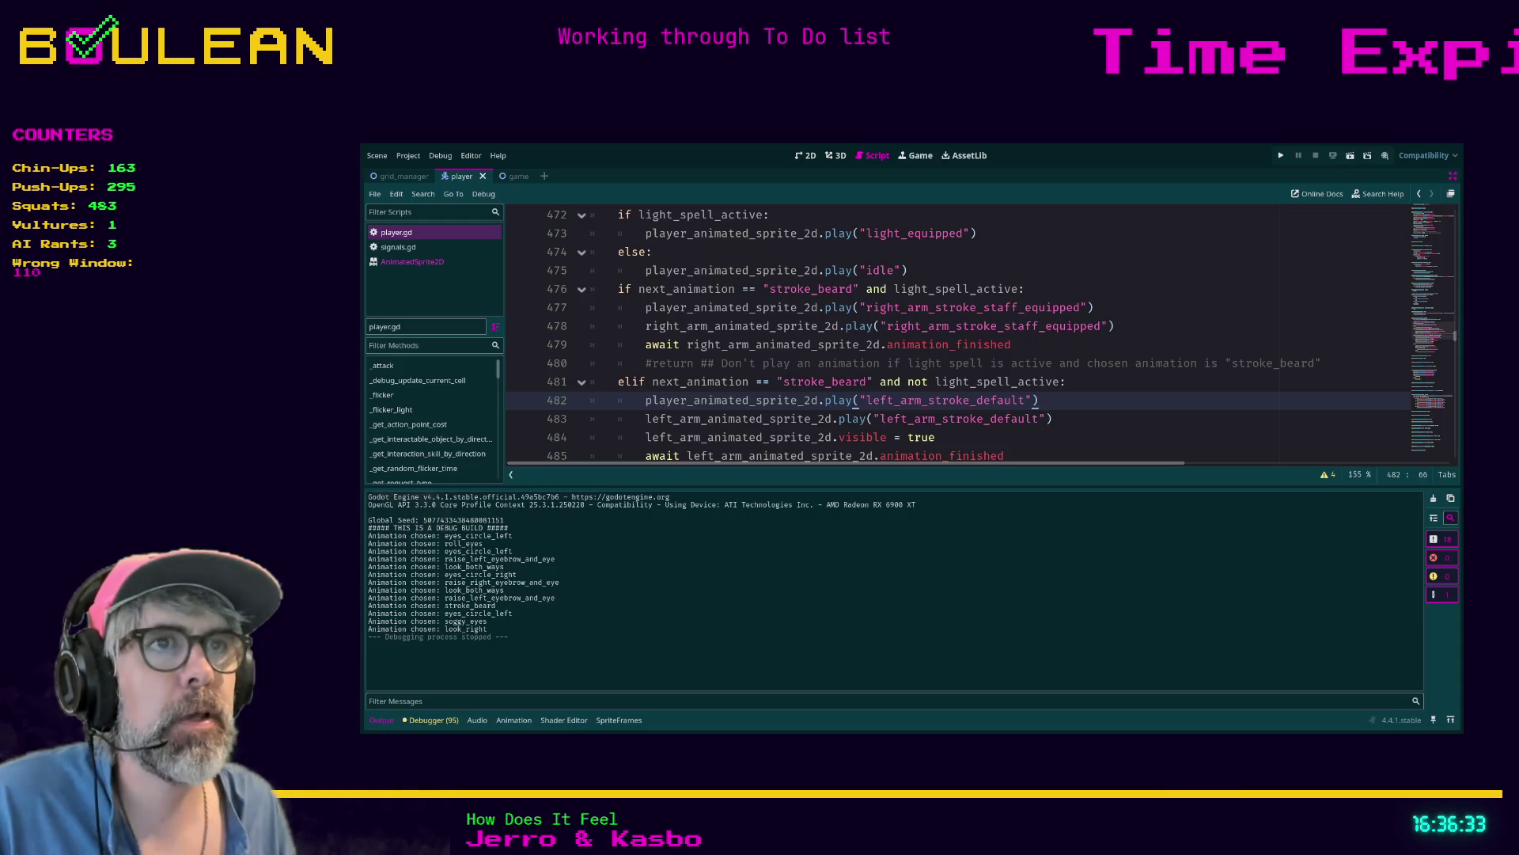
Uncomment line 470 to force the stroke_beard idle animation and test-run the game
scroll(728, 336, "up", 2)
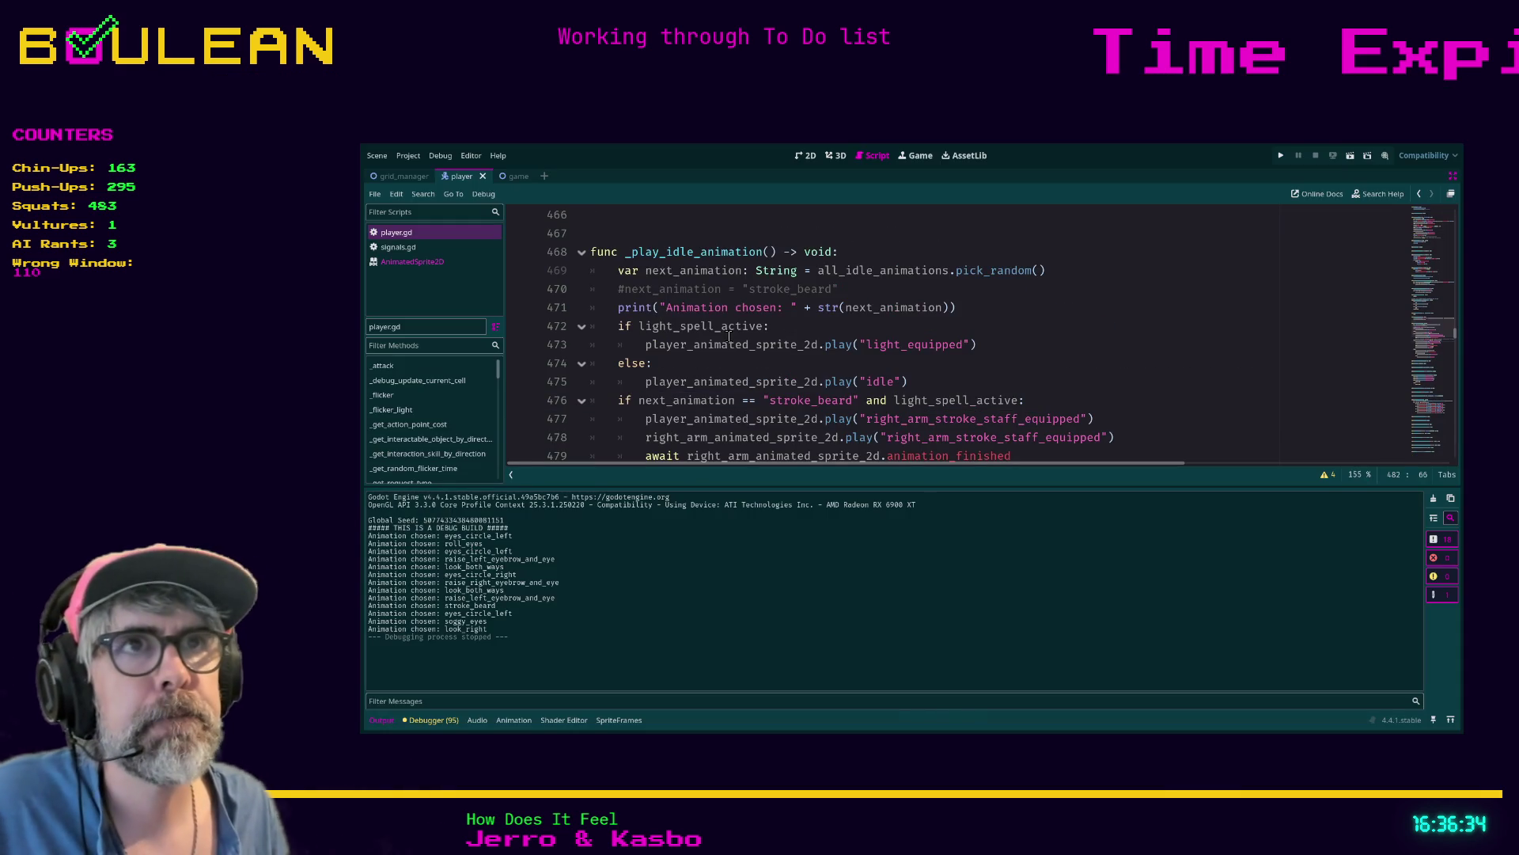
left_click(626, 291)
key("BackSpace")
key("F5")
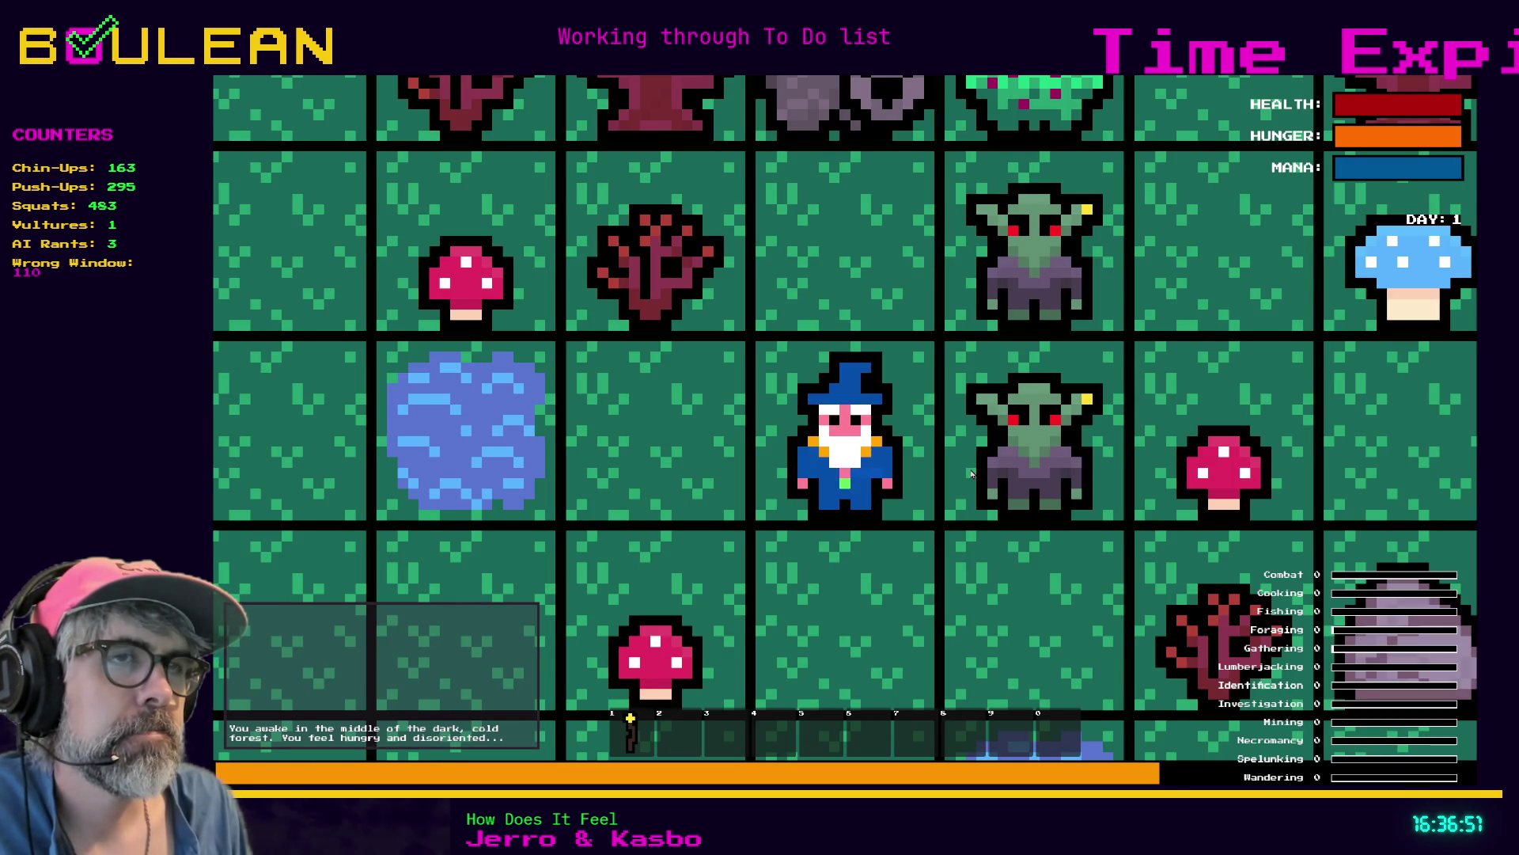
key("F8")
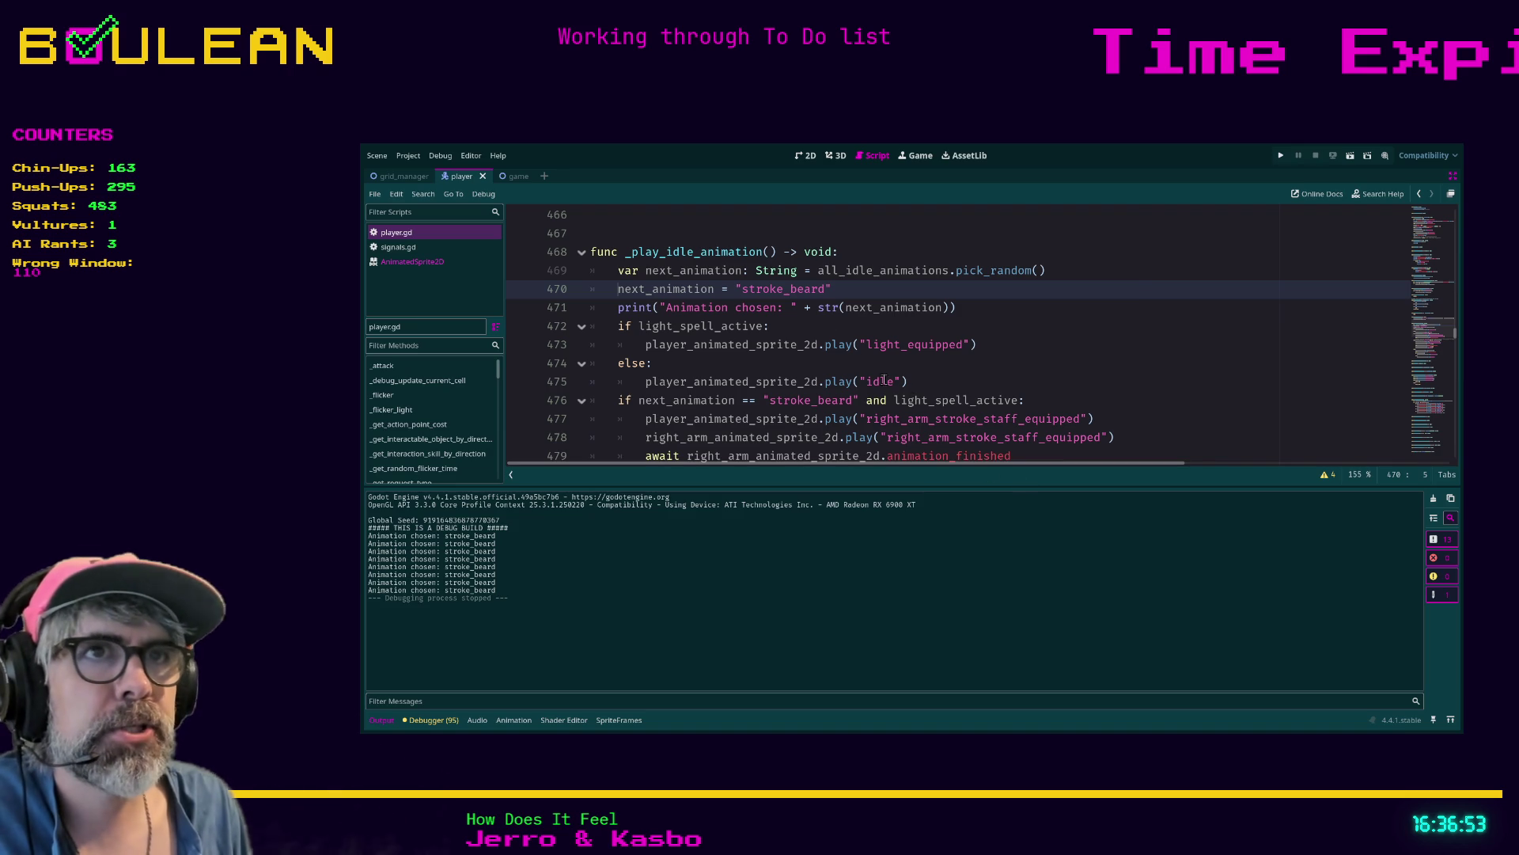
Select the left_arm_stroke_default calls on lines 482–483 and turn distraction-free mode off
scroll(828, 326, "down", 2)
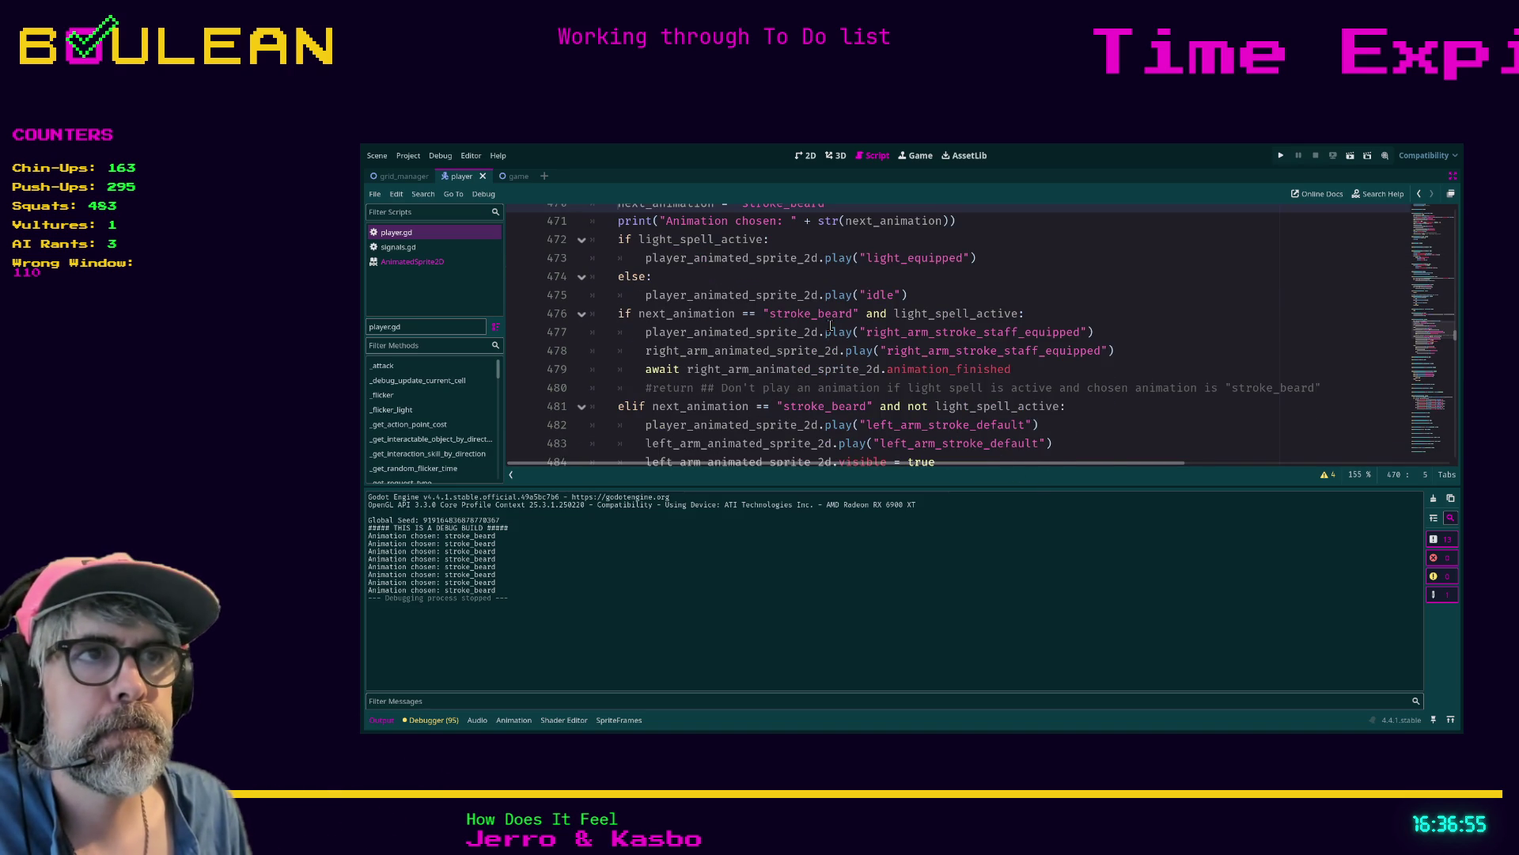
scroll(761, 369, "down", 1)
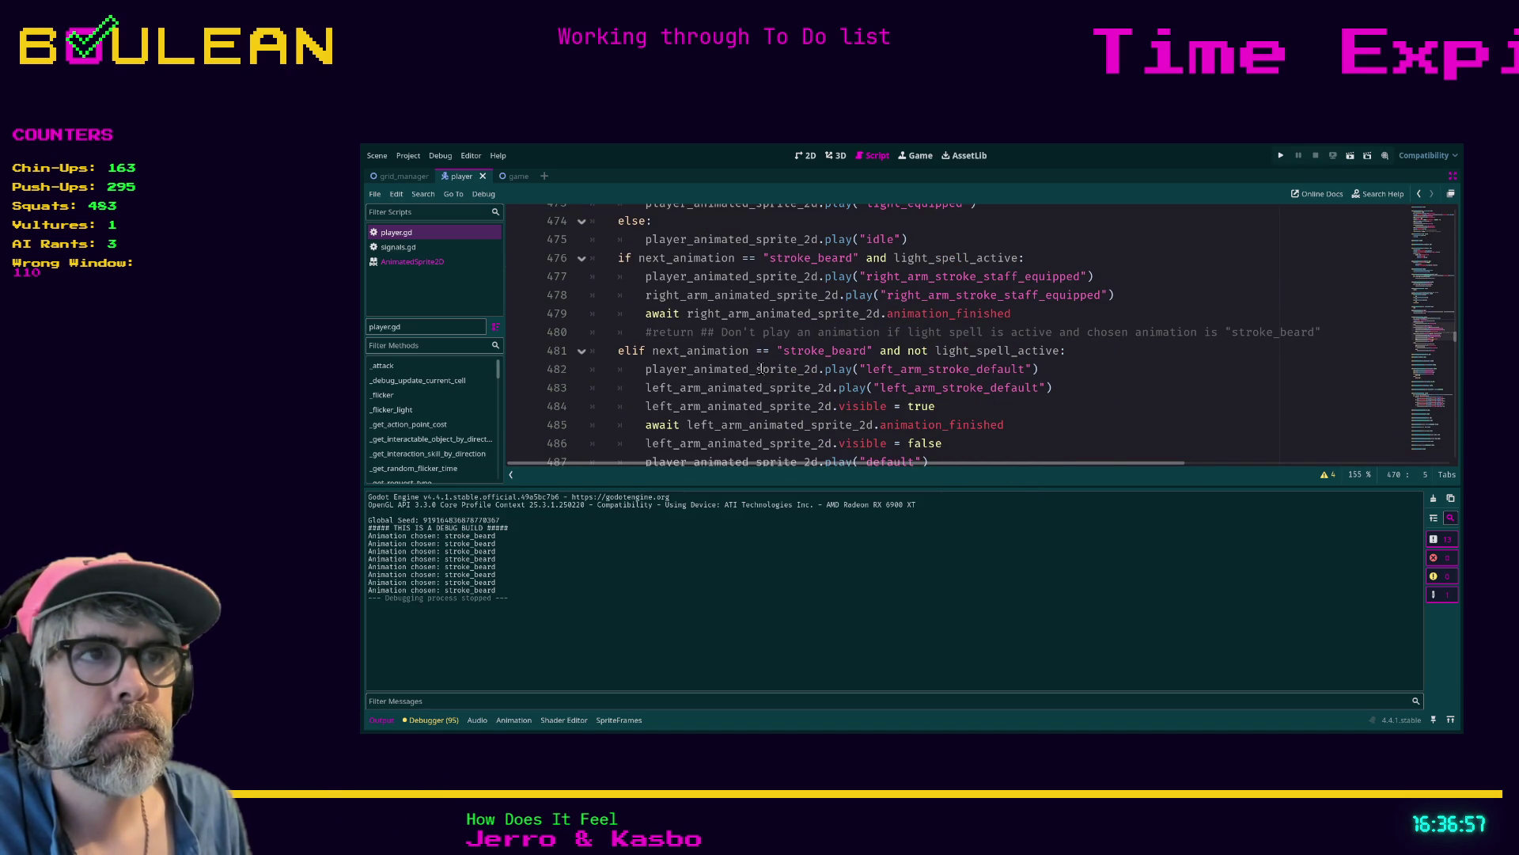
scroll(1046, 357, "down", 1)
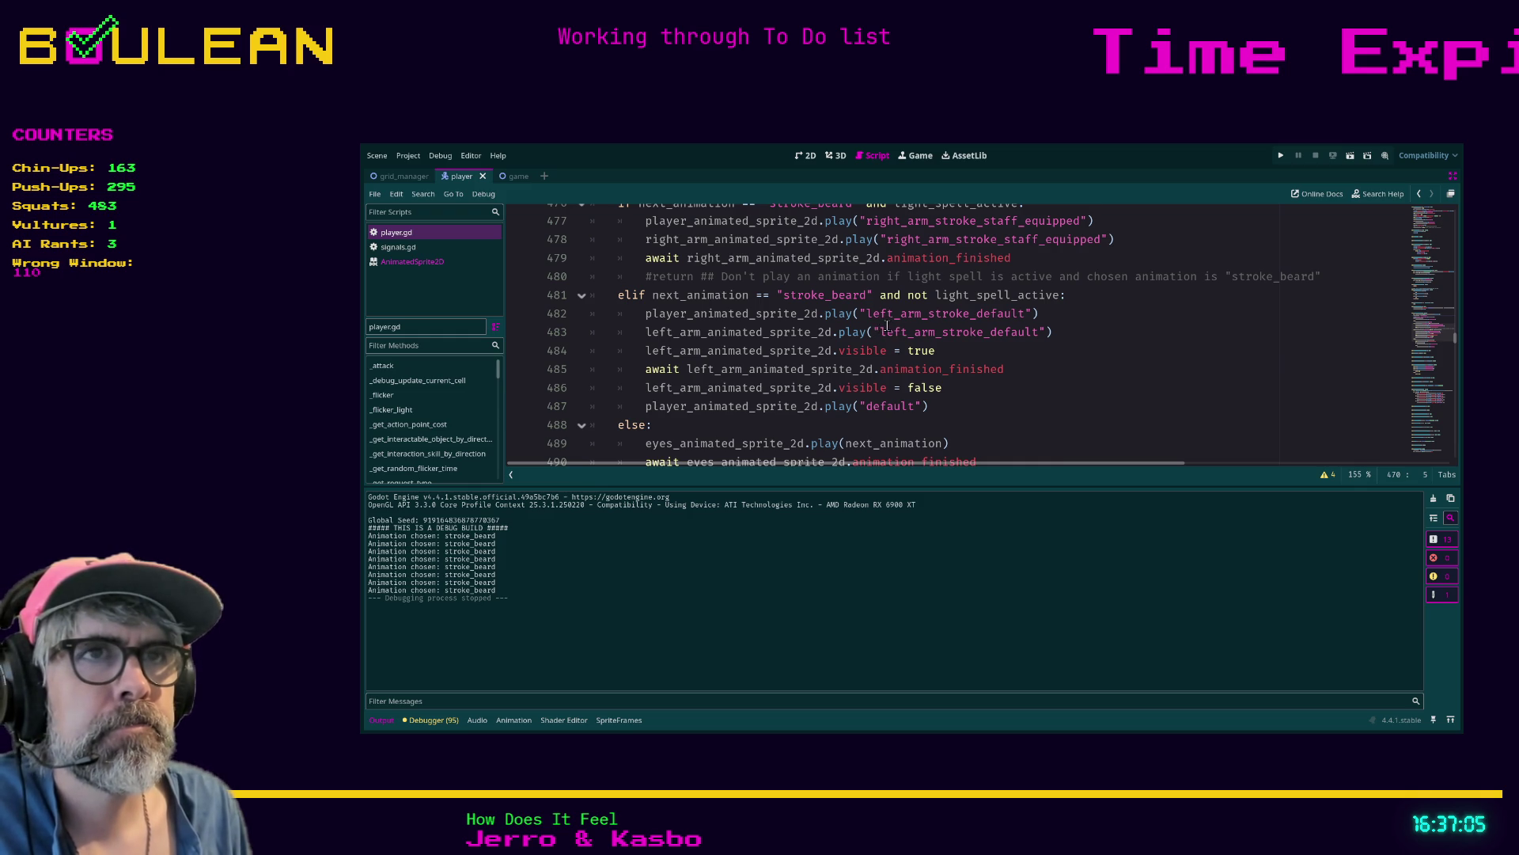
left_click_drag(884, 326, 887, 313)
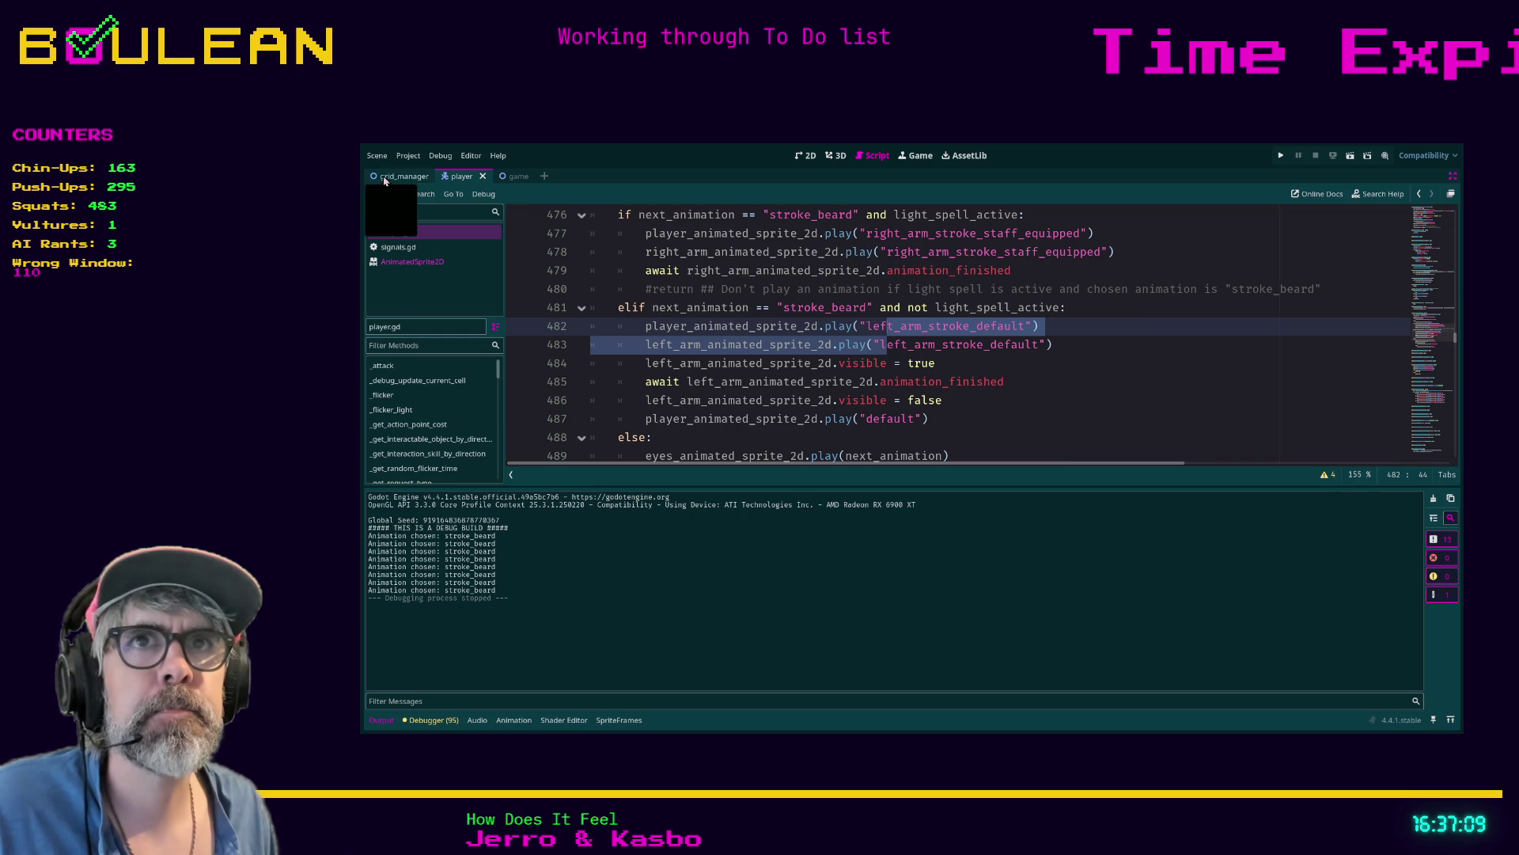
key("ctrl+shift+F11")
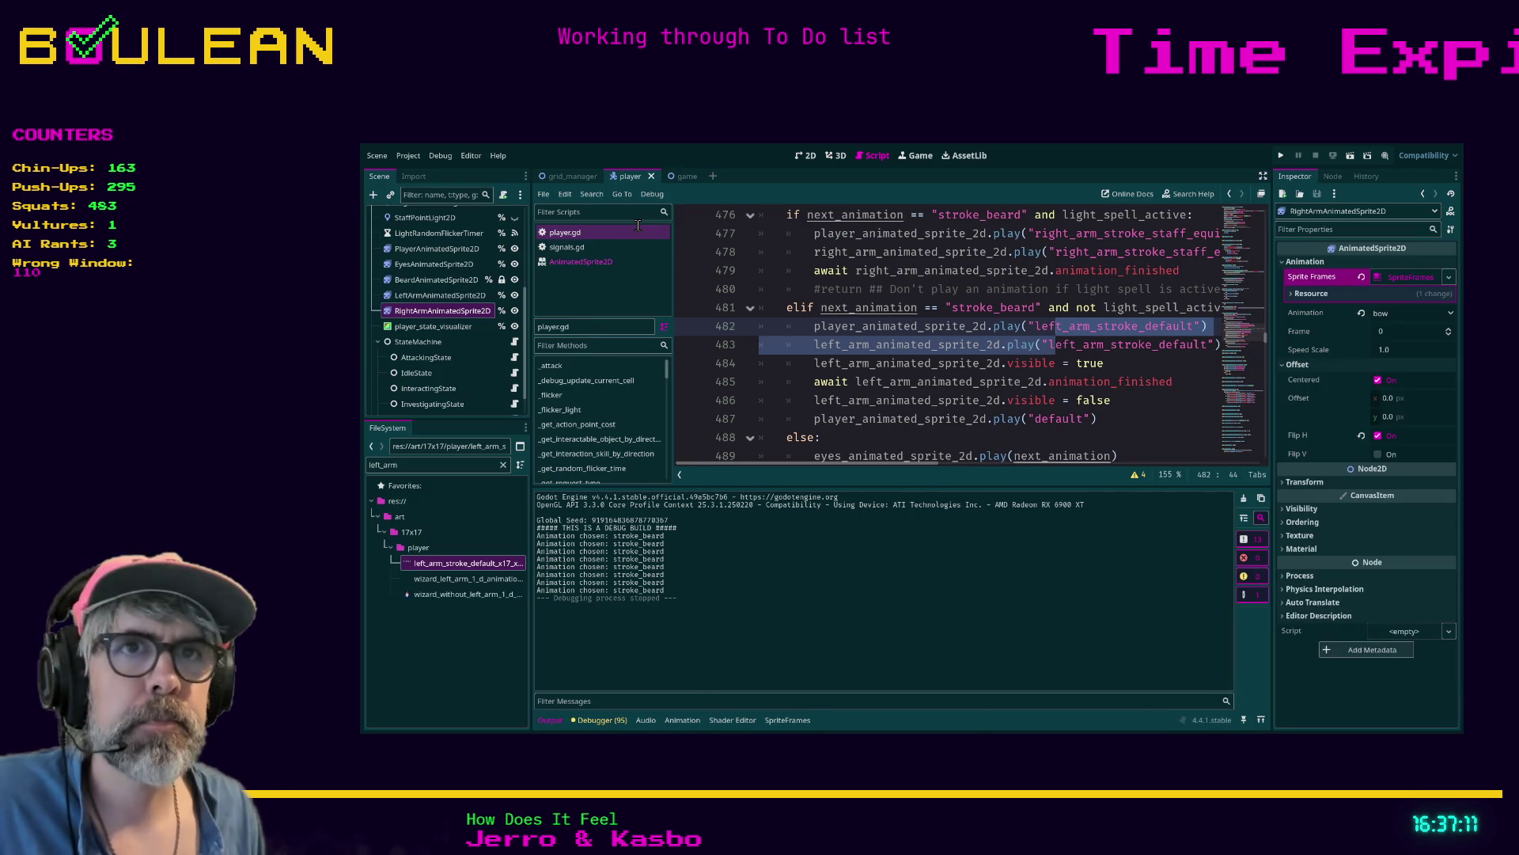
In the player sprite's SpriteFrames, turn on looping for left_arm_stroke_default
left_click(417, 250)
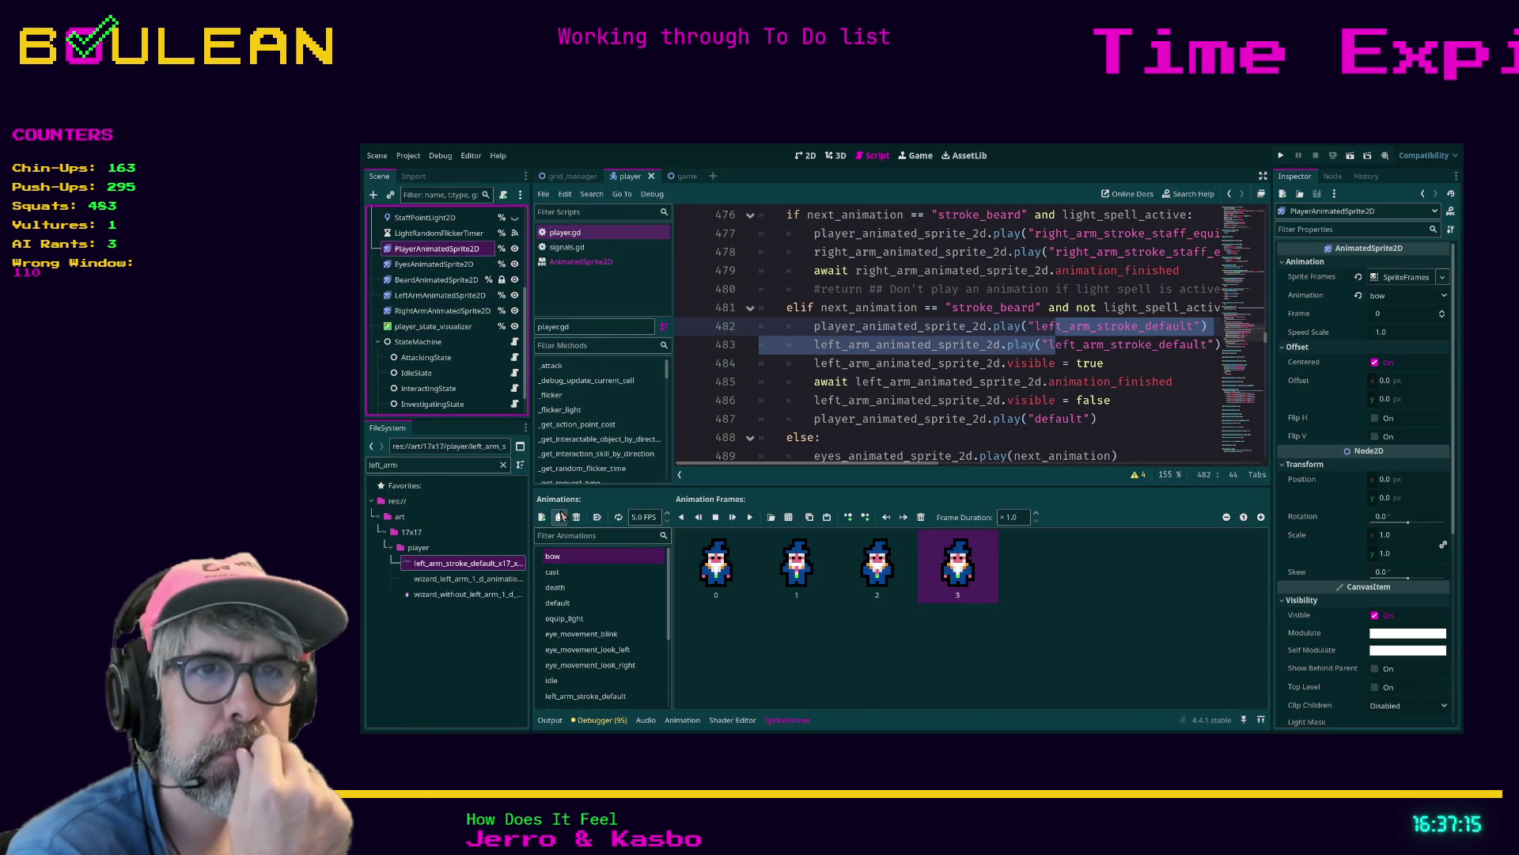
scroll(614, 644, "down", 2)
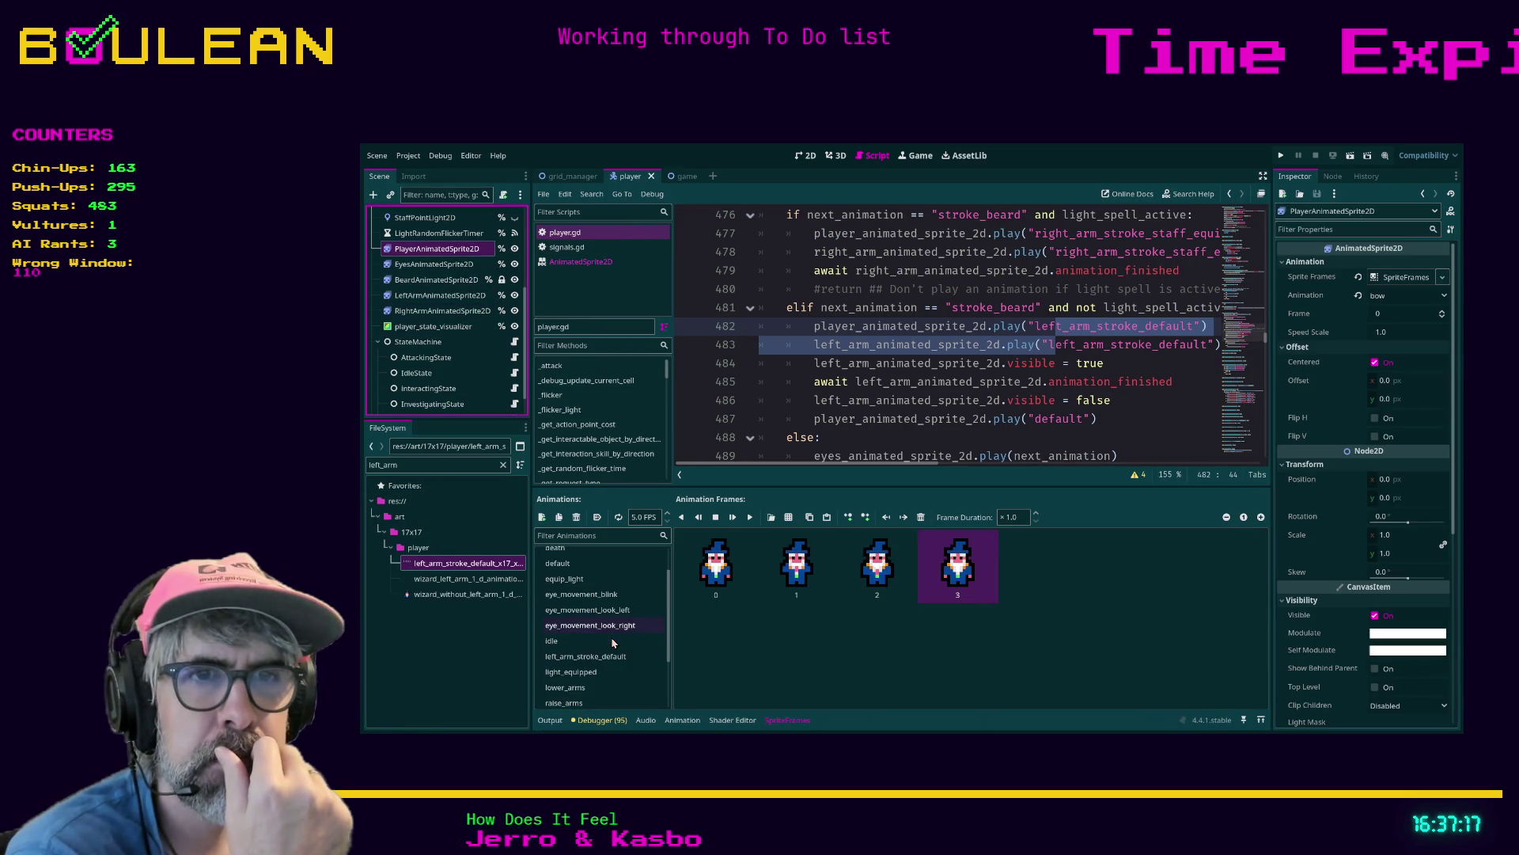
scroll(613, 644, "down", 3)
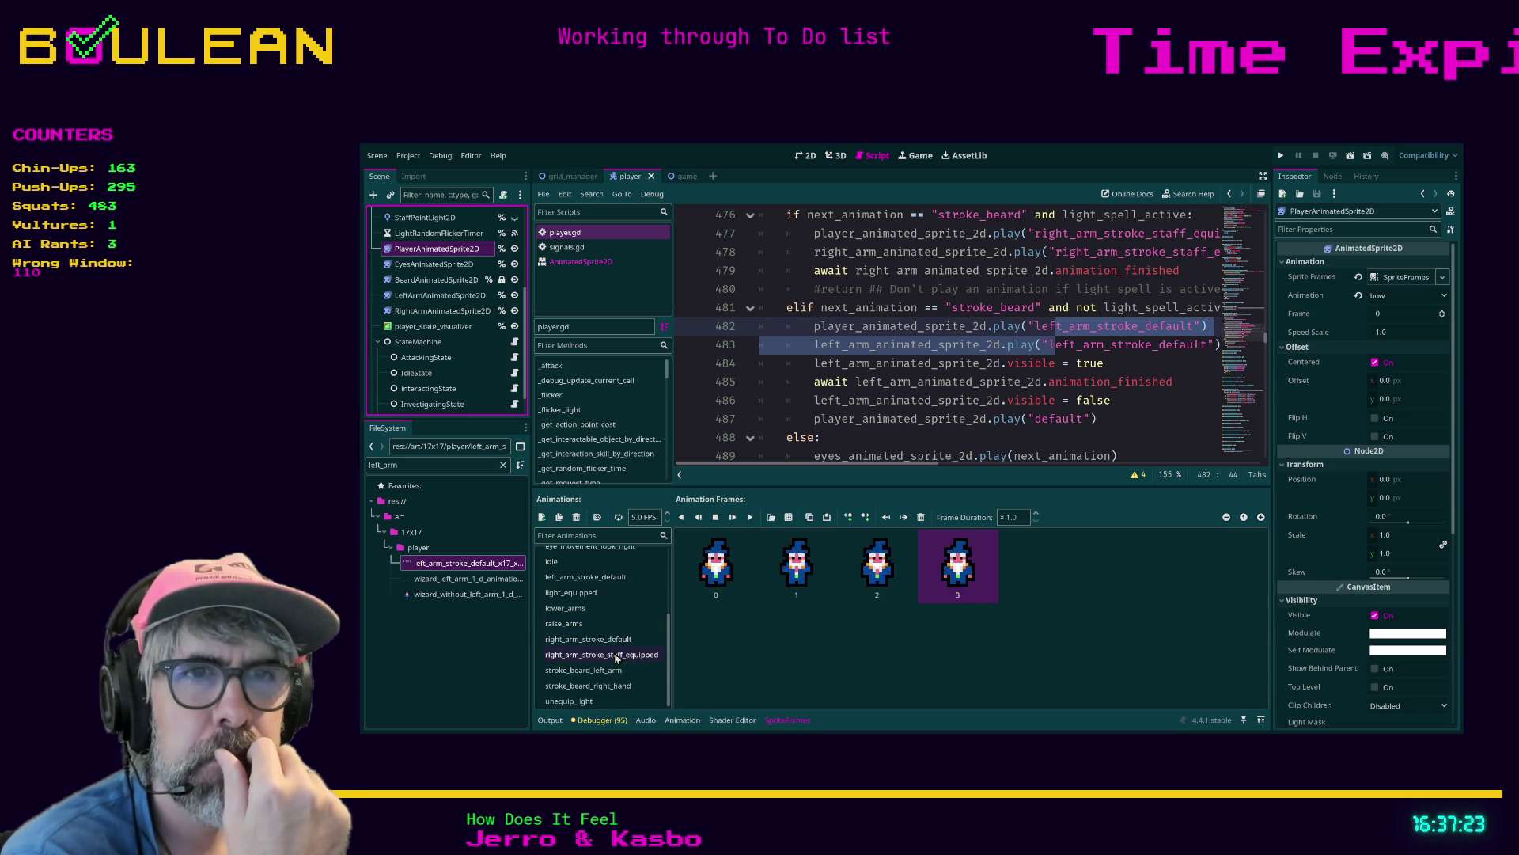
scroll(615, 629, "up", 1)
scroll(618, 627, "up", 2)
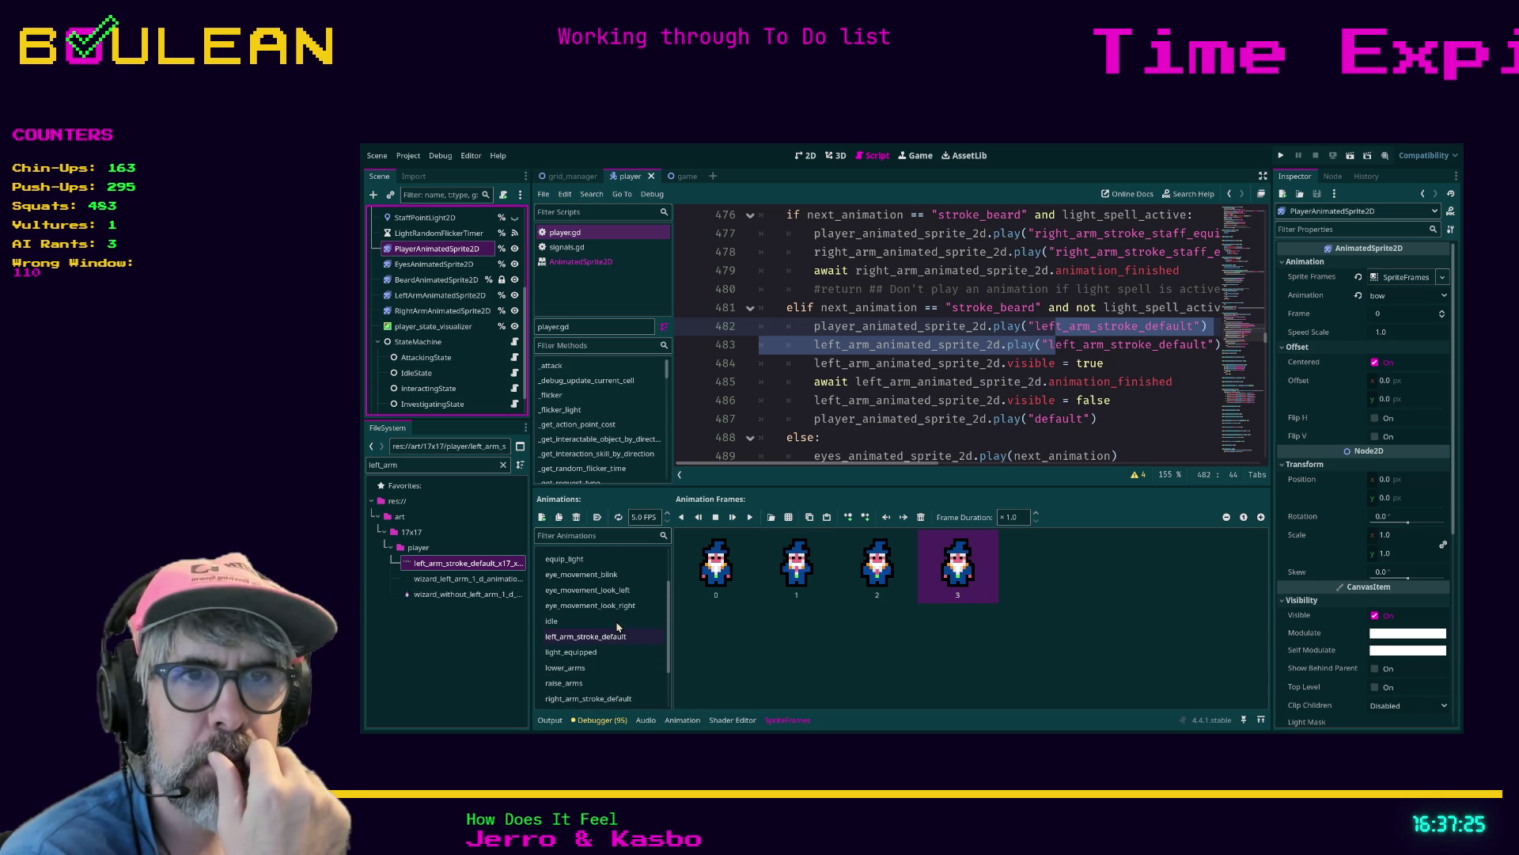
left_click(613, 638)
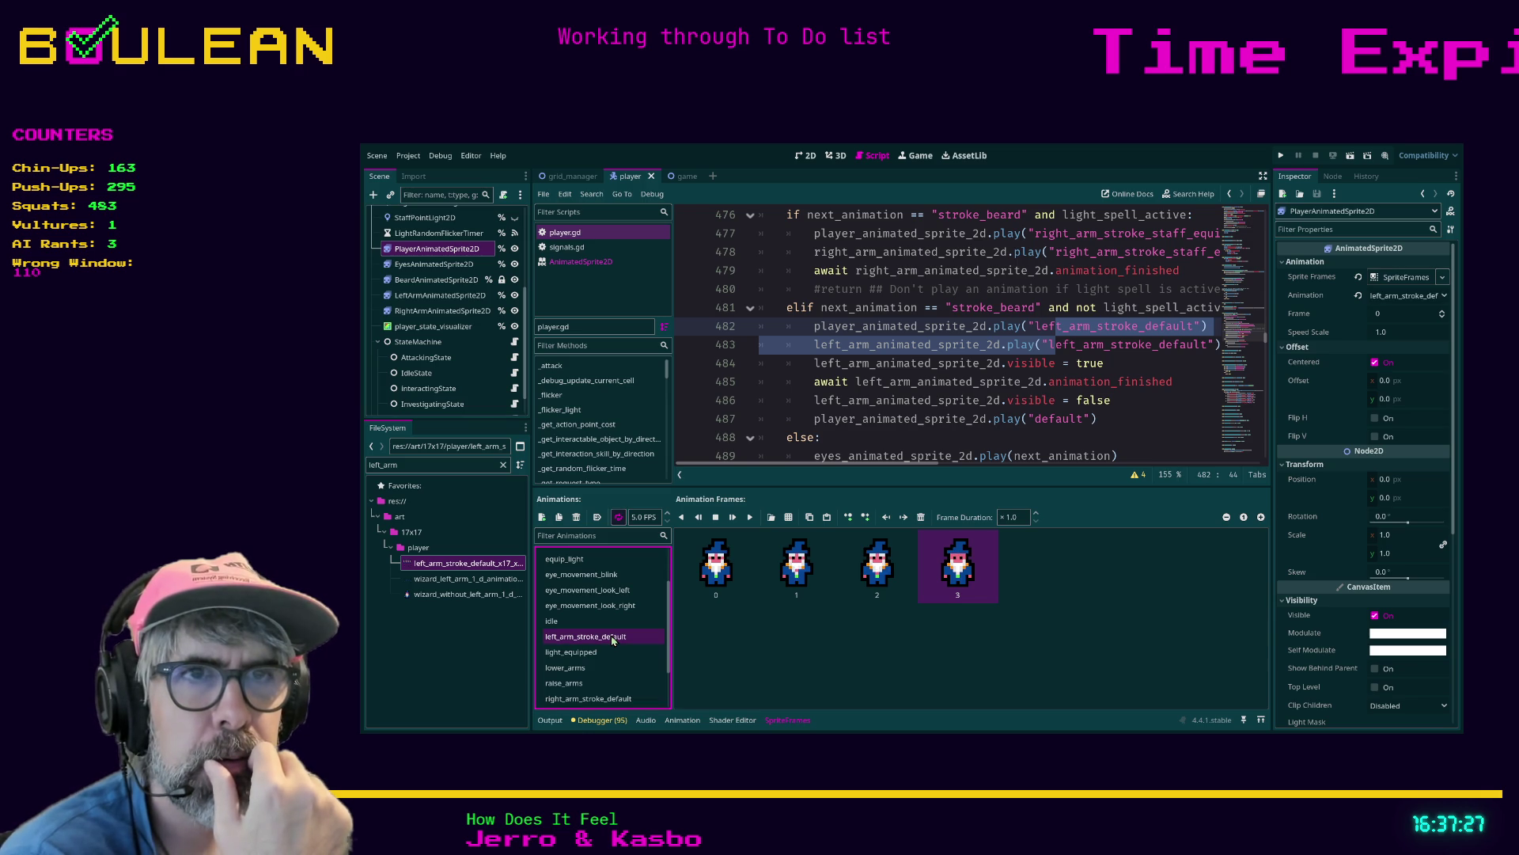
left_click(582, 638)
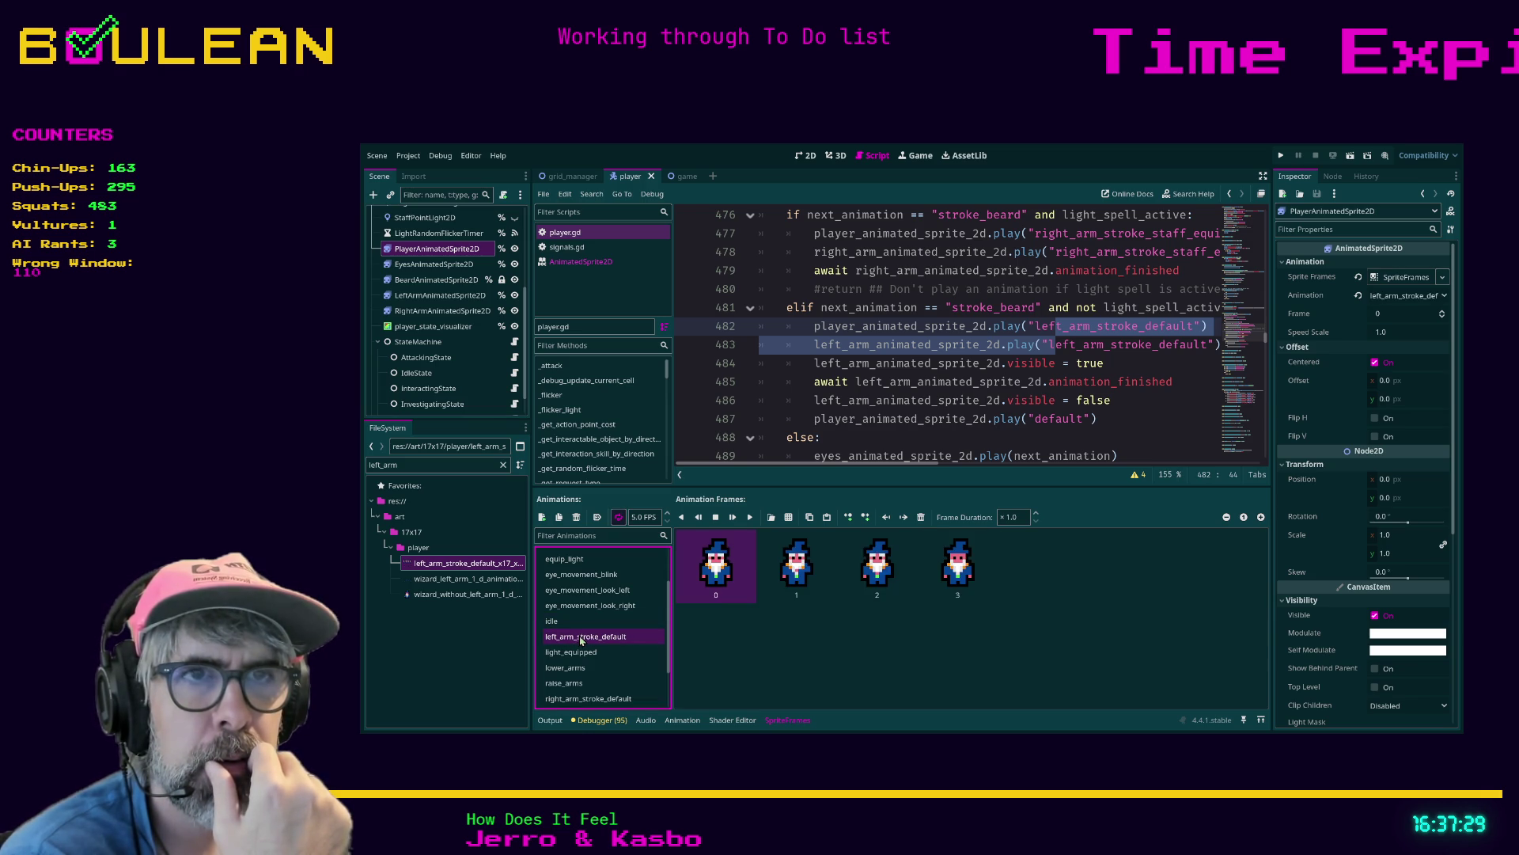
left_click(618, 518)
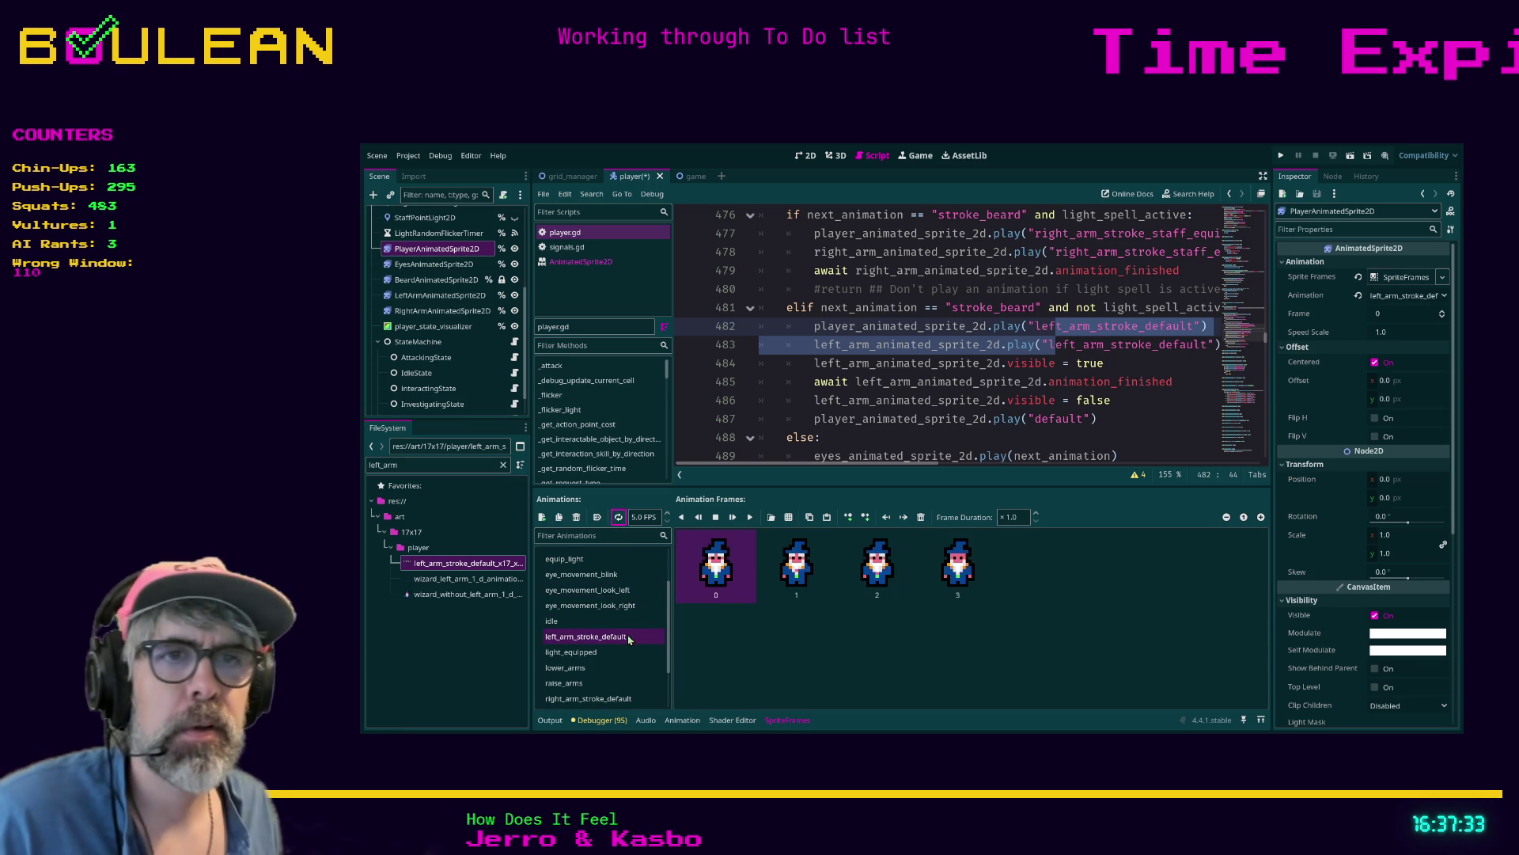
Toggle looping on the right_arm_stroke_default animation
left_click(615, 699)
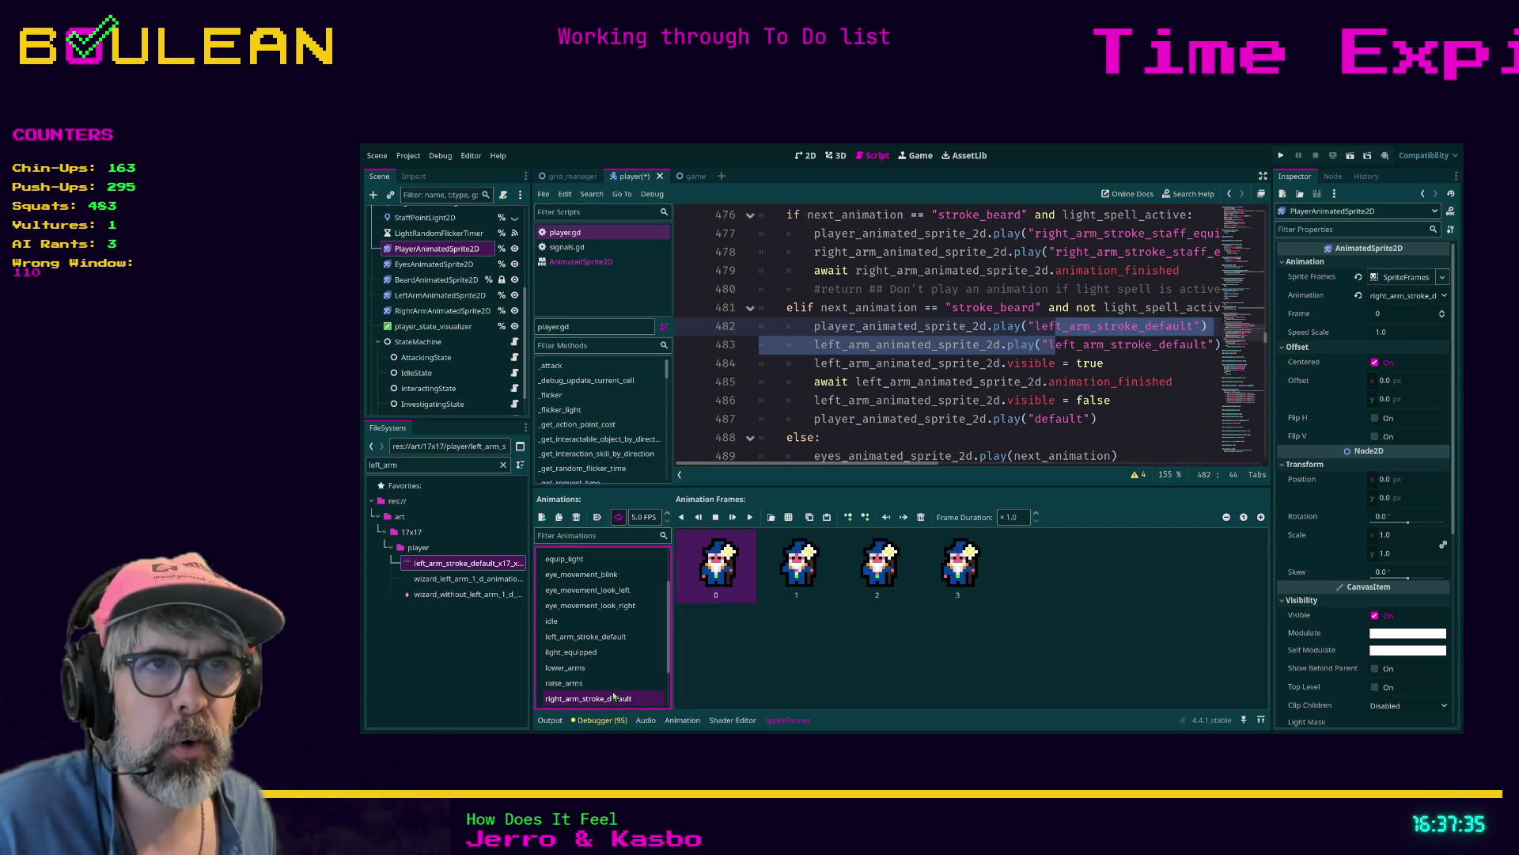
left_click(618, 519)
scroll(626, 682, "down", 3)
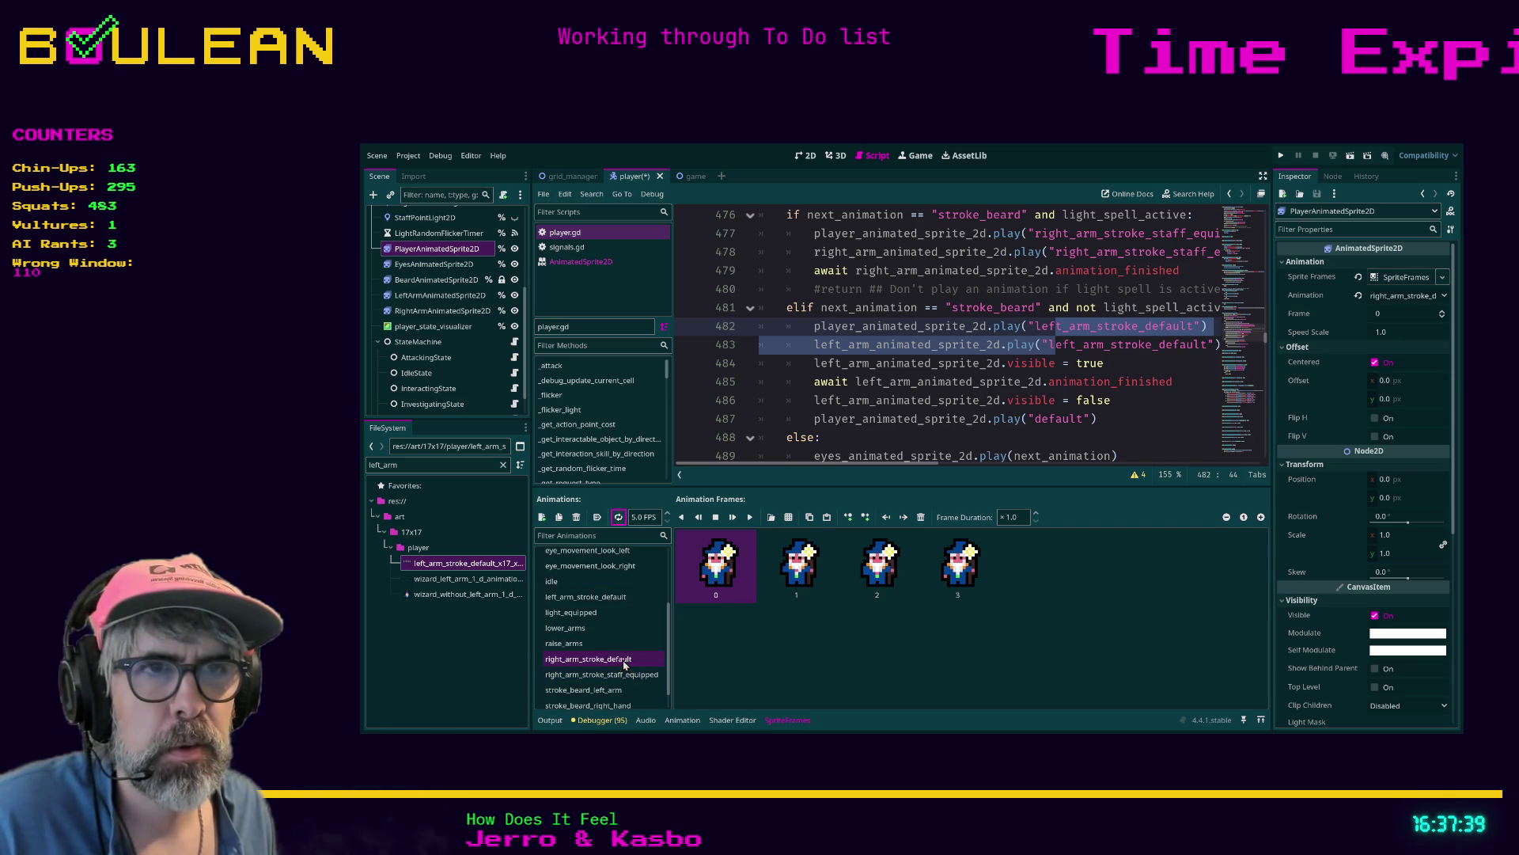
left_click(622, 677)
left_click(622, 660)
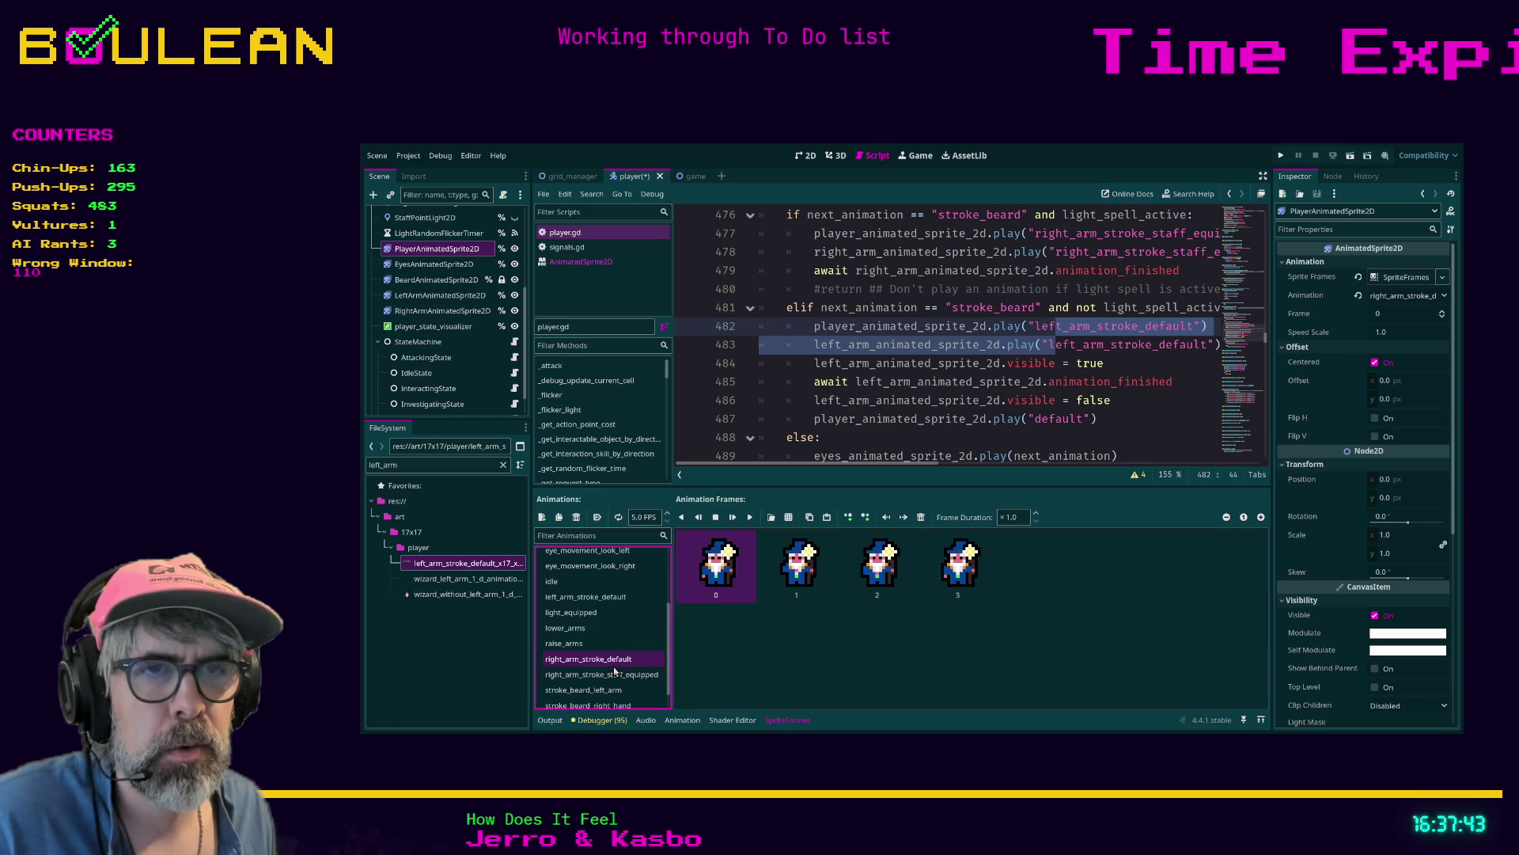
Compare right_arm_stroke_staff_equipped frames with right_arm_stroke_default, ending on right_arm_stroke_default
left_click(620, 674)
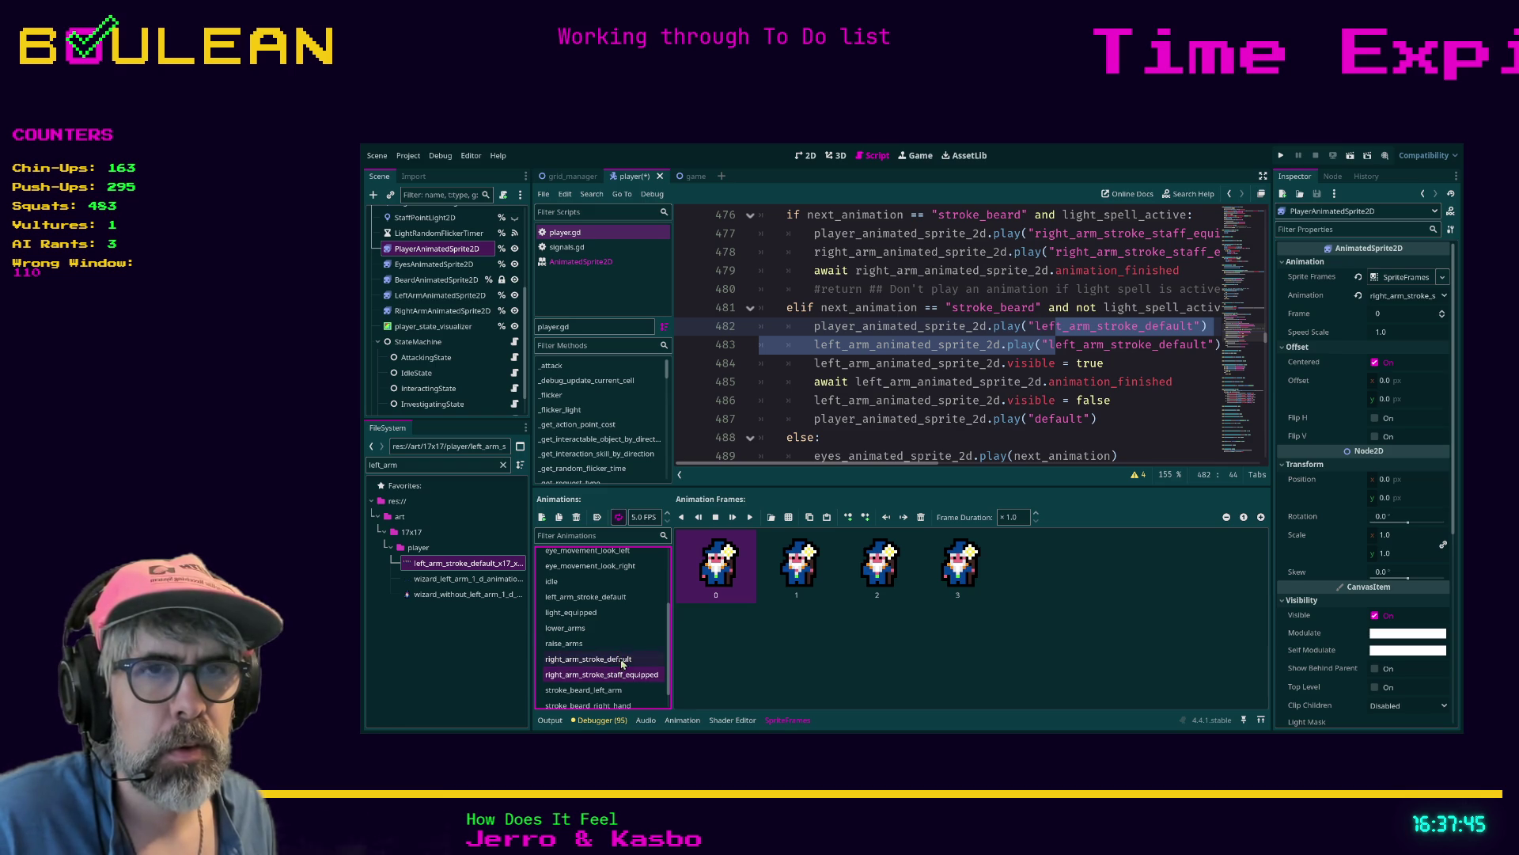
scroll(619, 667, "down", 1)
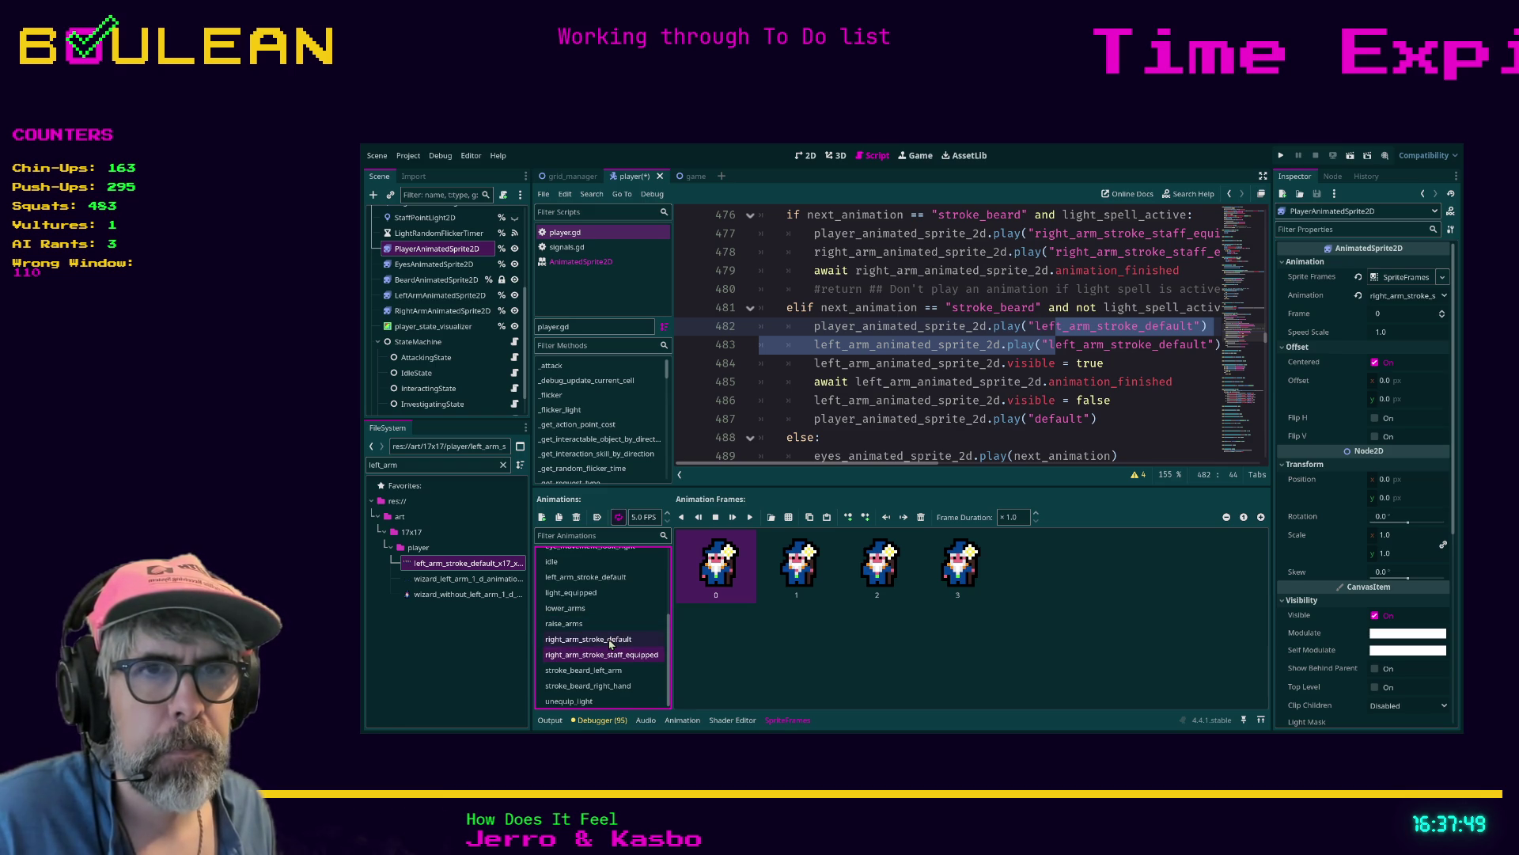
left_click(611, 641)
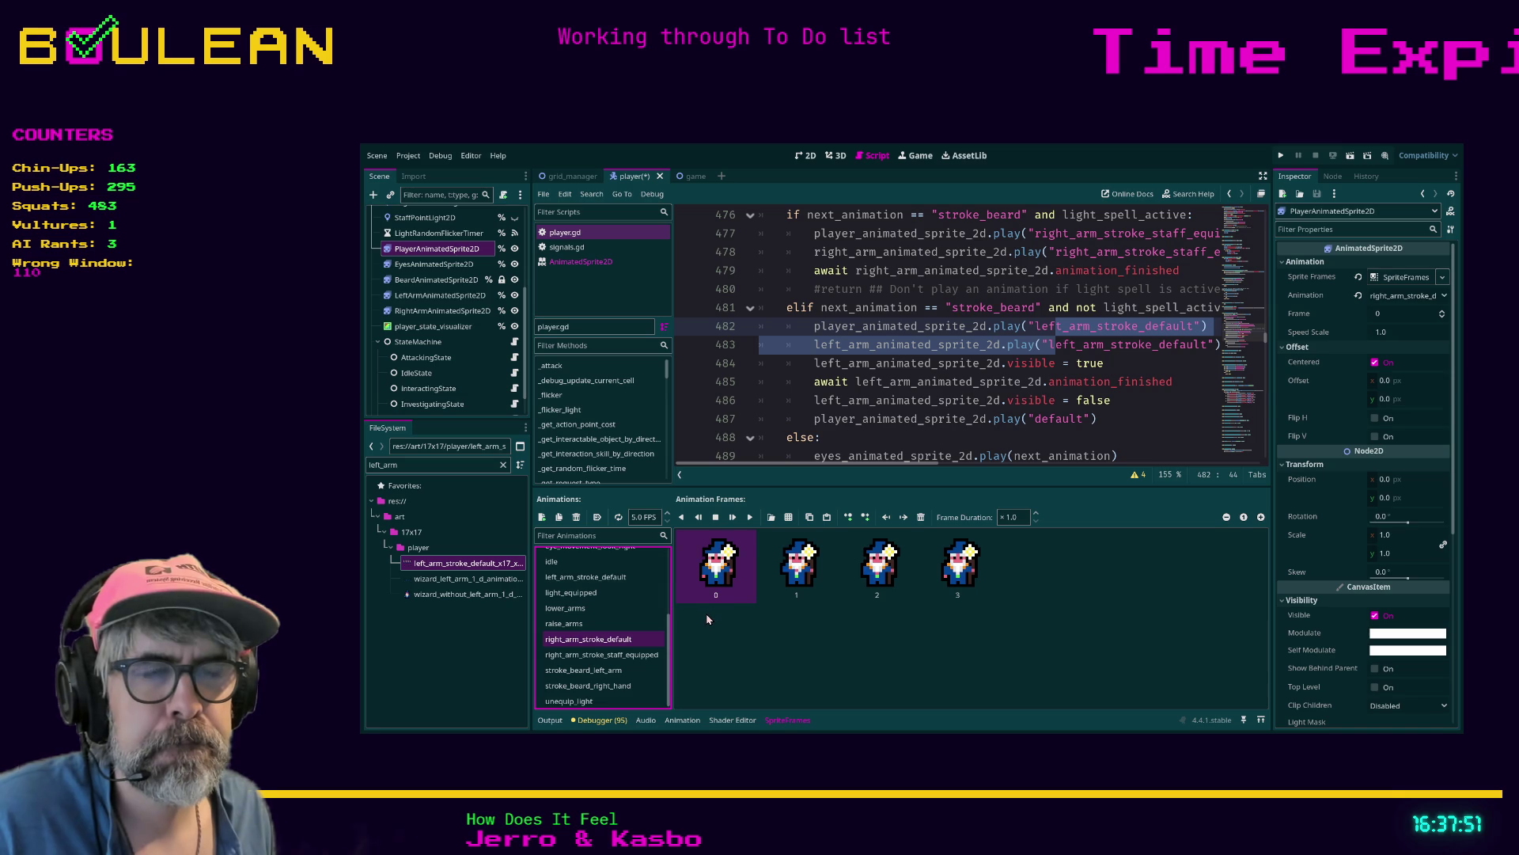
left_click(953, 585, "shift")
left_click(921, 517)
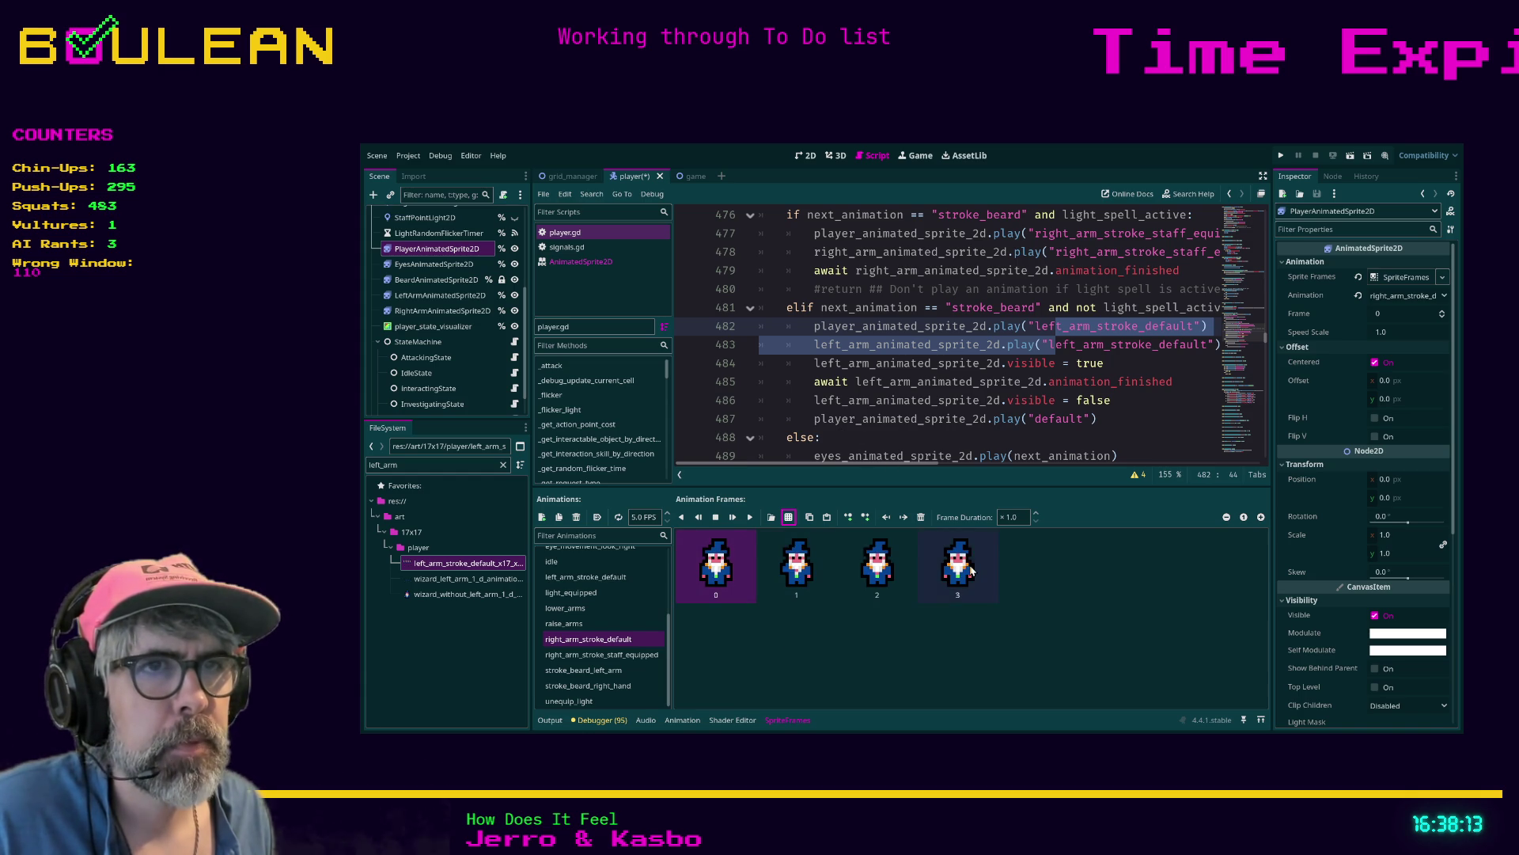
left_click(635, 656)
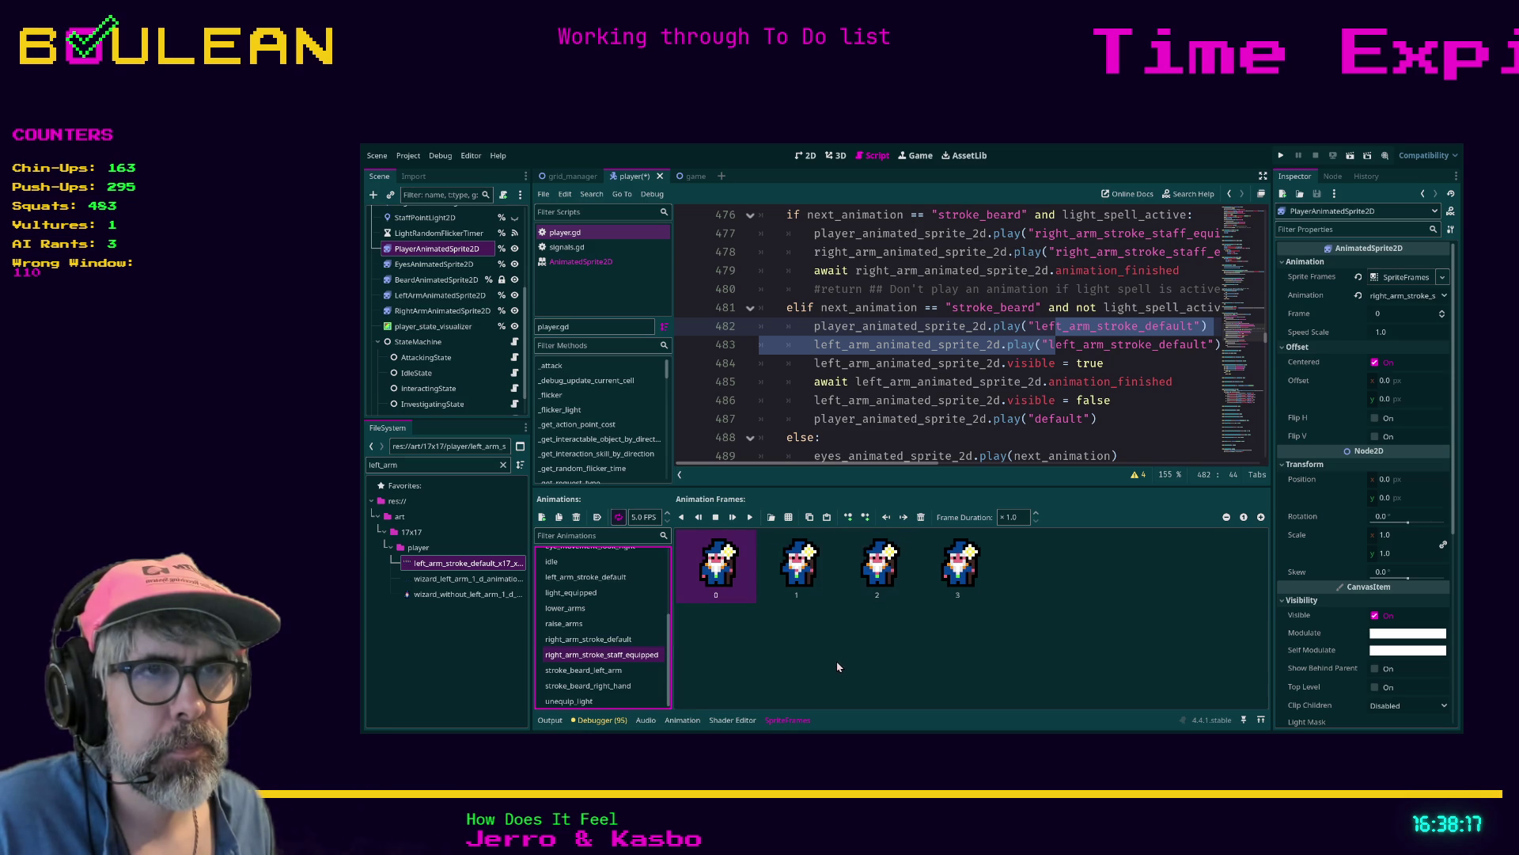
left_click(620, 641)
Save player.gd and run the game to test the stroke-beard arm animations
key("ctrl+s")
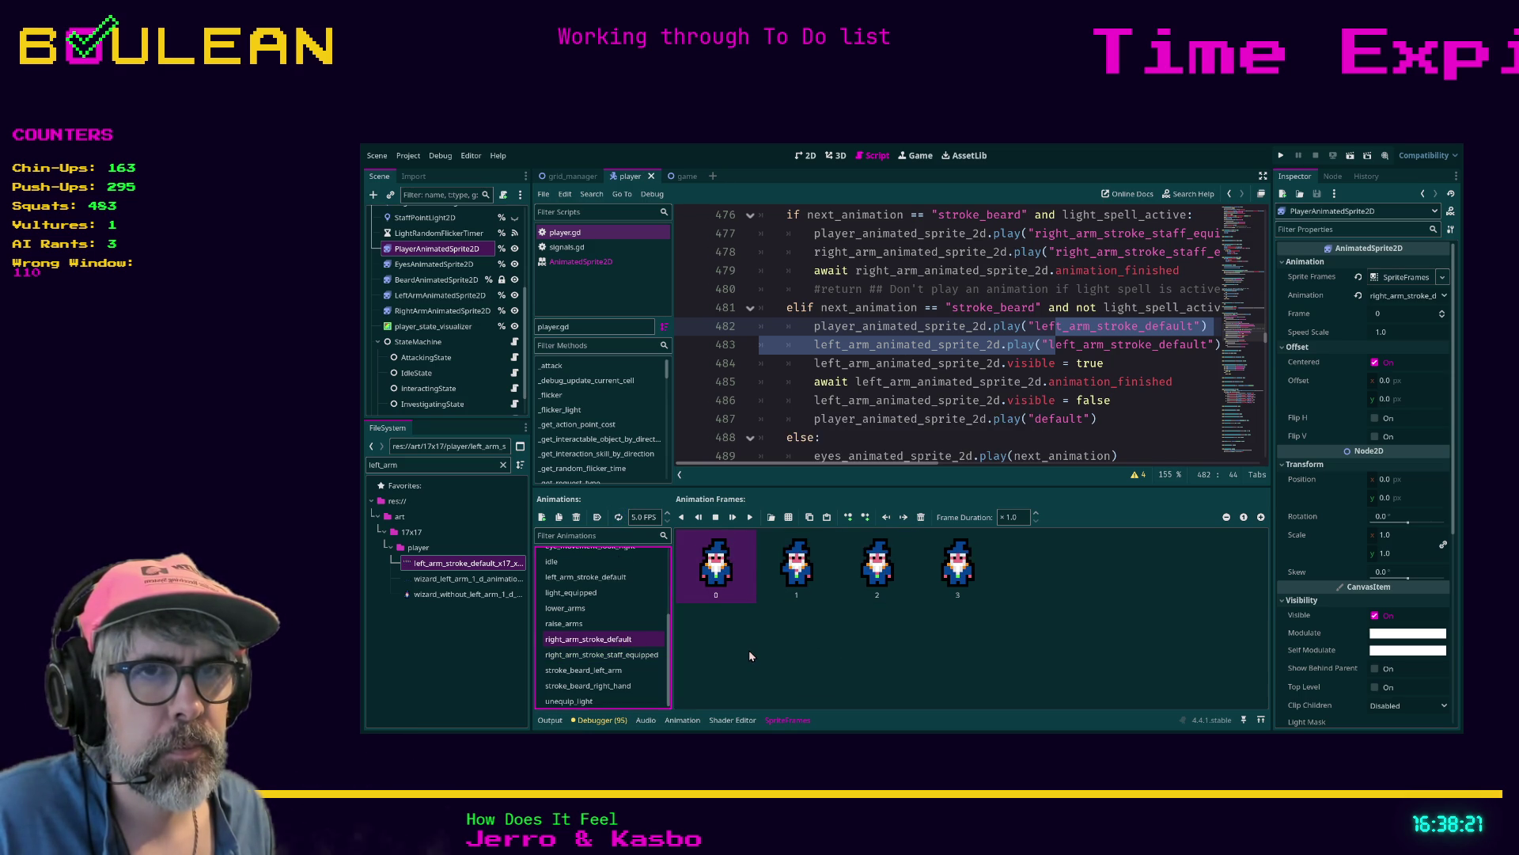
scroll(610, 642, "down", 1)
scroll(607, 642, "up", 3)
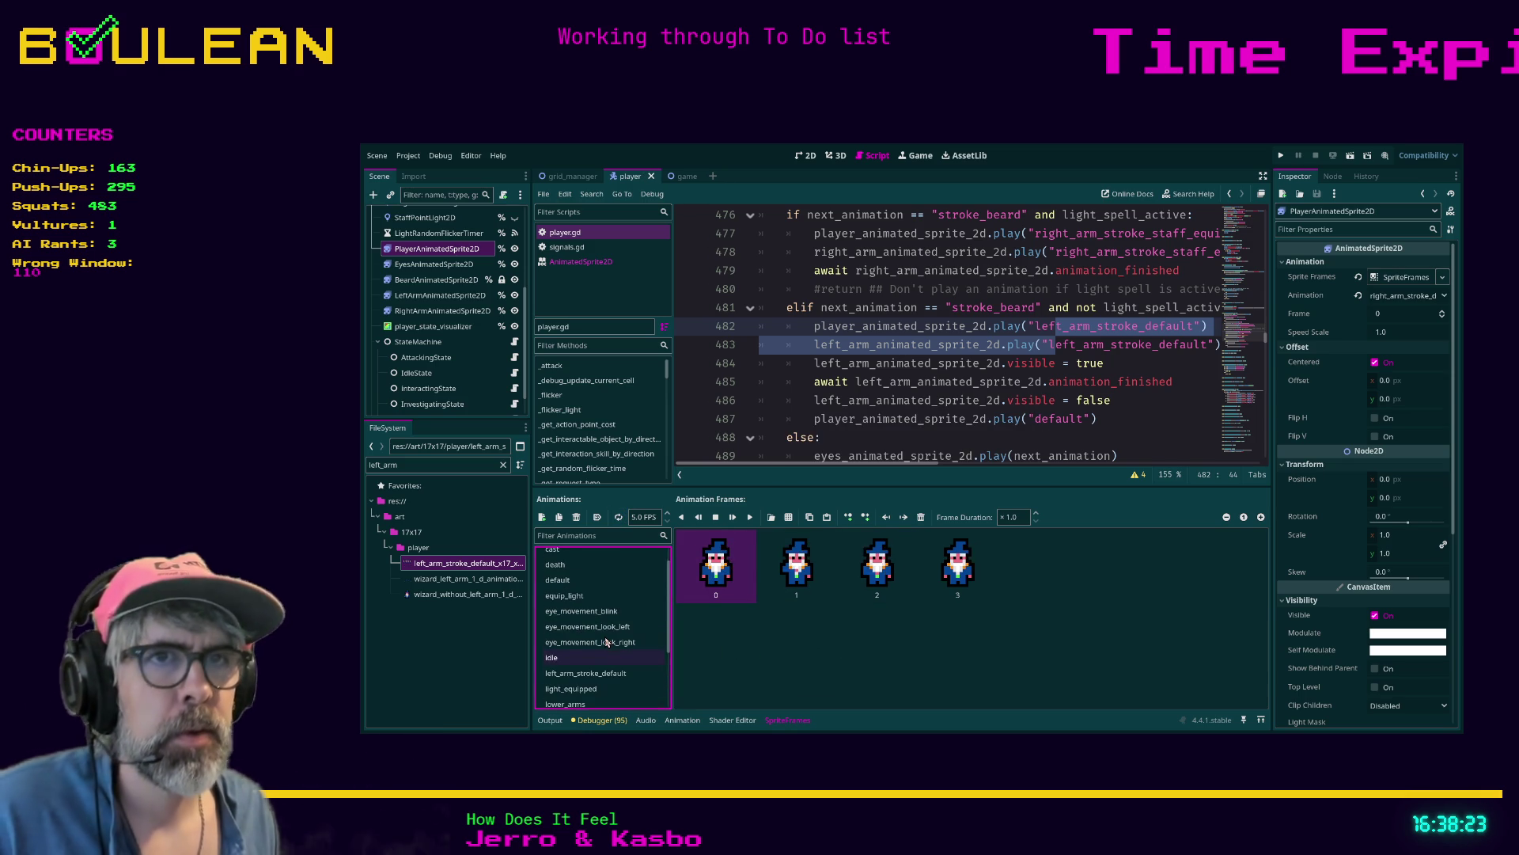
left_click(836, 436)
key("F5")
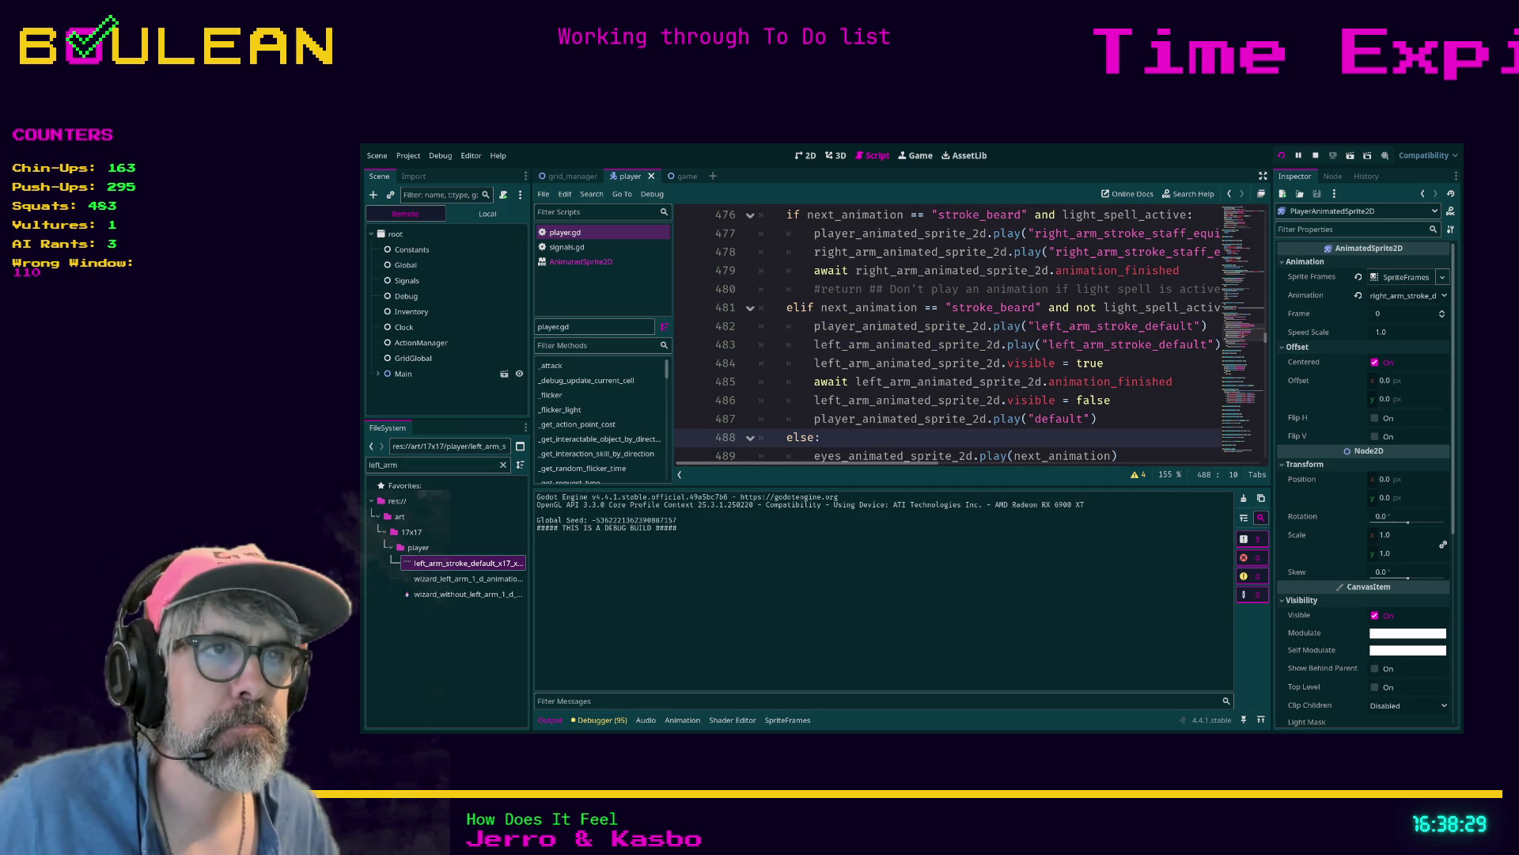
Stop the game and show left_arm_stroke_default in the player sprite's SpriteFrames
key("F8")
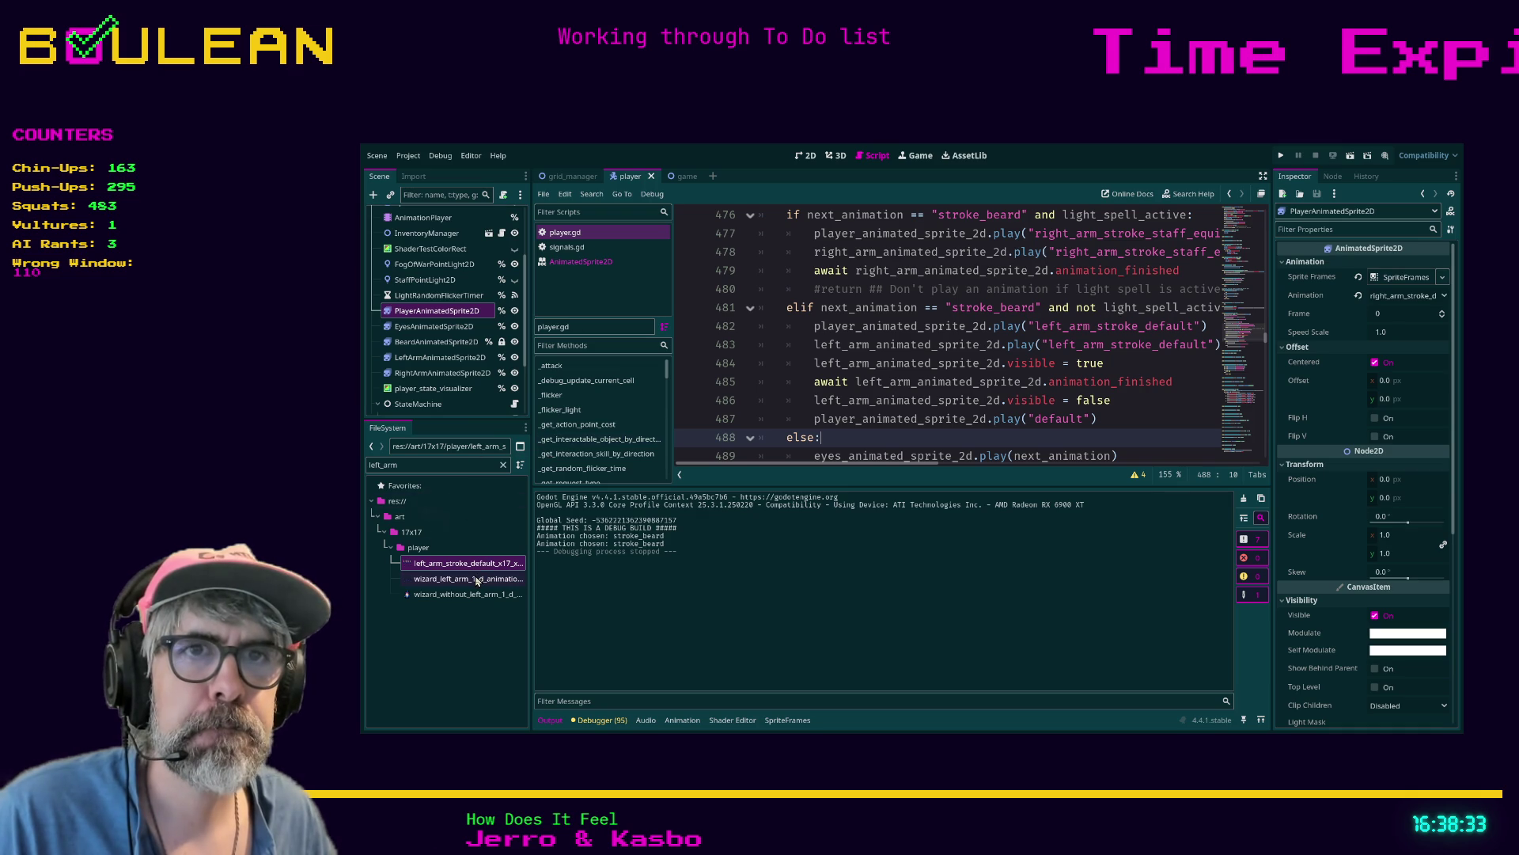
left_click(437, 310)
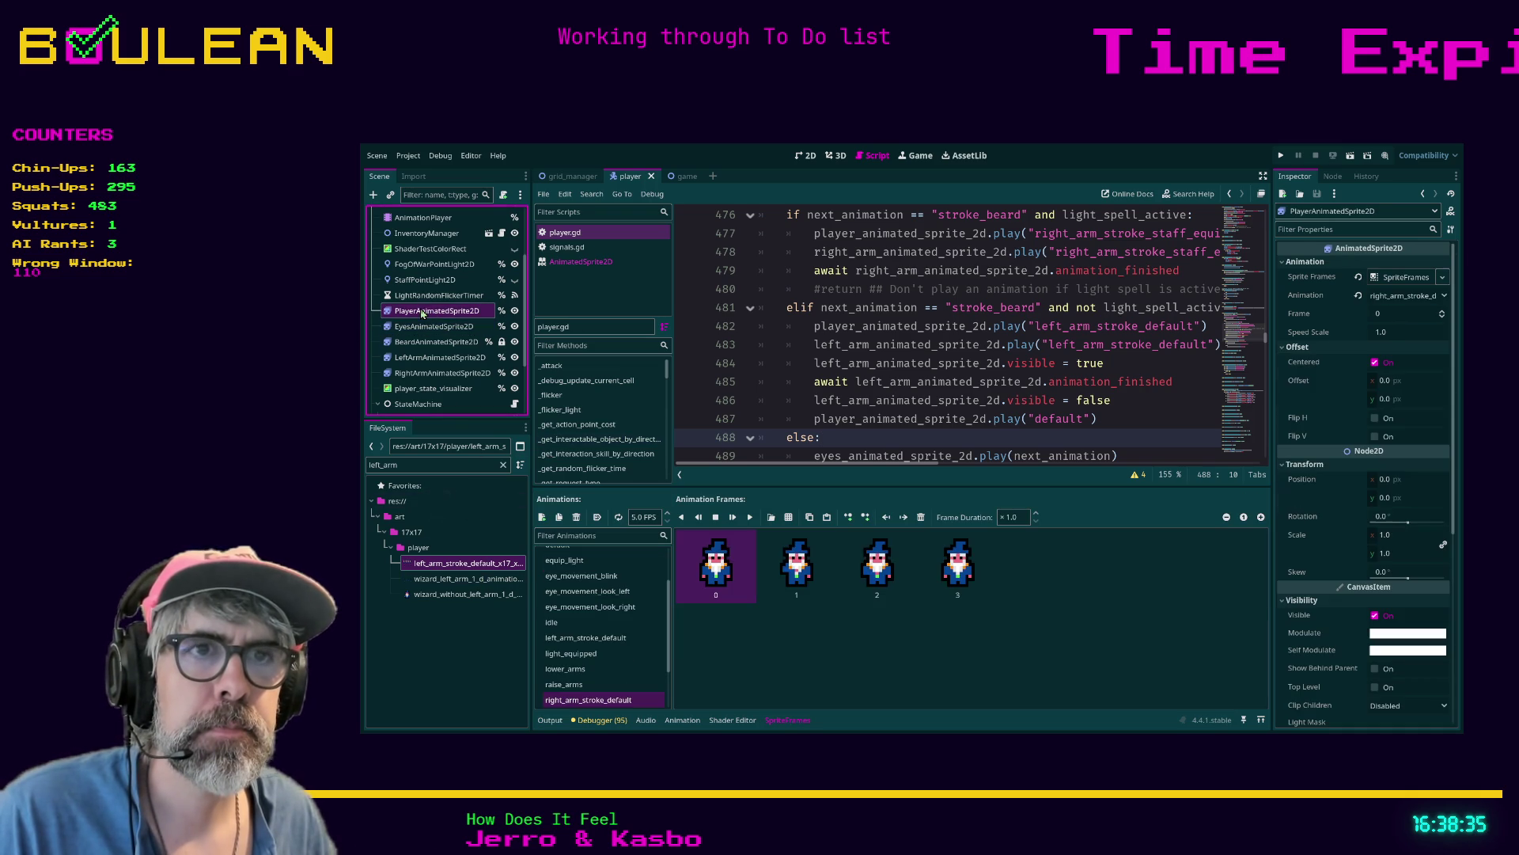
left_click(598, 640)
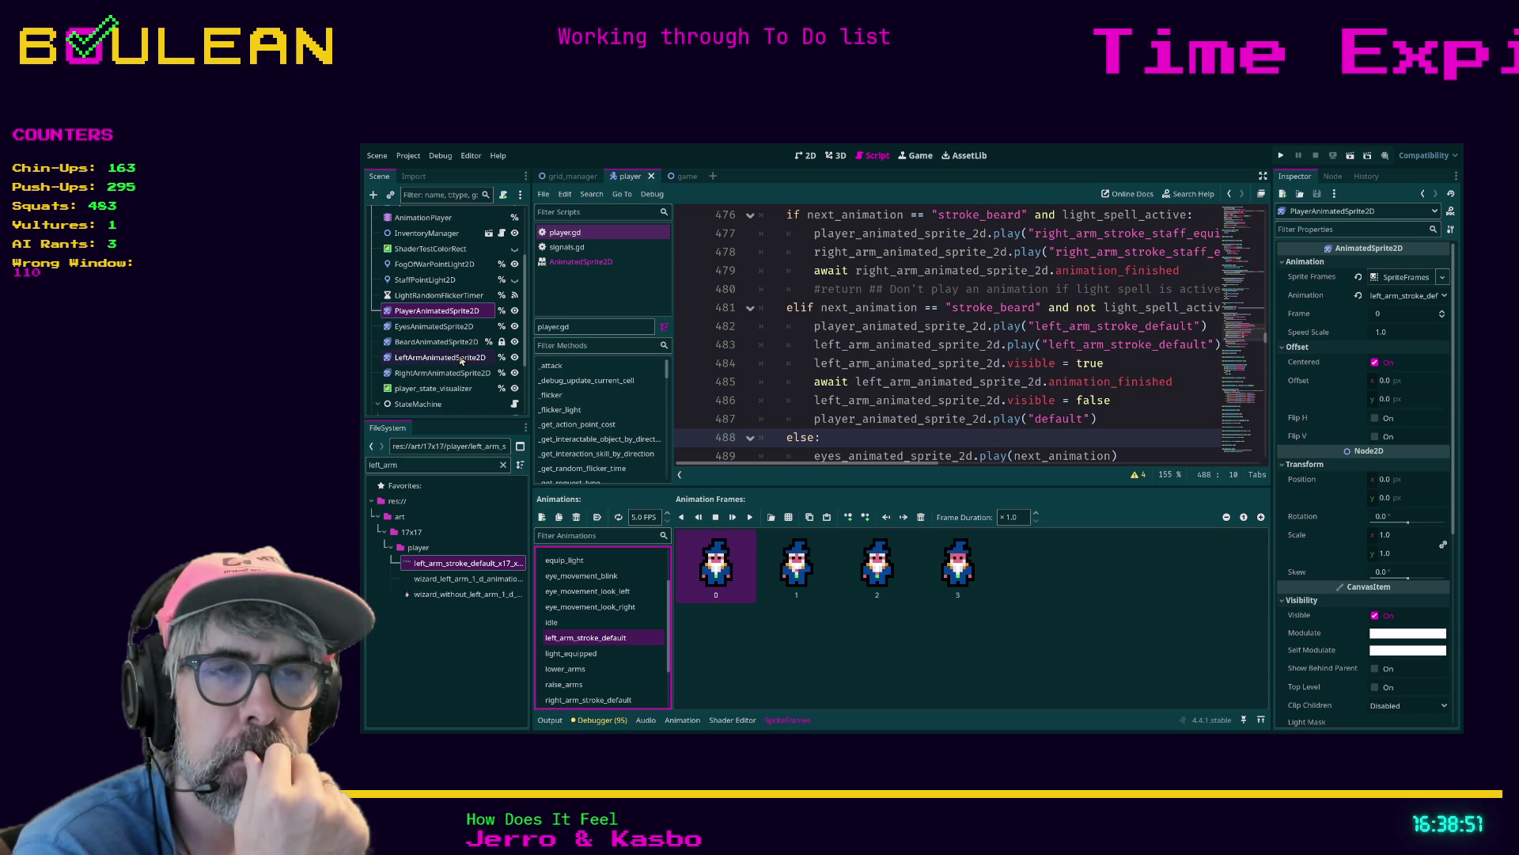
Step through the arm frames, then view LeftArmAnimatedSprite2D's left_arm_stroke_default next to script line 486
left_click(793, 551)
left_click(865, 568)
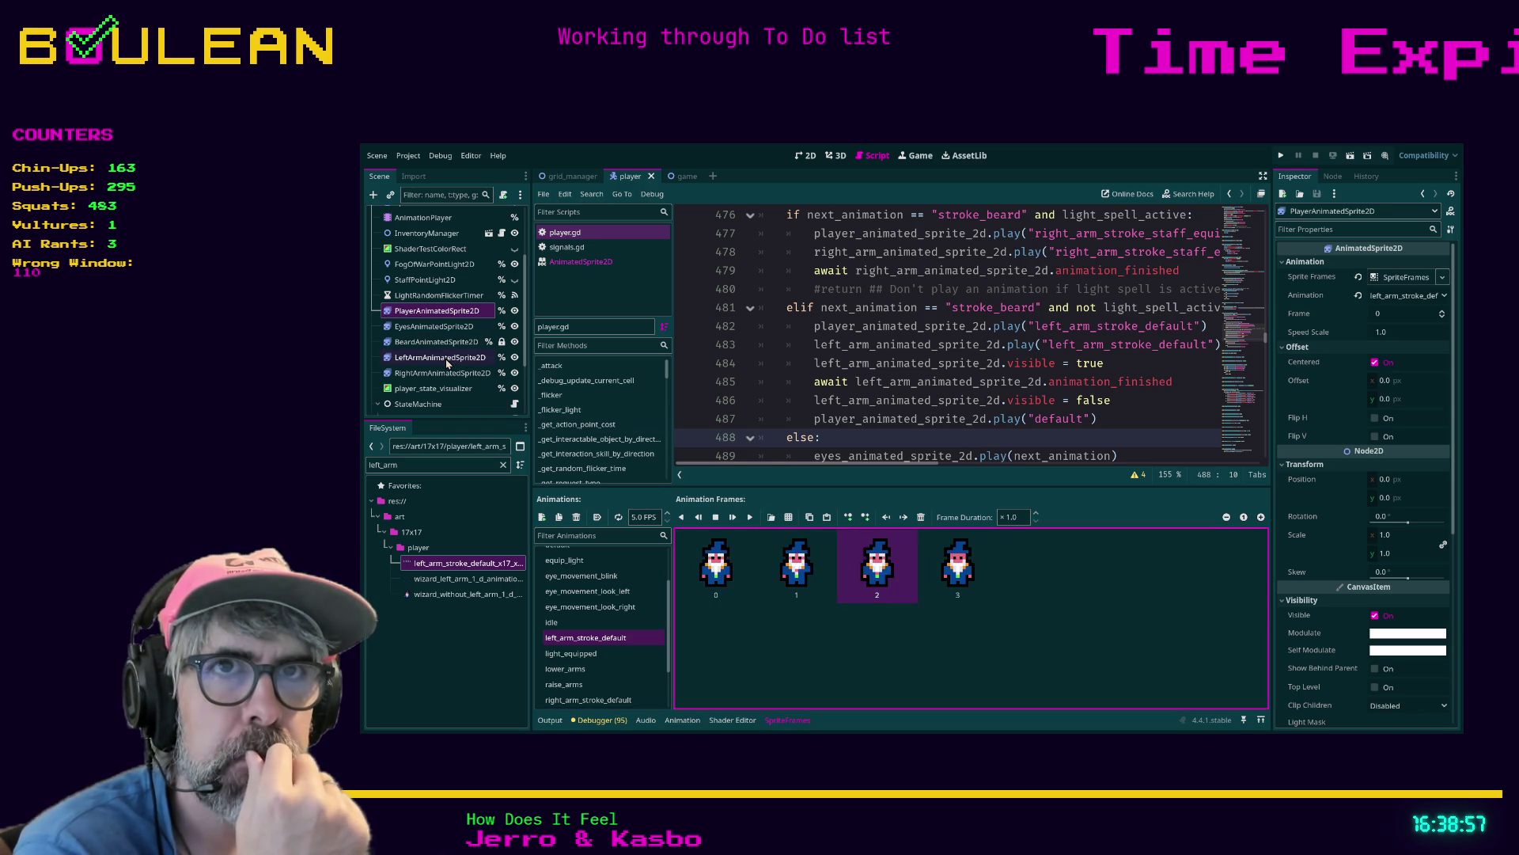
left_click(444, 358)
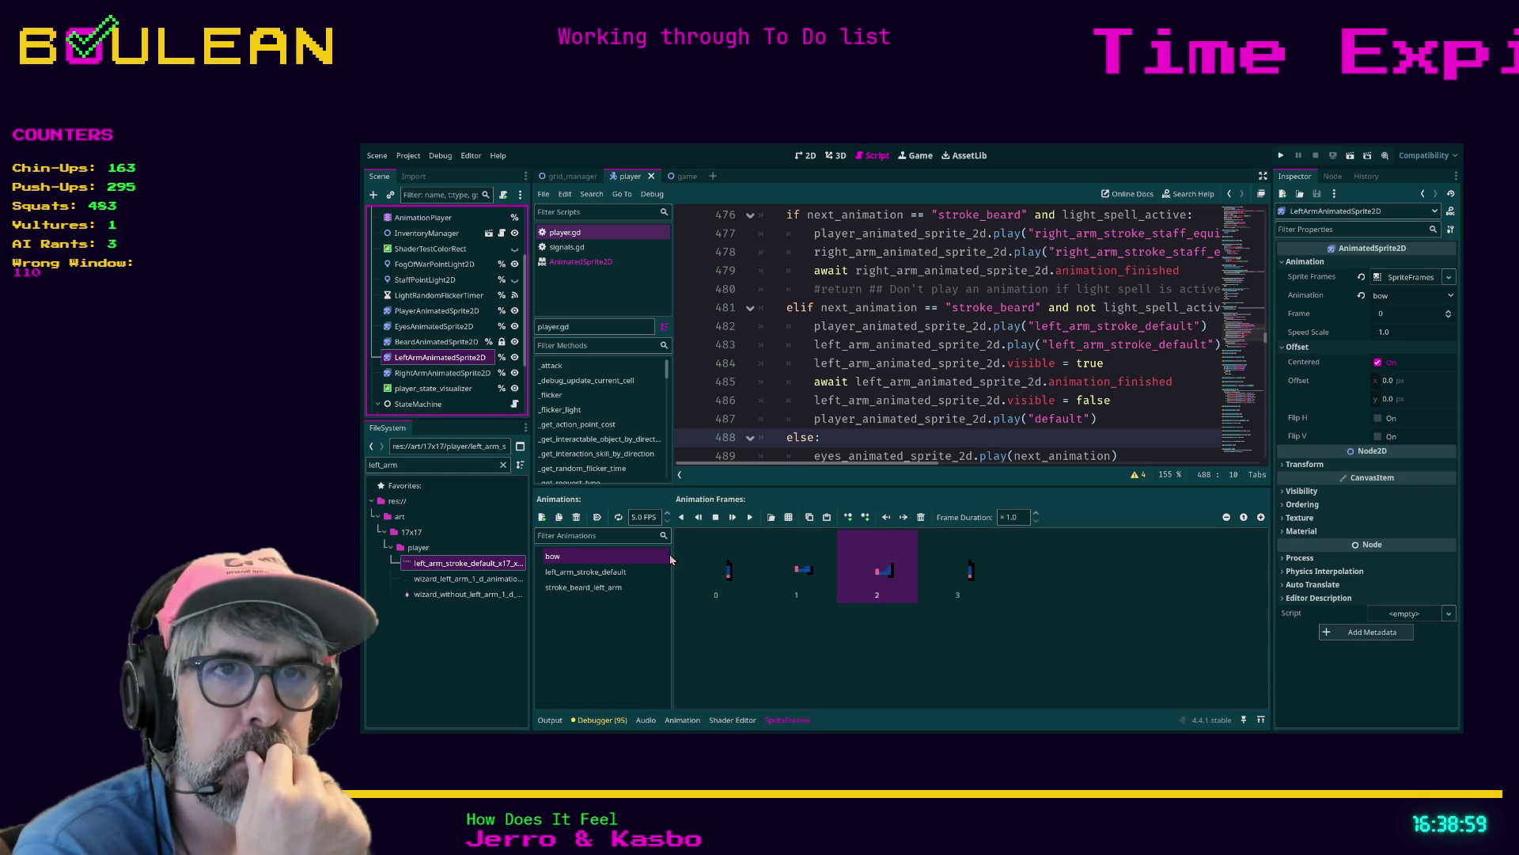
left_click(628, 571)
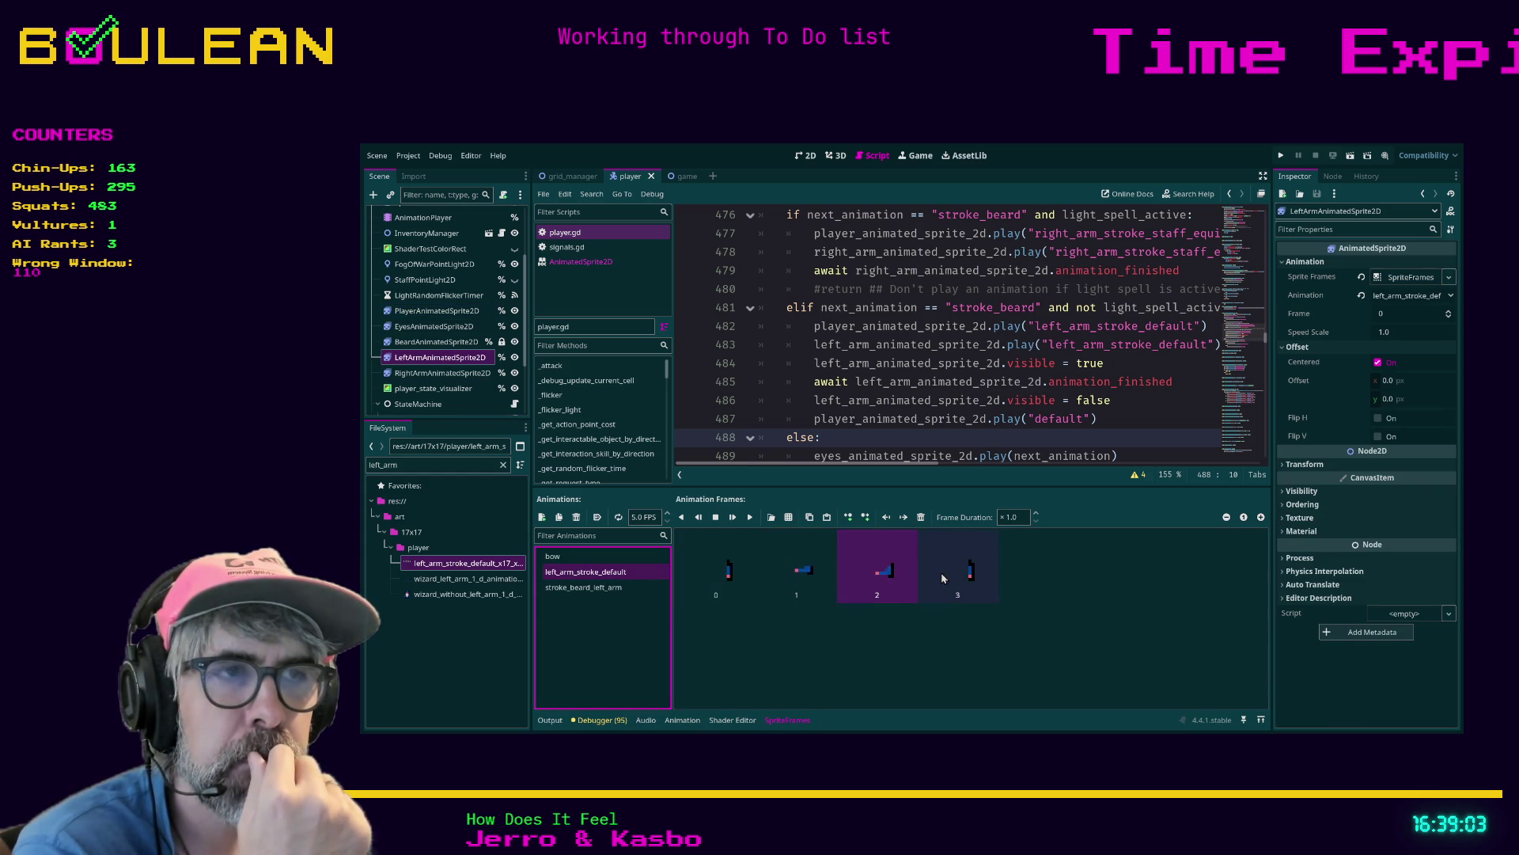
left_click(595, 588)
left_click(595, 574)
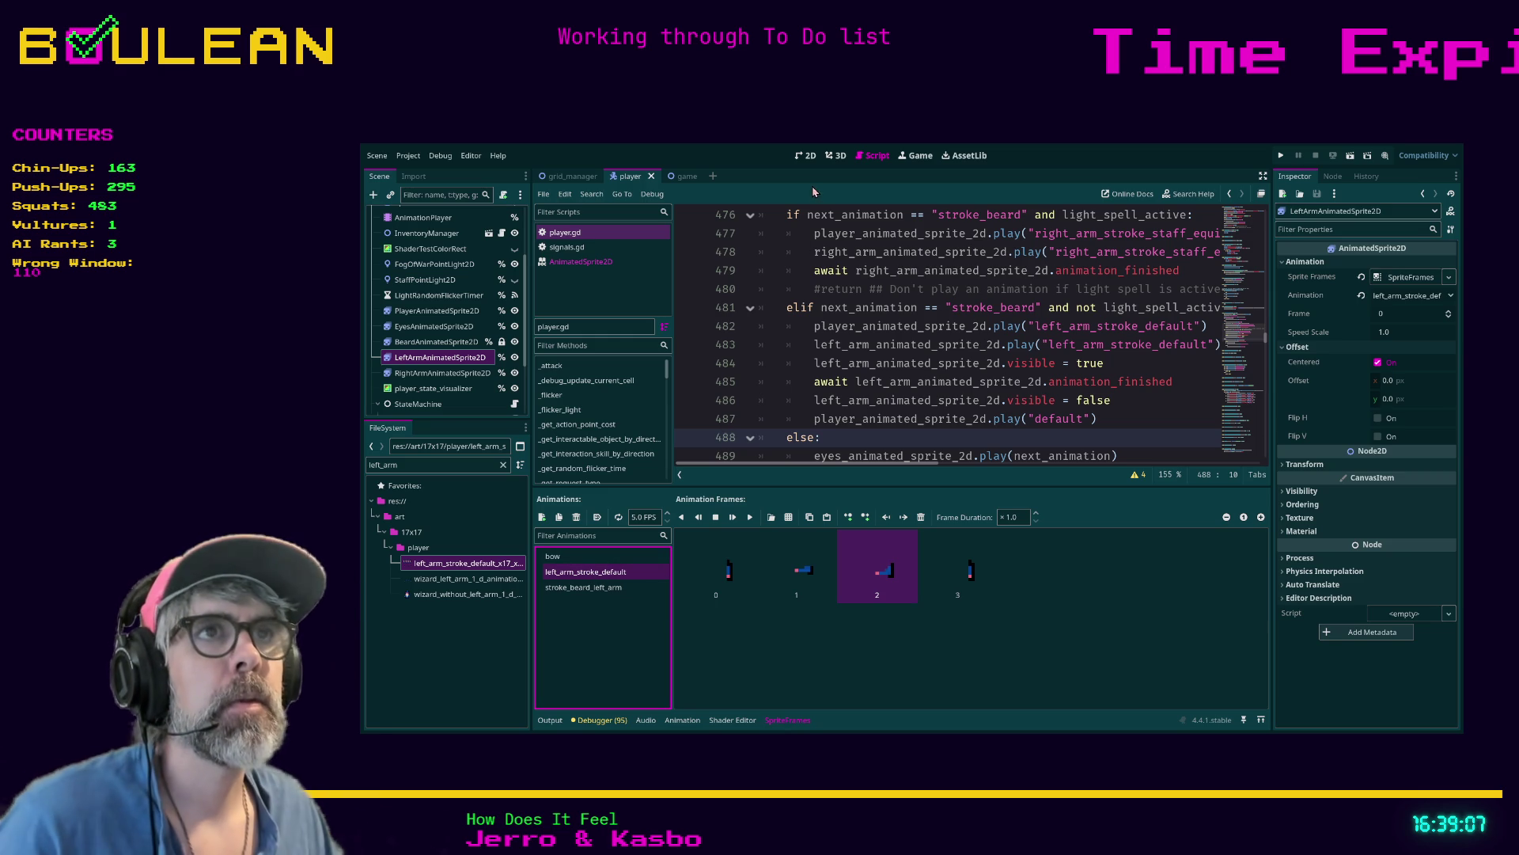
left_click(1124, 399)
scroll(1133, 396, "down", 1)
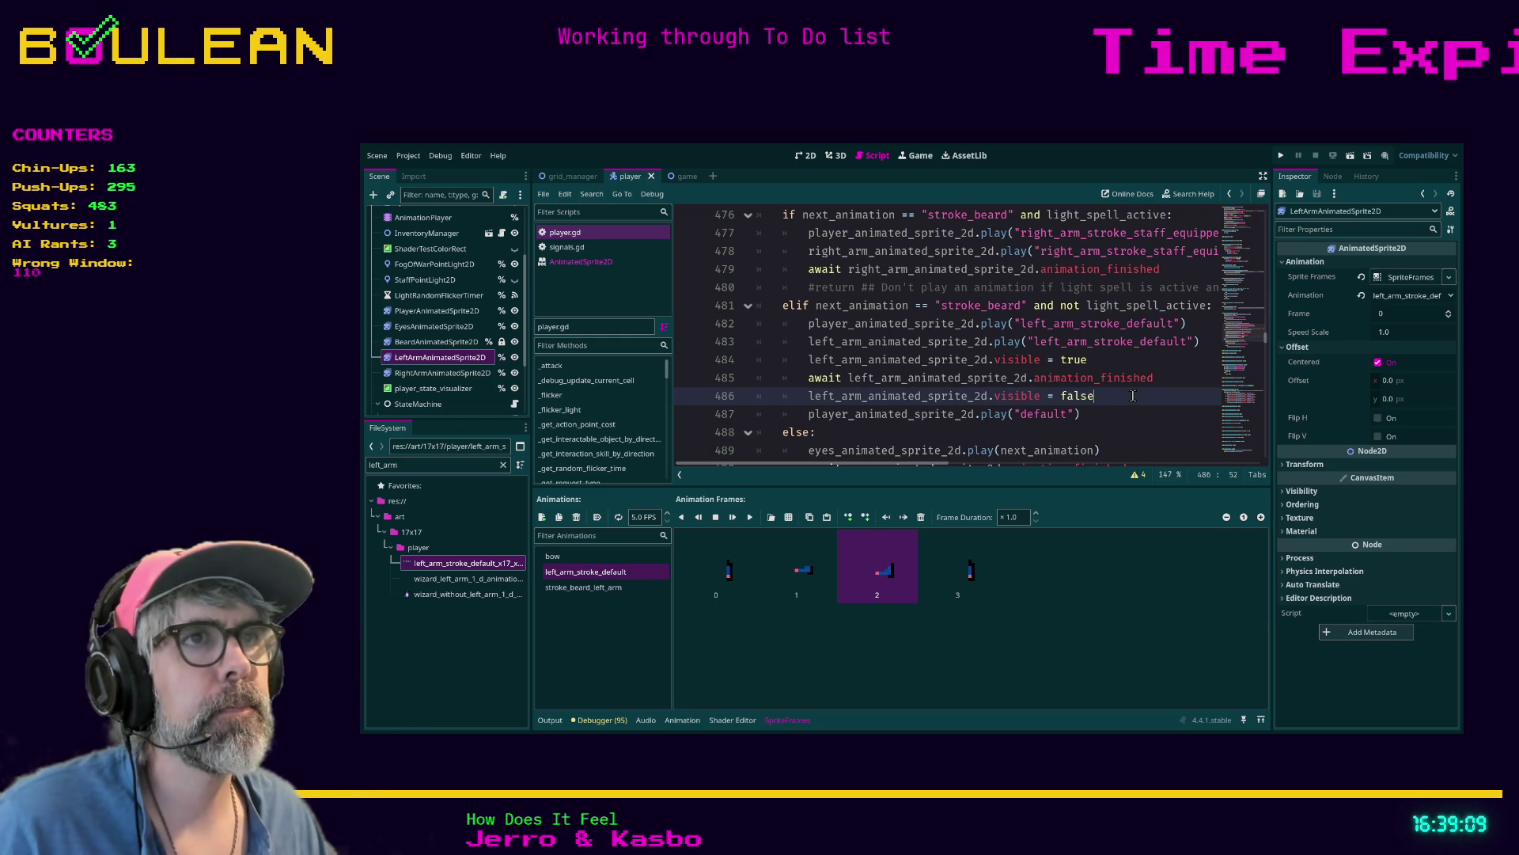
scroll(1133, 395, "down", 1)
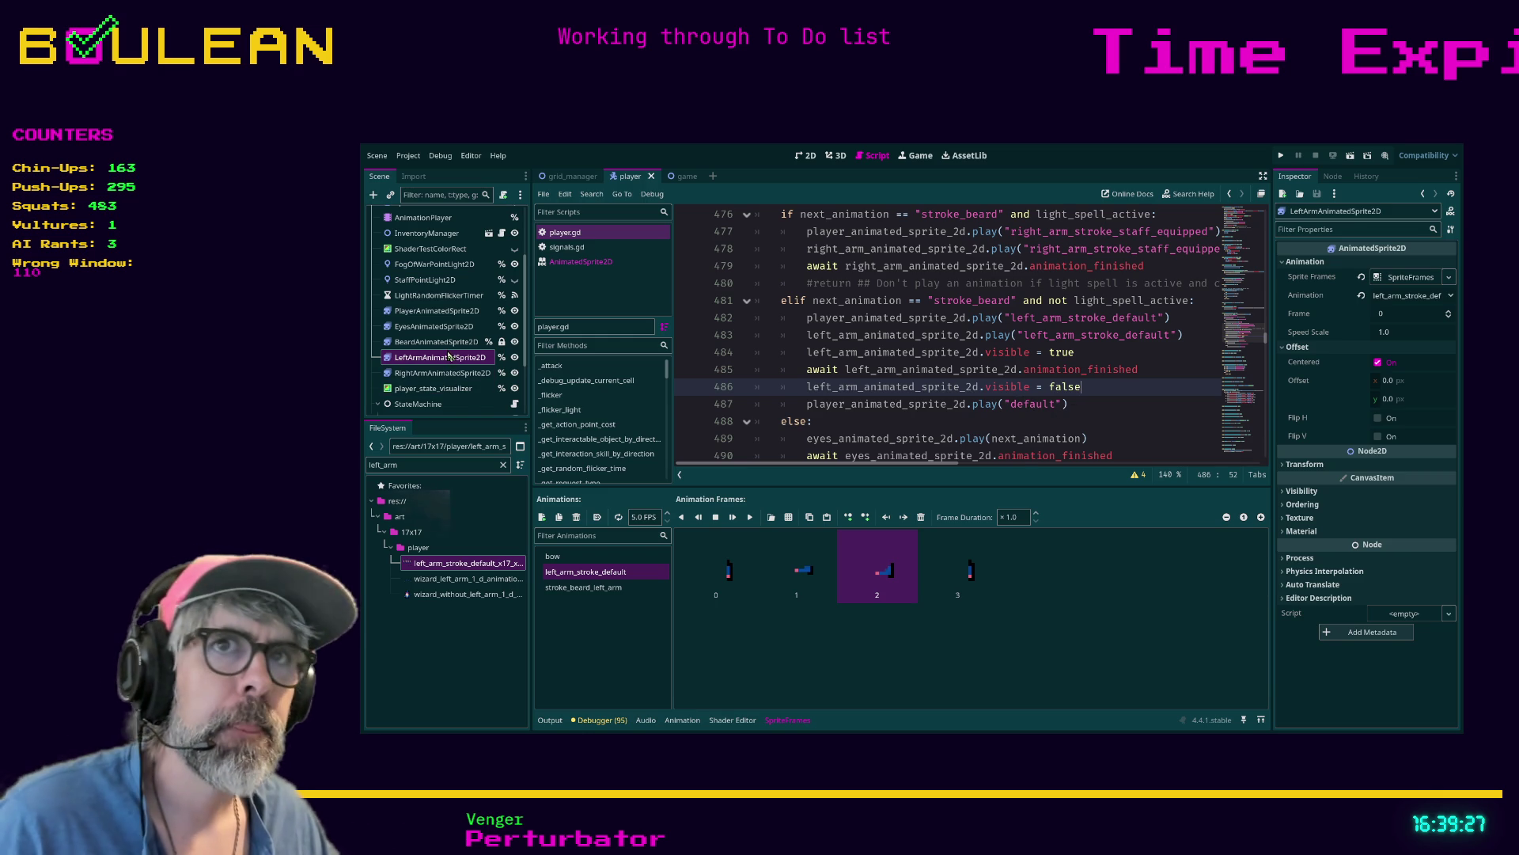
Select PlayerAnimatedSprite2D, view its default animation, and review the stroke_beard branch in the script
left_click(437, 311)
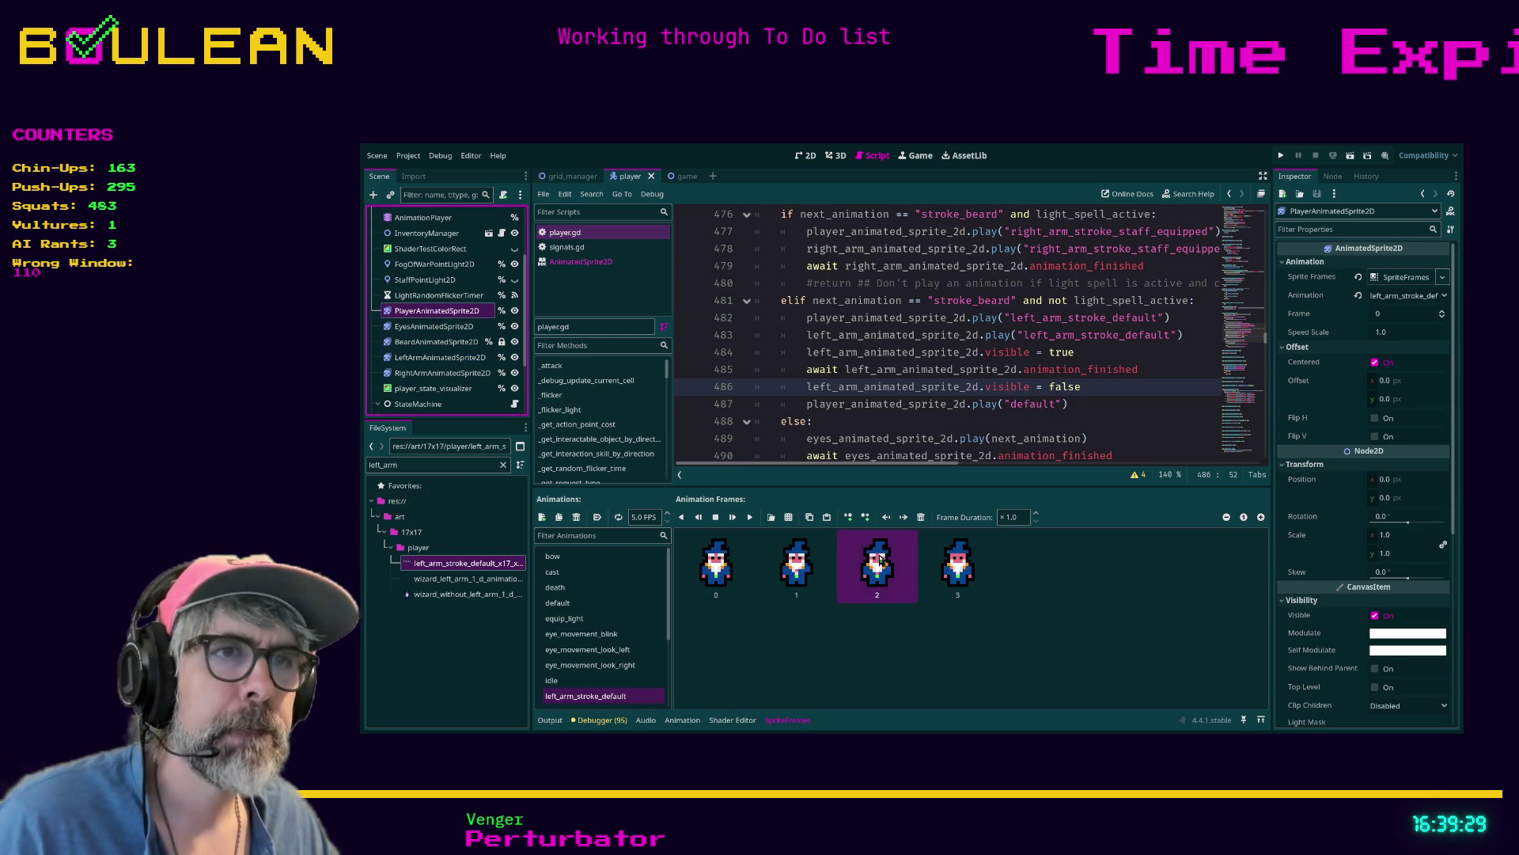
left_click(598, 604)
left_click(1005, 422)
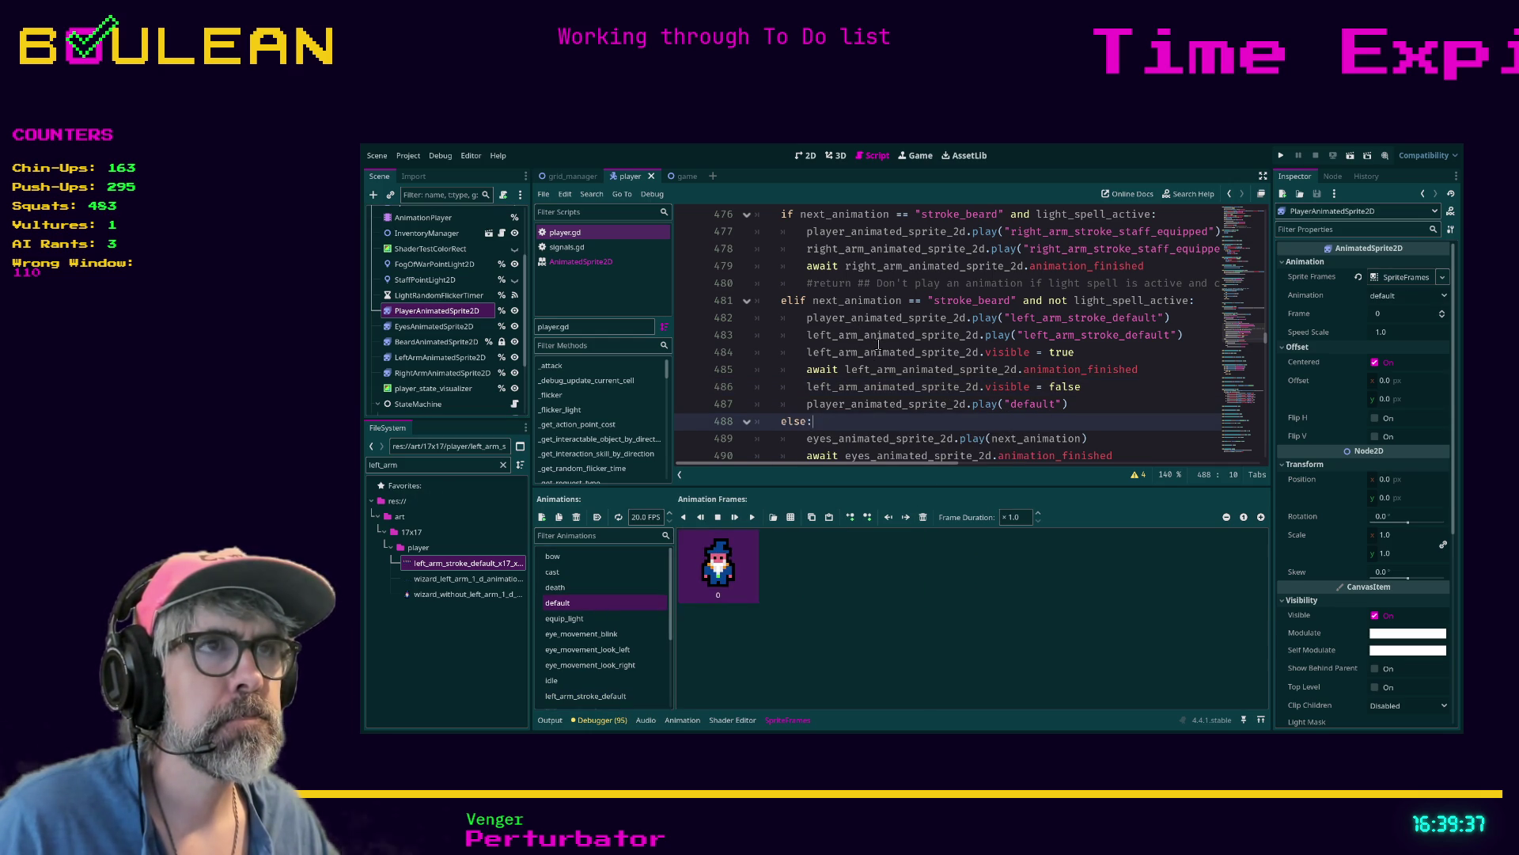
scroll(862, 343, "up", 1)
scroll(878, 346, "down", 1)
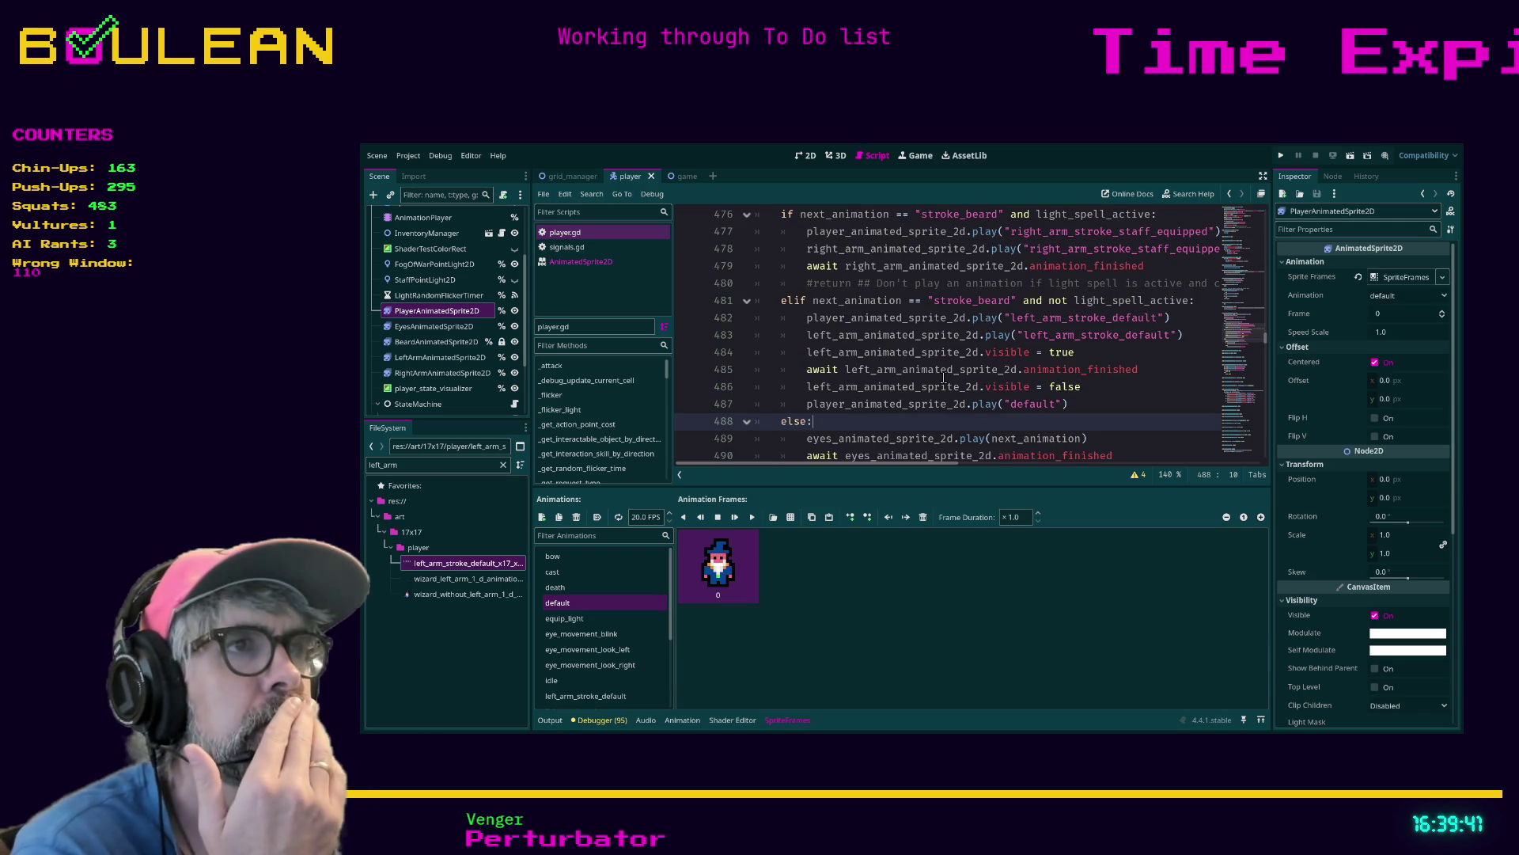
scroll(823, 331, "down", 4)
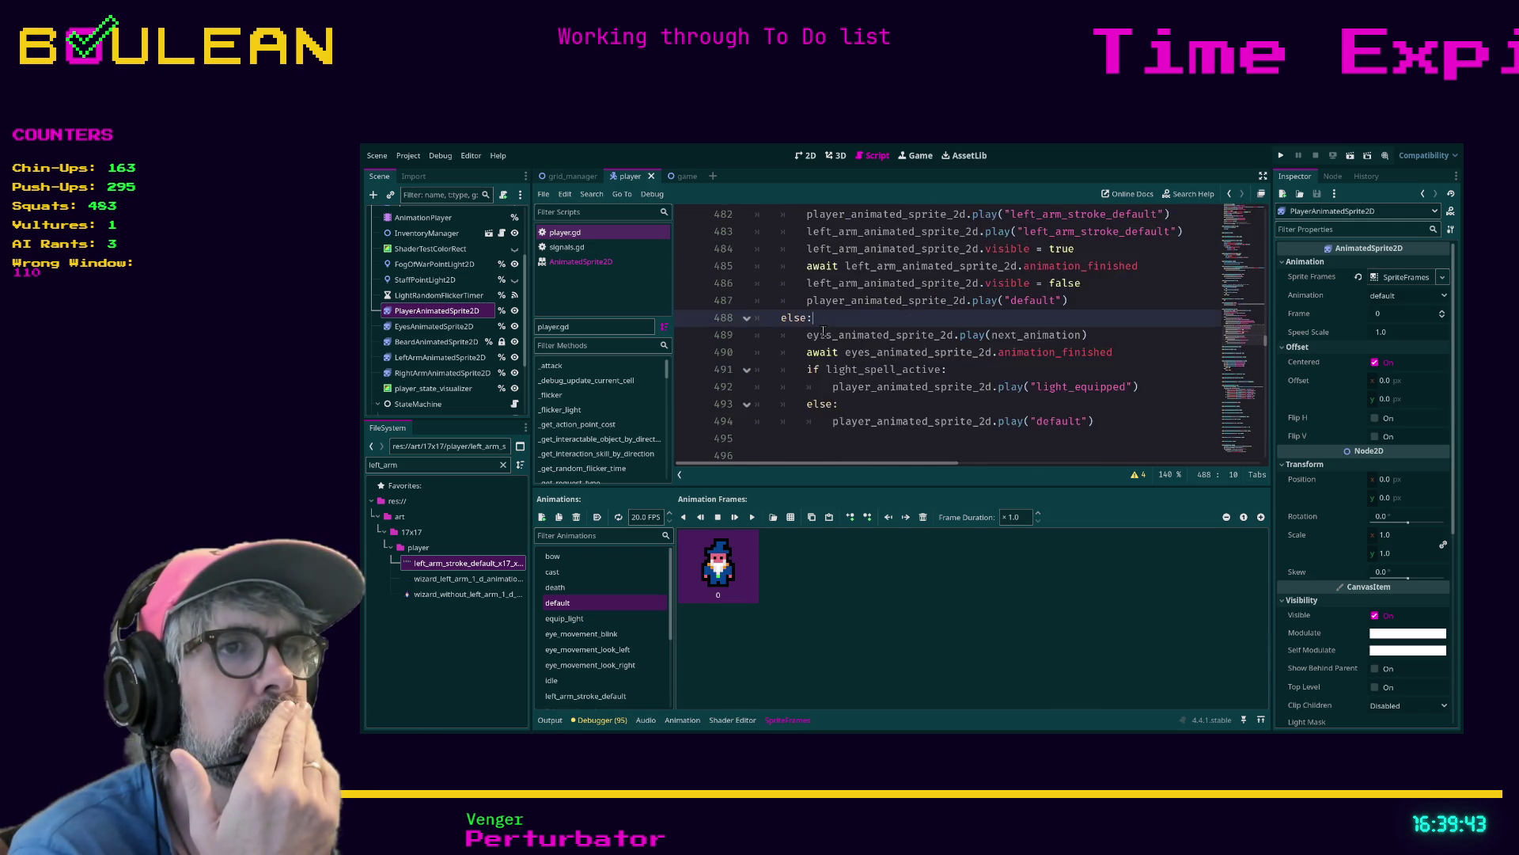
scroll(823, 331, "up", 4)
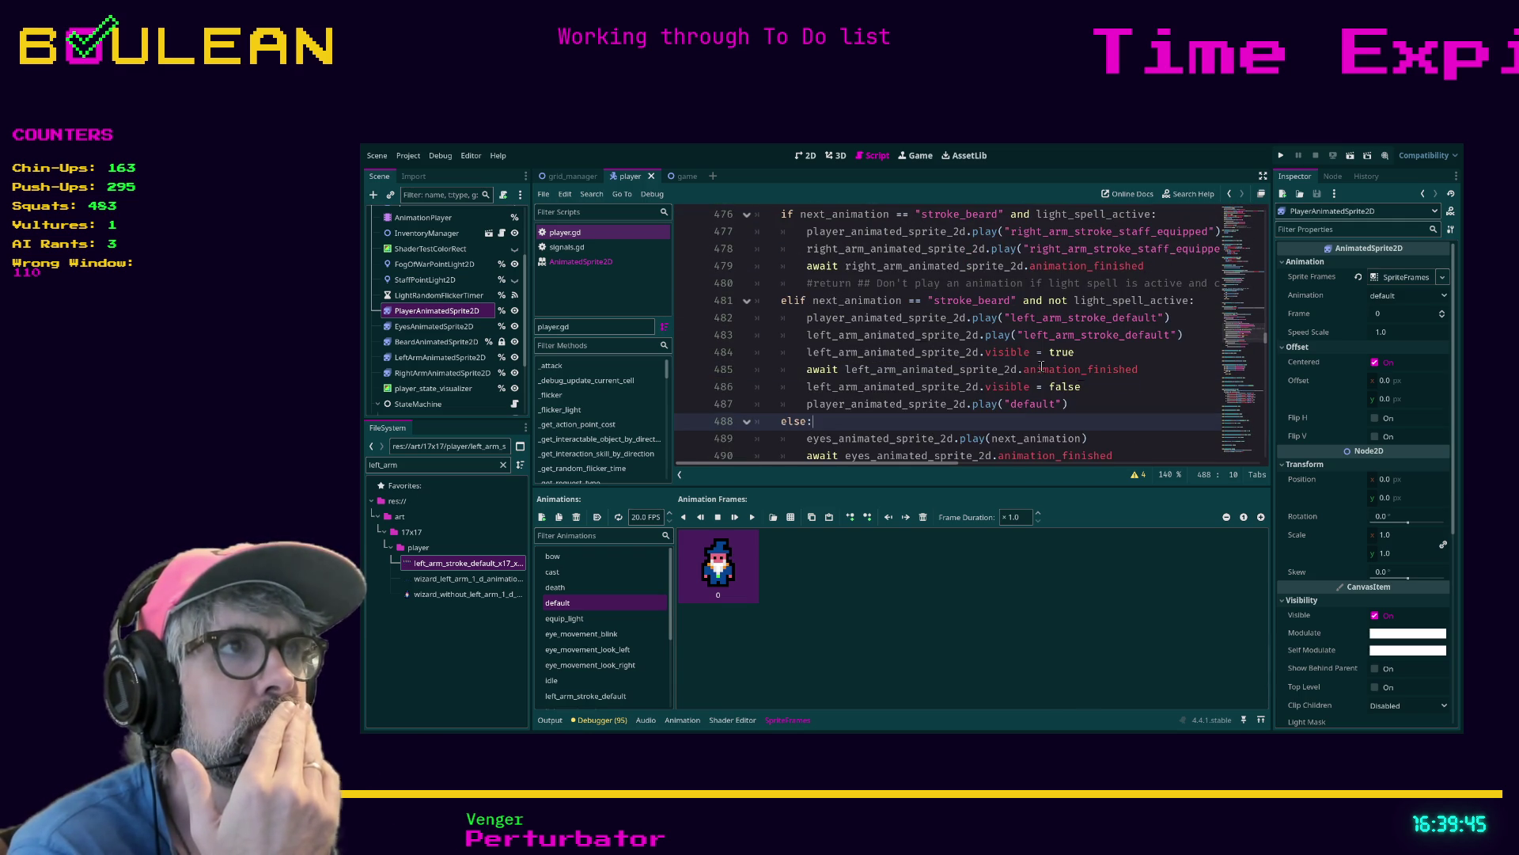
Show the output log and run the game to test the idle animations
left_click(1146, 385)
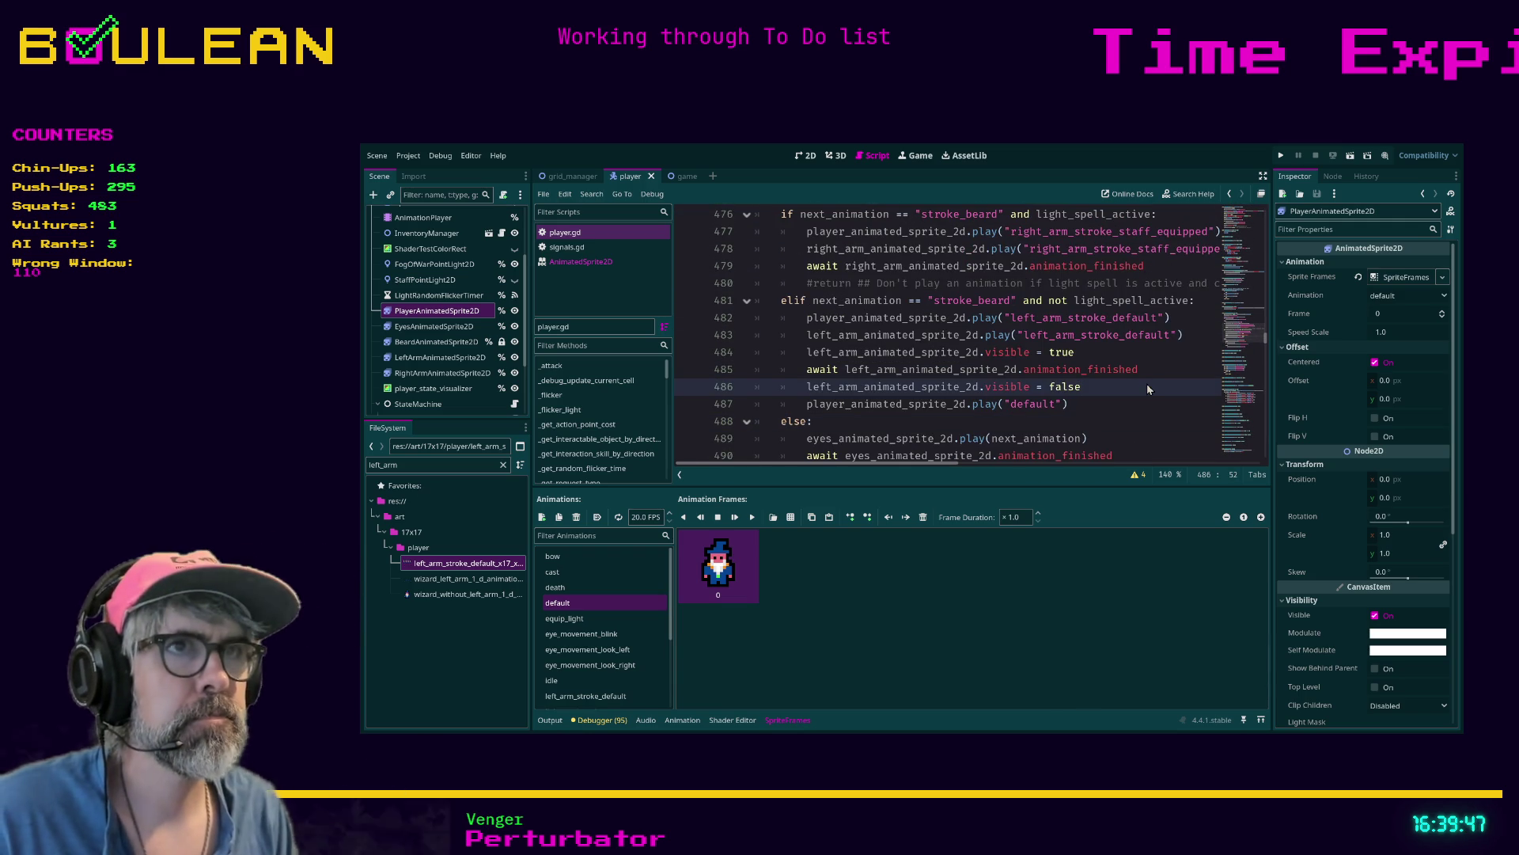
key("alt+o")
key("alt+o")
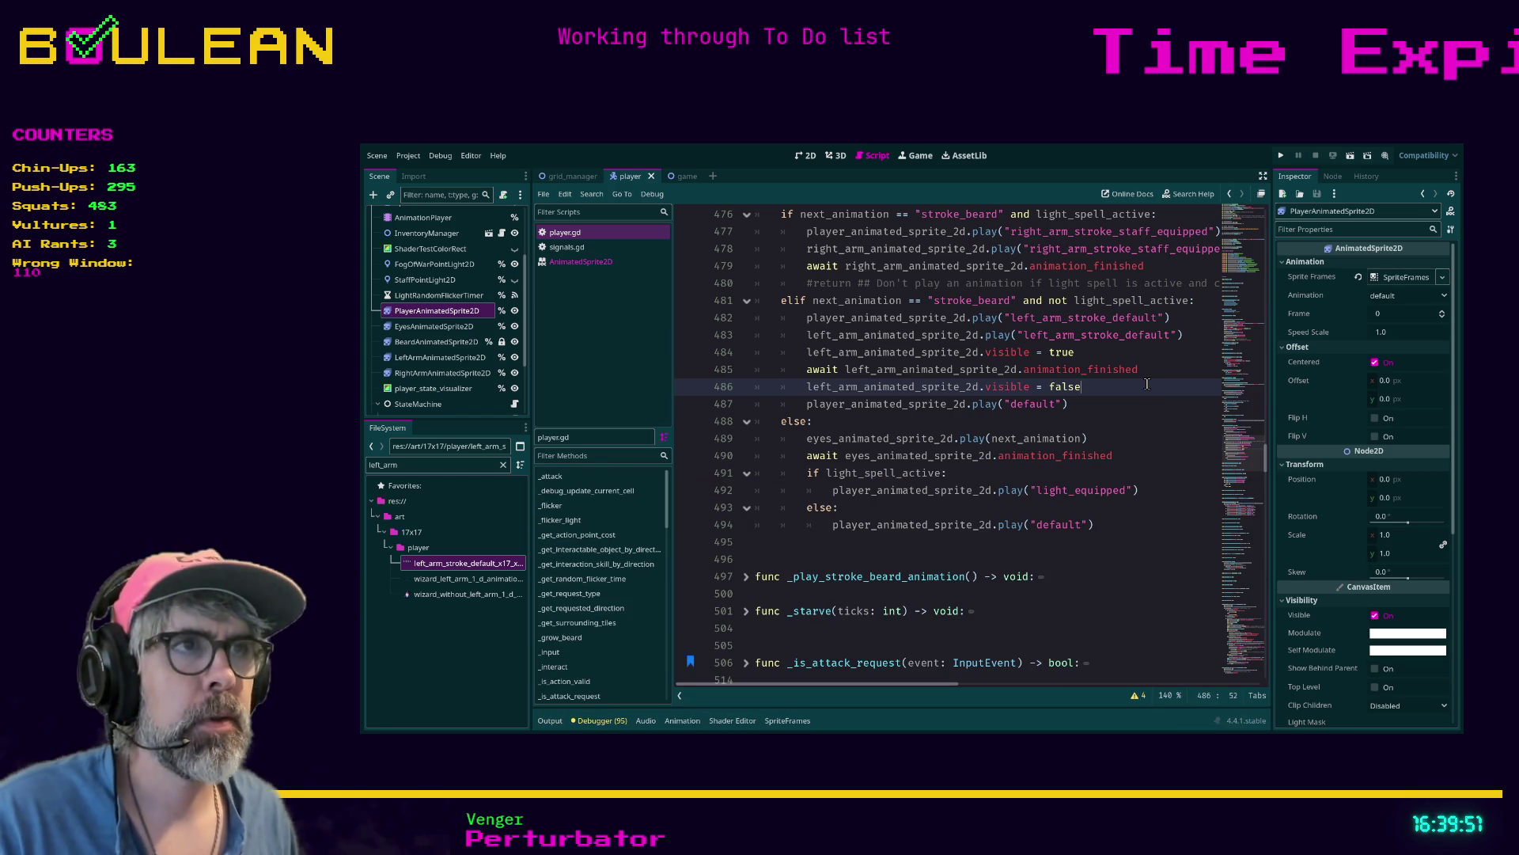
key("F5")
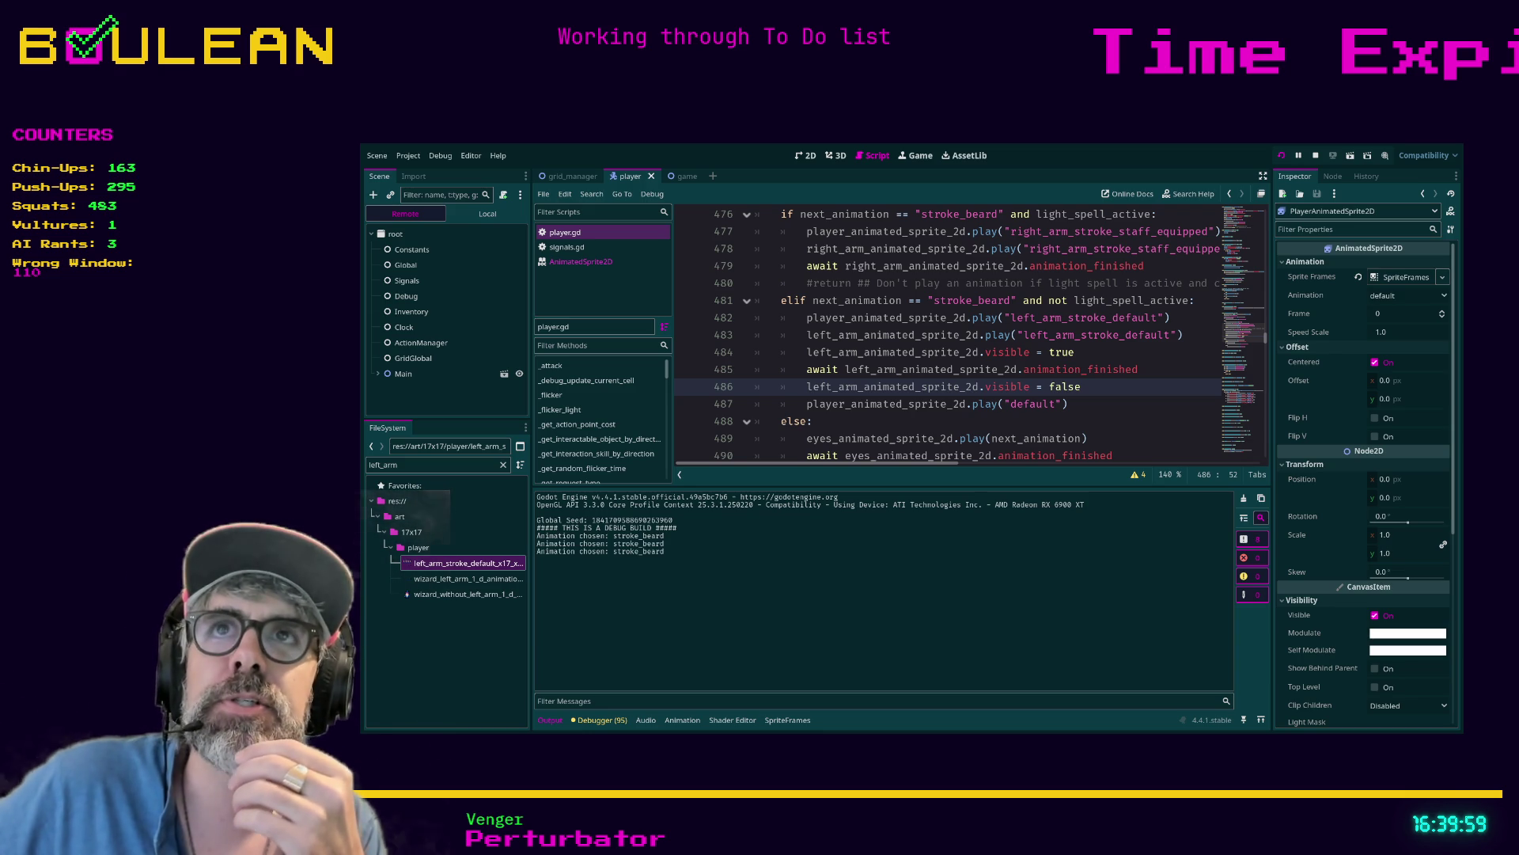
Watch the wizard's stroke_beard idle in the running game, zoomed in, then stop the run
key("alt+Tab")
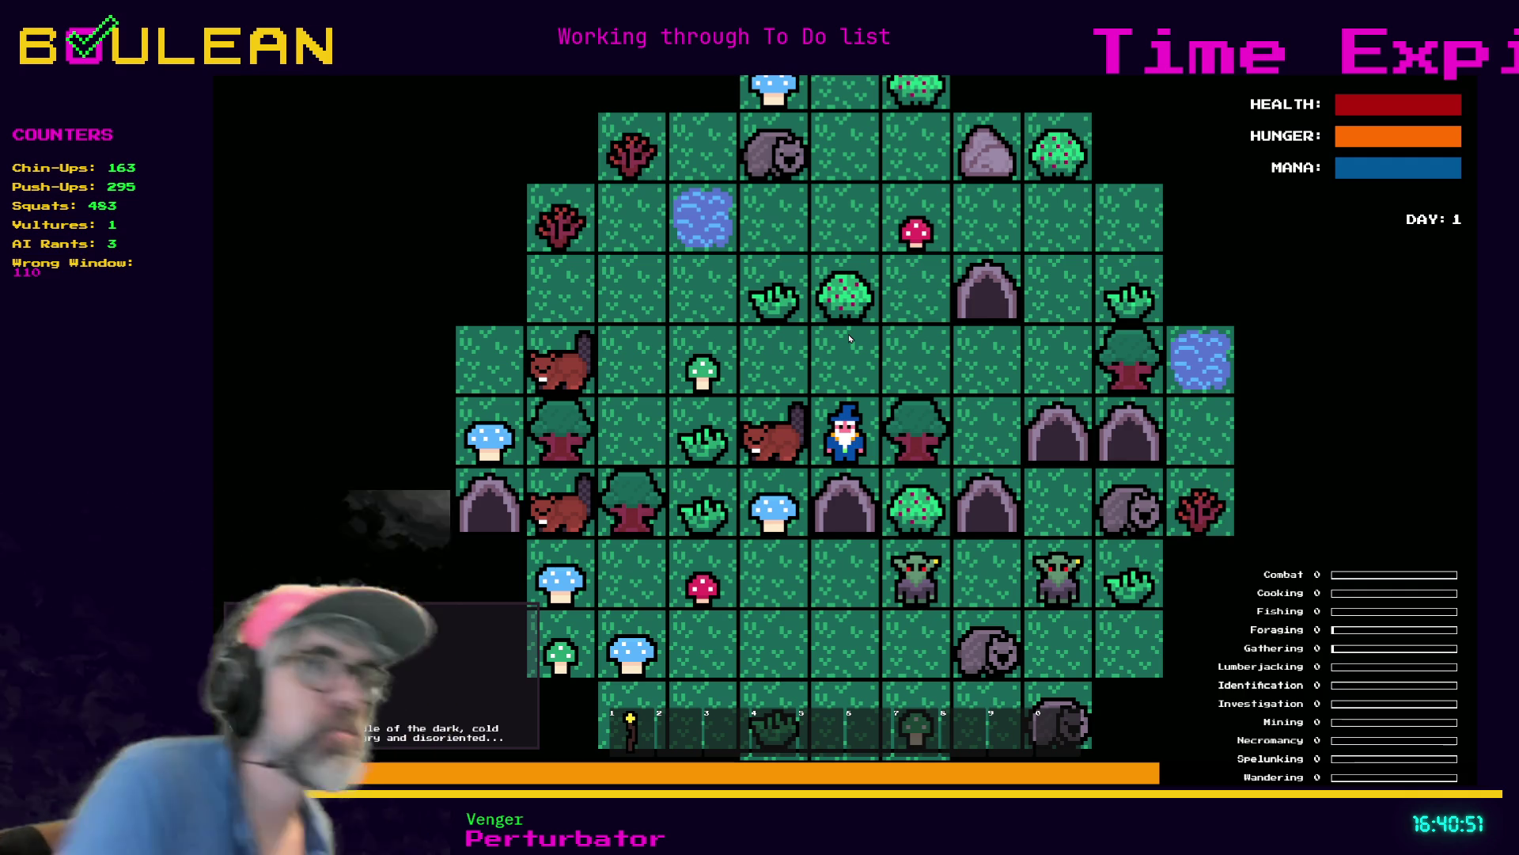
scroll(803, 539, "up", 2)
scroll(803, 539, "up", 1)
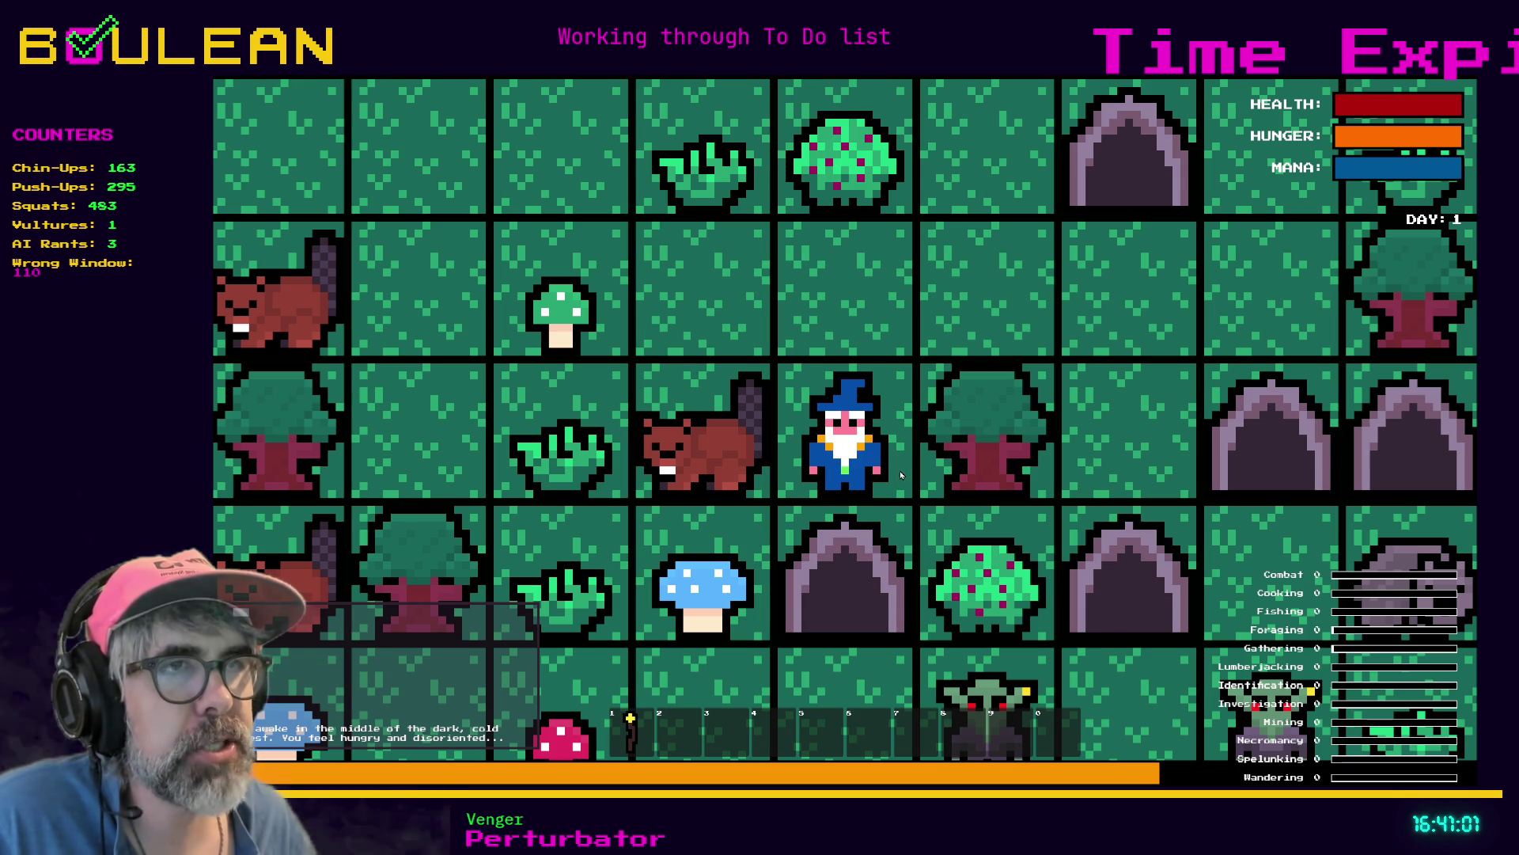
key("F8")
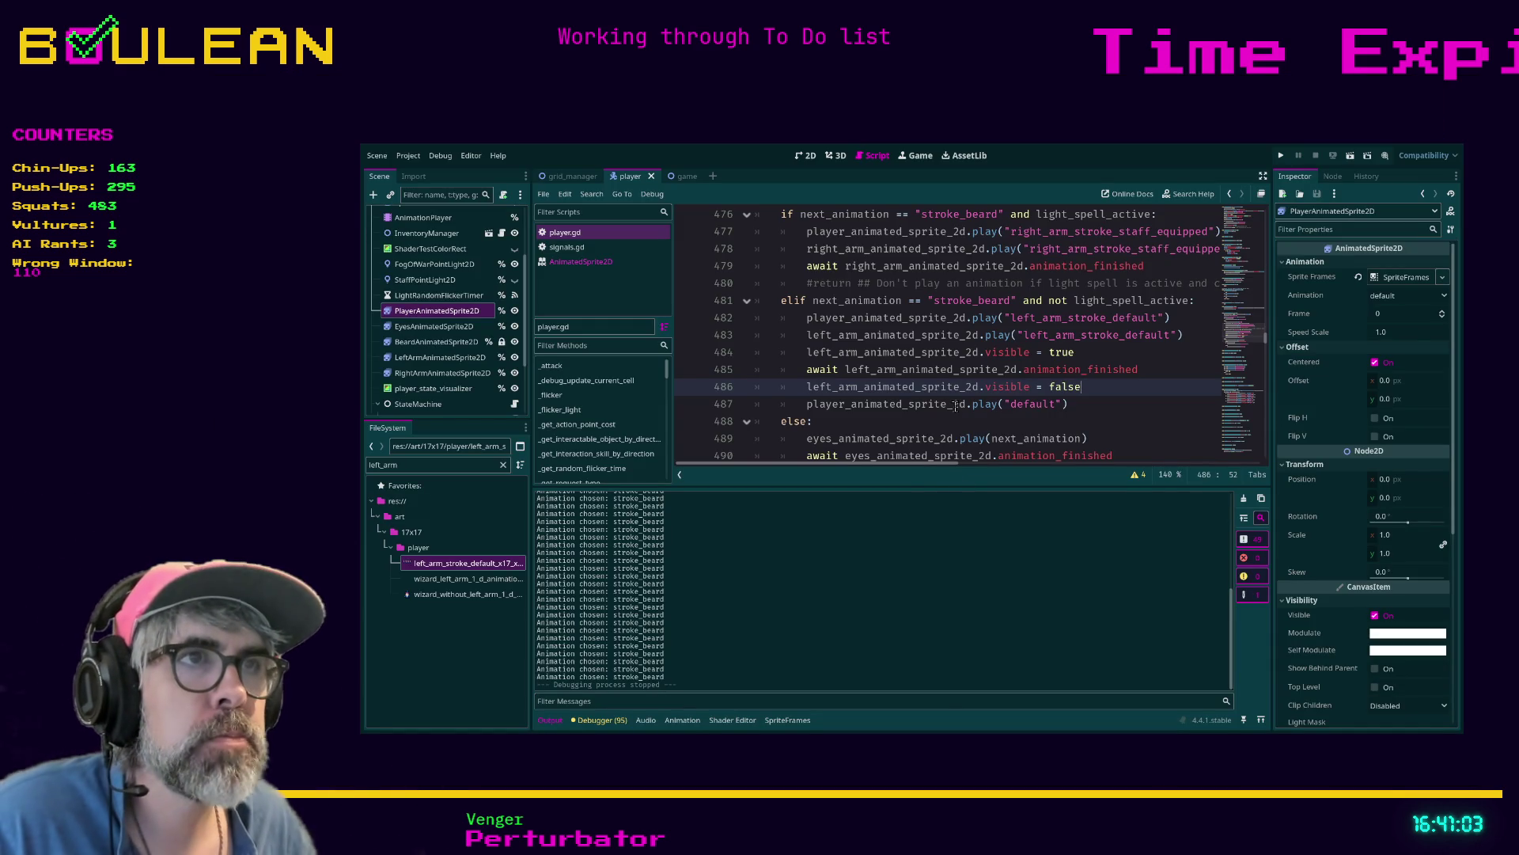
Comment out the else branch playing "idle" on lines 474–475 and run the game to test
left_click(959, 418)
scroll(830, 319, "up", 1)
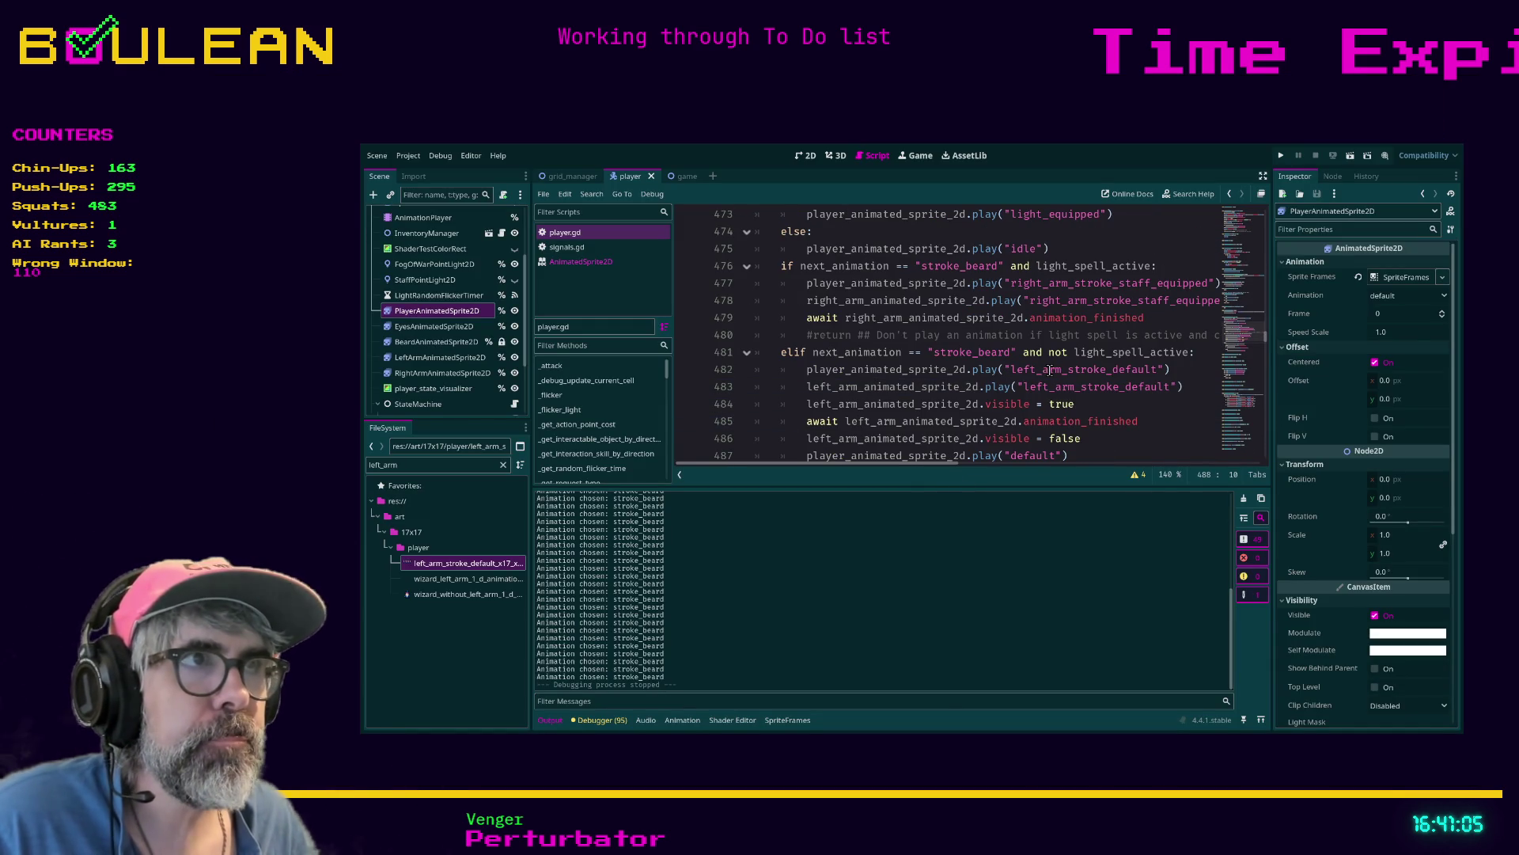
scroll(877, 382, "up", 1)
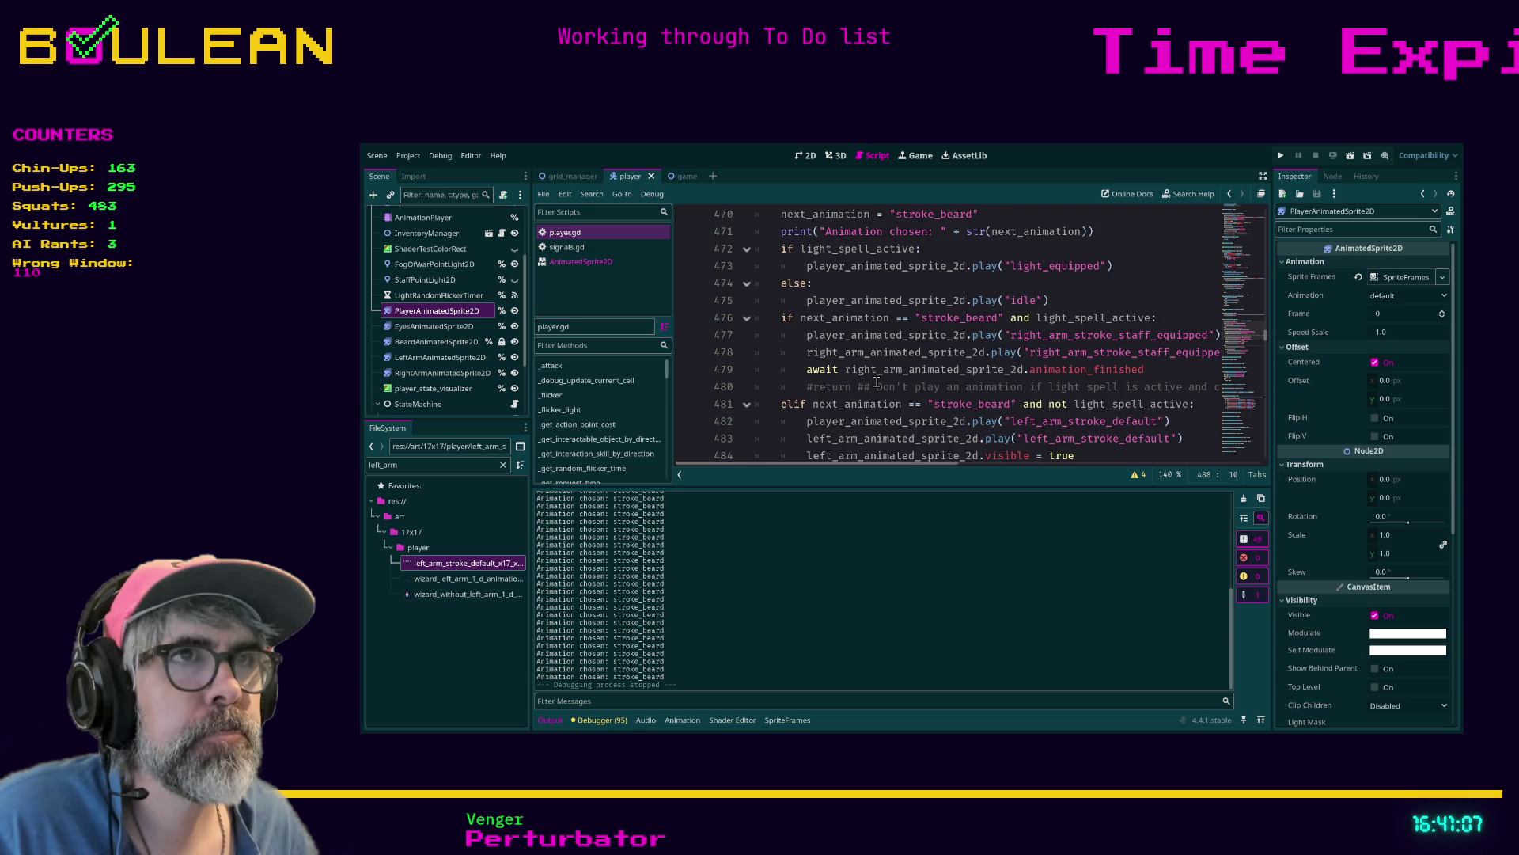
scroll(877, 382, "up", 1)
scroll(798, 269, "up", 1)
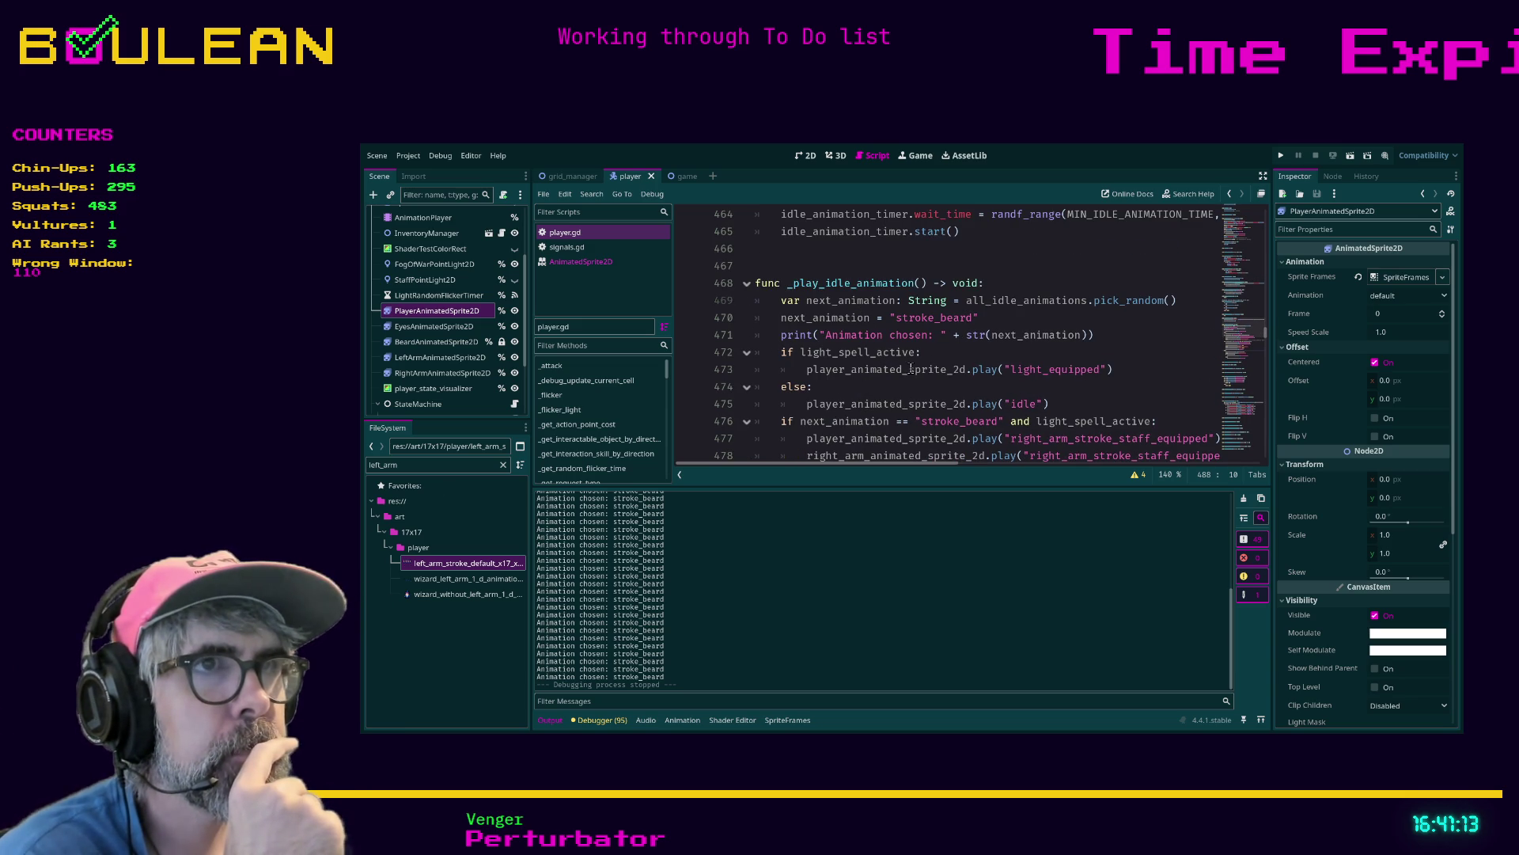
scroll(911, 368, "down", 1)
scroll(924, 325, "down", 1)
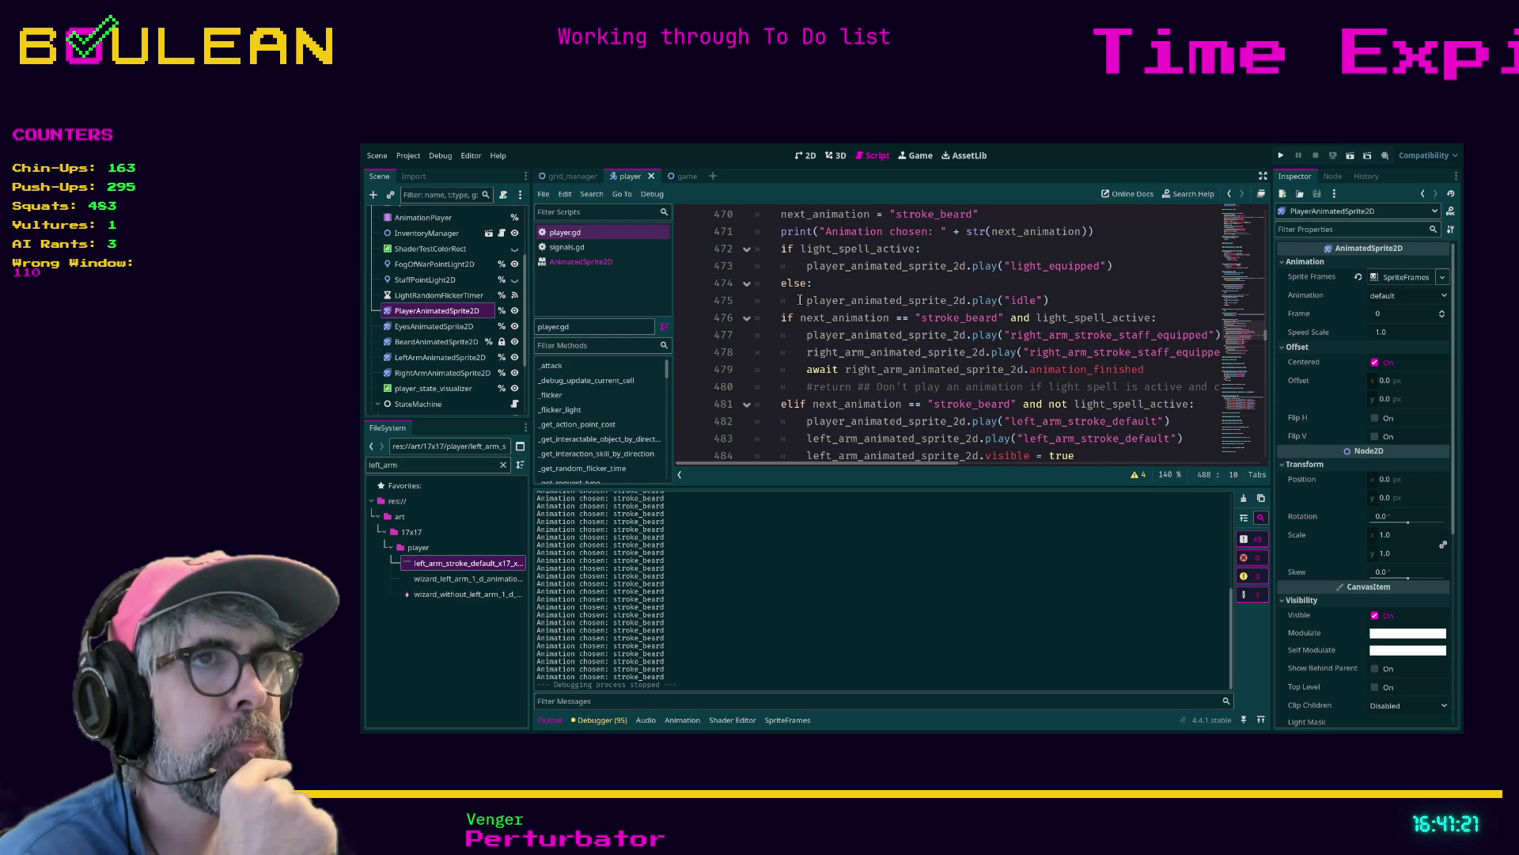
left_click_drag(1054, 296, 708, 292)
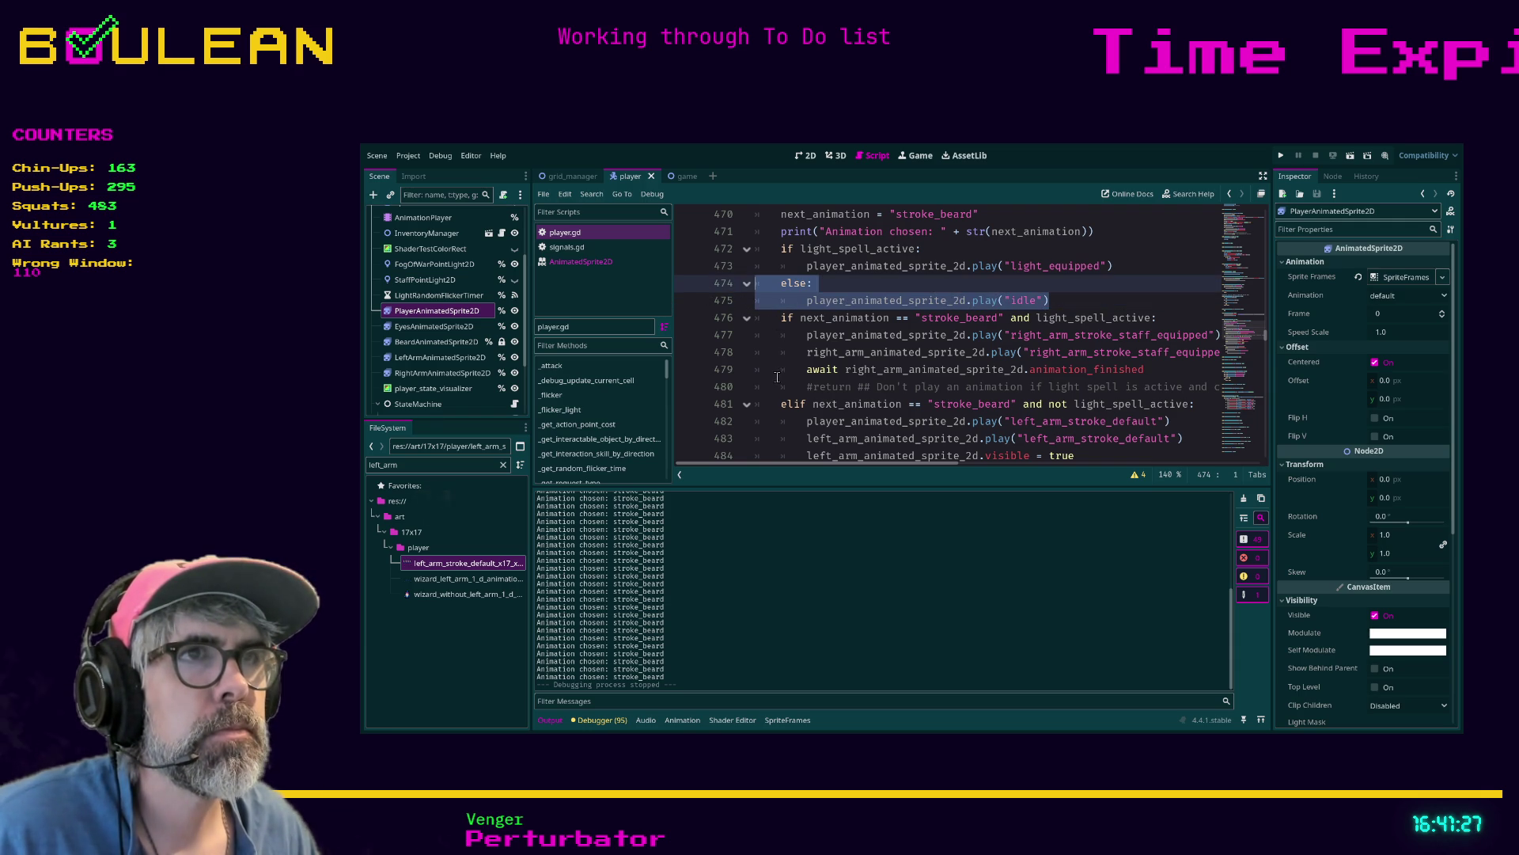
key("ctrl+k")
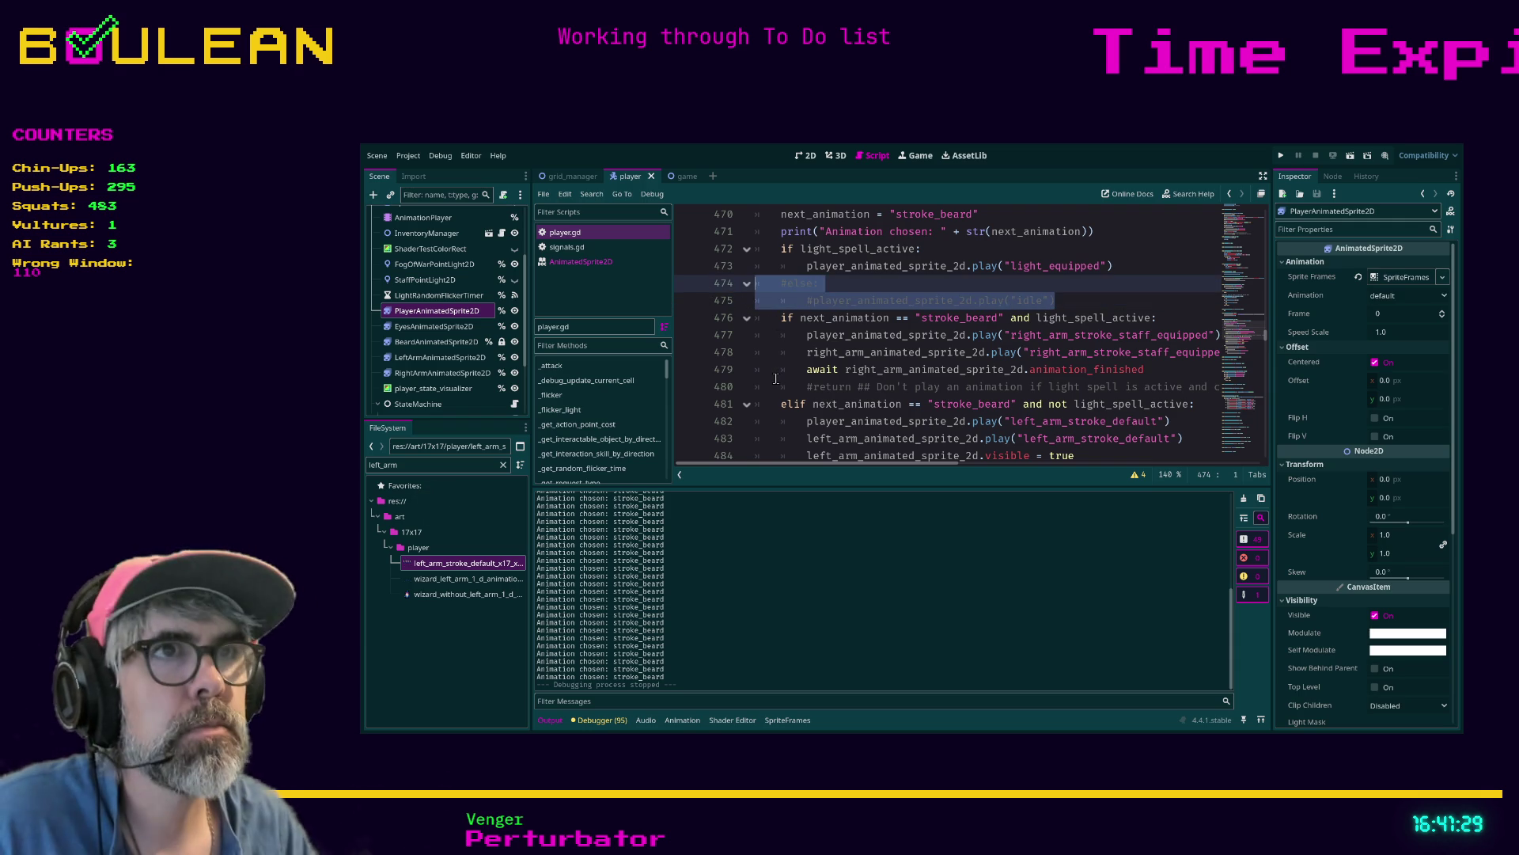
left_click(776, 378)
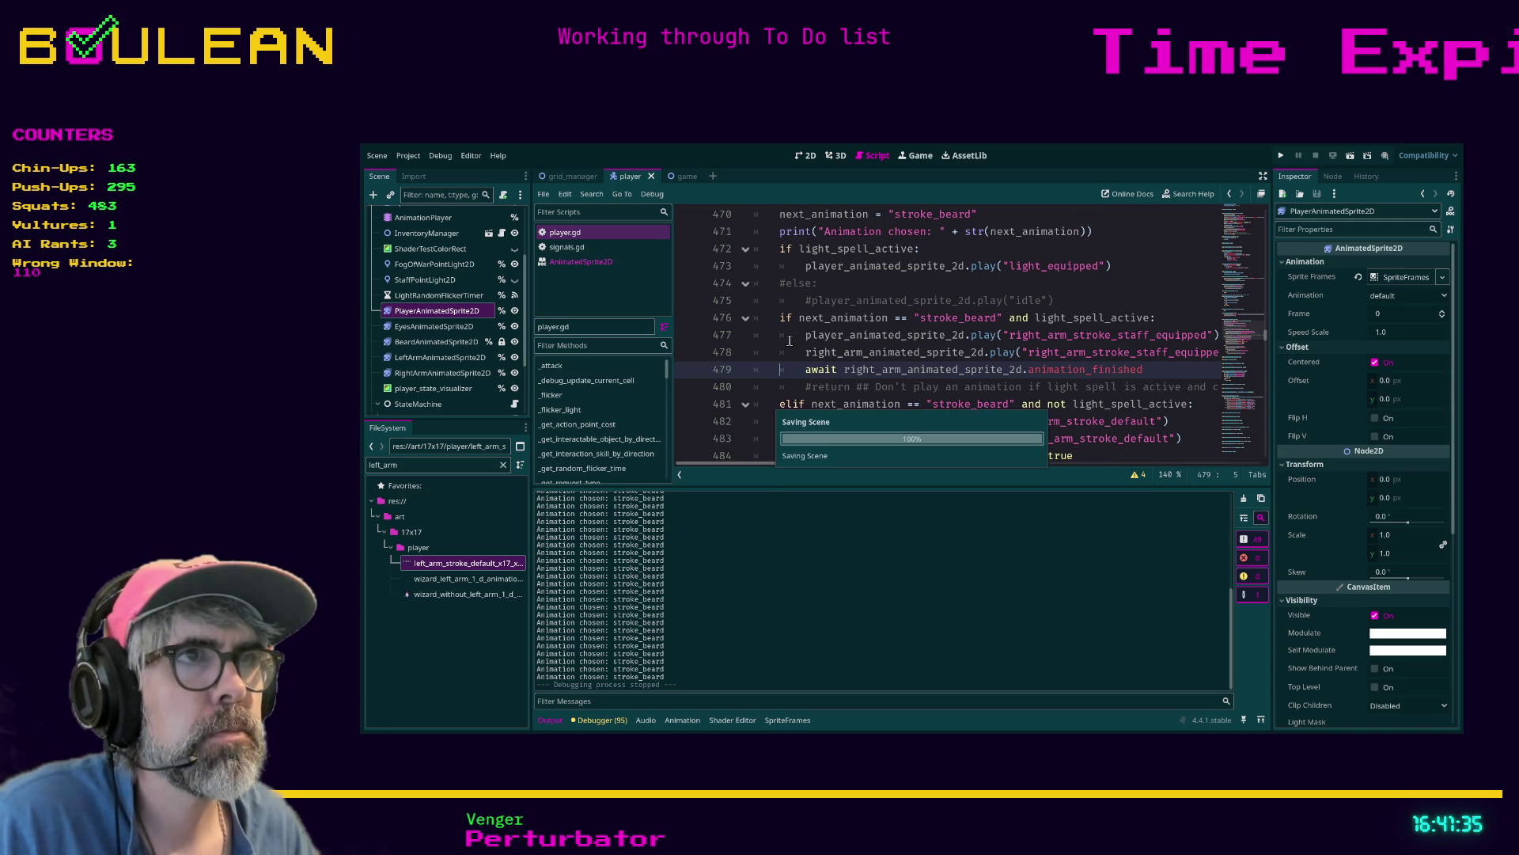
key("F5")
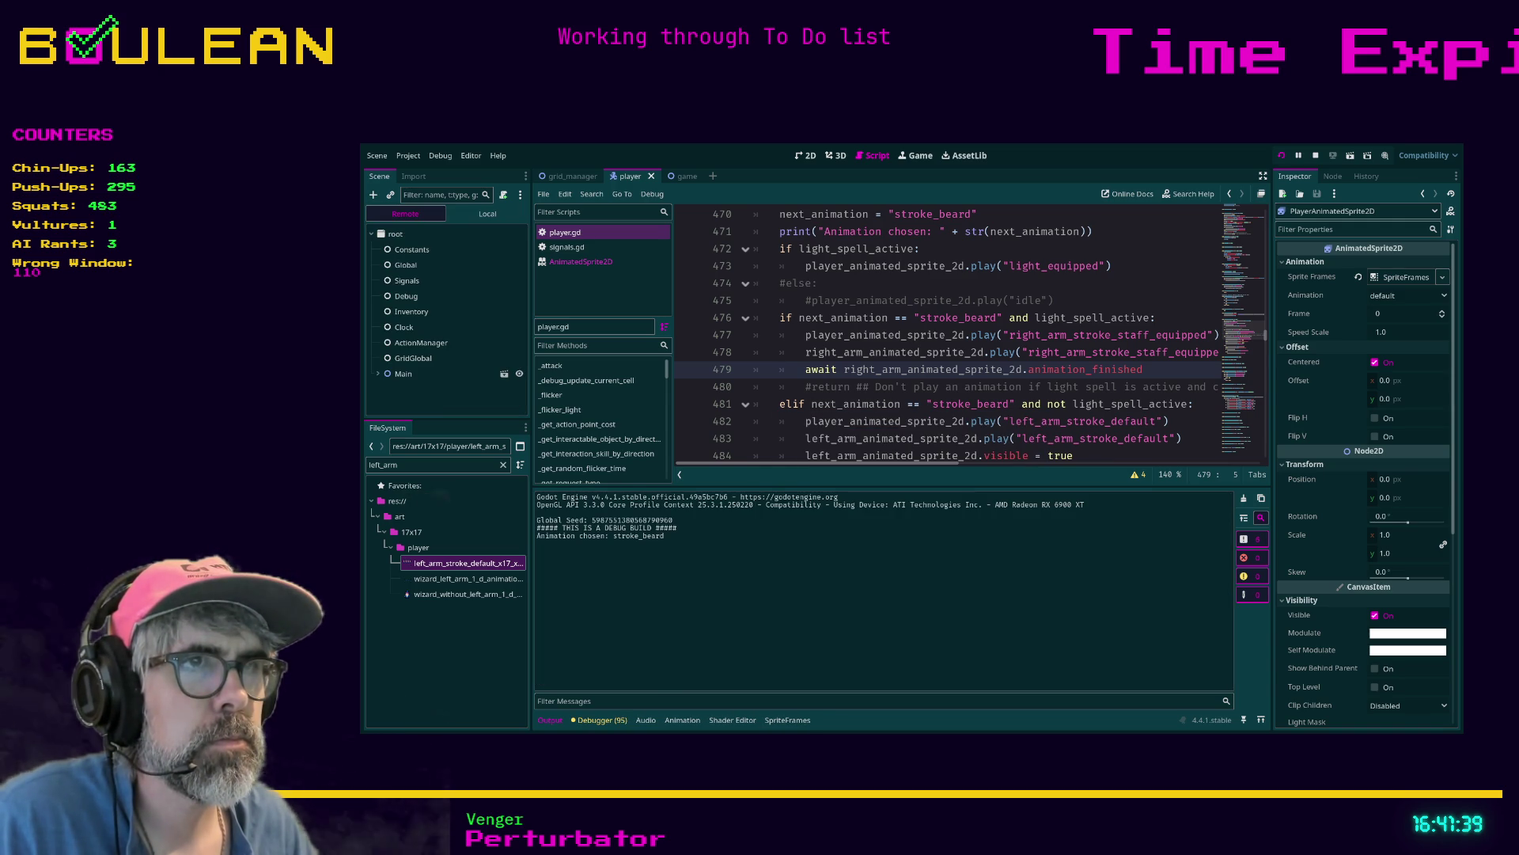
Stop the game and re-enable line 475's play("idle") while keeping else: on line 474 commented
key("F8")
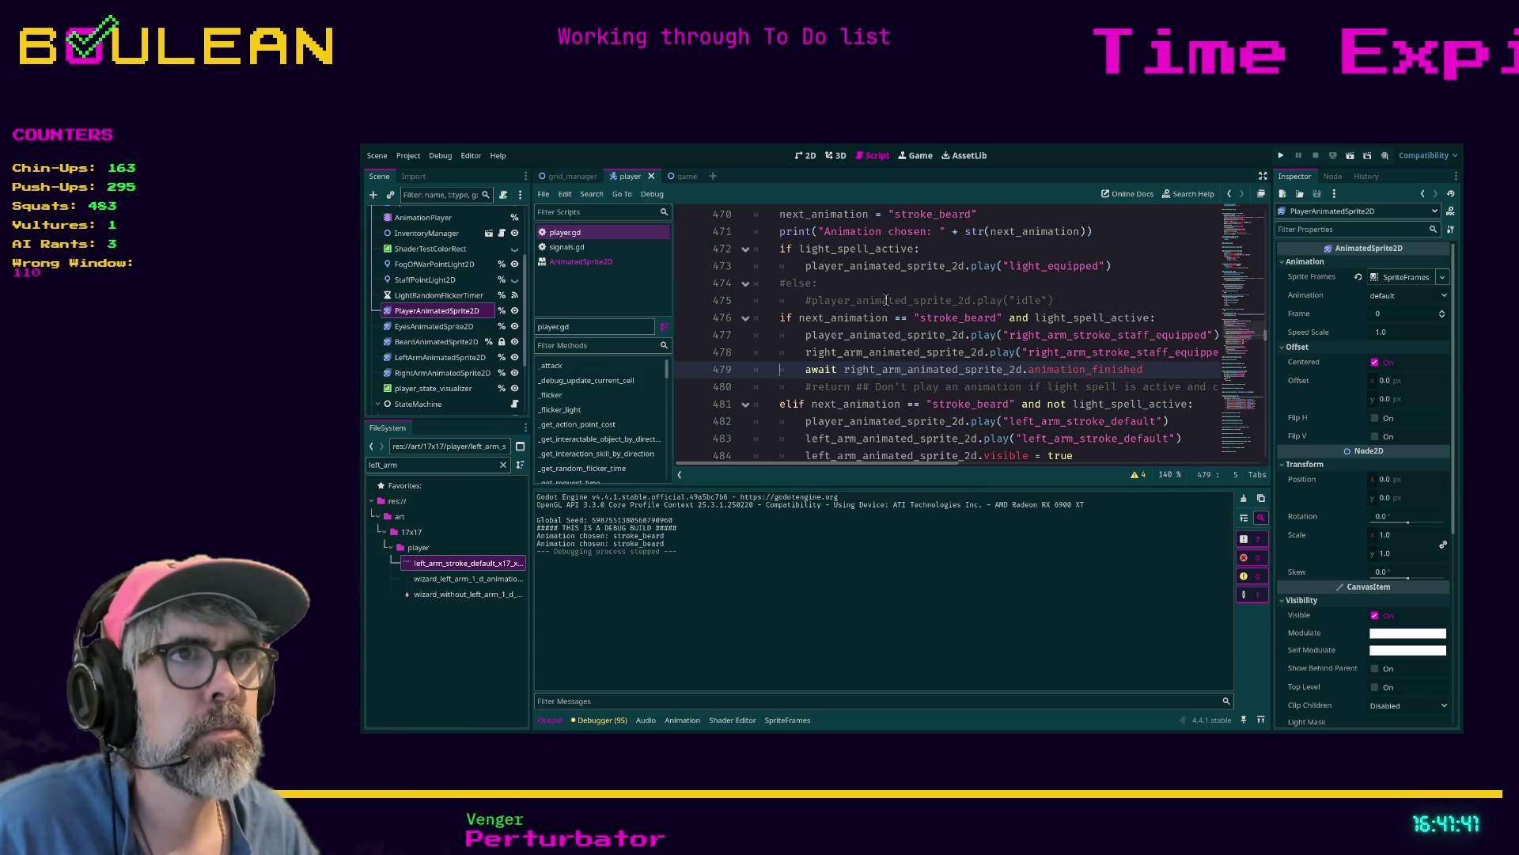
left_click(885, 287)
key("ctrl+k")
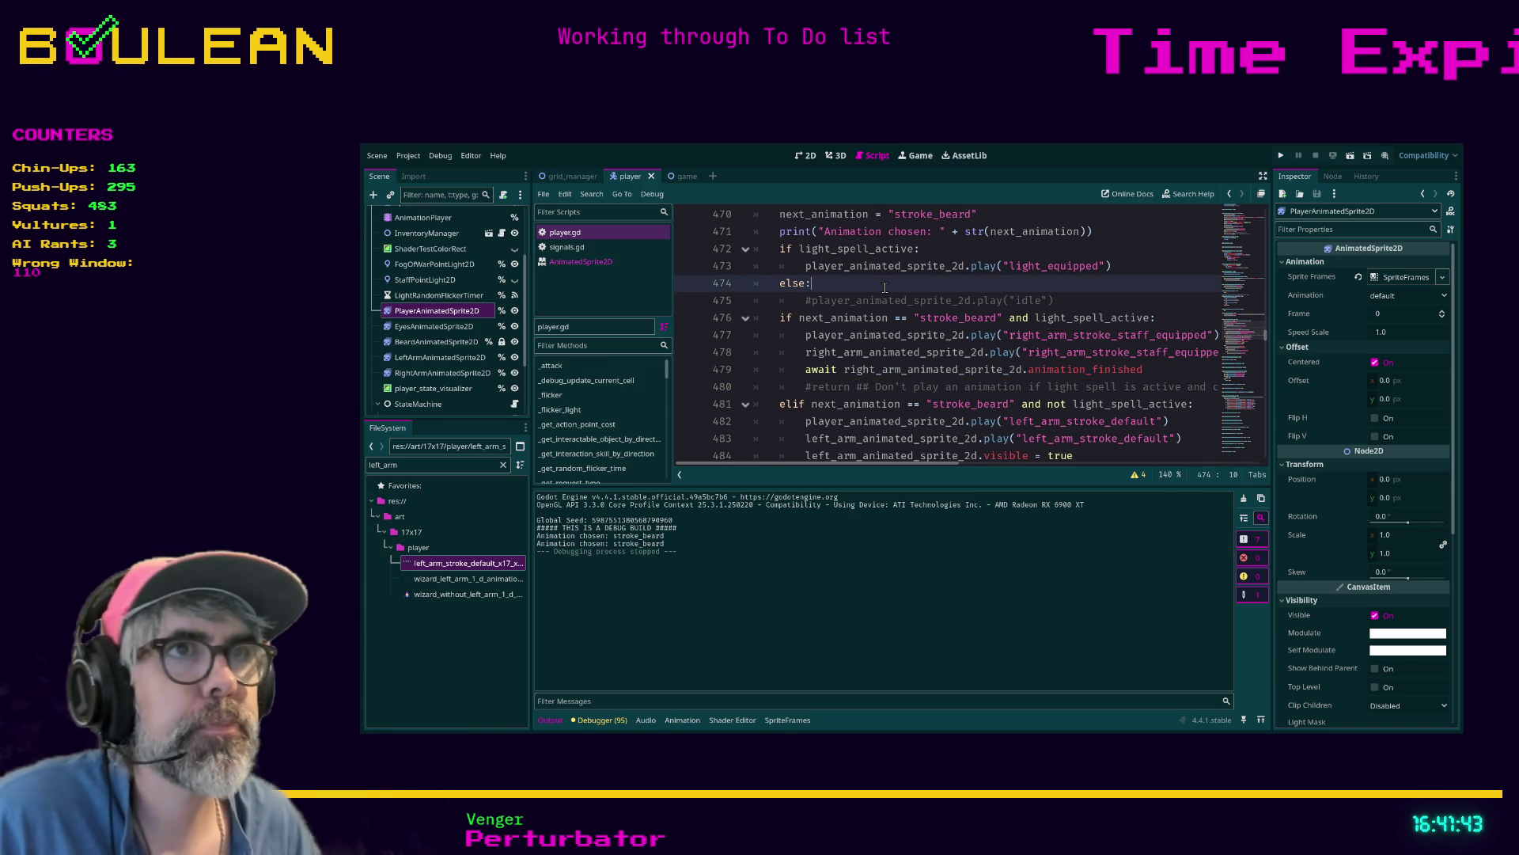
key("ctrl+k")
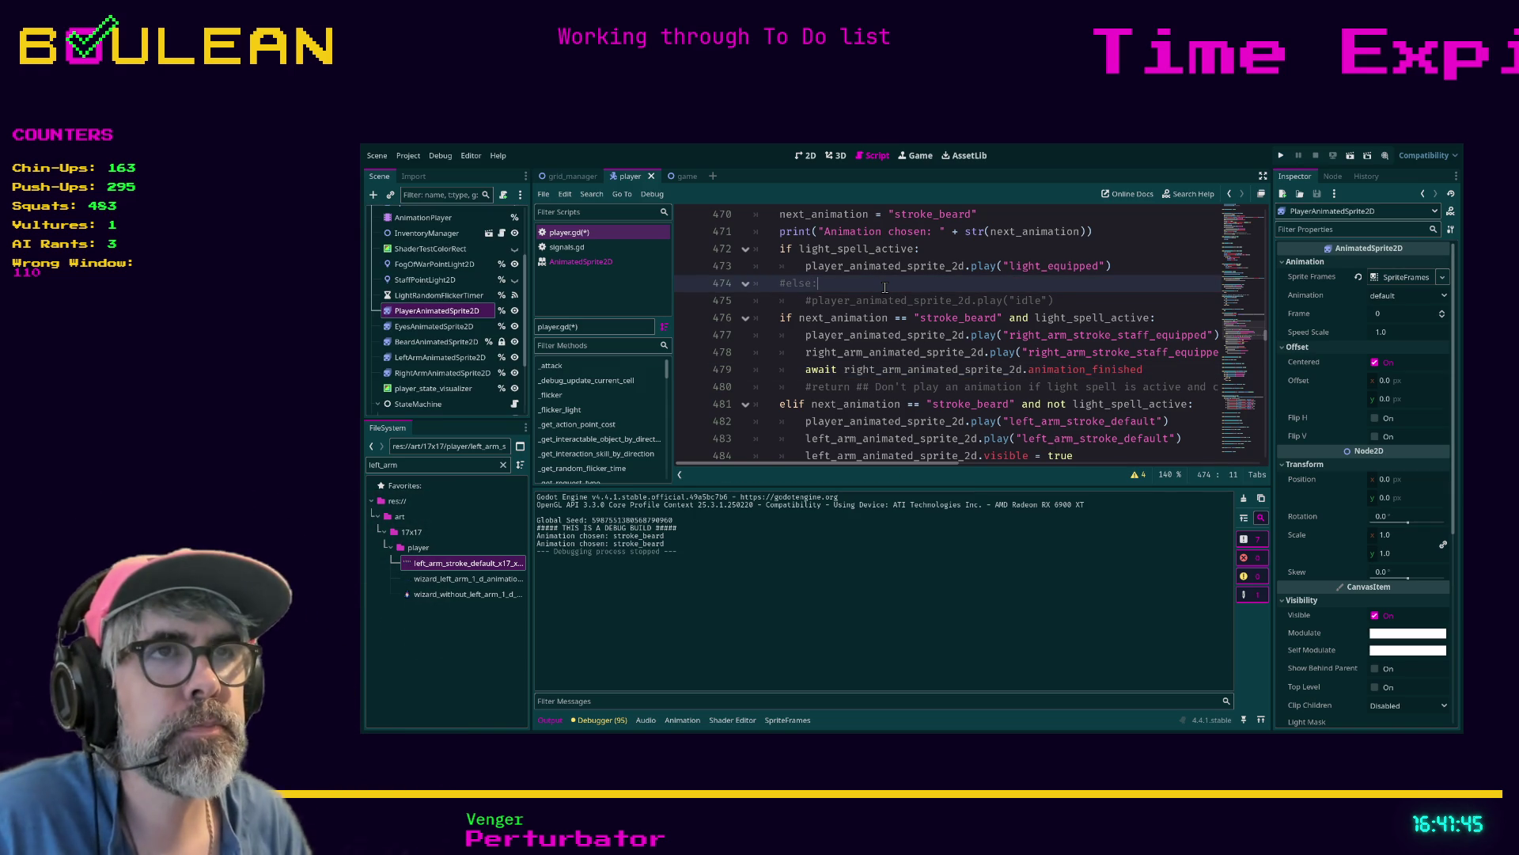
key("ctrl+z")
left_click(856, 342)
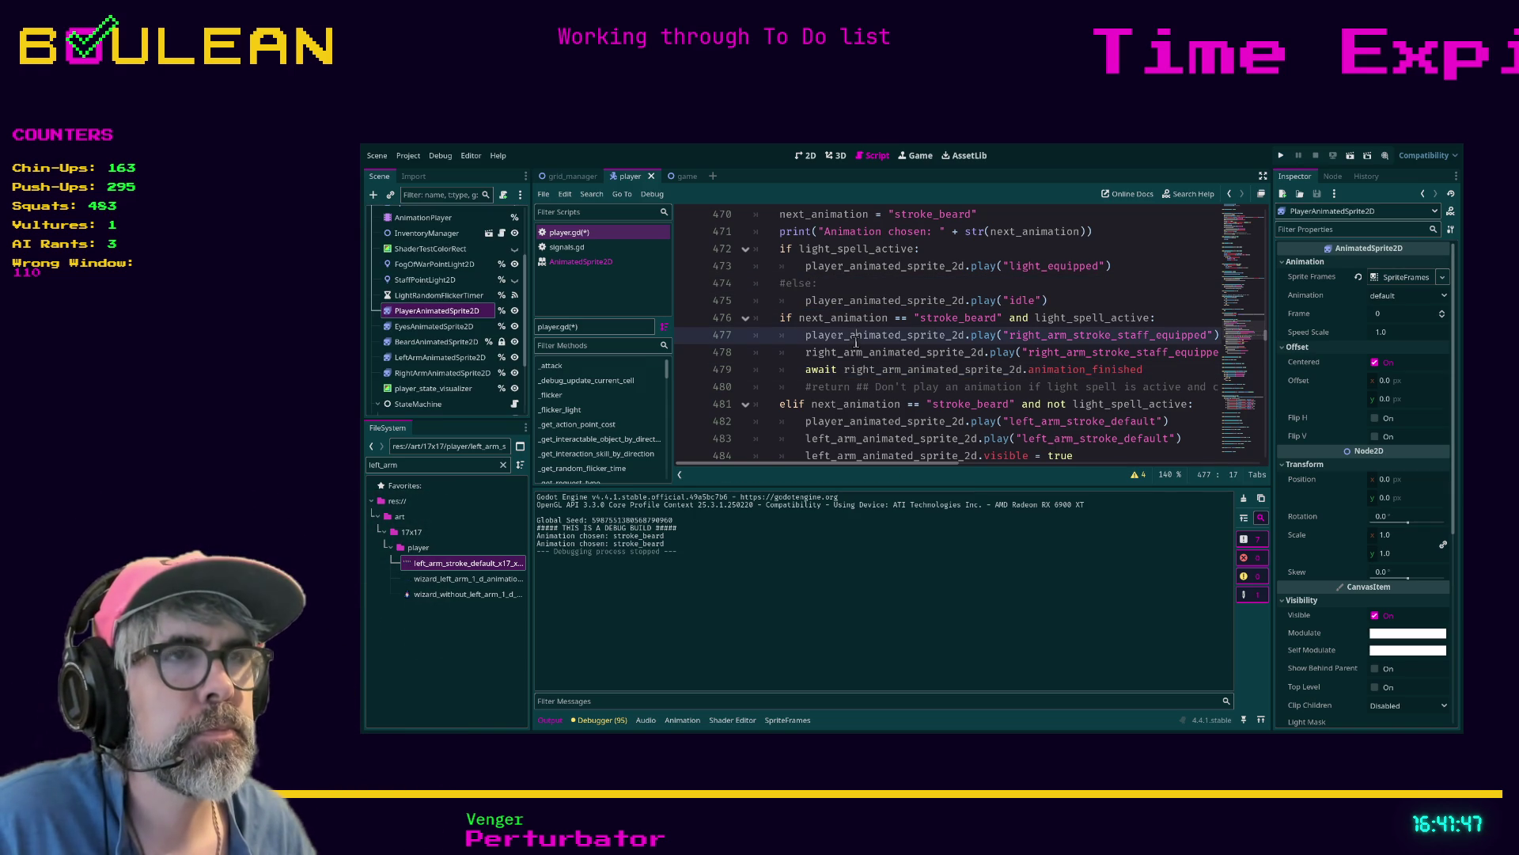
left_click_drag(809, 465, 815, 468)
Remove the stray '-*' characters on line 477 to clear the script error
scroll(1017, 336, "down", 2)
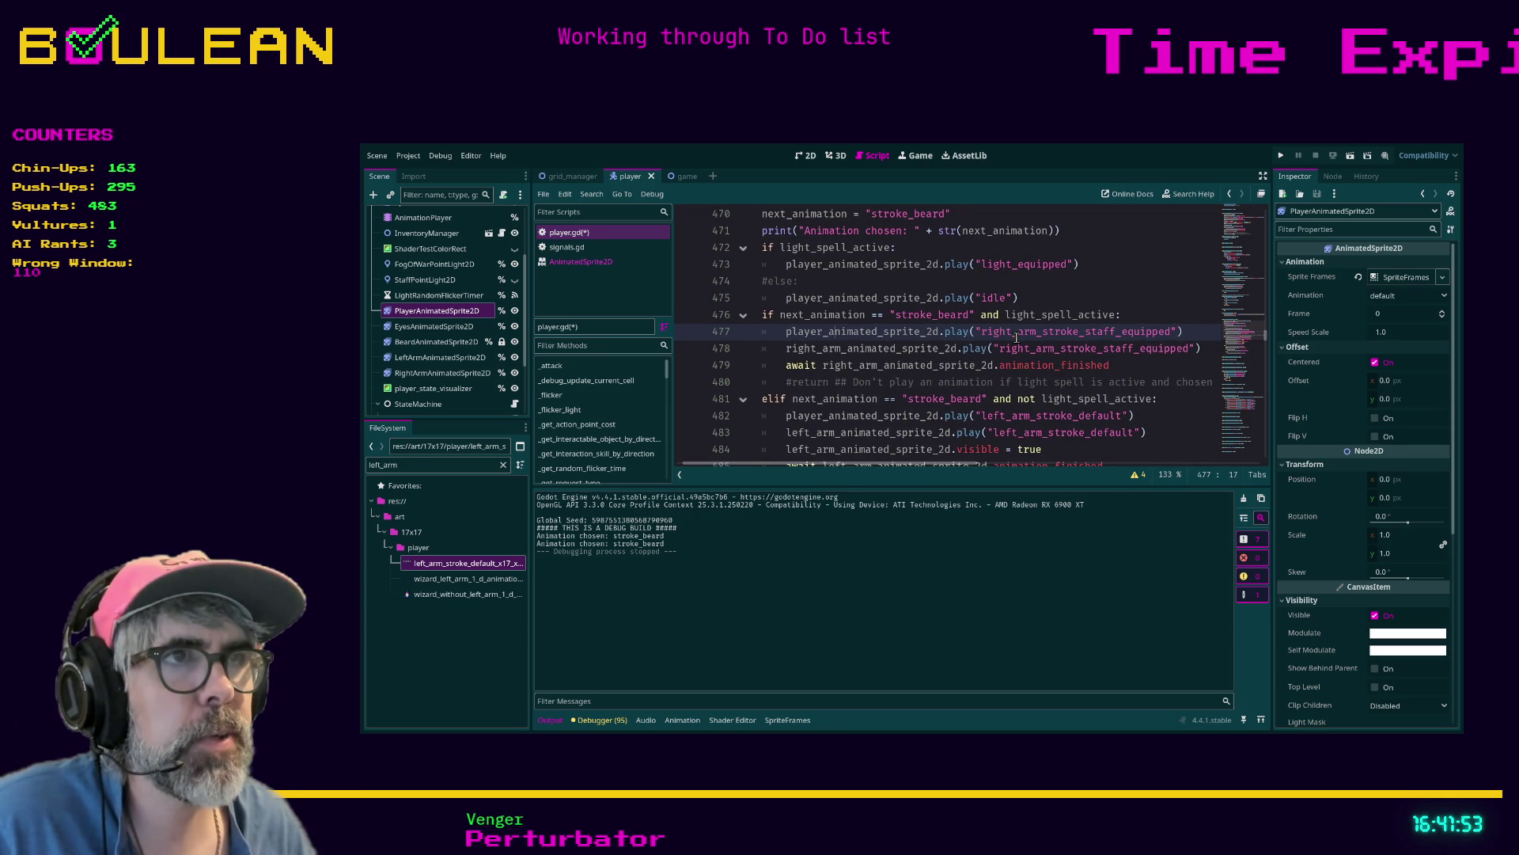
scroll(1017, 336, "down", 1)
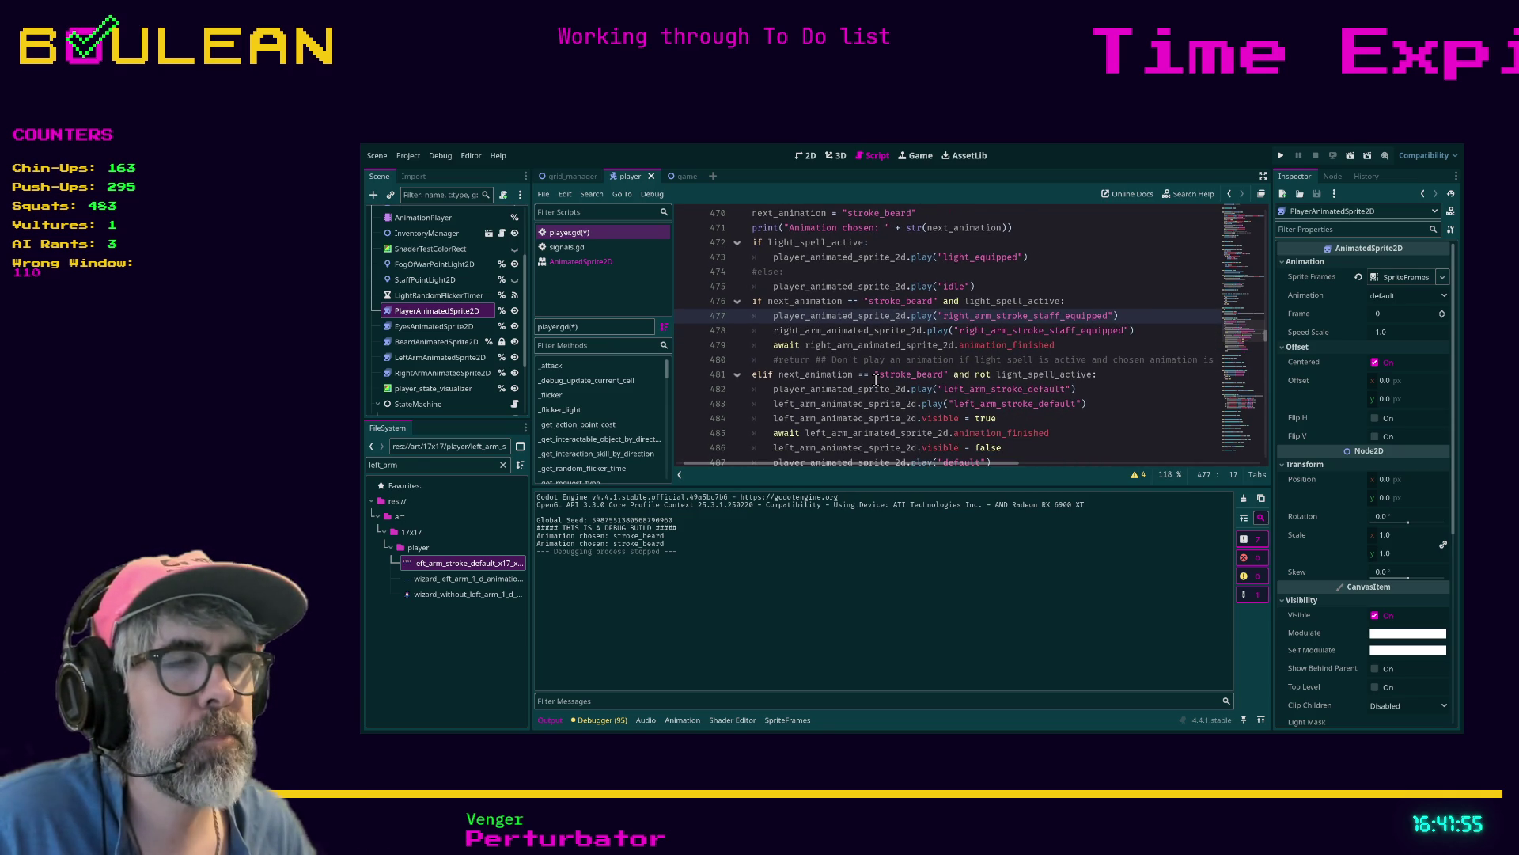
scroll(876, 380, "down", 1)
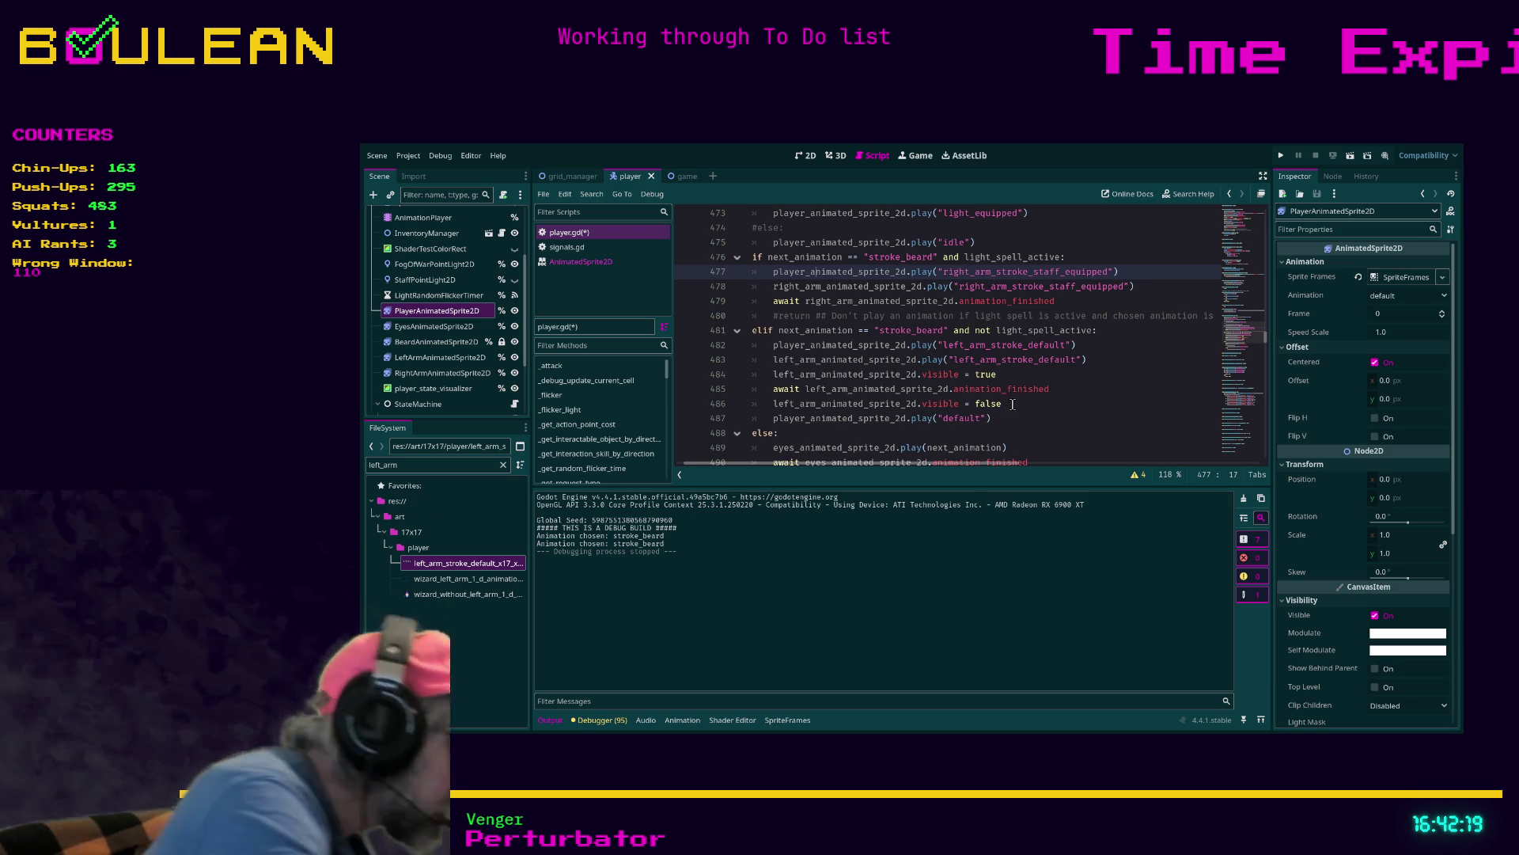
type("-*")
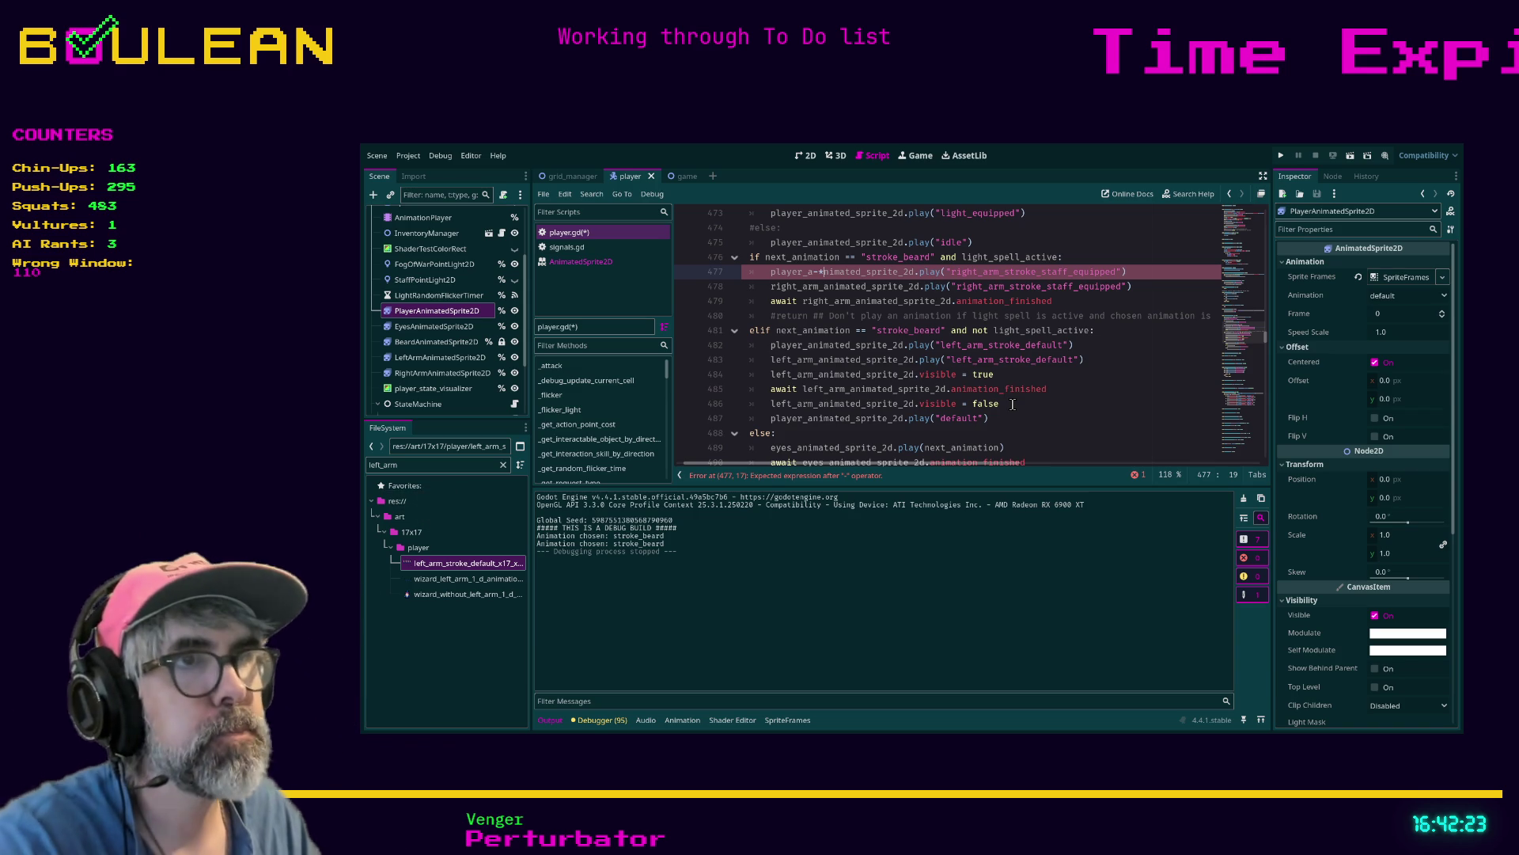
left_click(1121, 391)
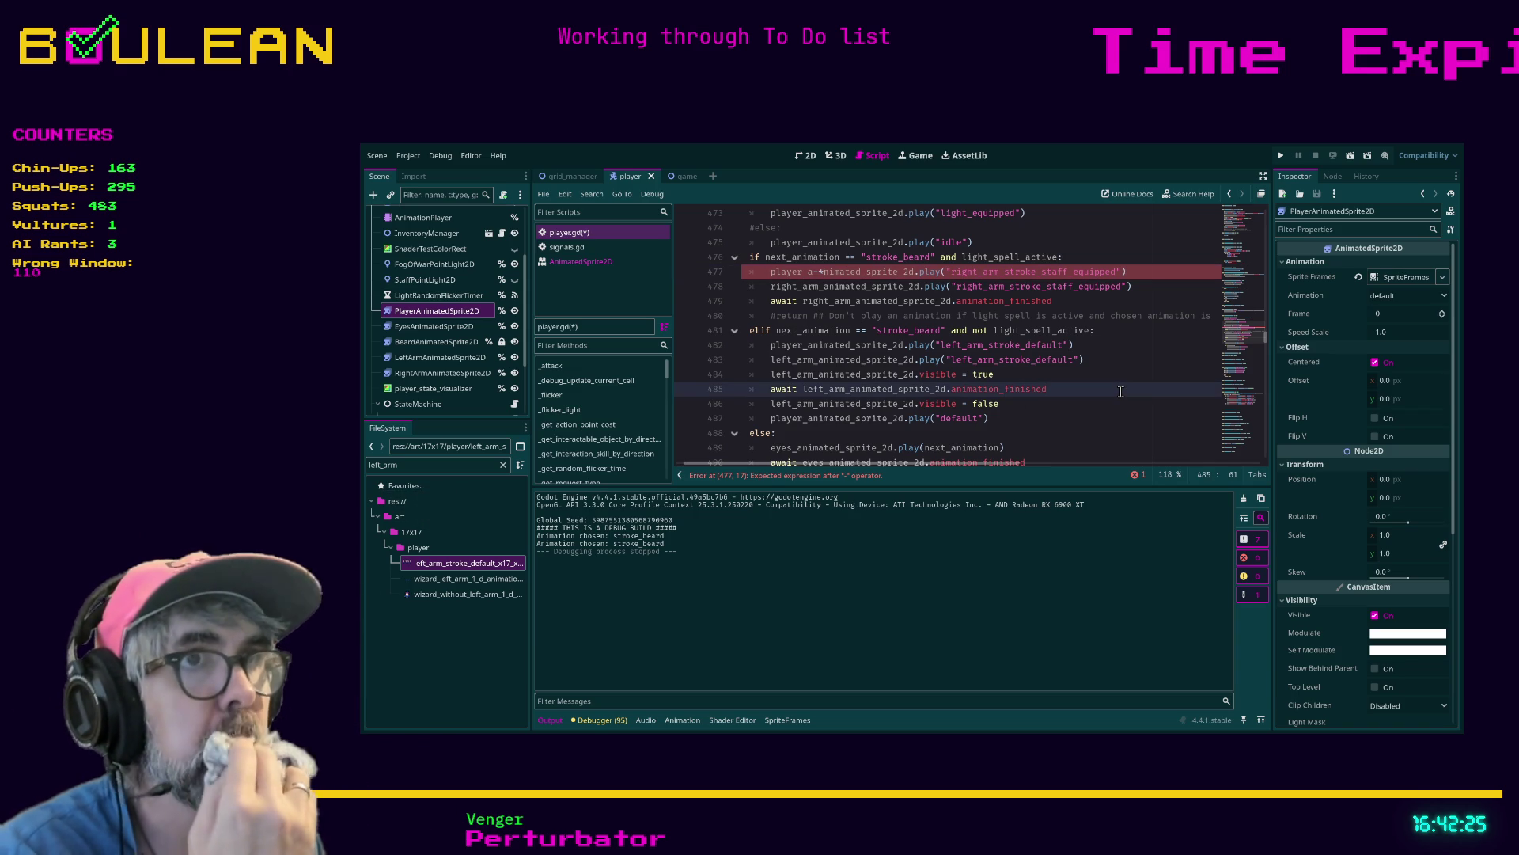
key("ctrl+z")
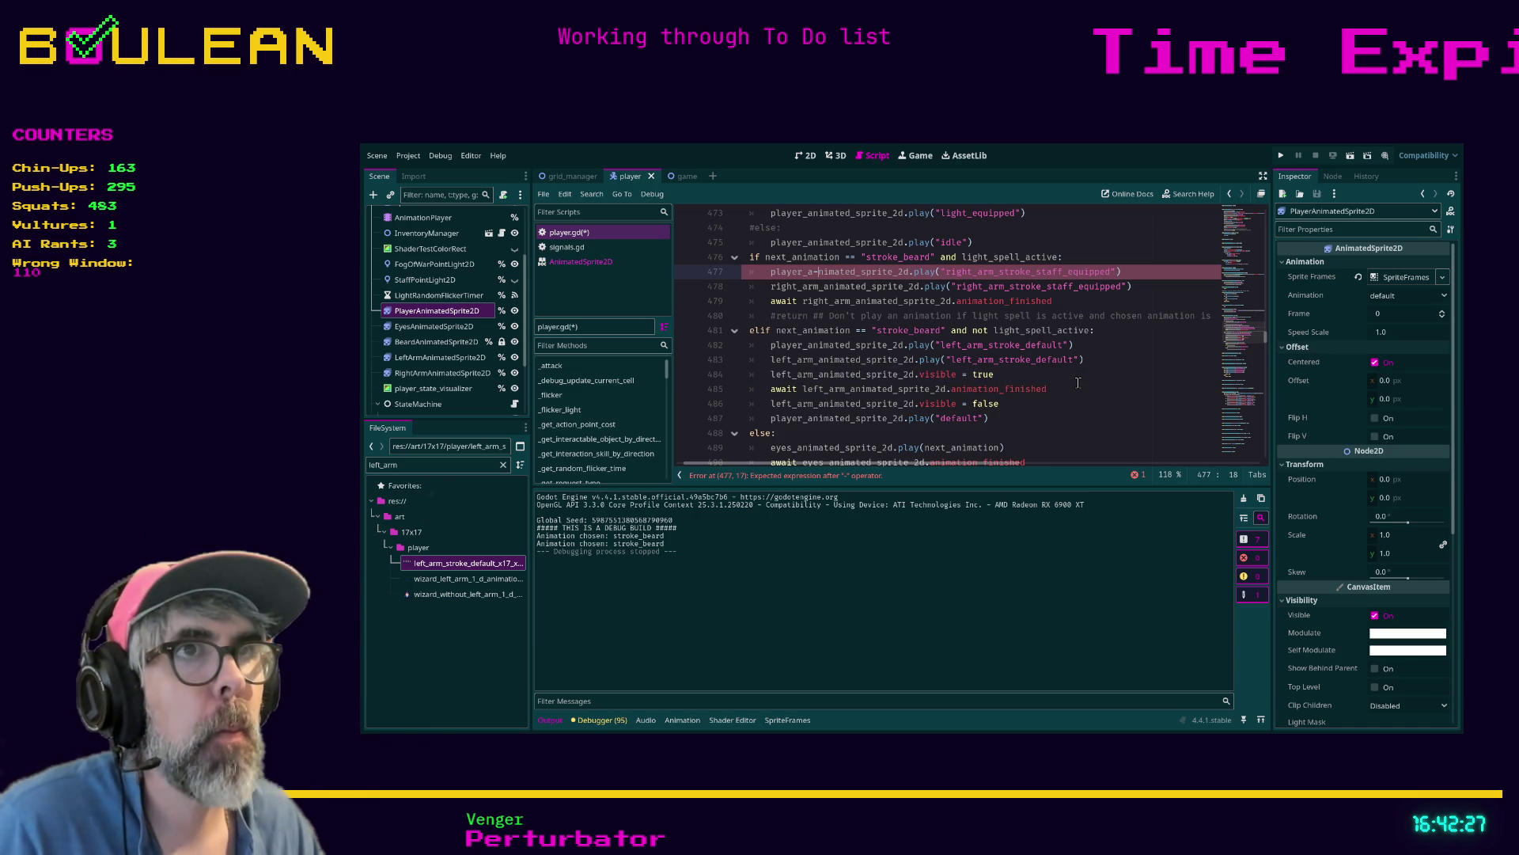
key("ctrl+z")
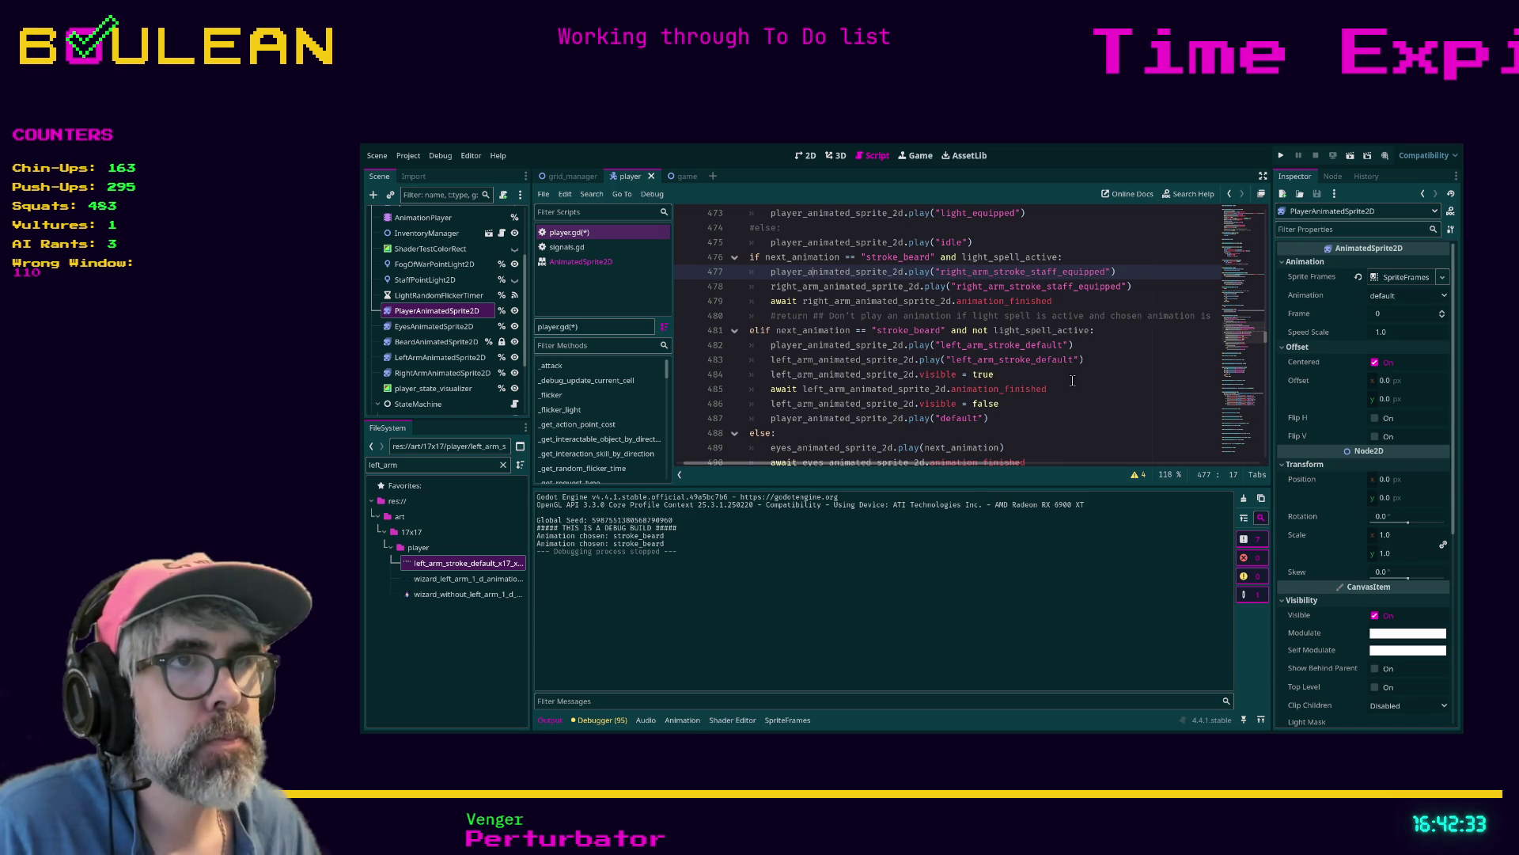
Save player.gd and run the game with F5
left_click(1016, 409)
key("ctrl+s")
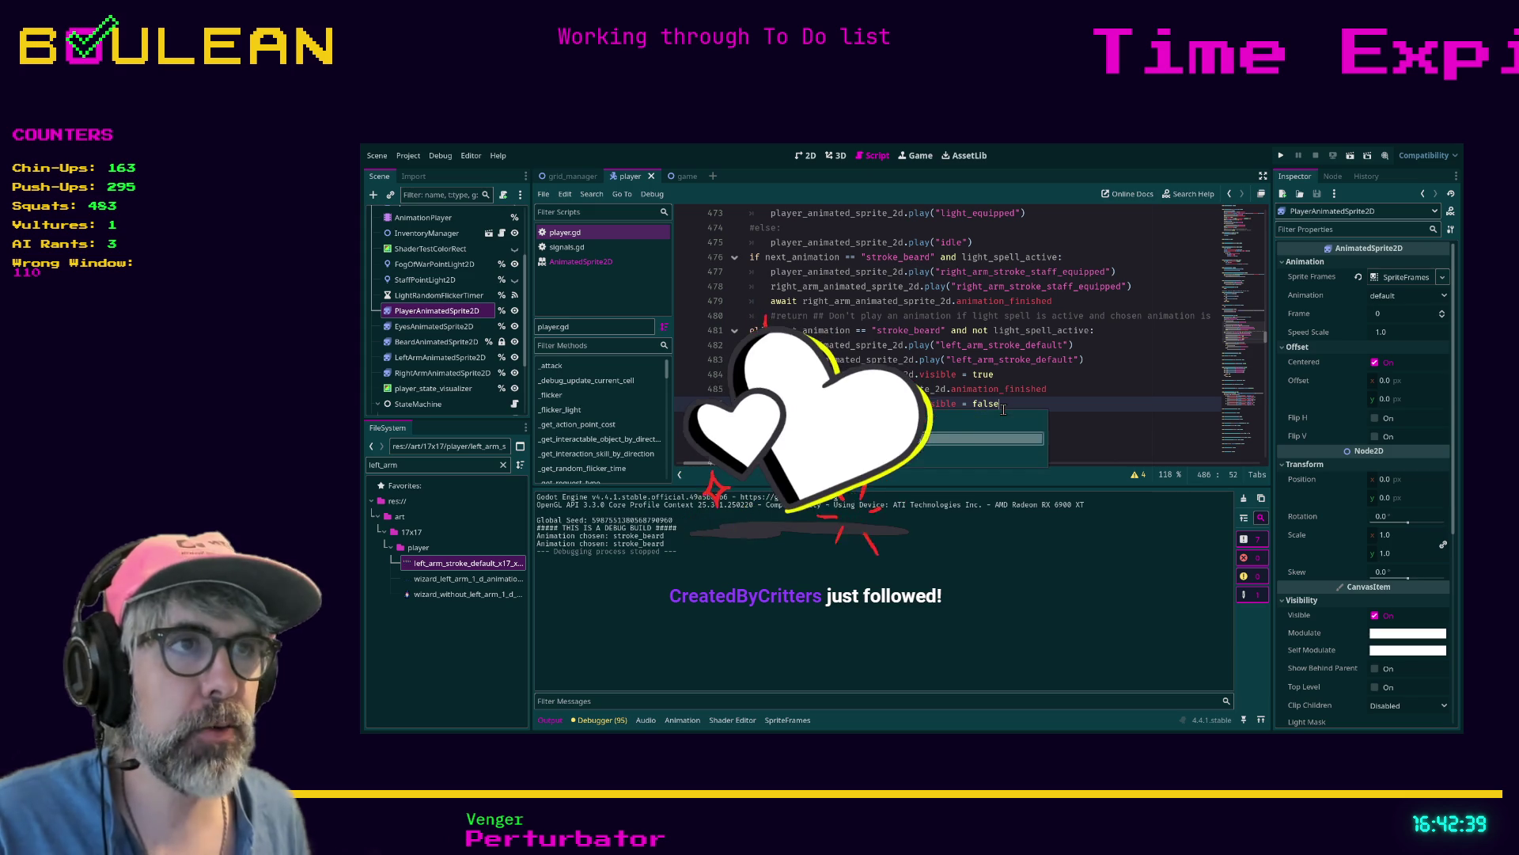
key("F5")
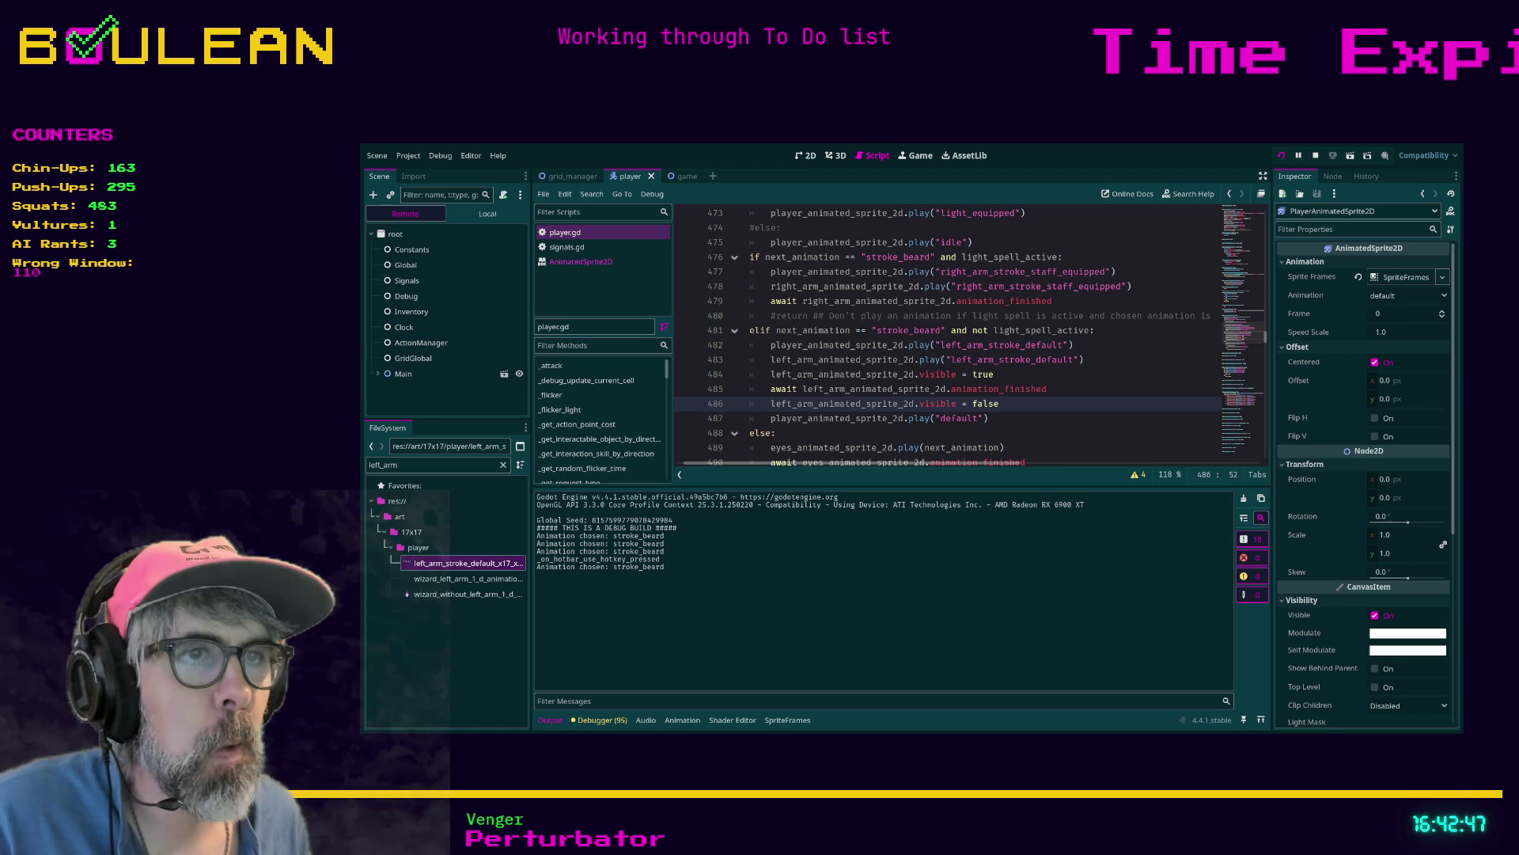
Zoom in on the wizard in the game window to watch its idle animation, then stop the game
key("alt+Tab")
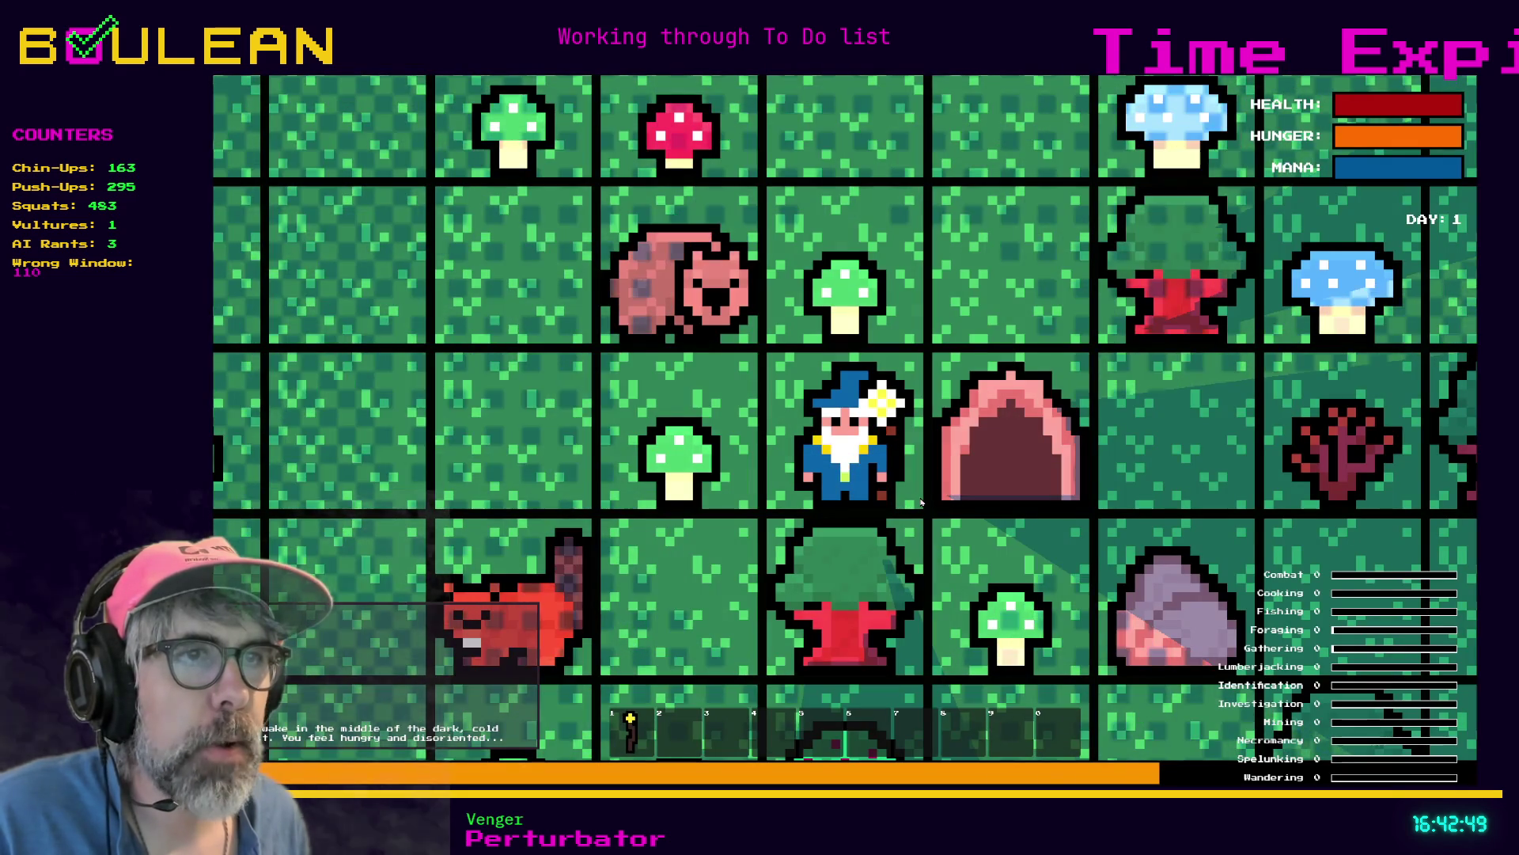
scroll(921, 503, "up", 2)
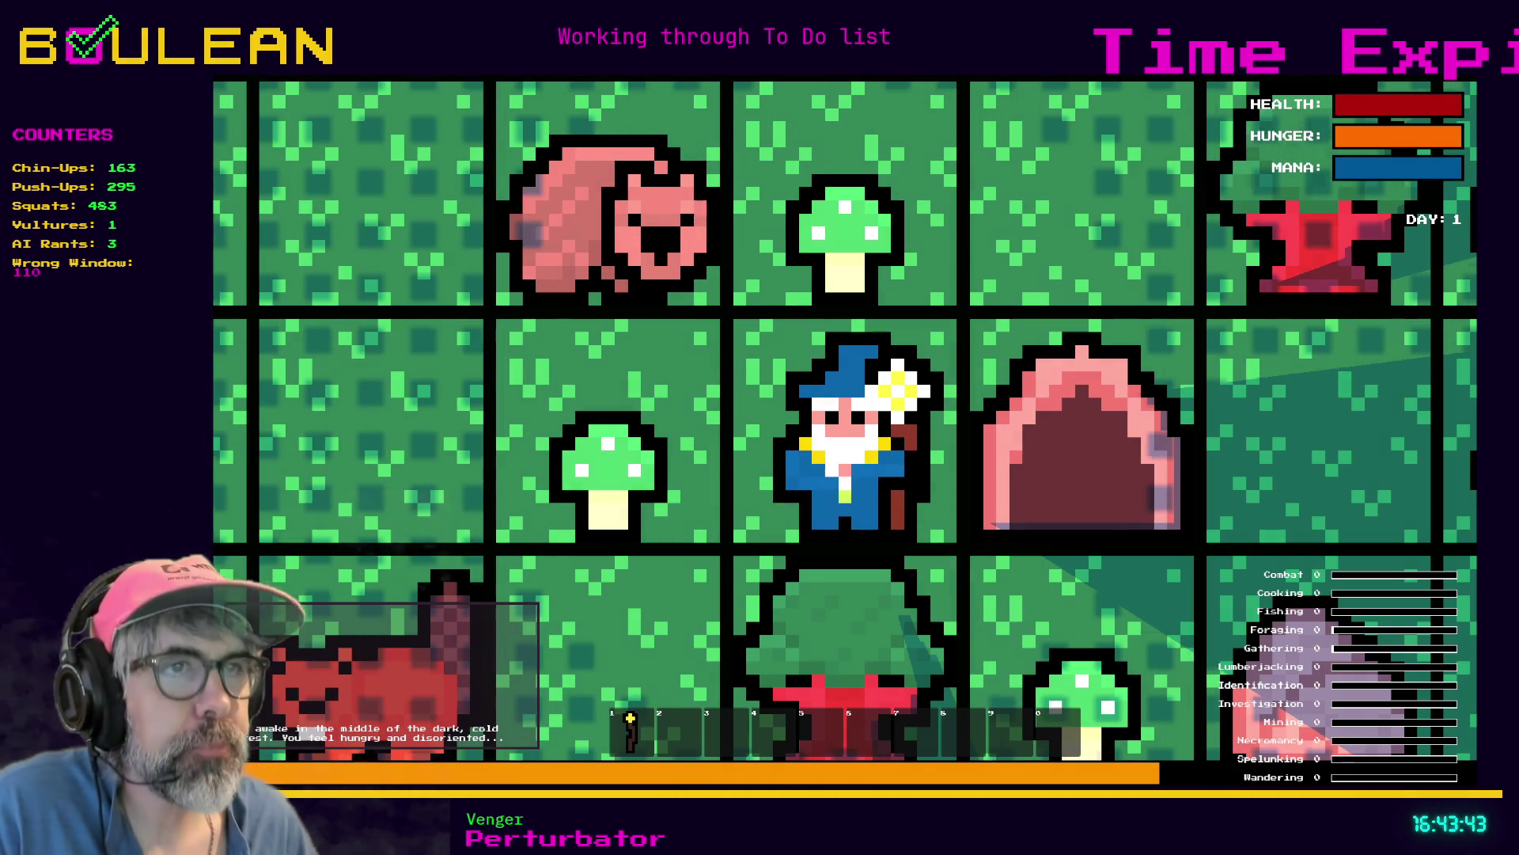
scroll(845, 427, "up", 1)
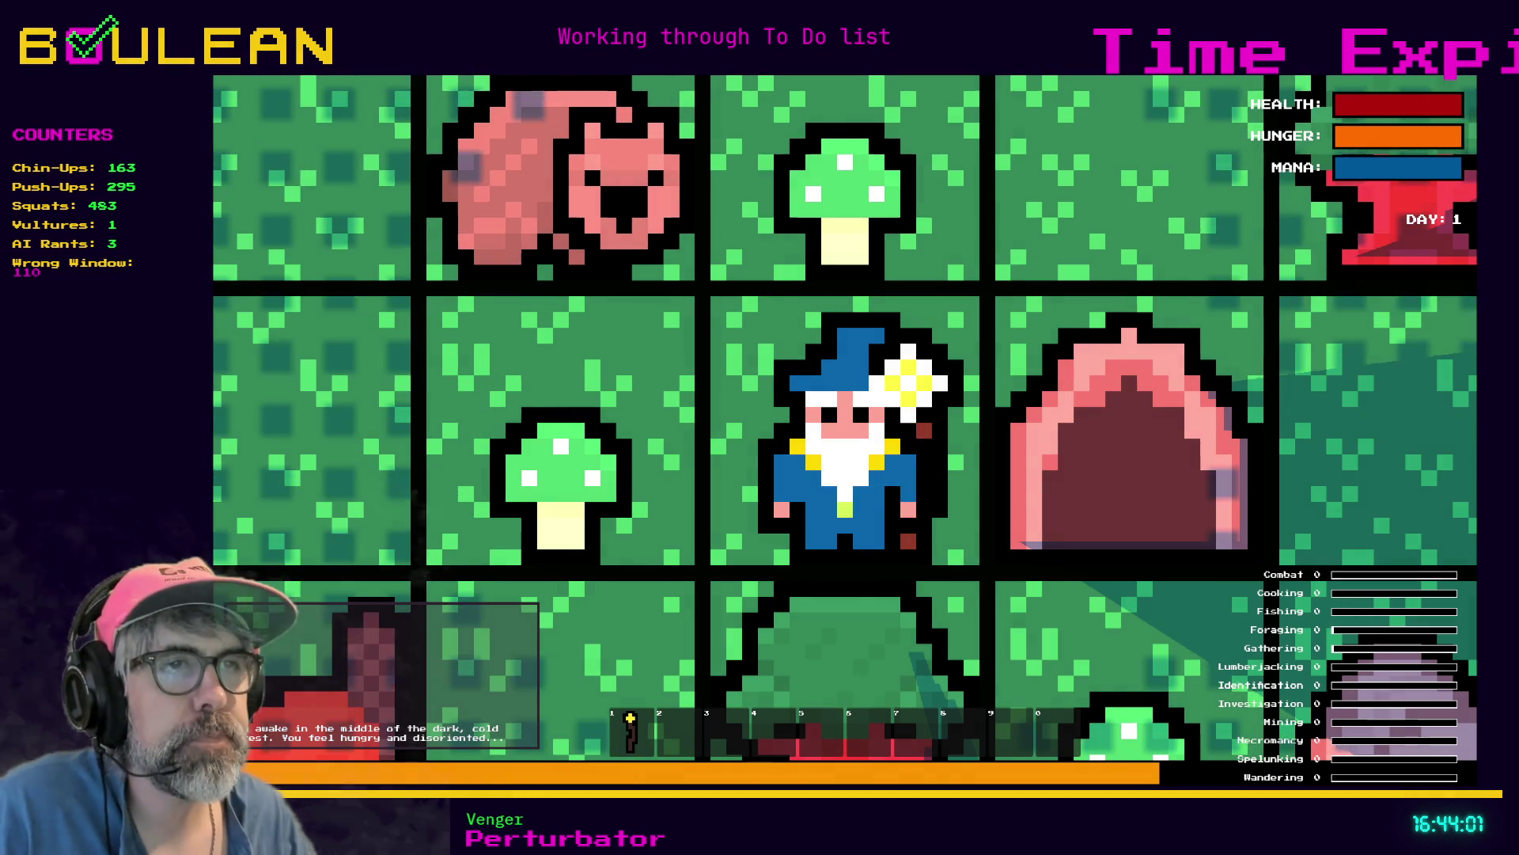
key("F8")
Select the player body sprite and view its left_arm_stroke_default animation frames
left_click(824, 432)
scroll(899, 428, "up", 1)
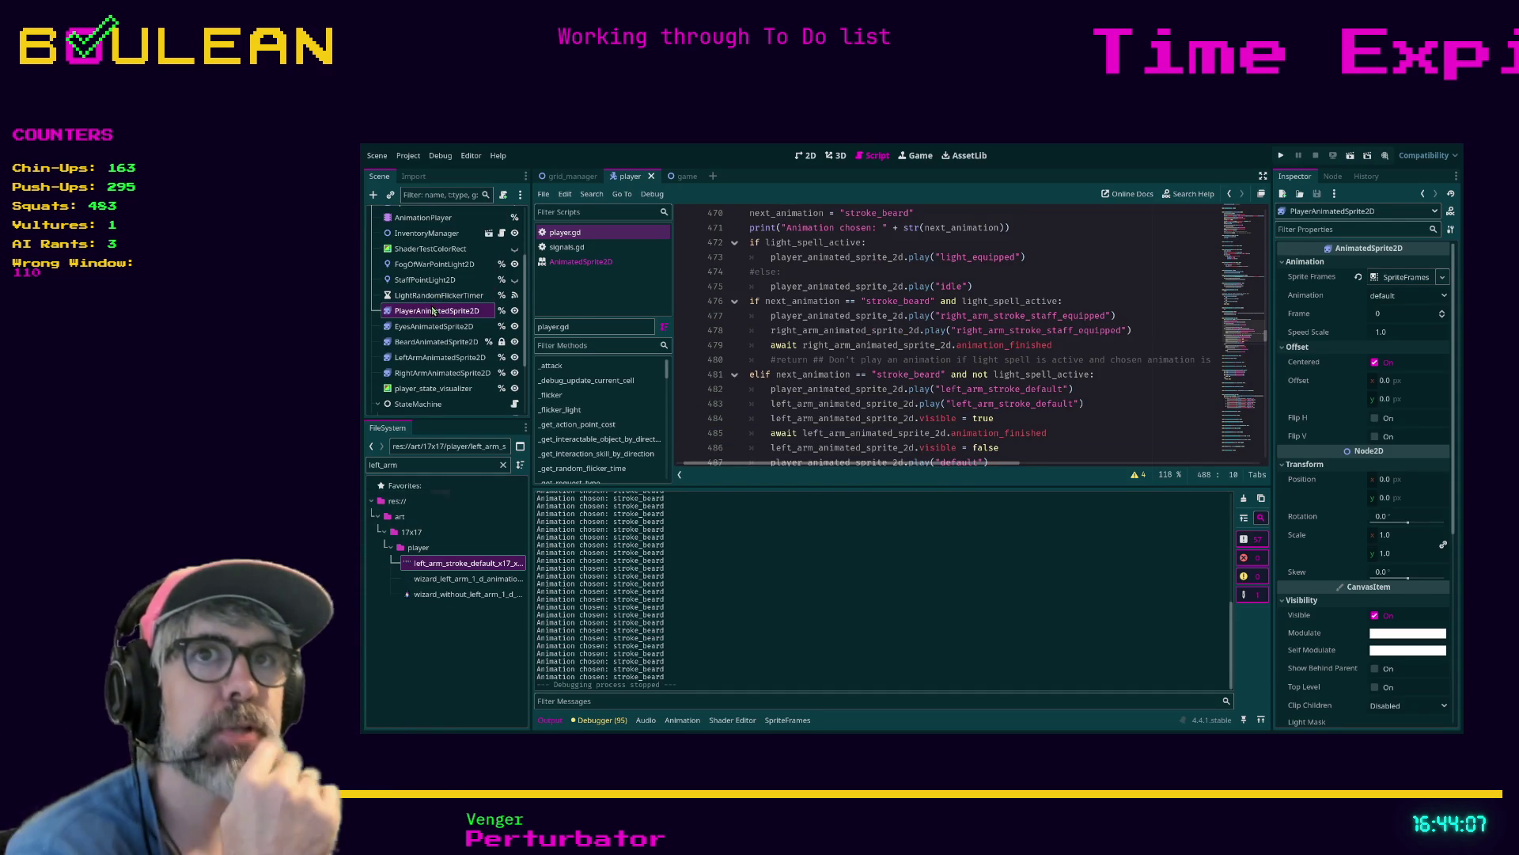
left_click(432, 295)
left_click(424, 311)
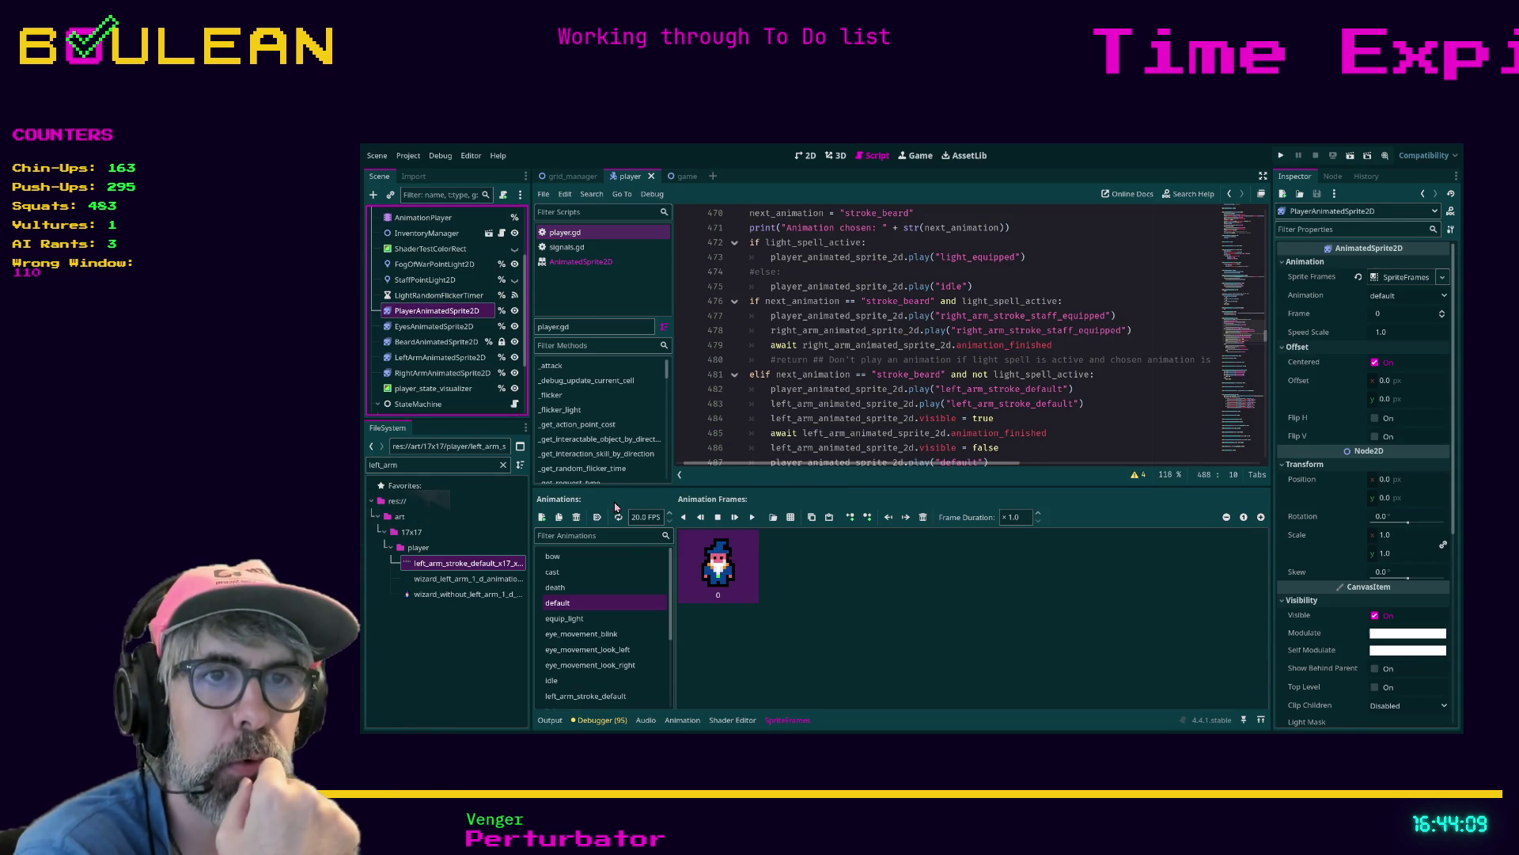
scroll(623, 575, "down", 3)
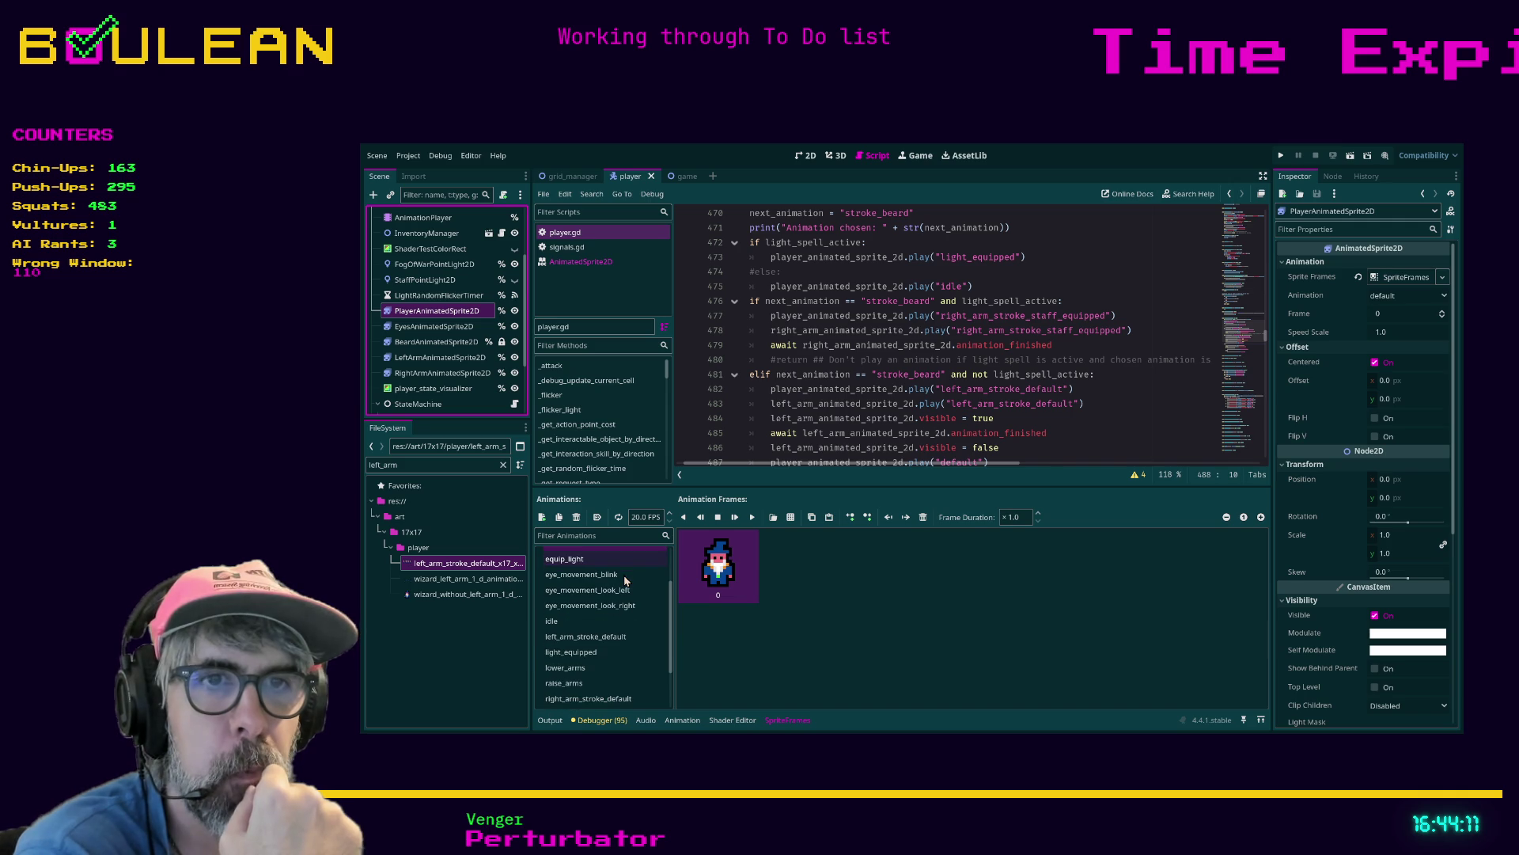
scroll(626, 586, "down", 3)
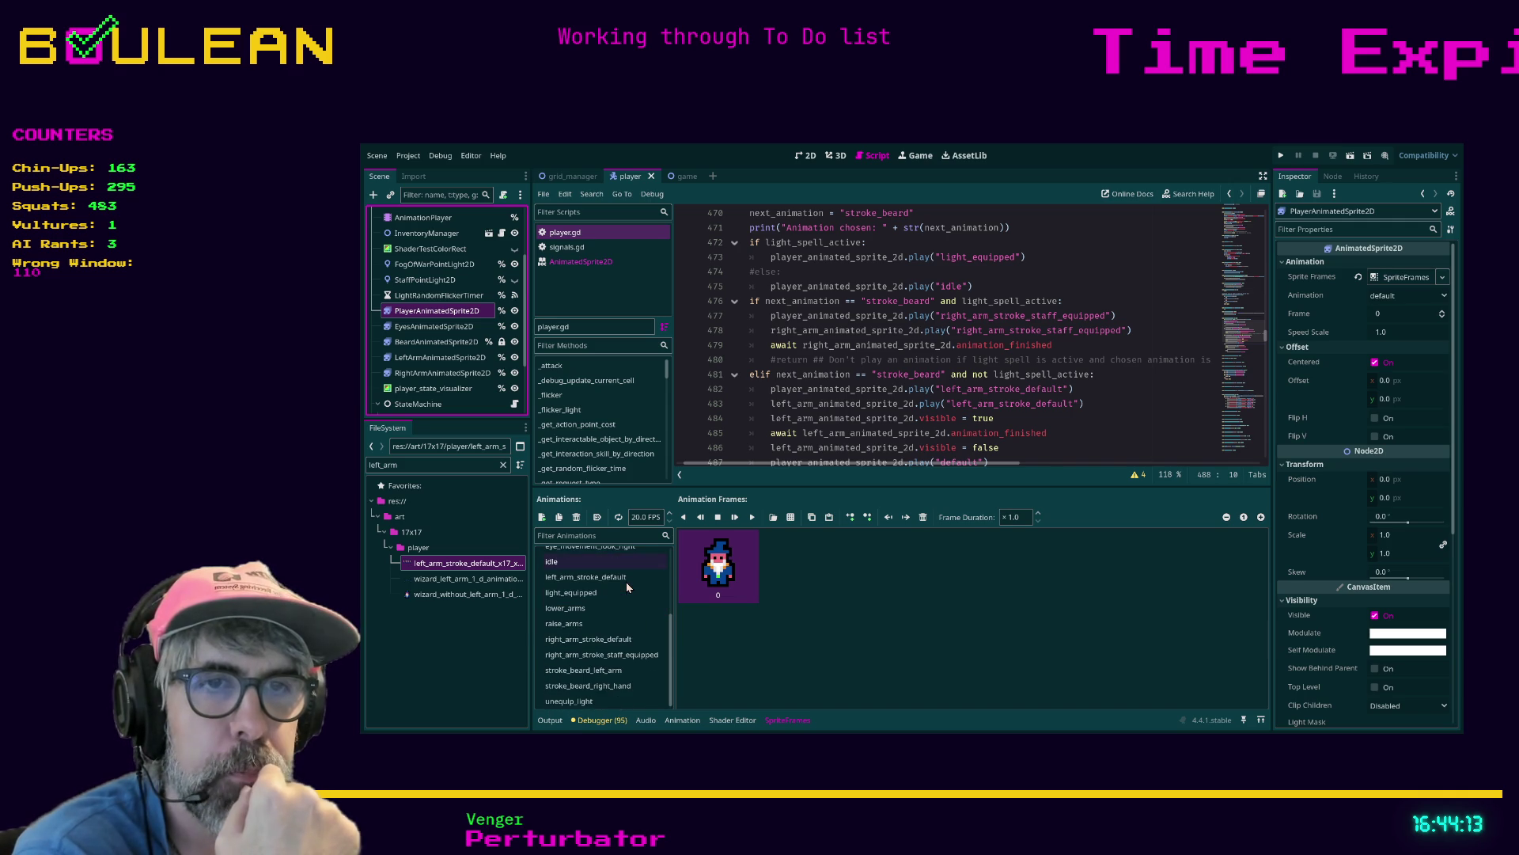
scroll(625, 587, "up", 2)
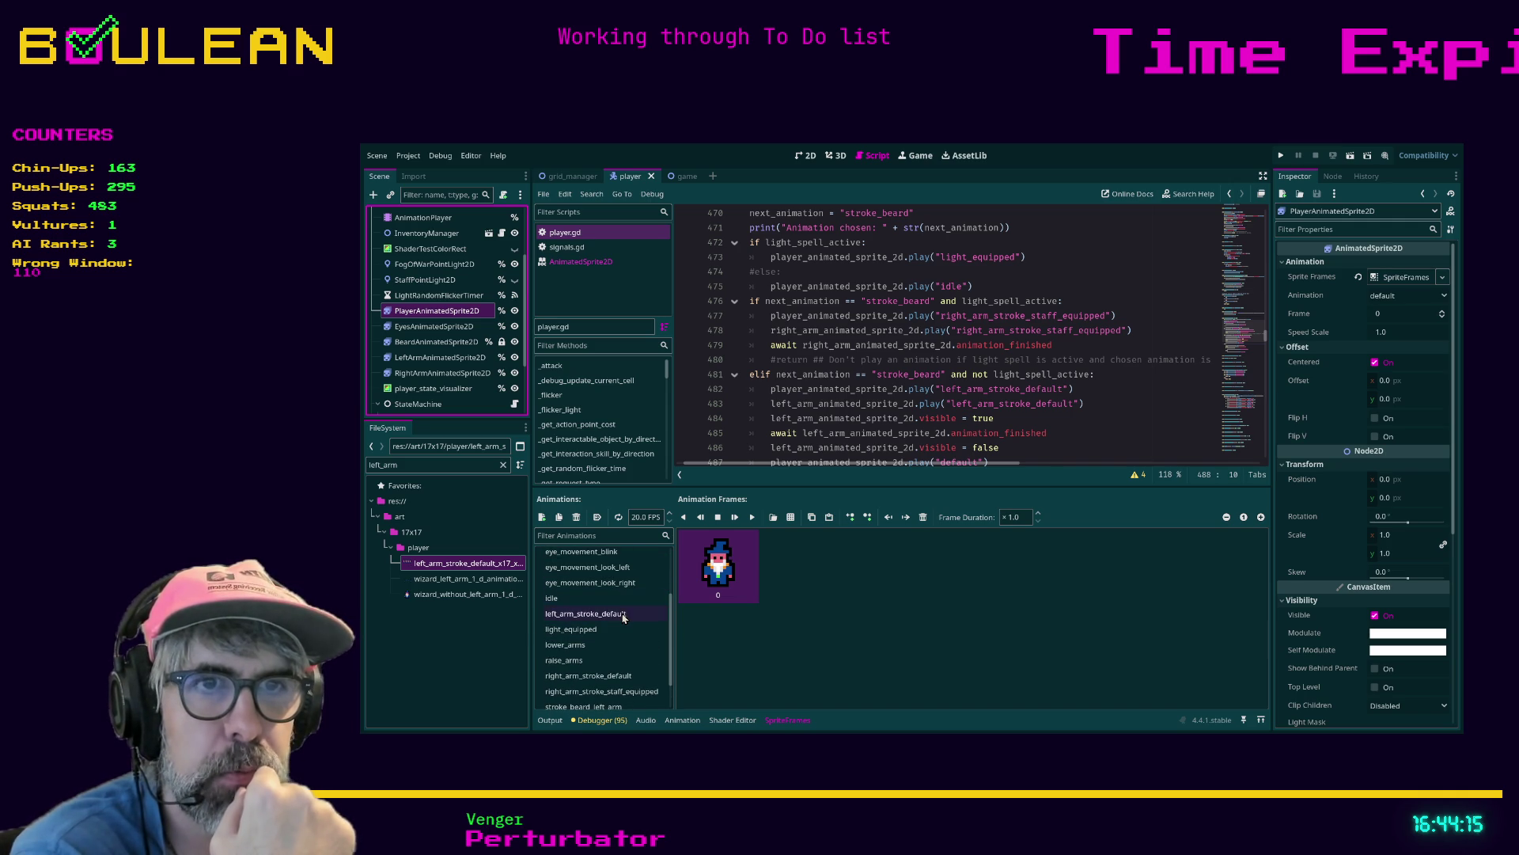
left_click(619, 617)
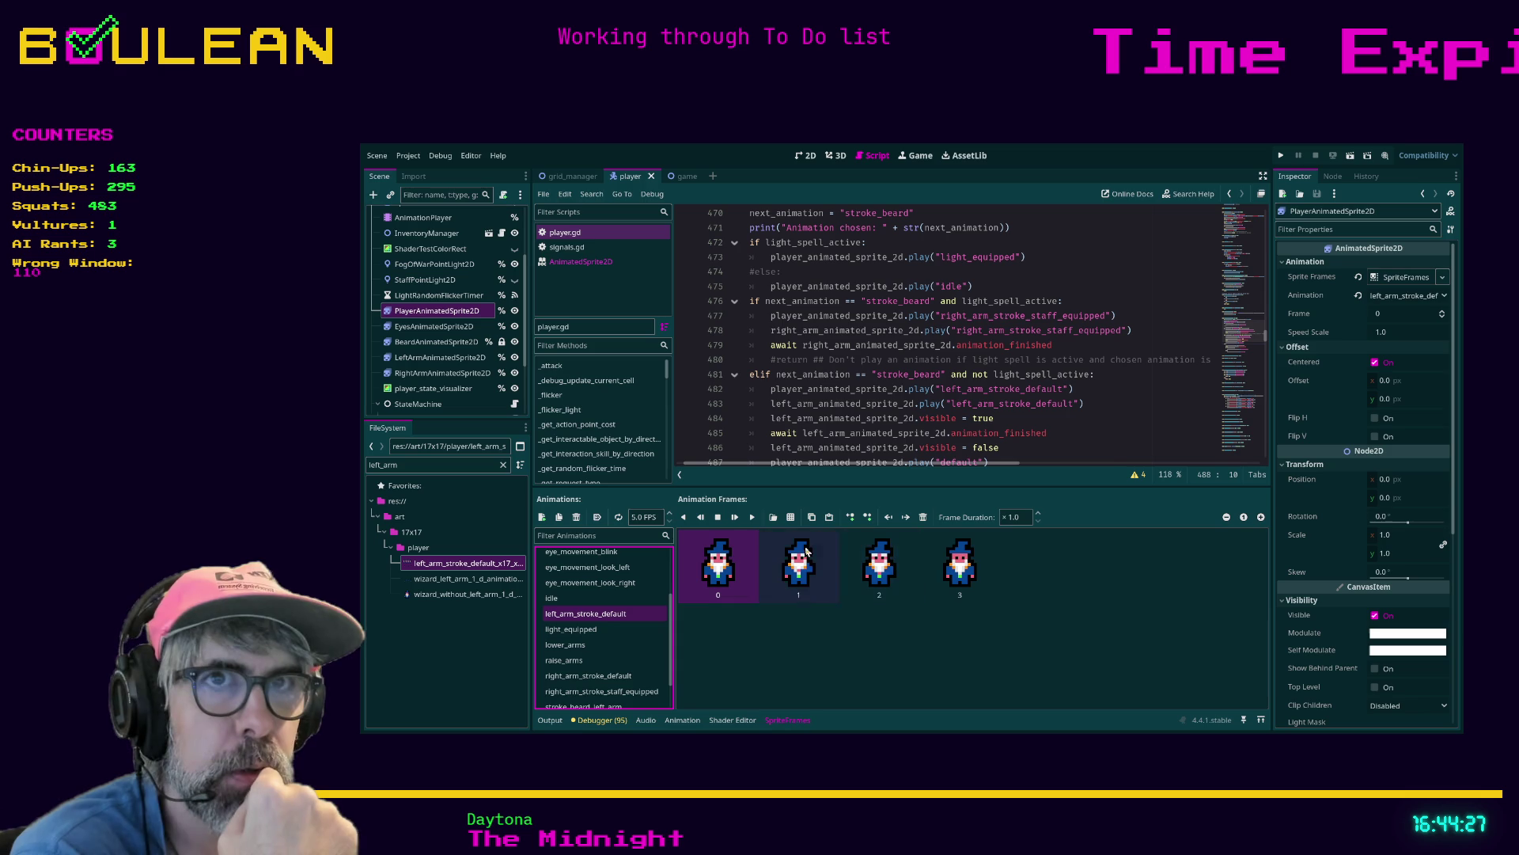
Compare the left arm sprite's animations, preview the body animation, and switch to the 2D view
left_click(449, 357)
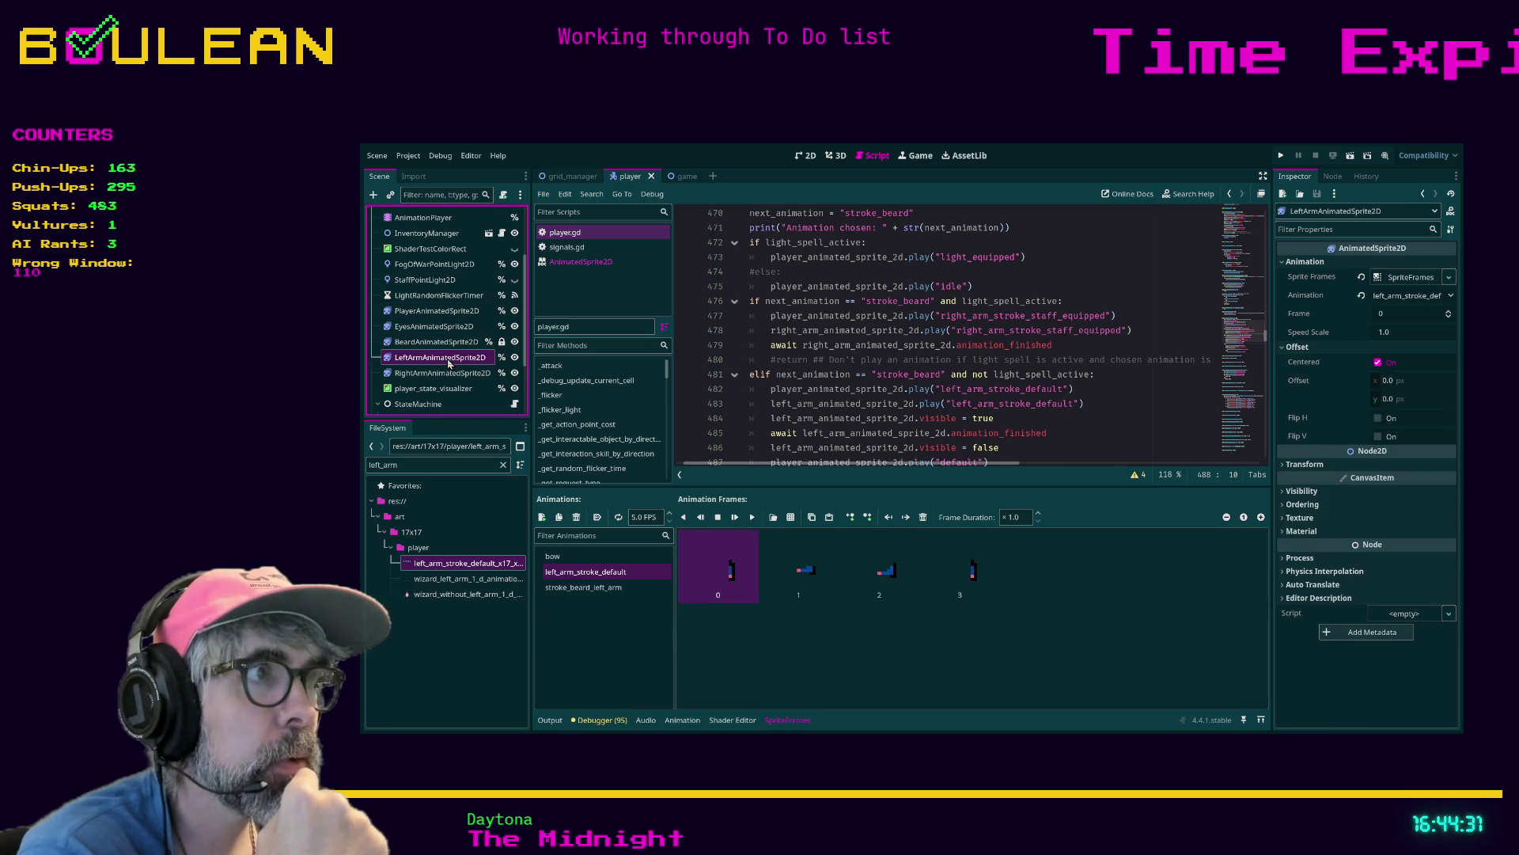
left_click(593, 579)
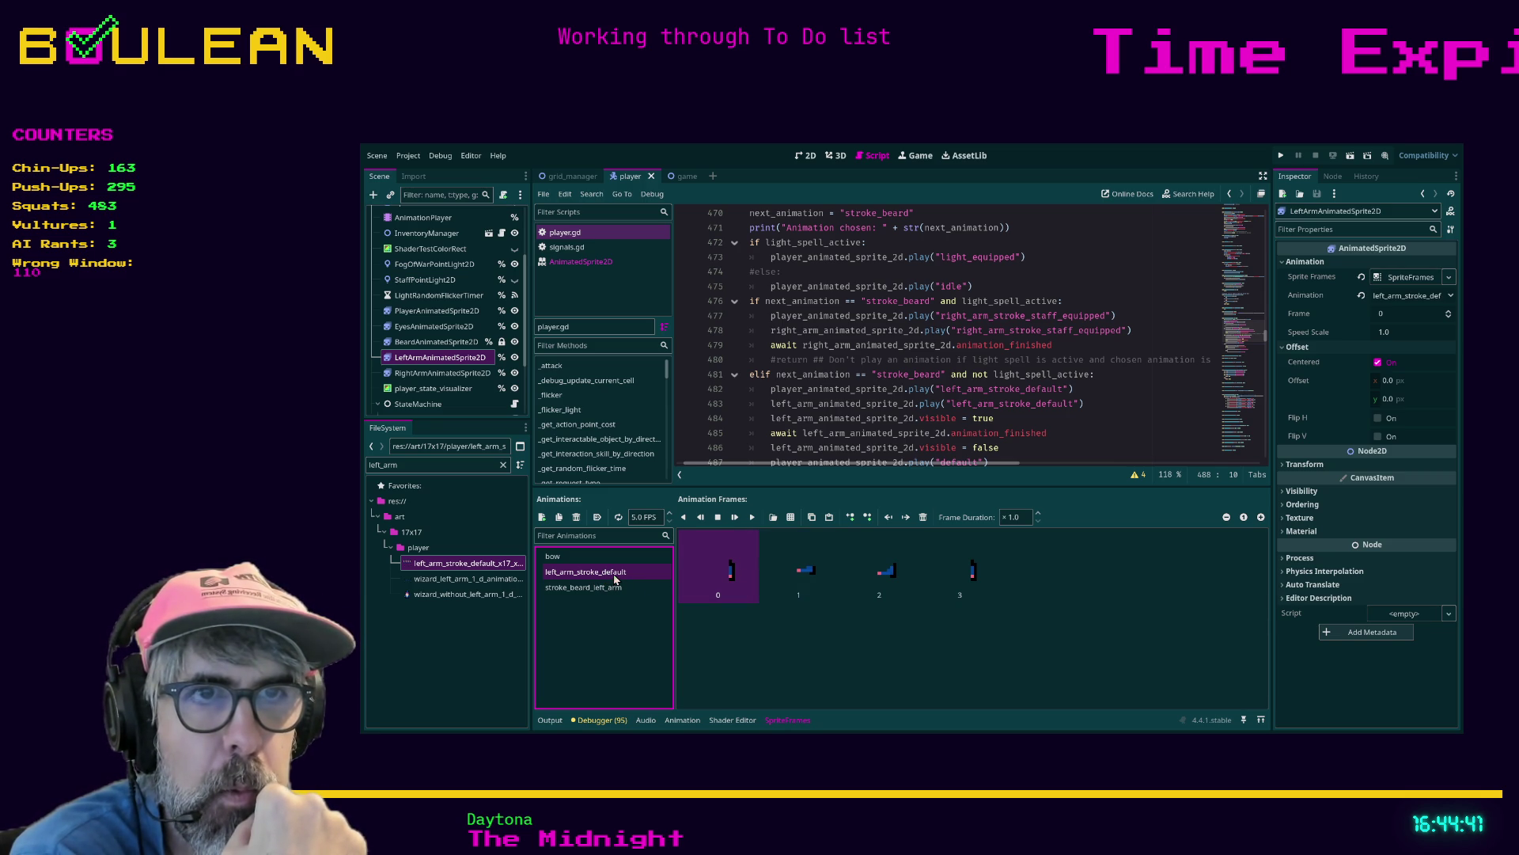
left_click(448, 314)
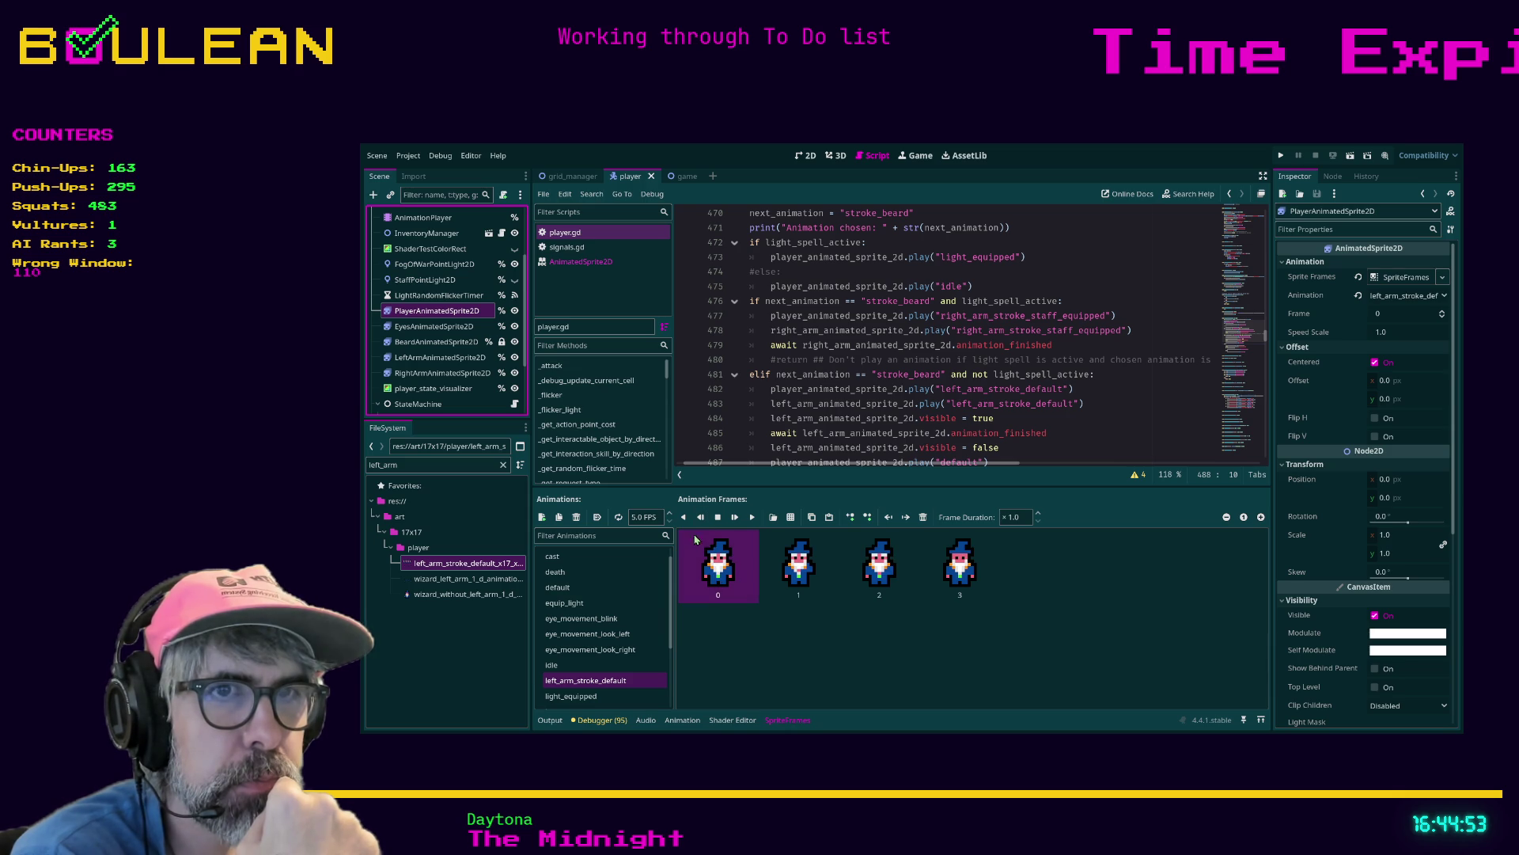
left_click(752, 516)
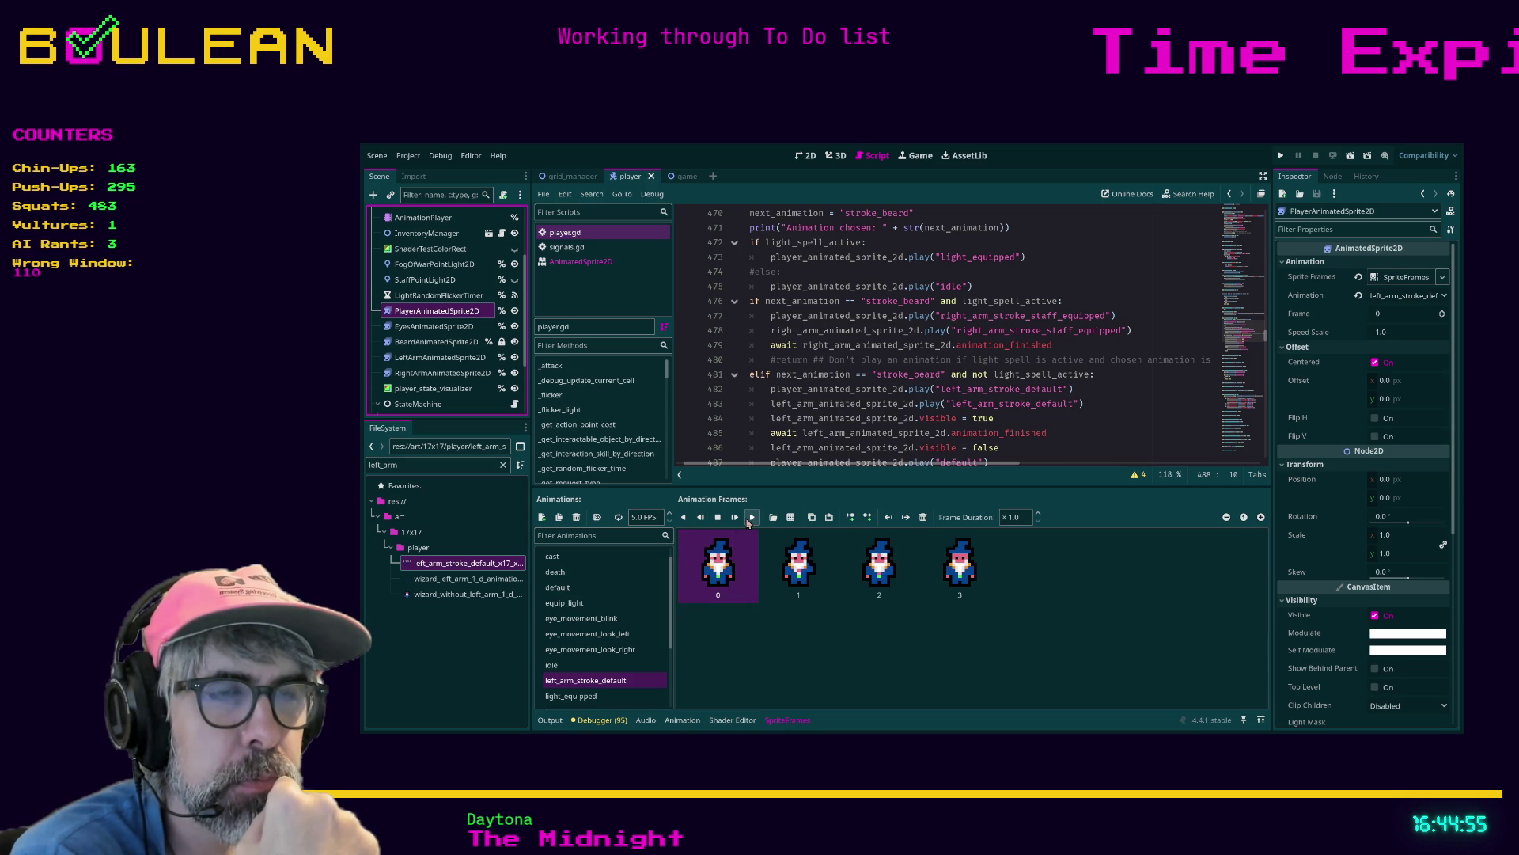
left_click(805, 155)
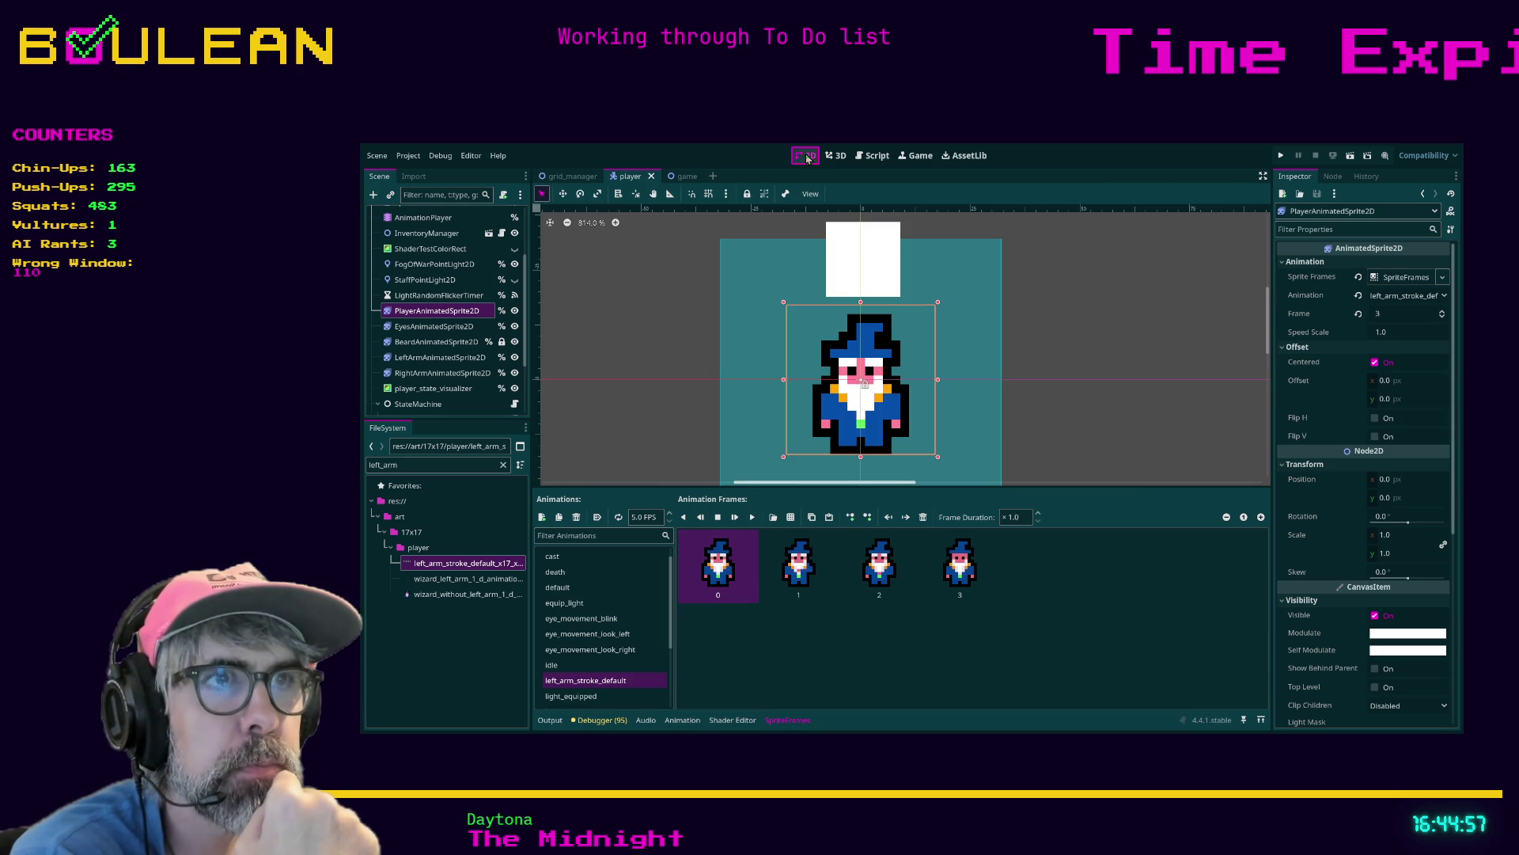
Loop and play left_arm_stroke_default, hide LeftArm and Beard, show RightArm, and select RightArmAnimatedSprite2D
left_click(619, 517)
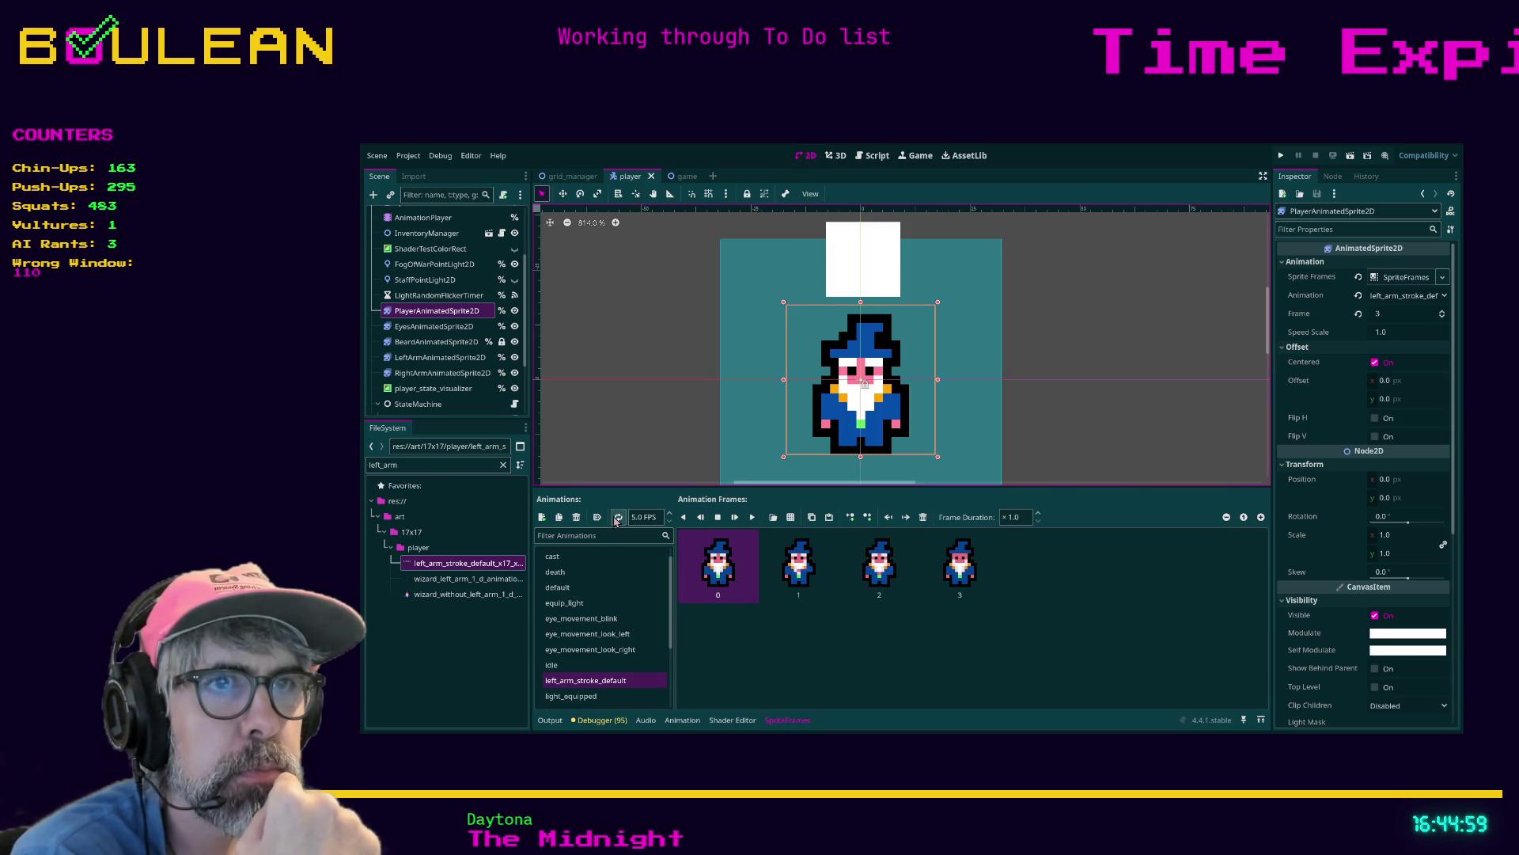
left_click(751, 519)
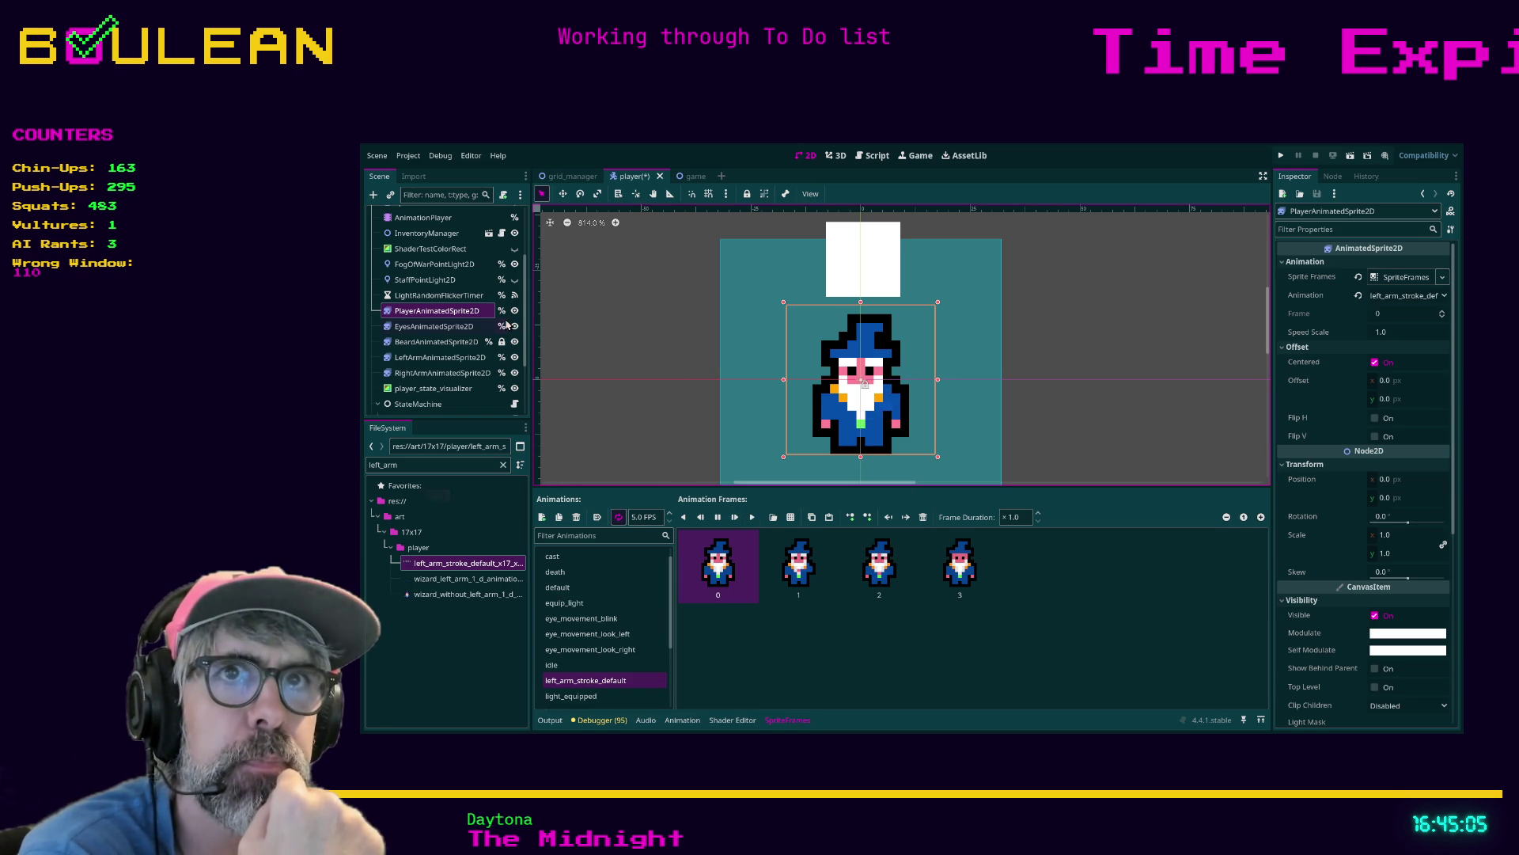
left_click(515, 358)
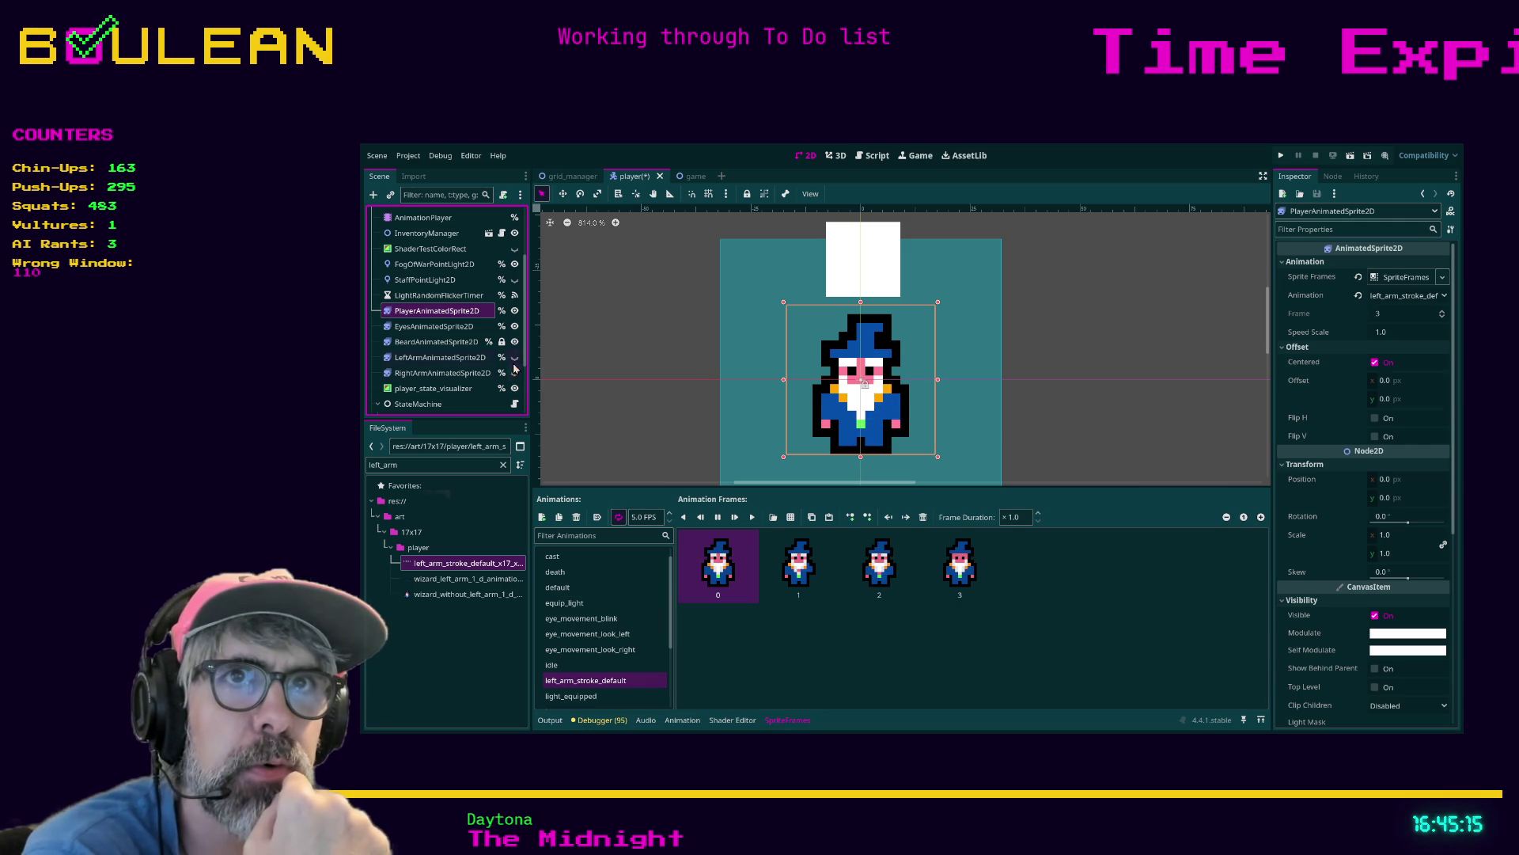
left_click(516, 342)
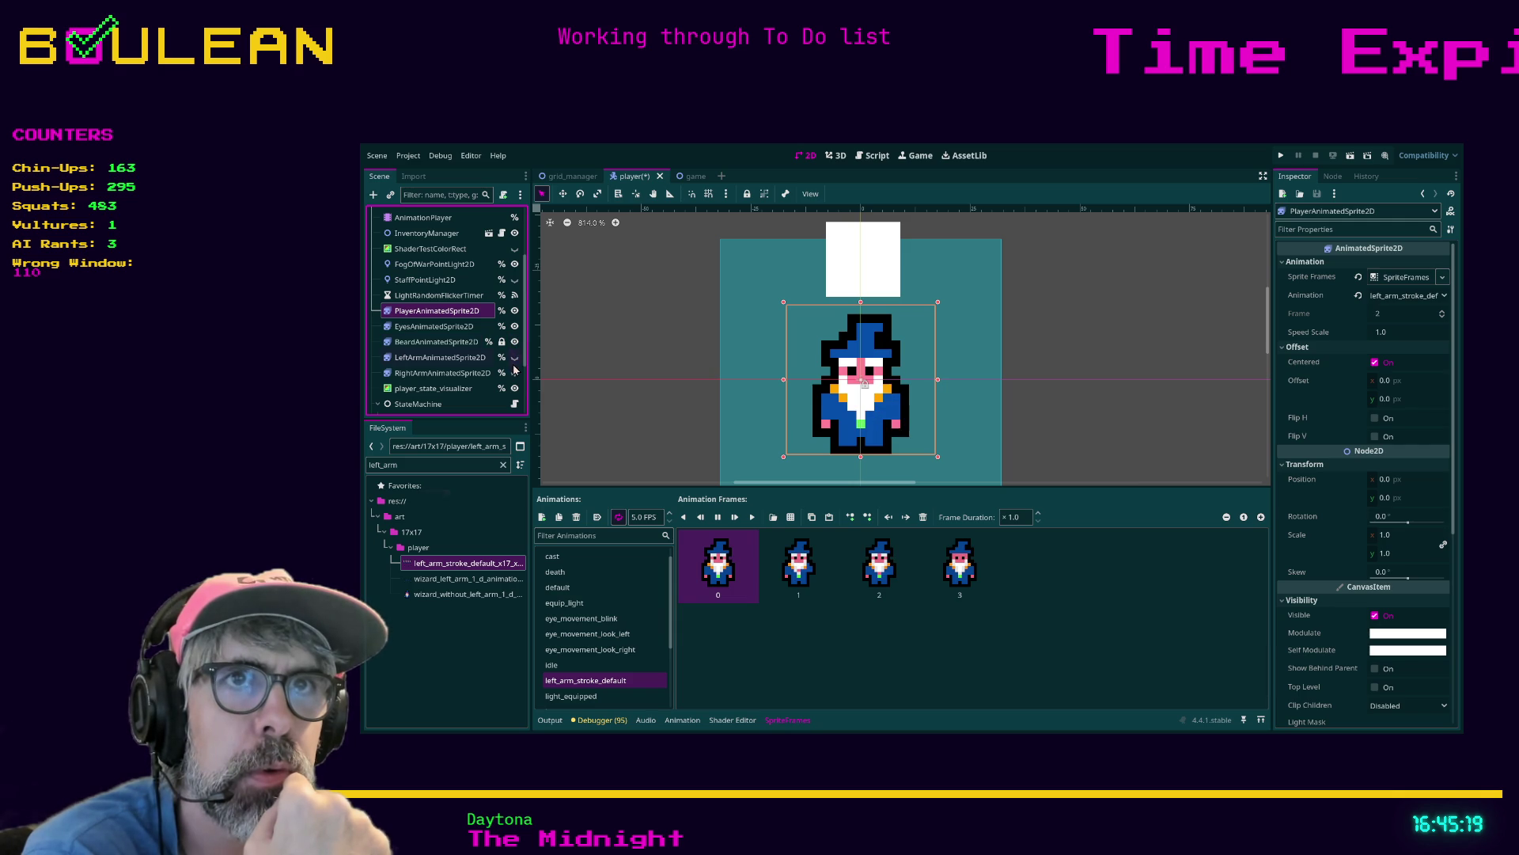
left_click(515, 373)
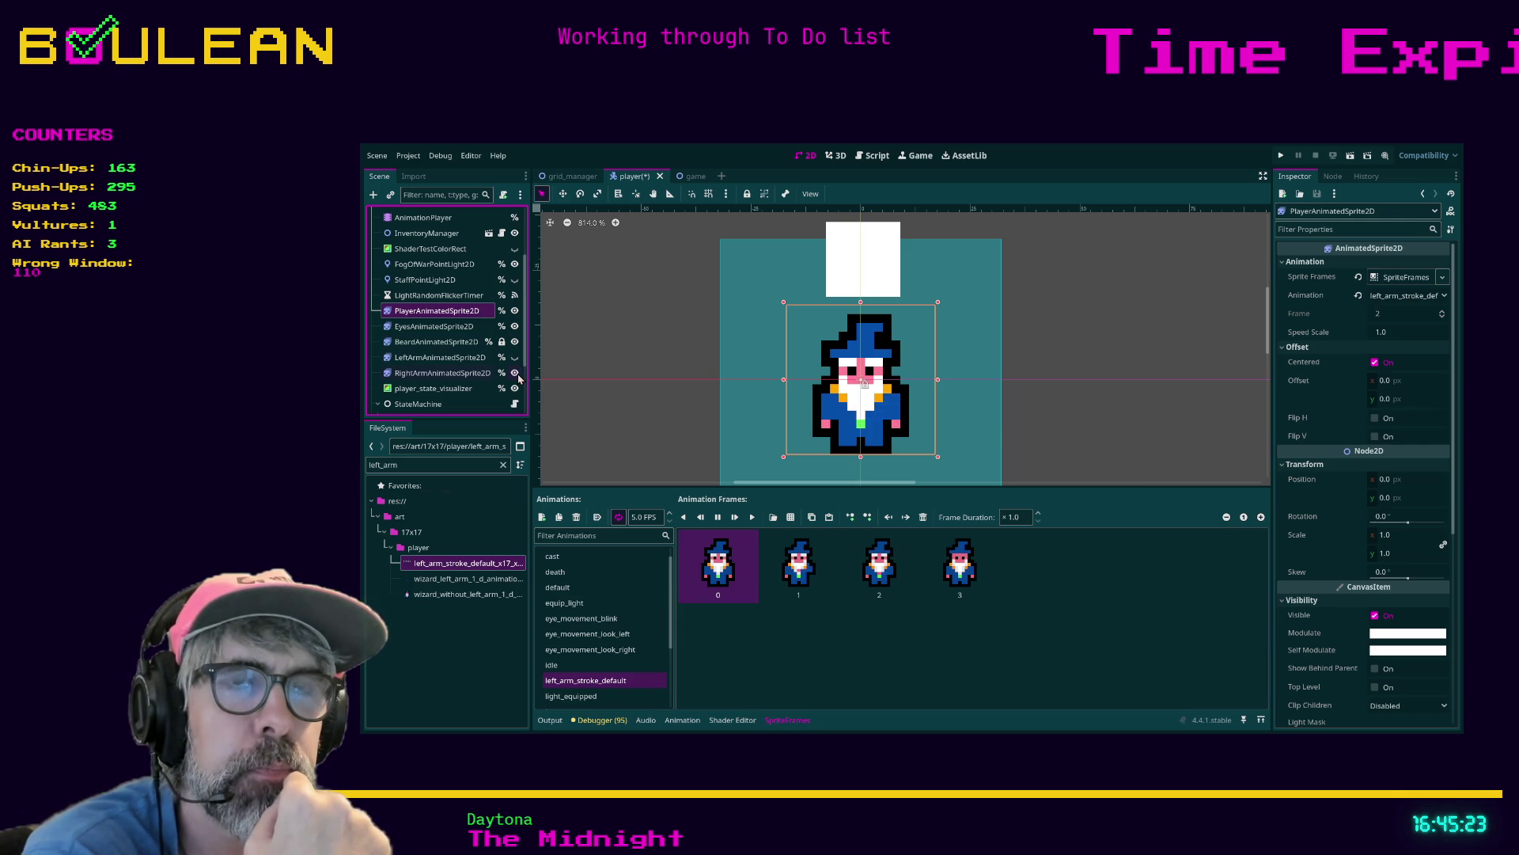
left_click(466, 381)
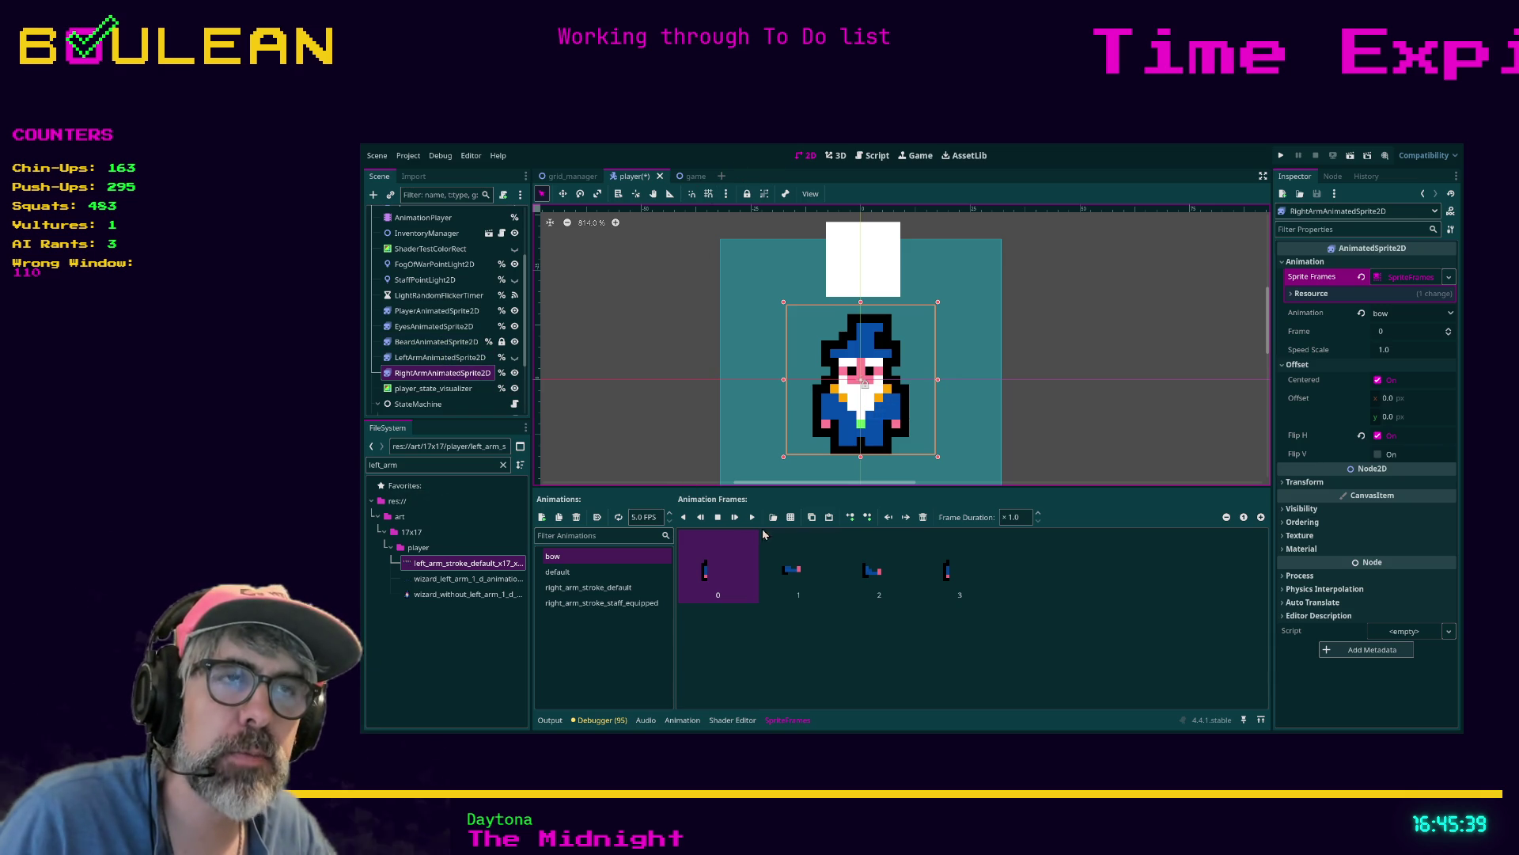
Compare the right arm's animations and settle on right_arm_stroke_default
left_click(625, 588)
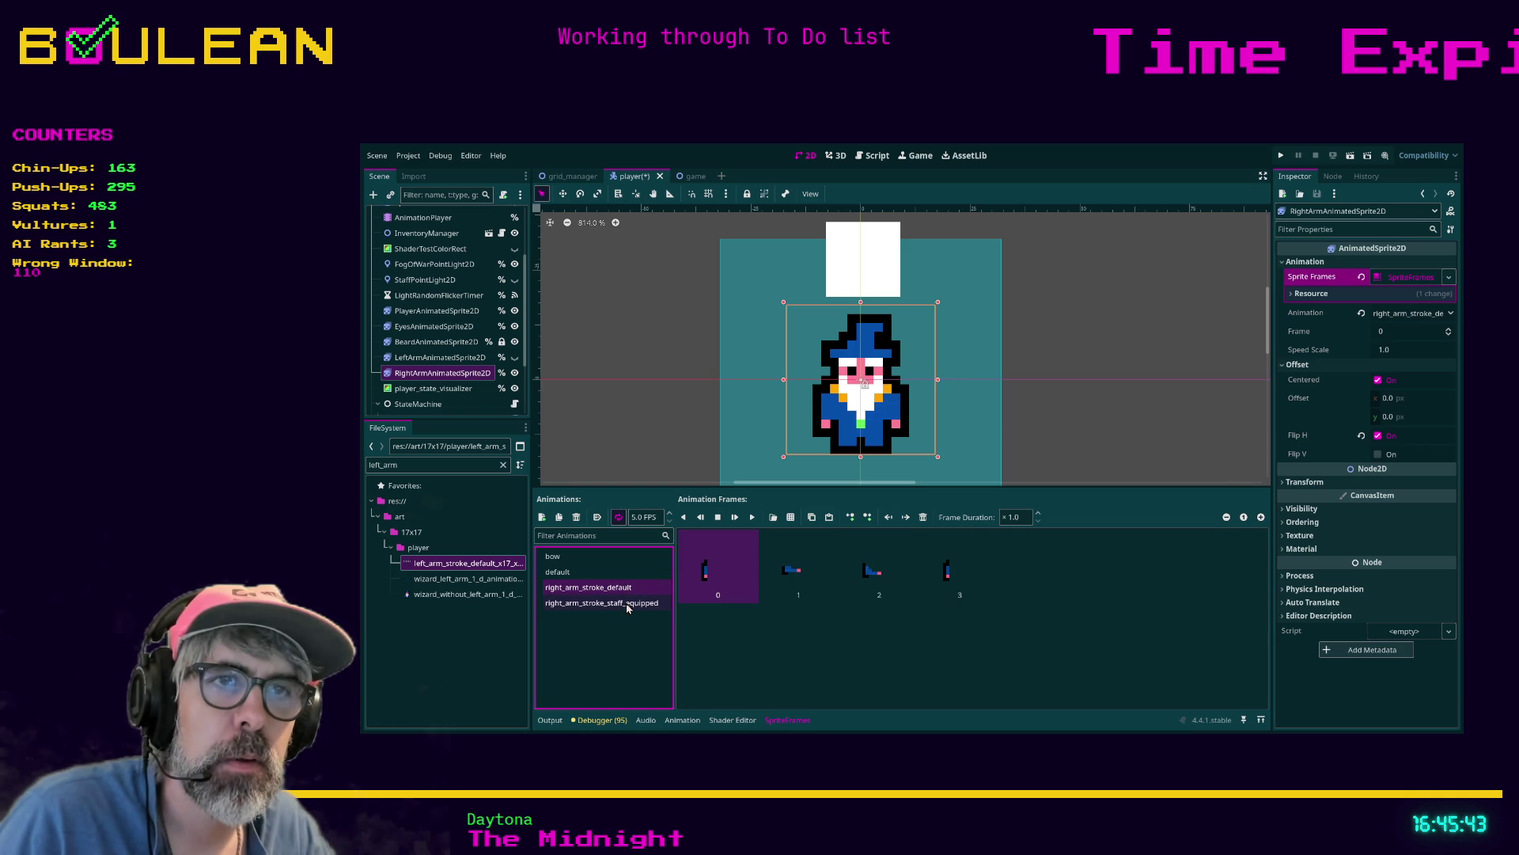
left_click(515, 374)
left_click(516, 374)
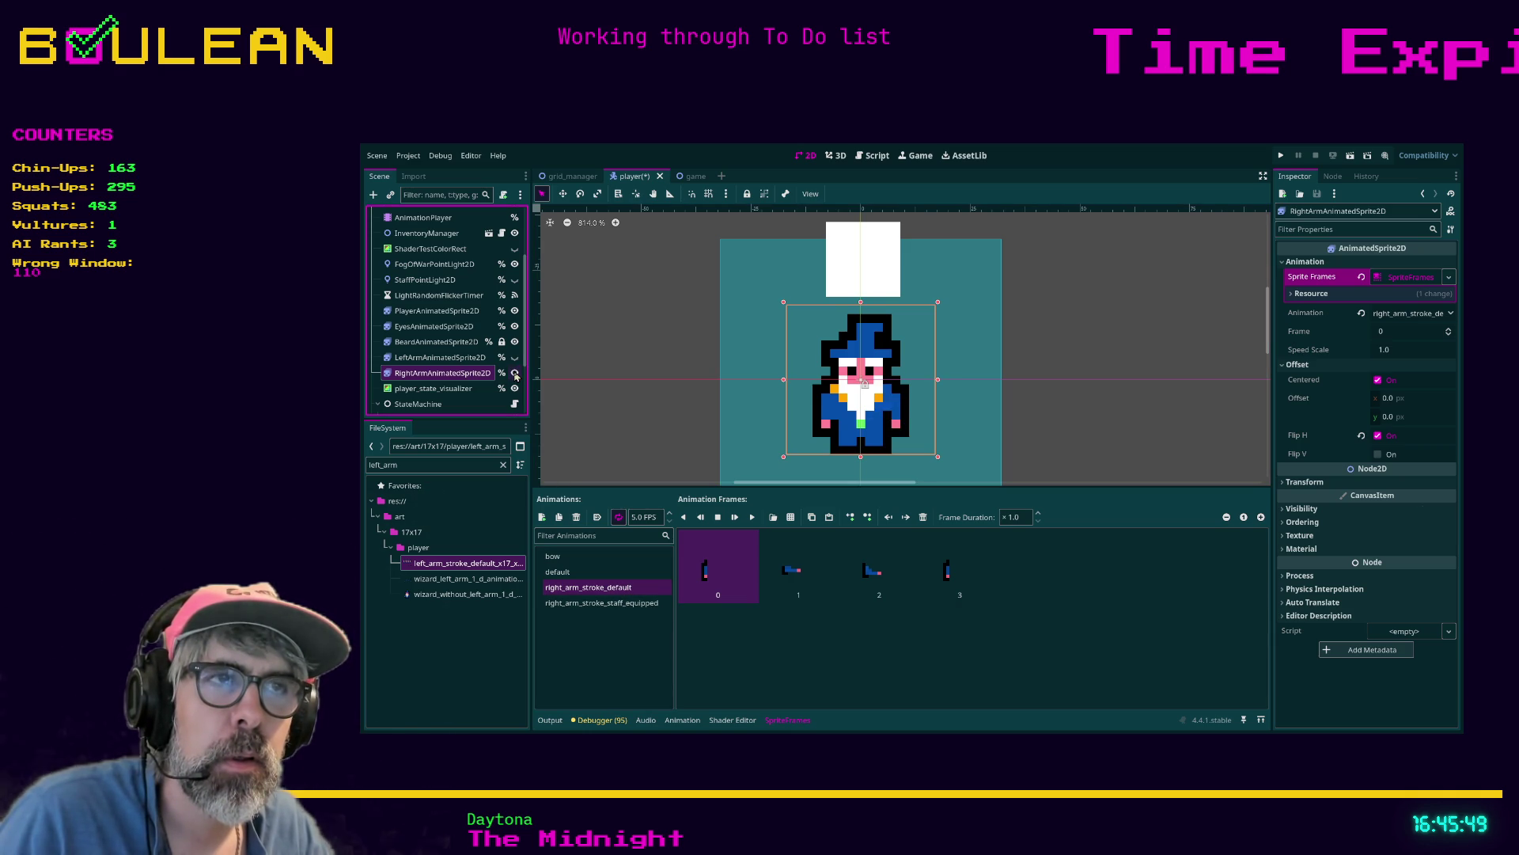
left_click(588, 569)
left_click(583, 557)
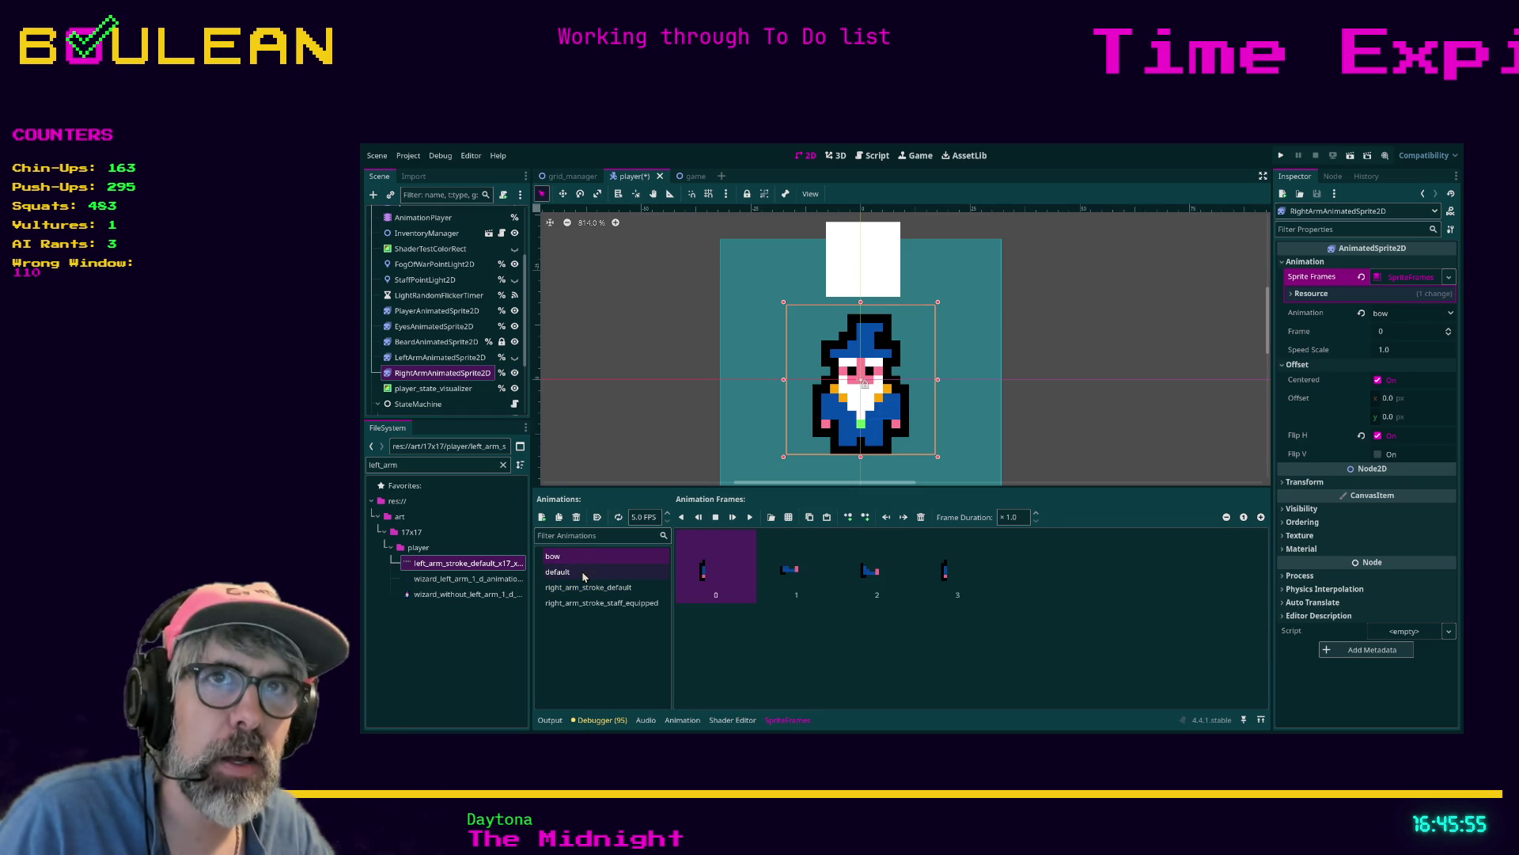
left_click(586, 588)
left_click(594, 603)
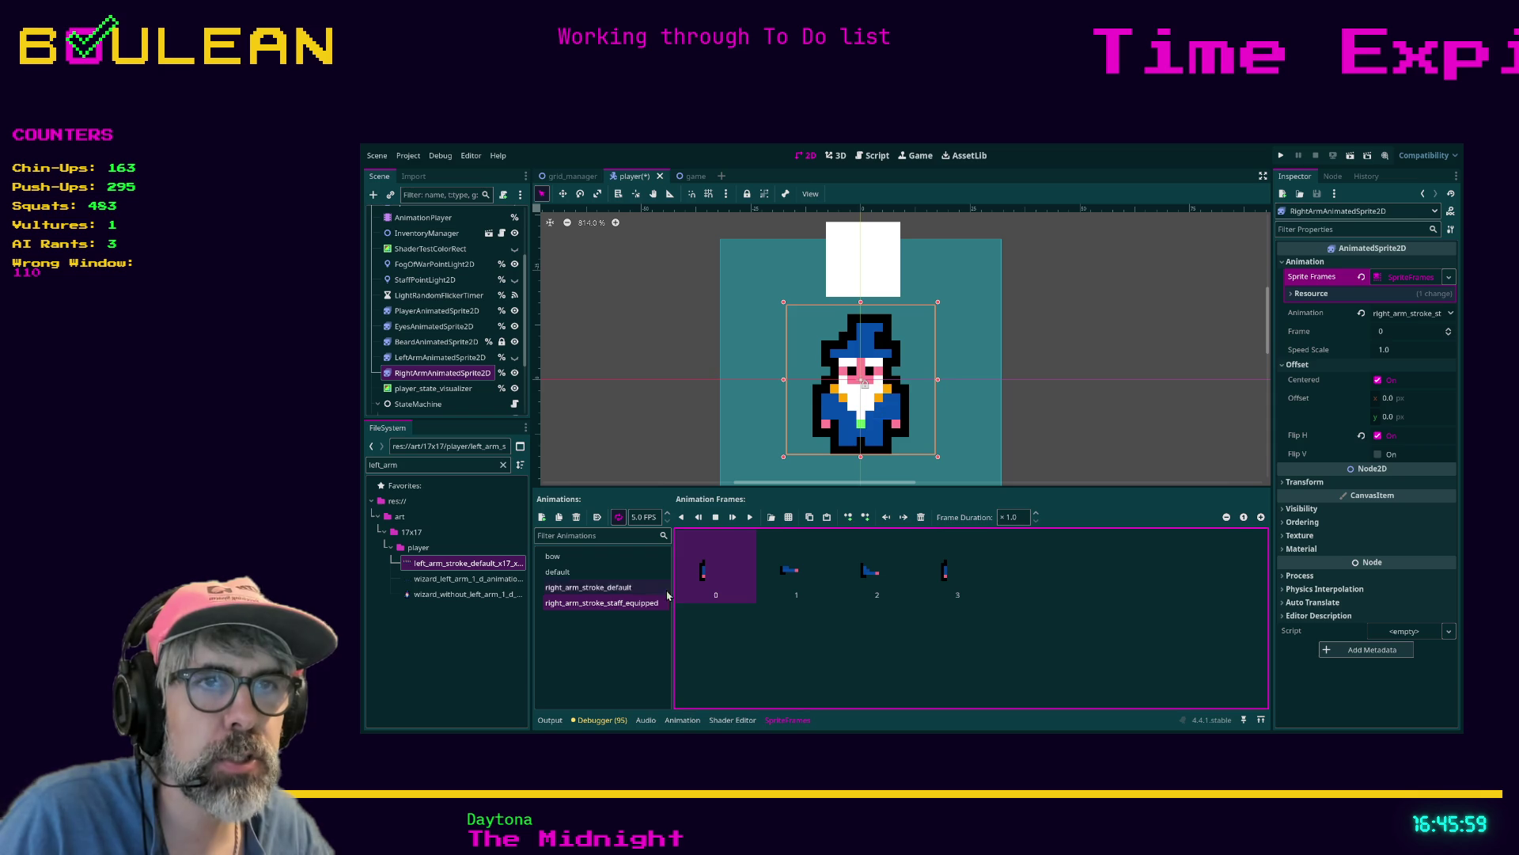
left_click(589, 587)
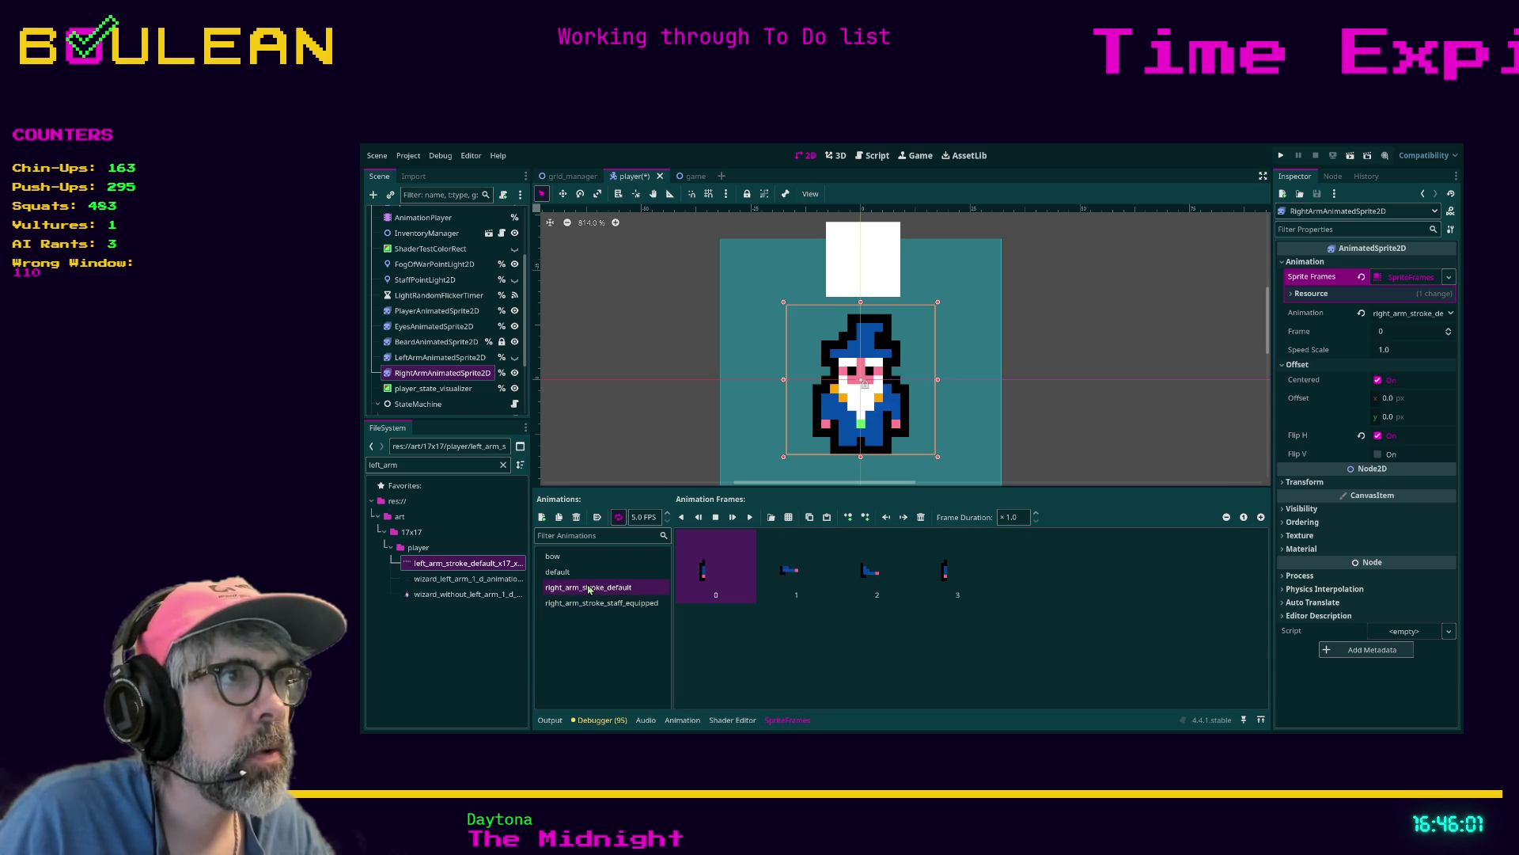
Turn off the right arm's Flip H and run the game to test the idle animations
left_click(1361, 436)
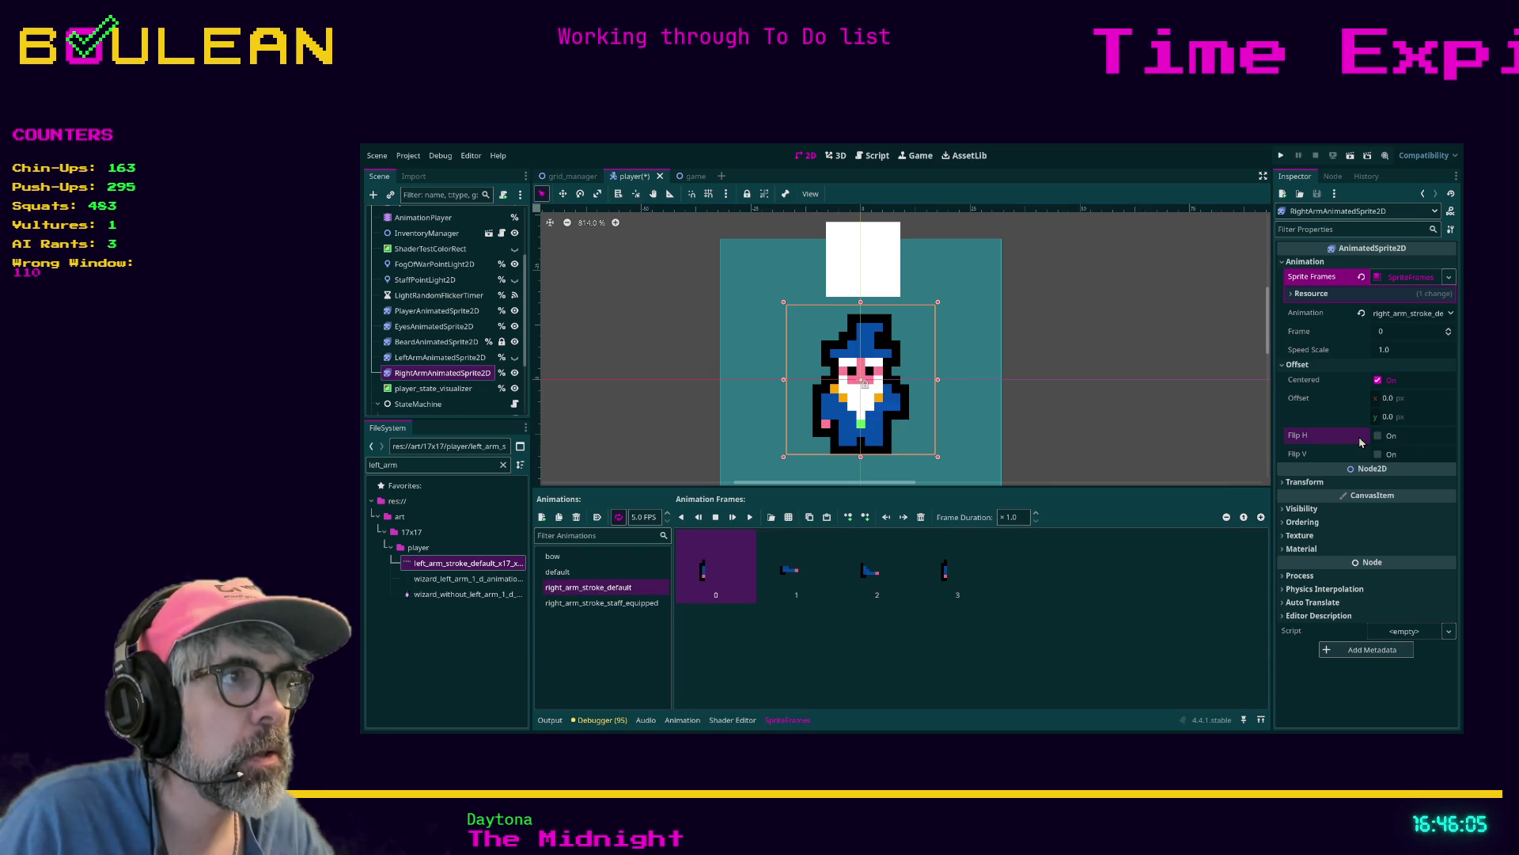
left_click(420, 356)
left_click(419, 373)
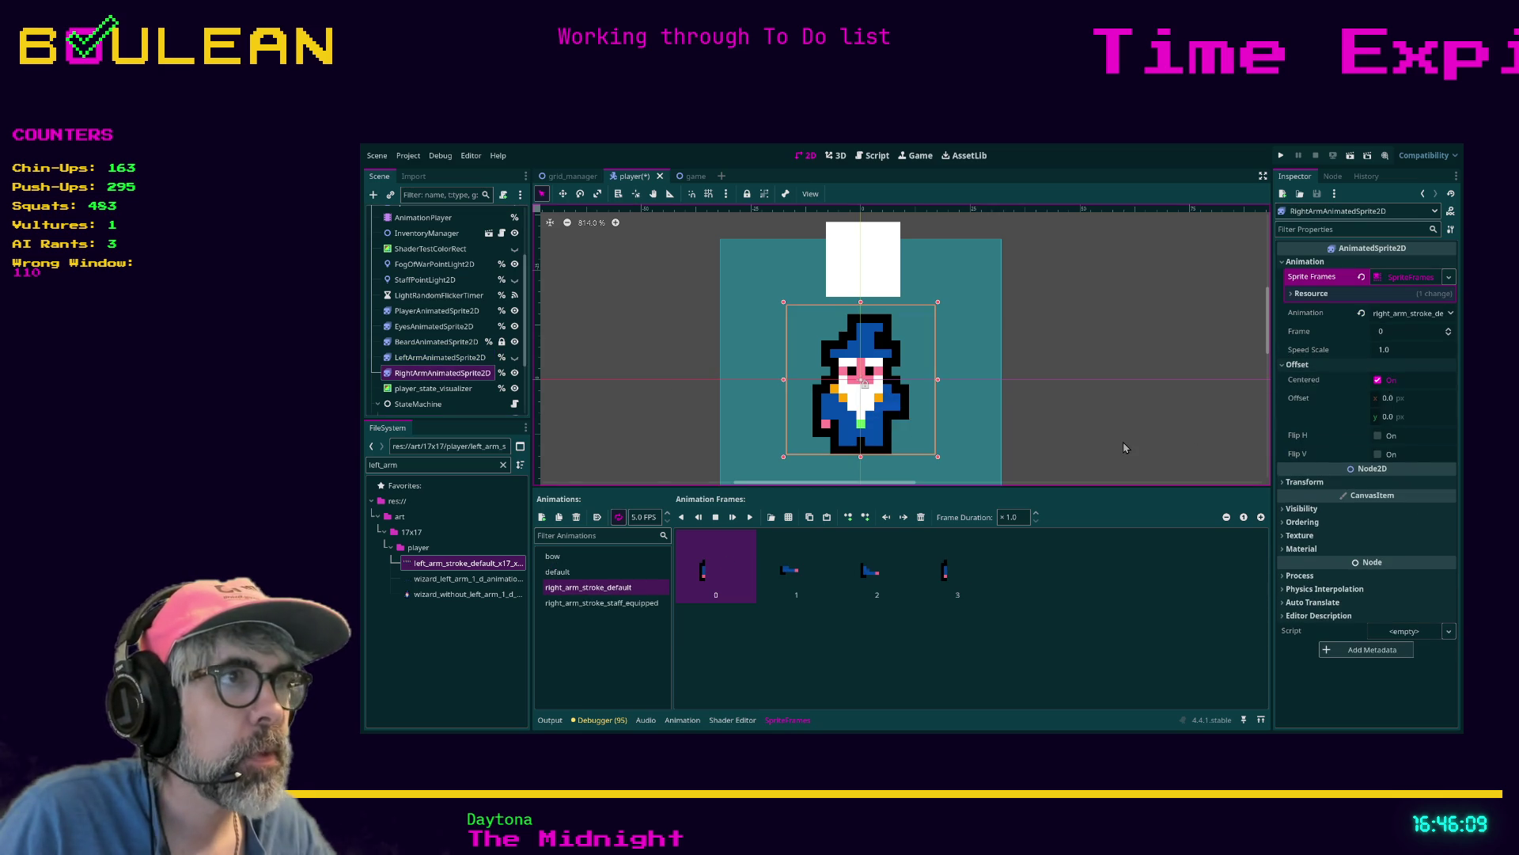
left_click(1126, 444)
key("F5")
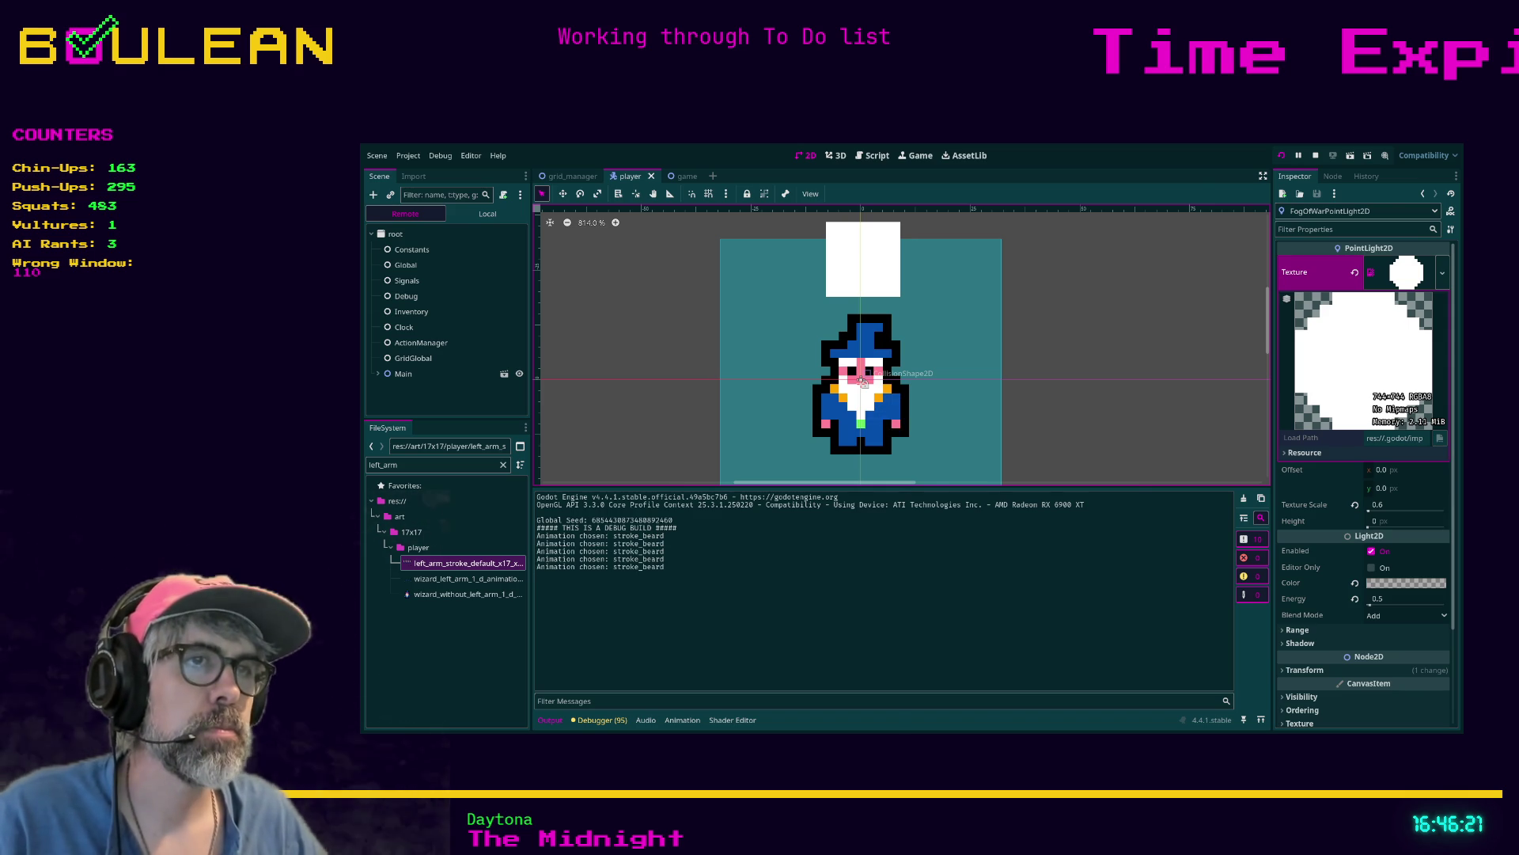
In the running game, equip and unequip the torch with key 1, then stop the game
key("alt+Tab")
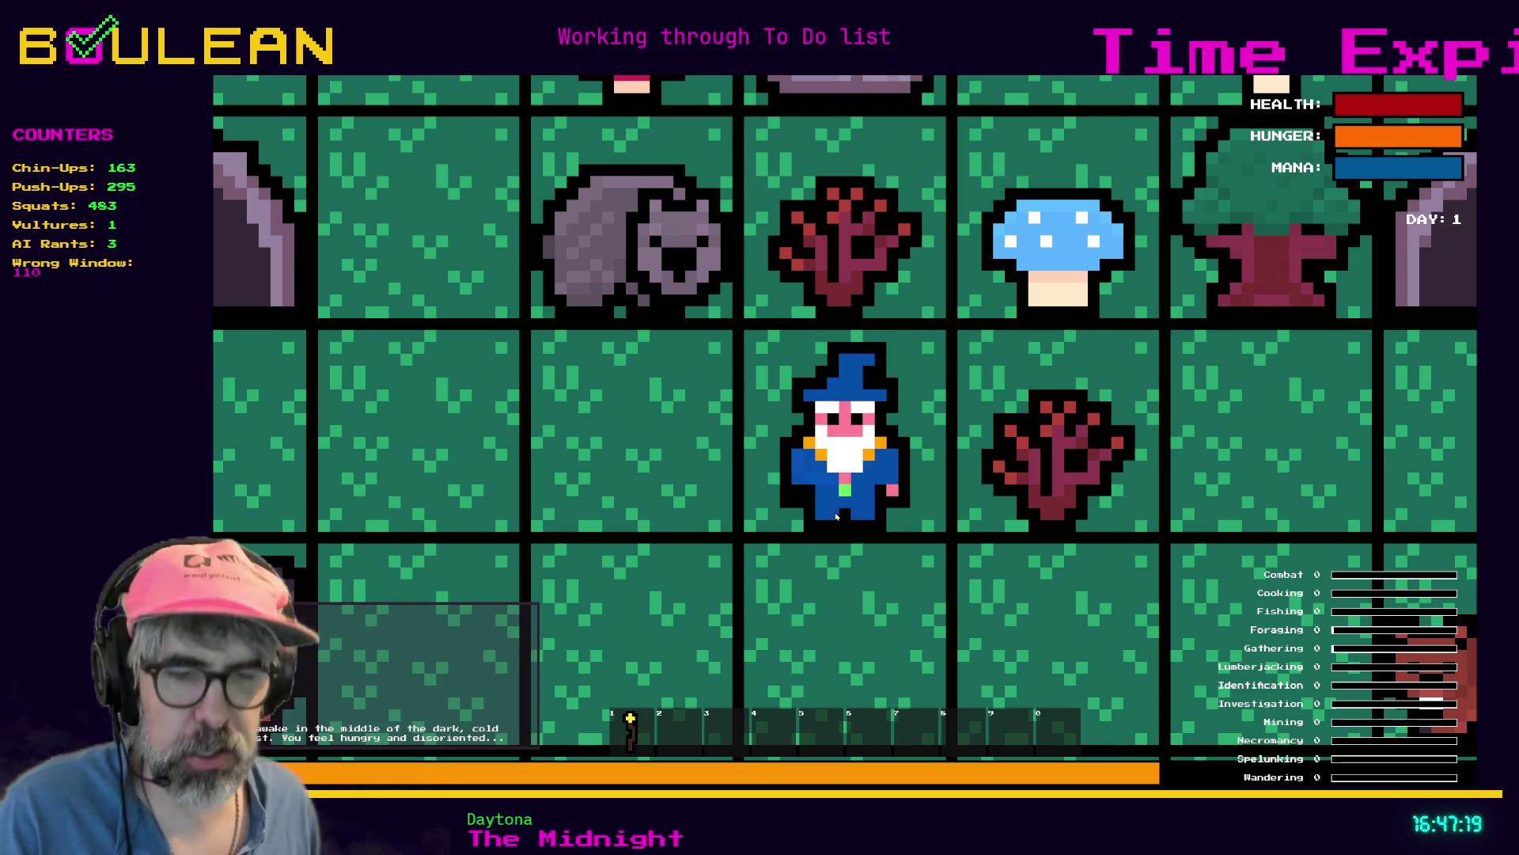
key("1")
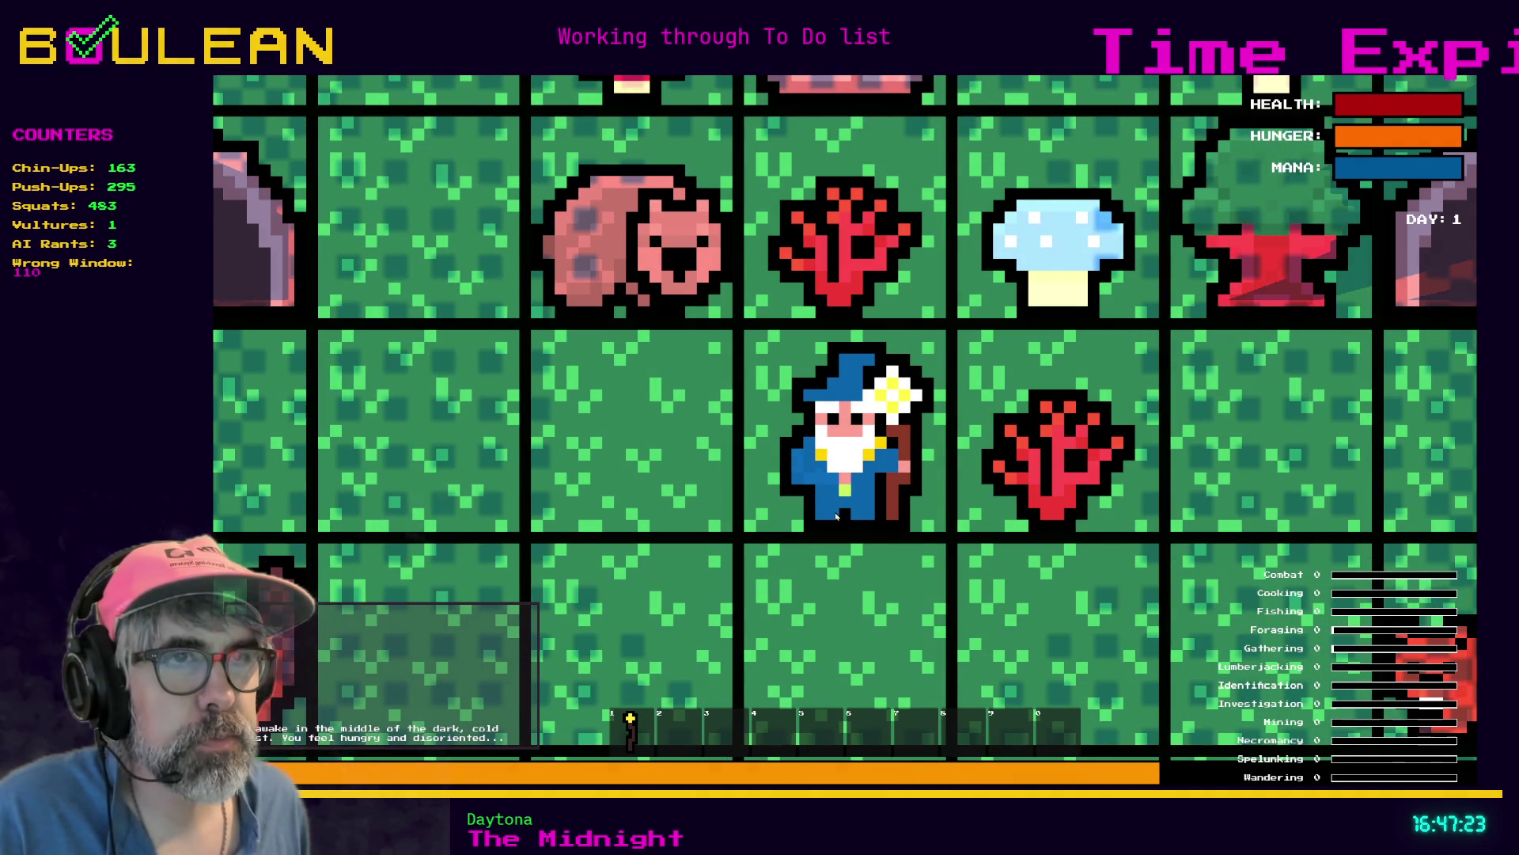
key("1")
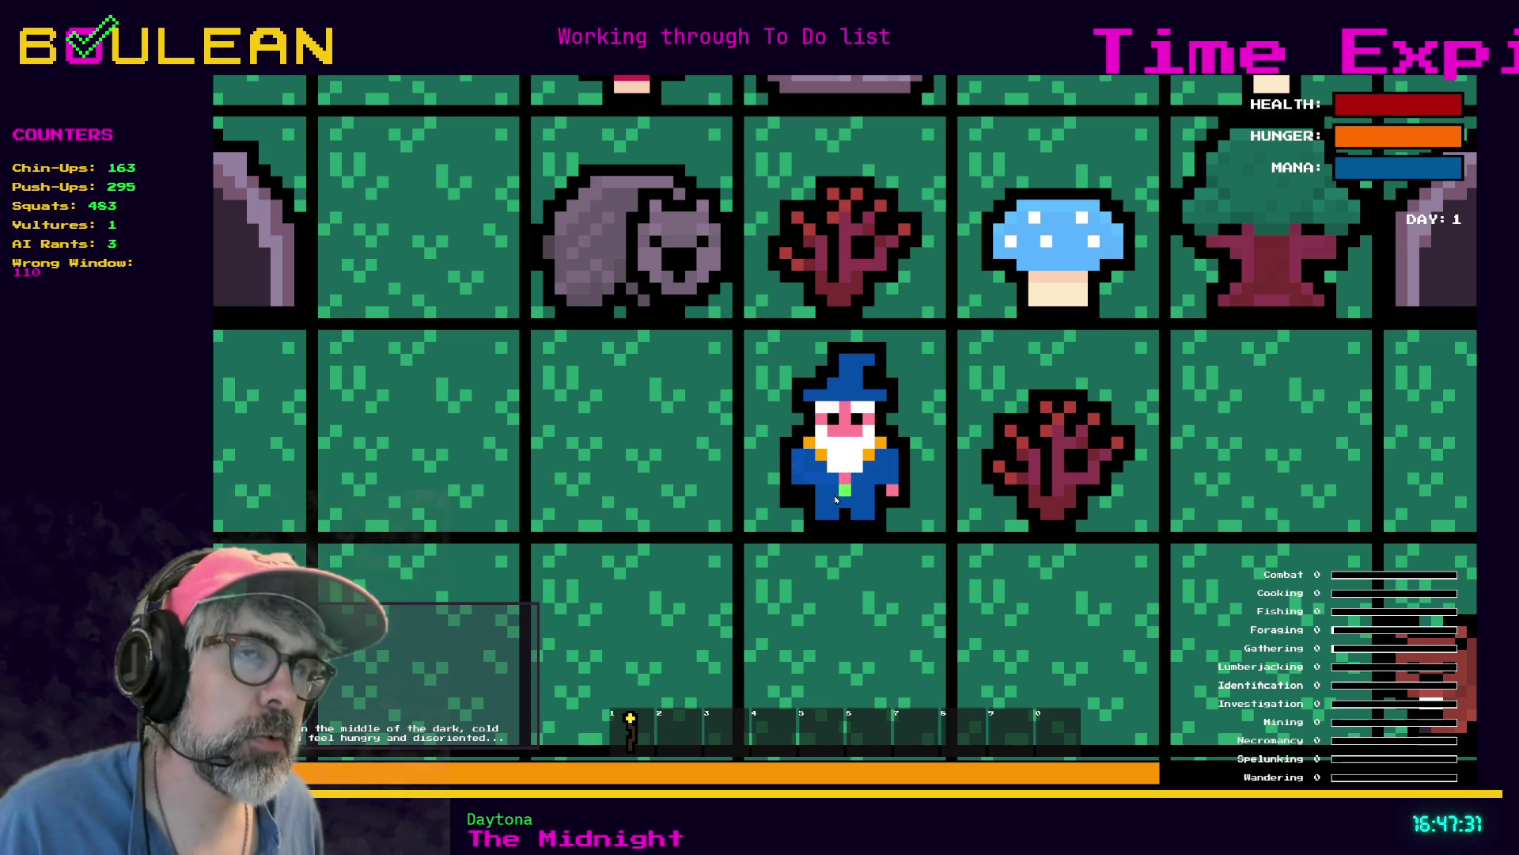
key("F8")
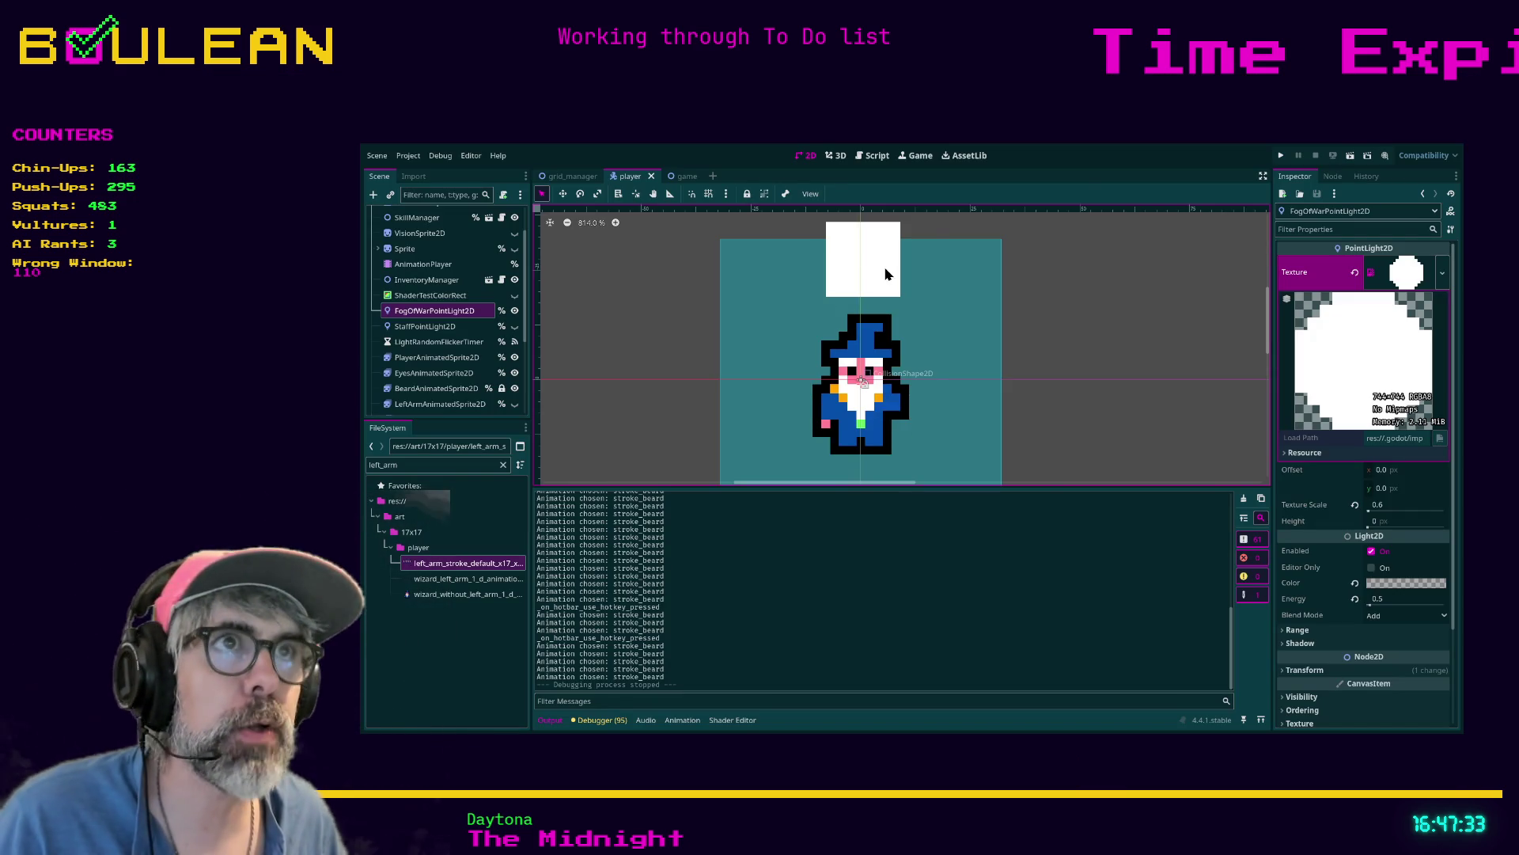
left_click(438, 358)
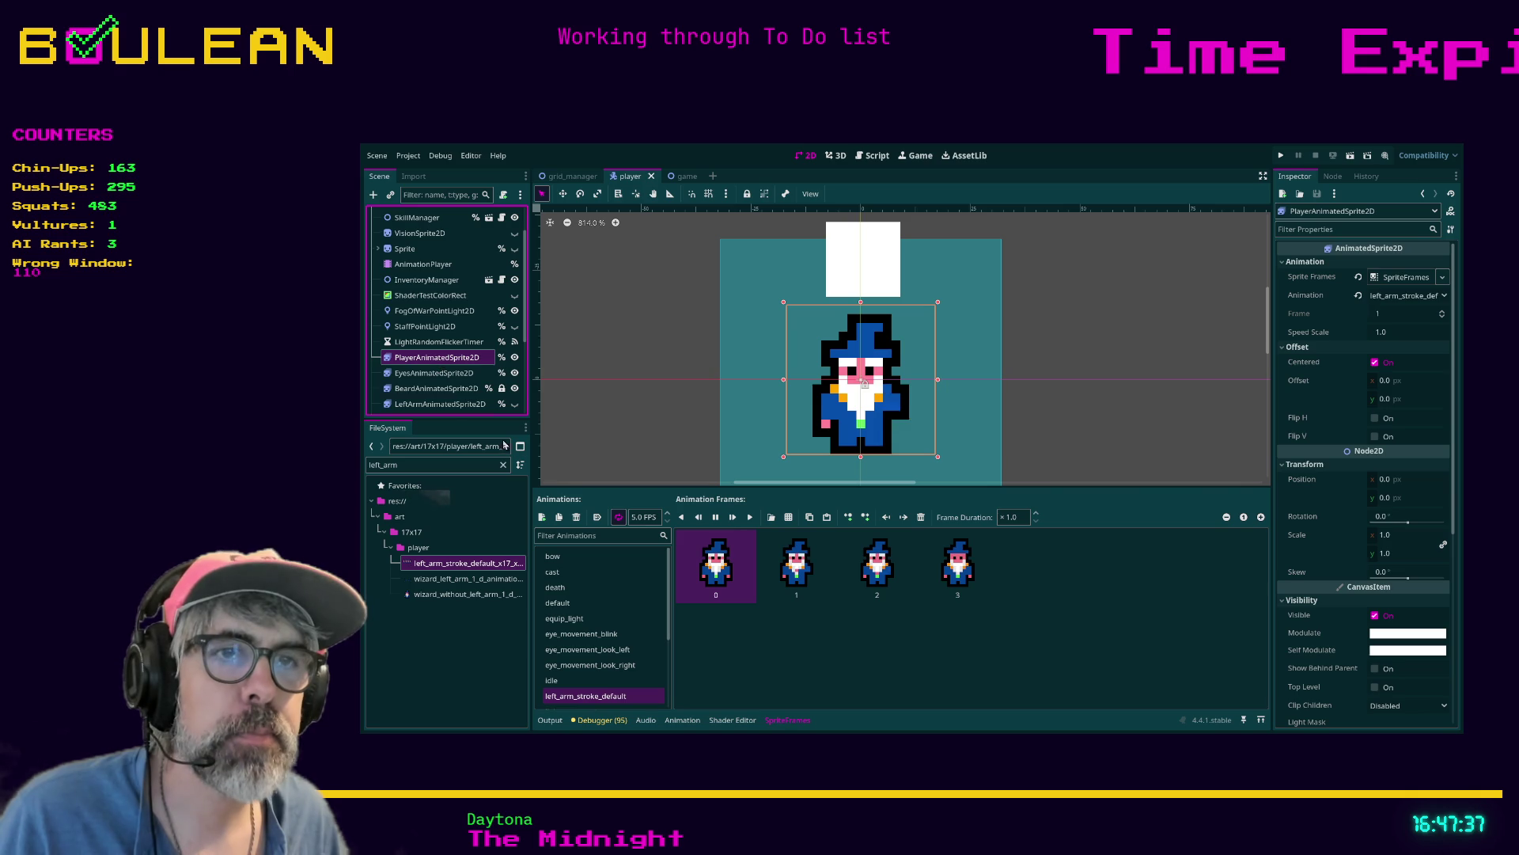
Enable autoplay on load for the body sprite's animation and save the scene
left_click(618, 517)
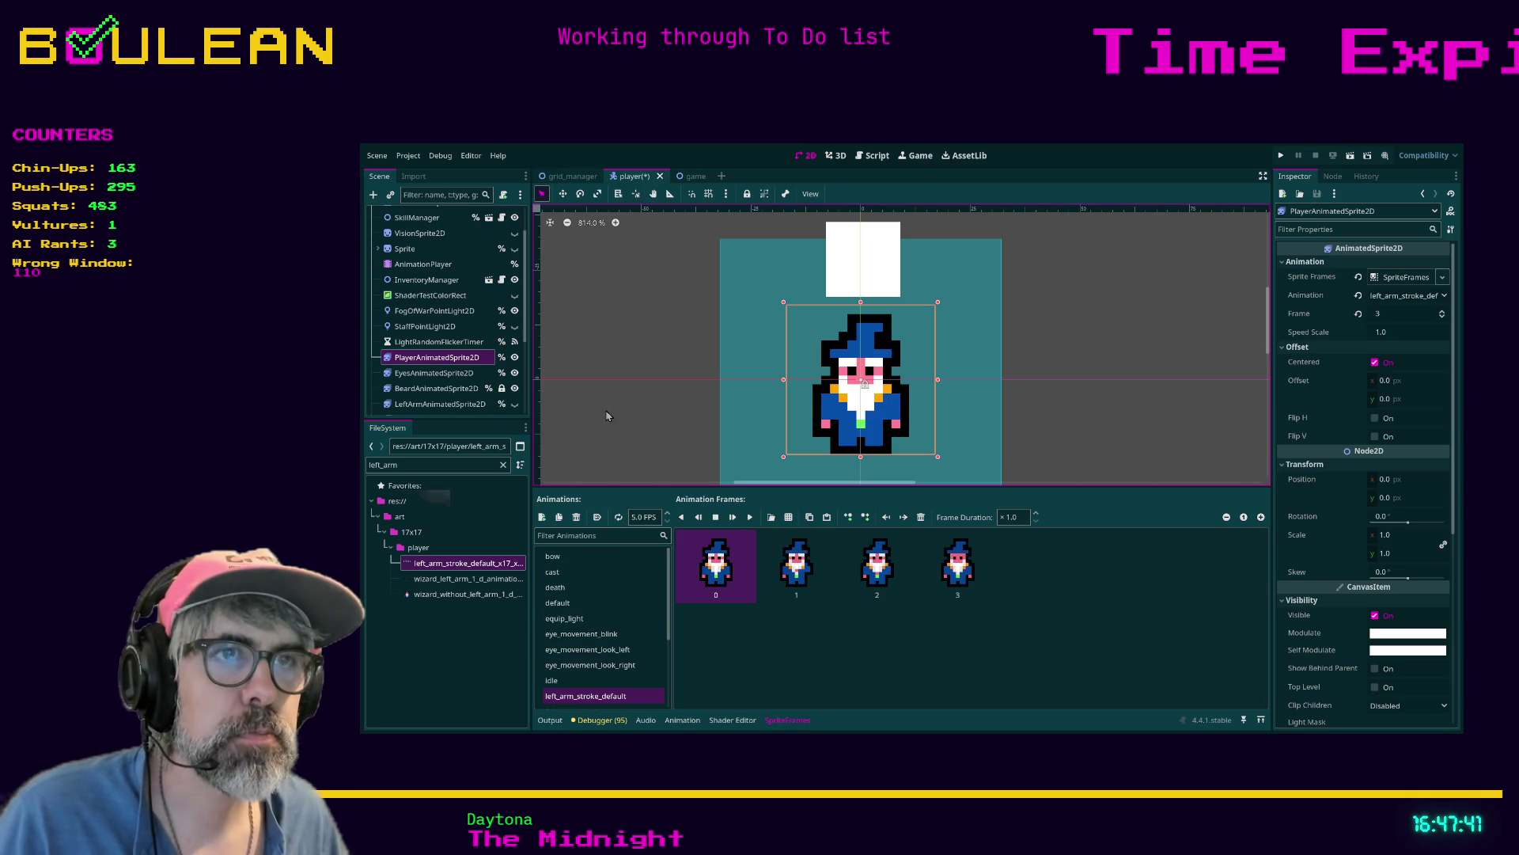
key("ctrl+s")
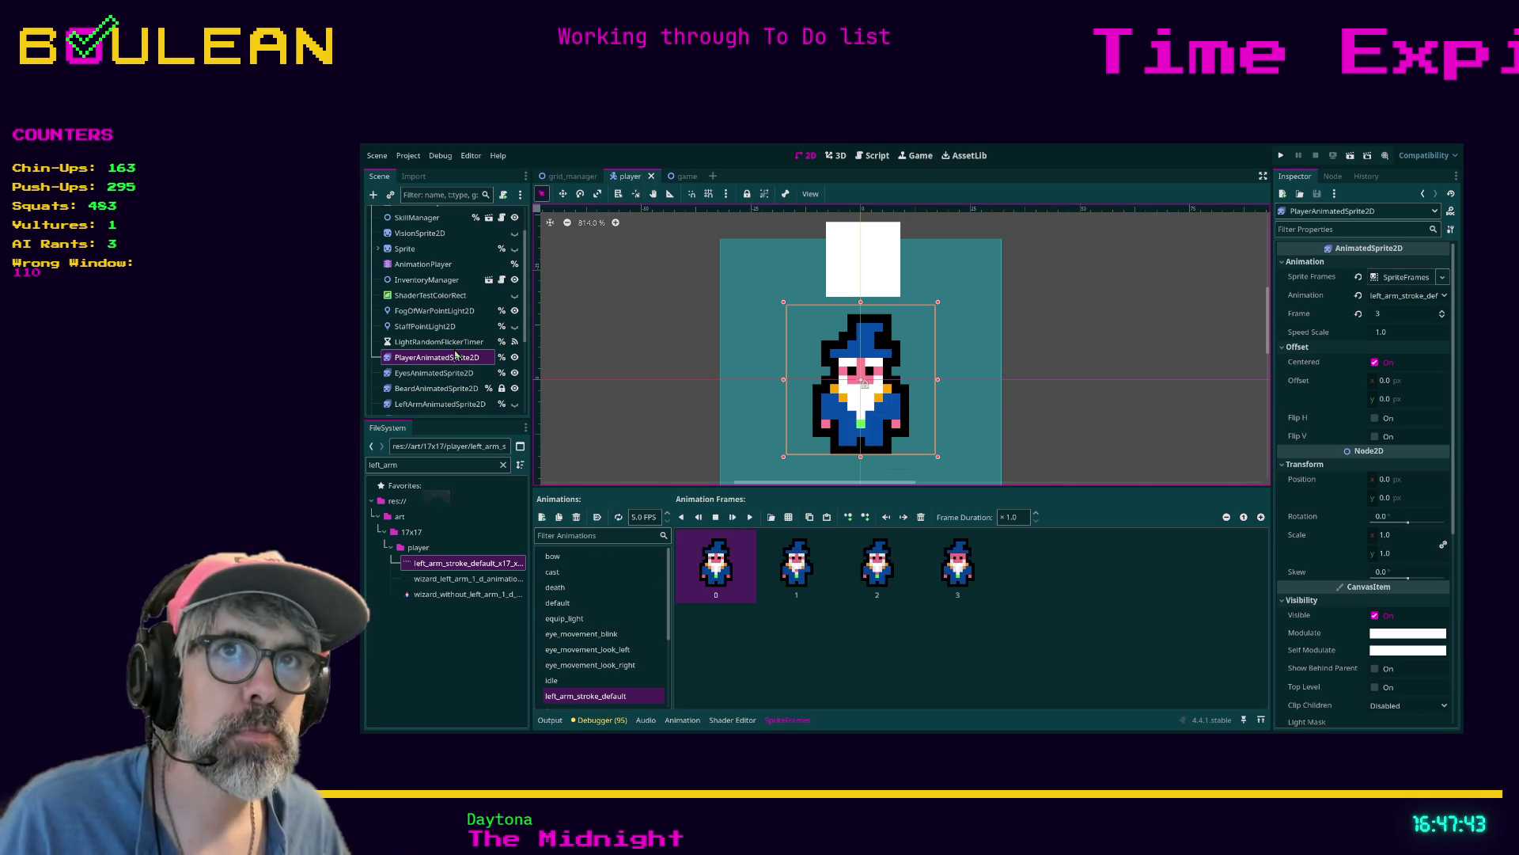
scroll(439, 380, "down", 3)
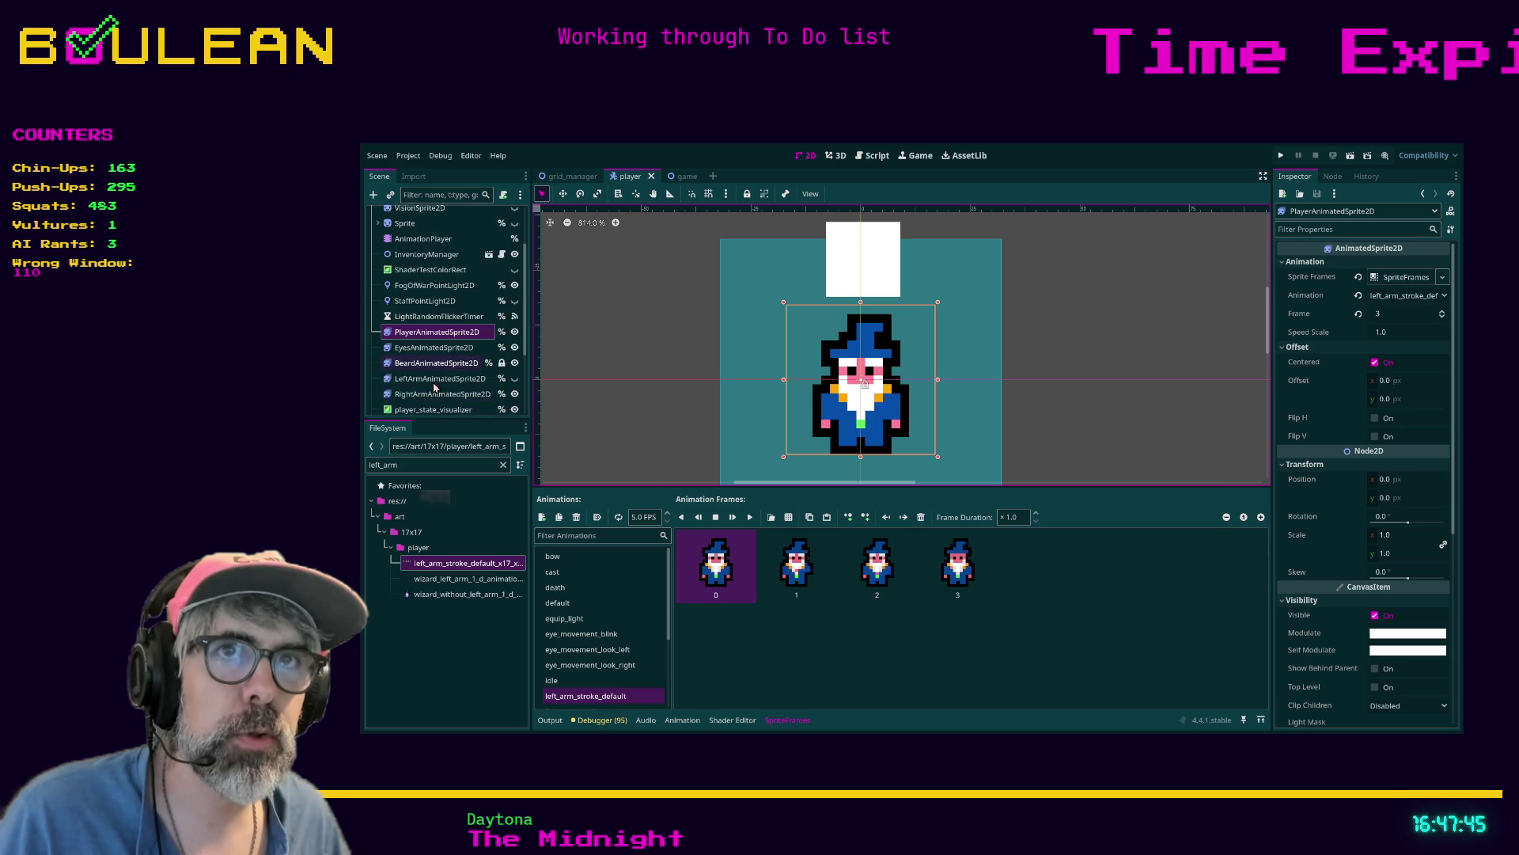
Enable autoplay for the right arm sprite and review its bow, default and right_arm_stroke_default animations
left_click(443, 368)
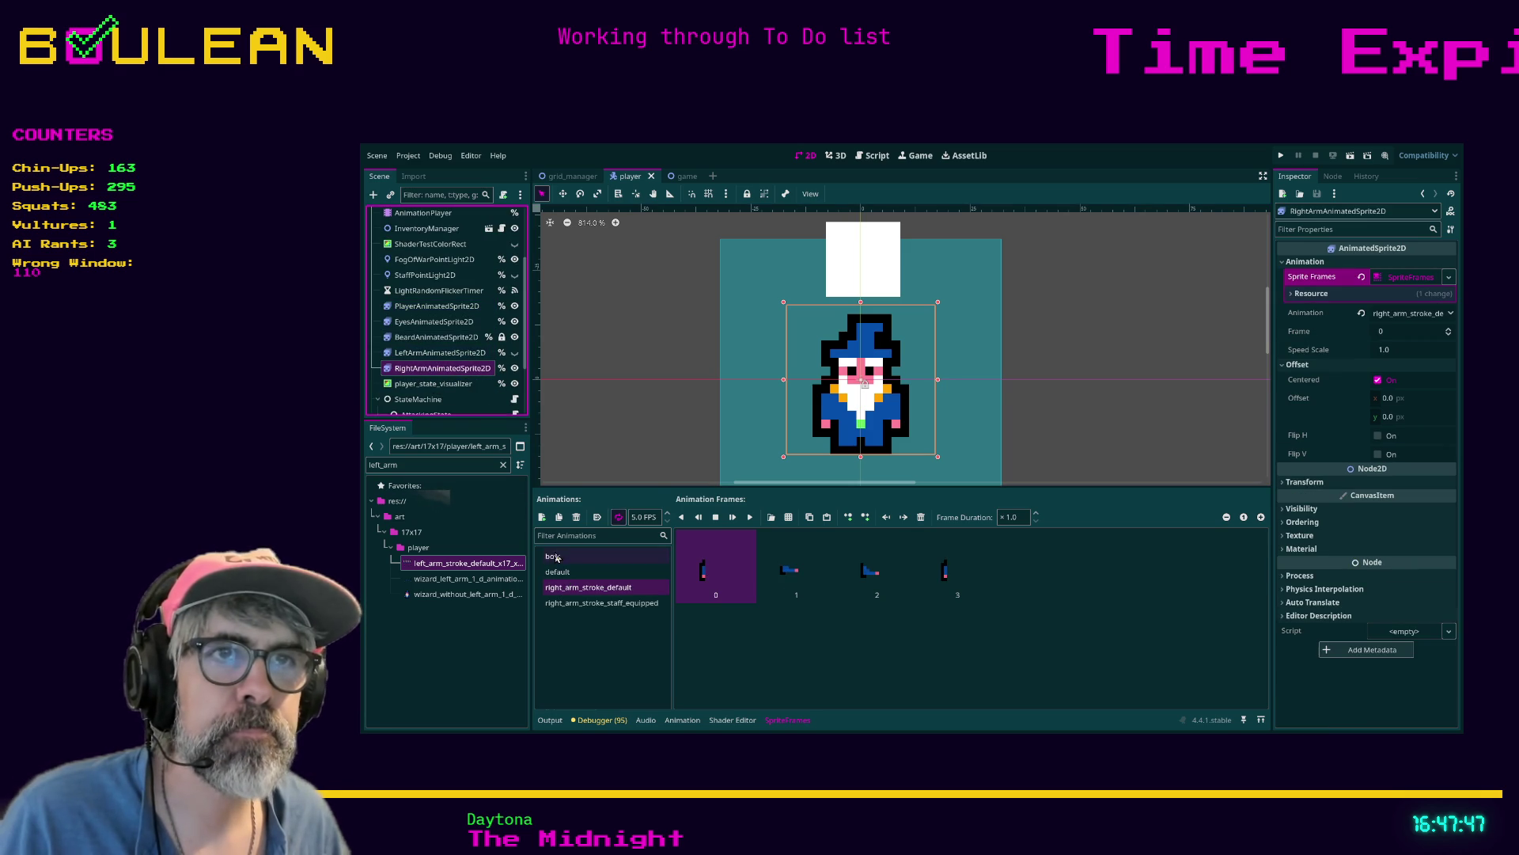
left_click(618, 518)
left_click(565, 562)
left_click(567, 577)
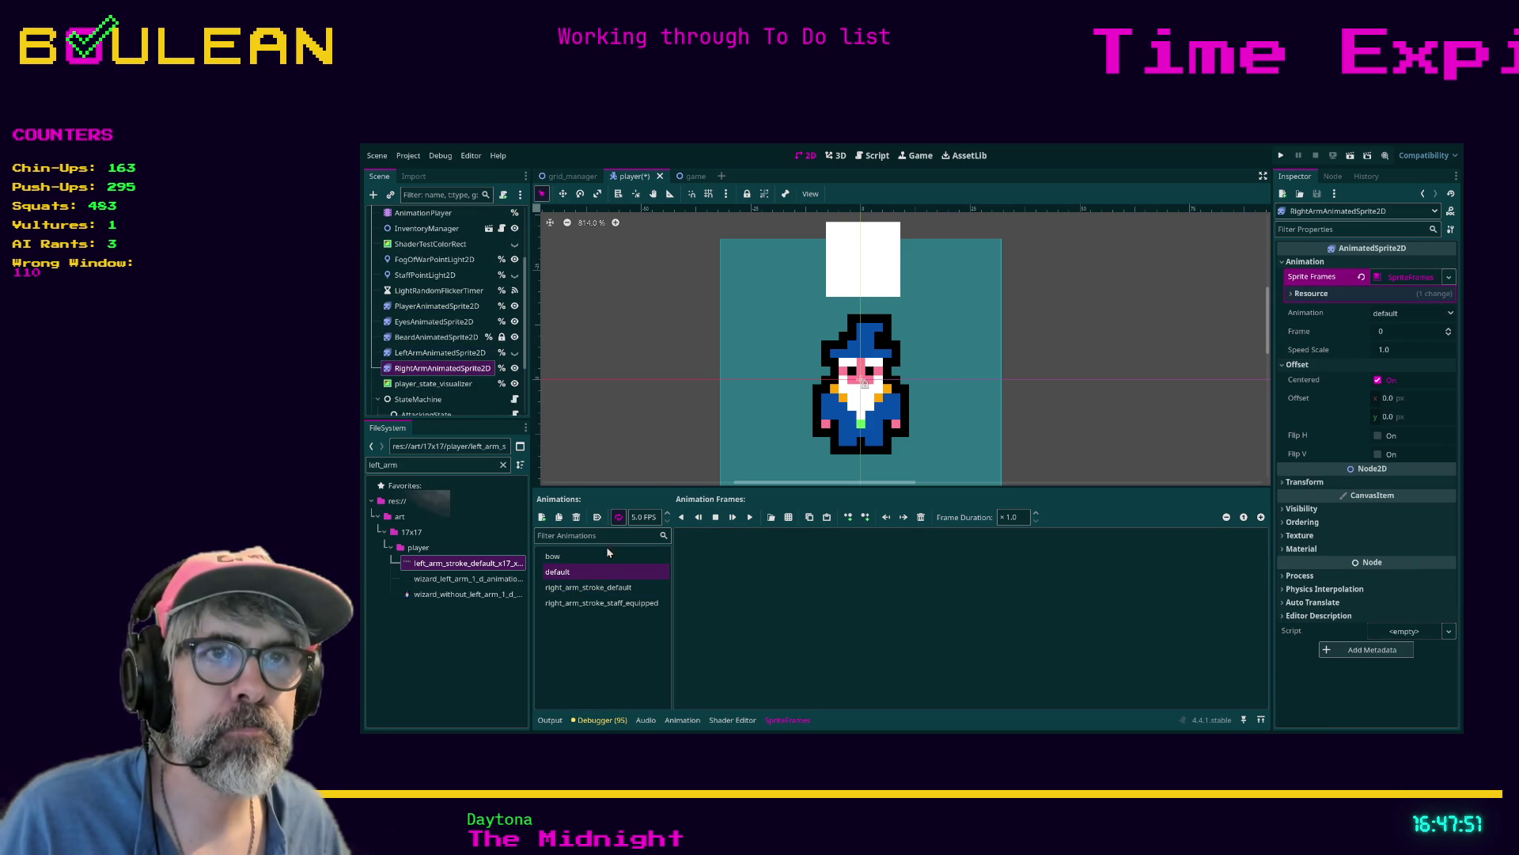
left_click(585, 588)
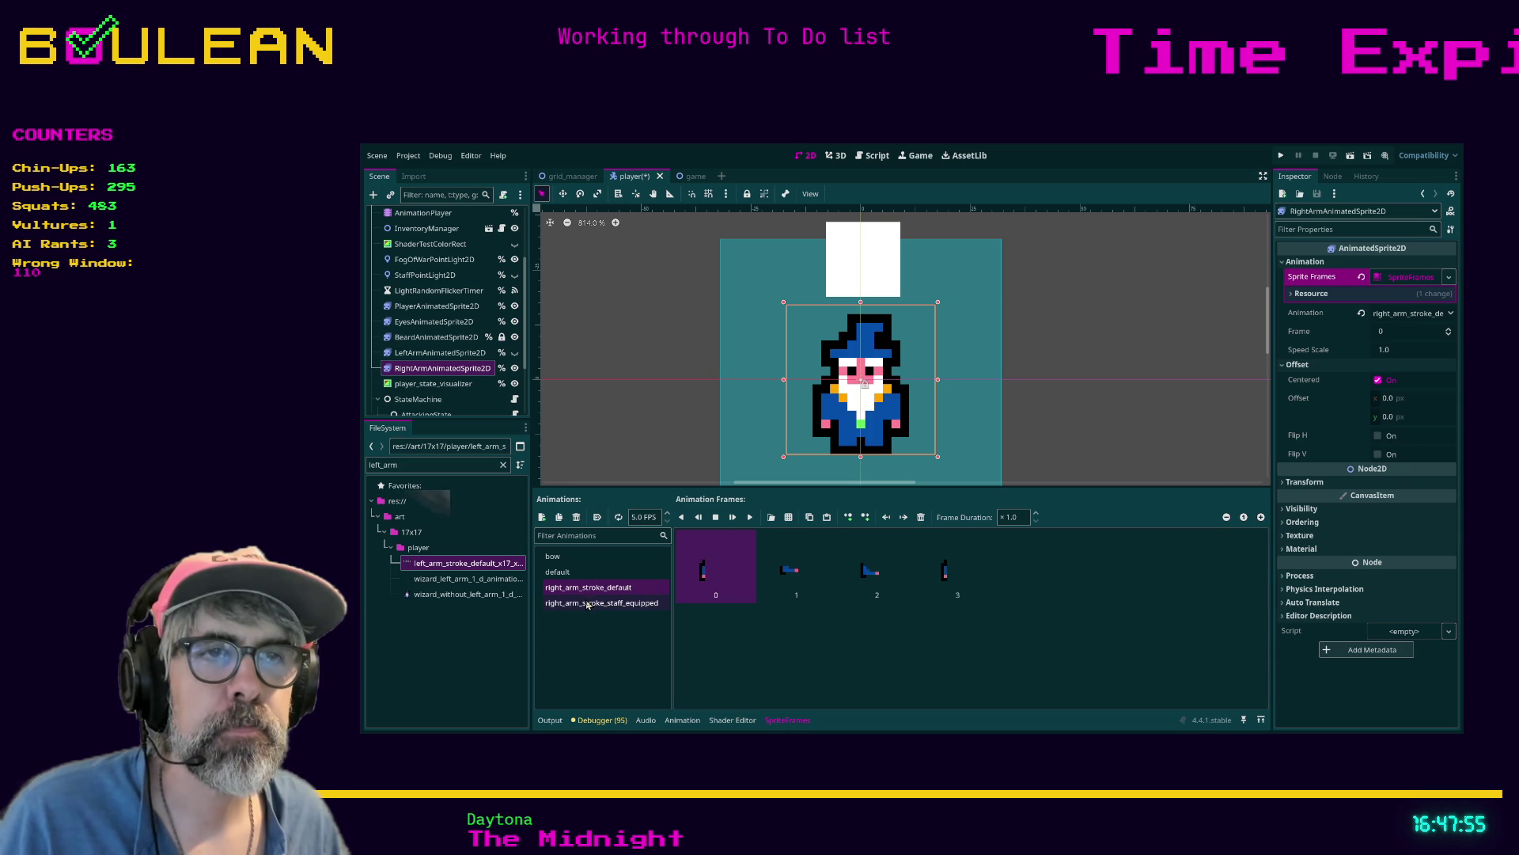
left_click(809, 518)
Turn looping off for right_arm_stroke_staff_equipped and save the player scene
left_click(614, 566)
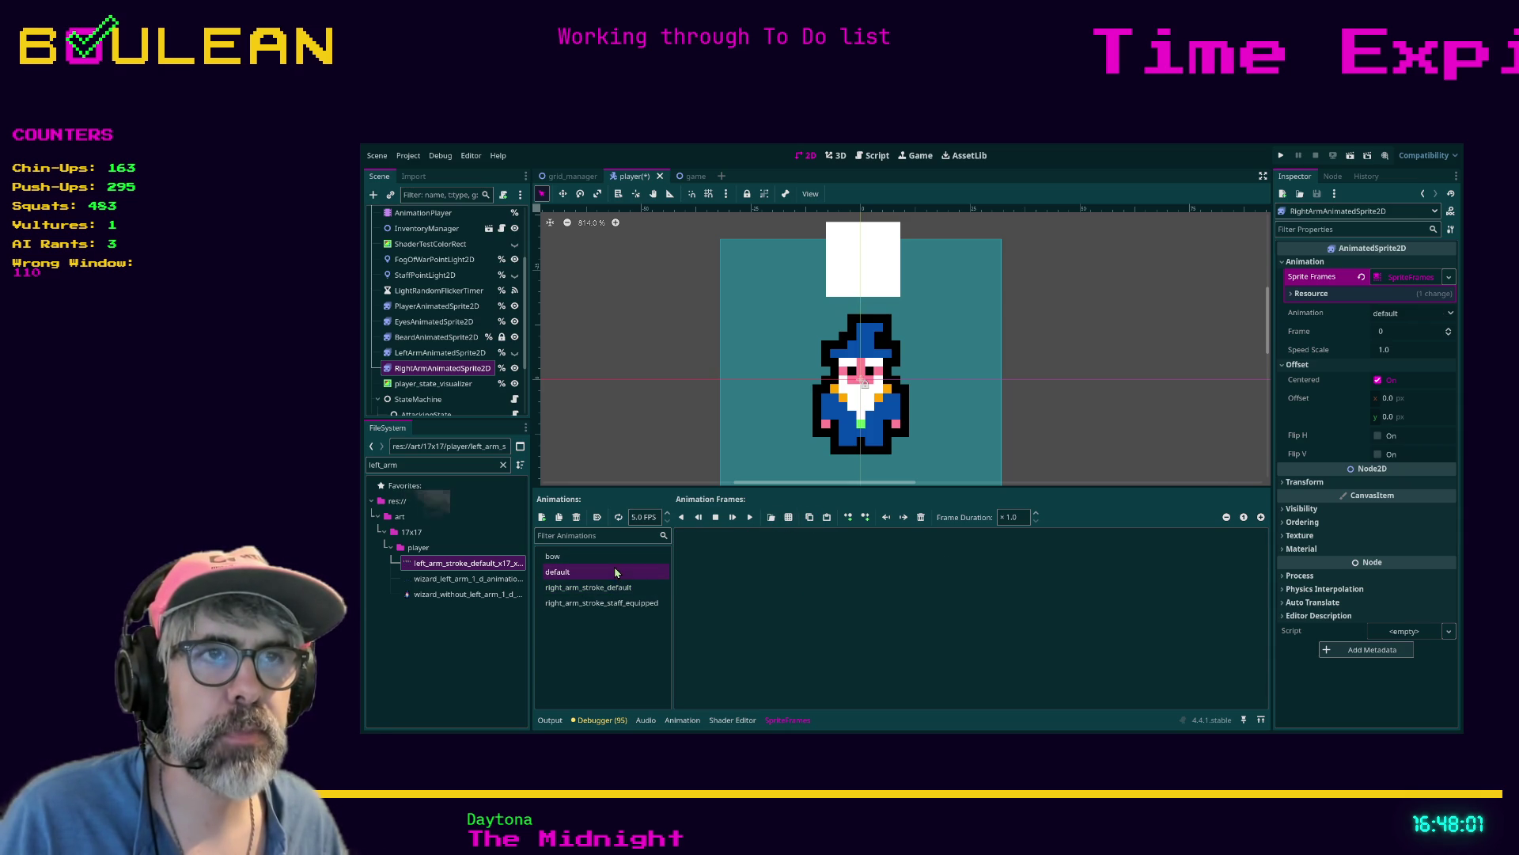
left_click(828, 518)
left_click(614, 558)
left_click(621, 571)
left_click(618, 588)
left_click(617, 603)
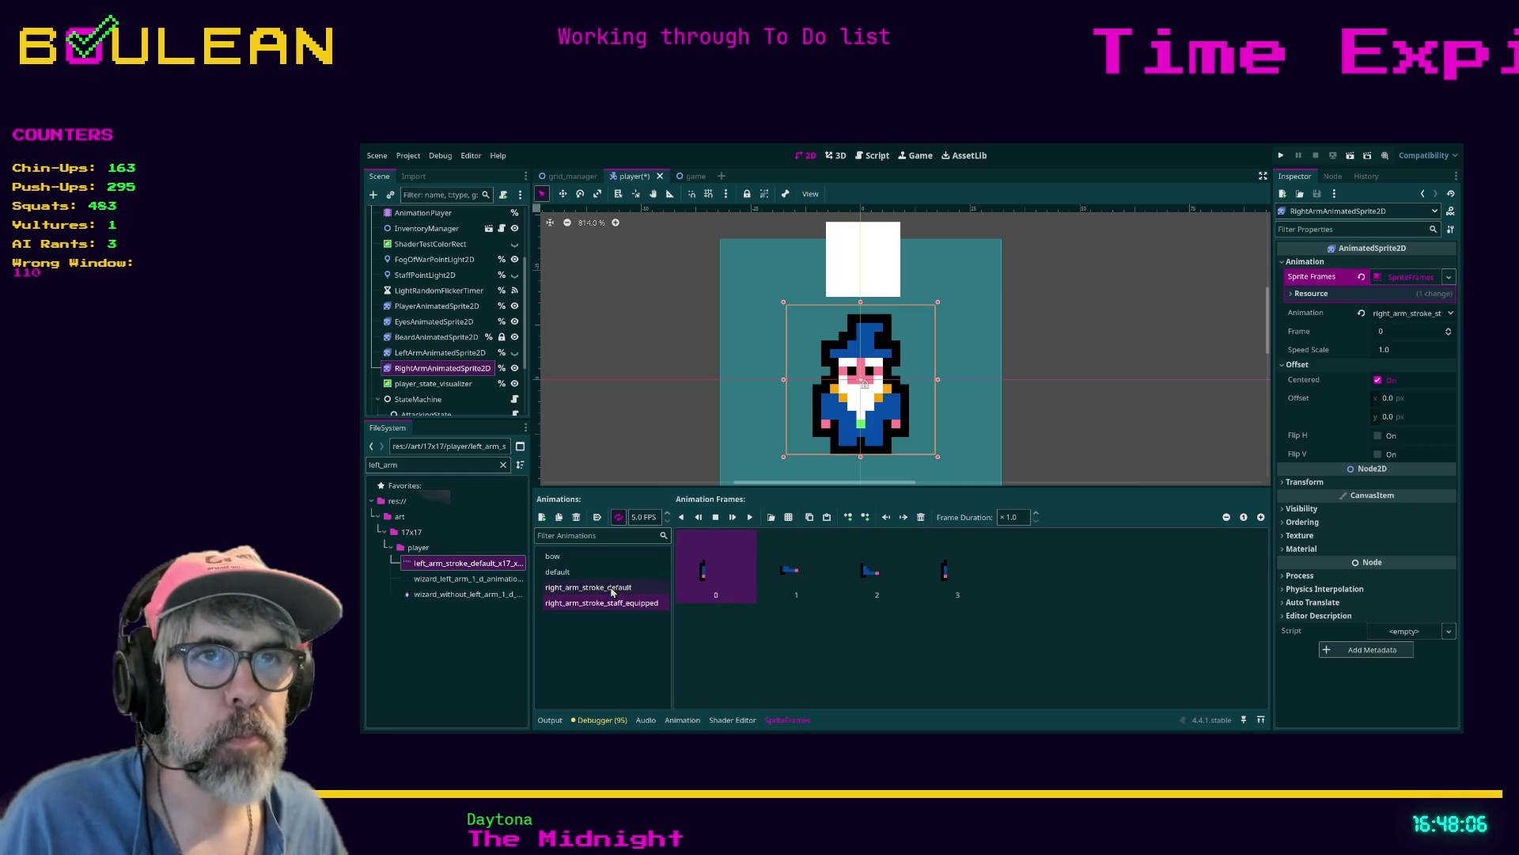
left_click(619, 518)
key("ctrl+s")
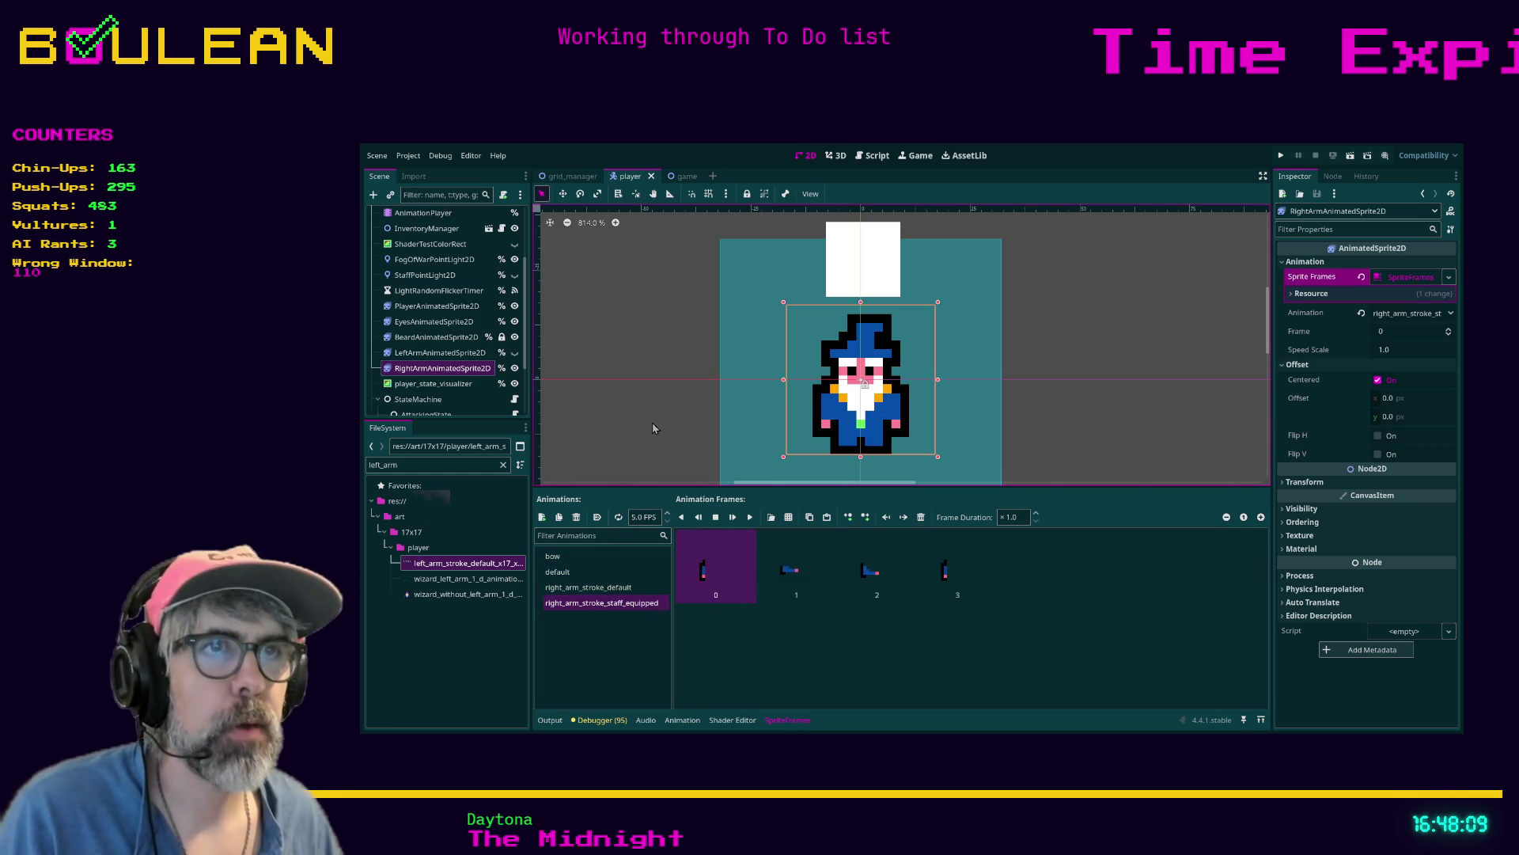
Run the project, watch the wizard's idle animations in the game window, and close it with Alt+F4
key("F5")
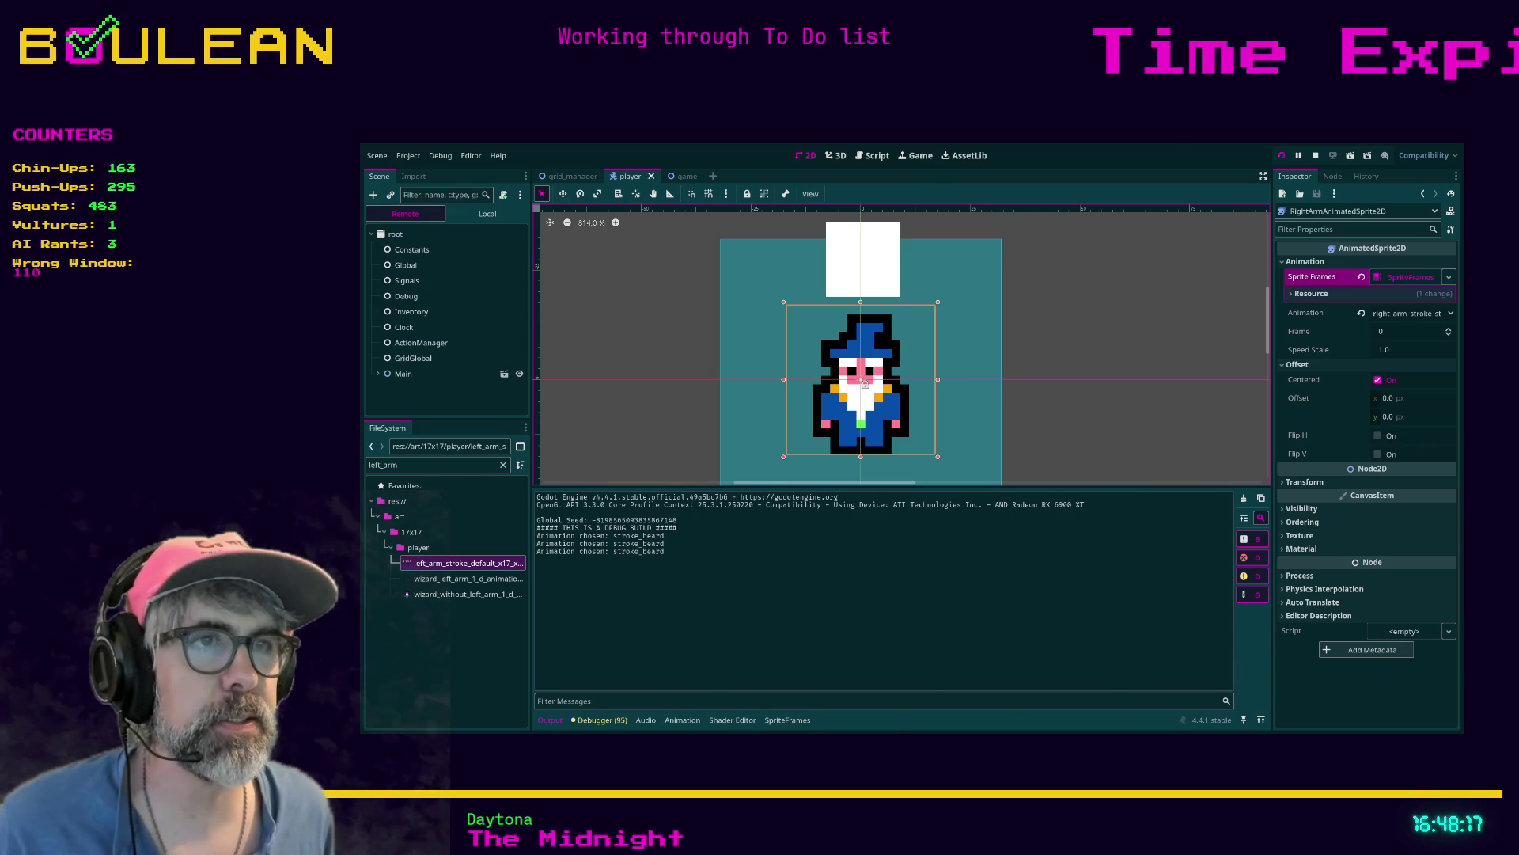
key("alt+Tab")
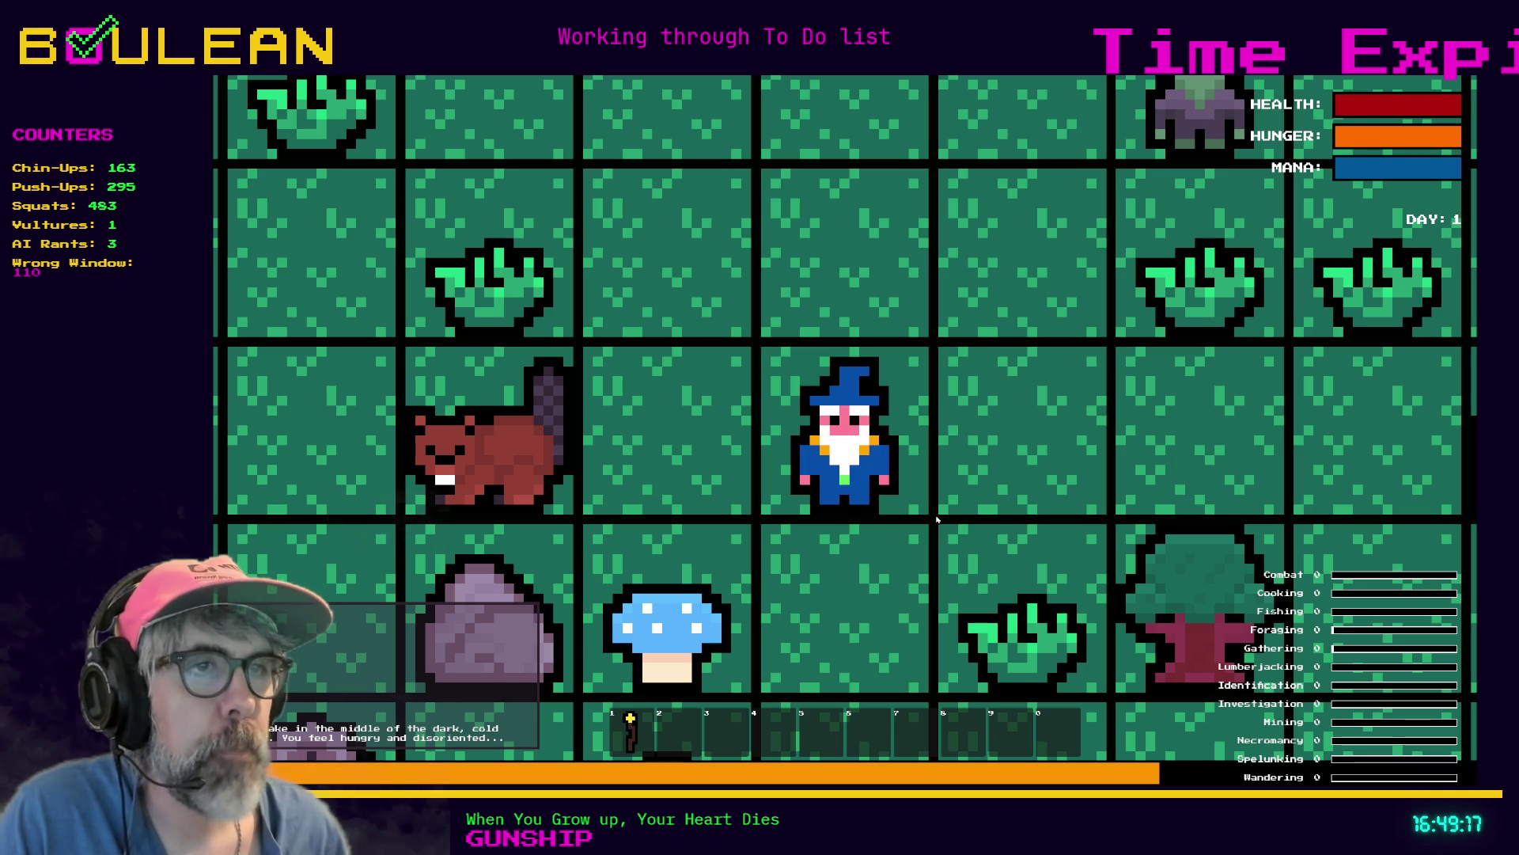
key("alt+F4")
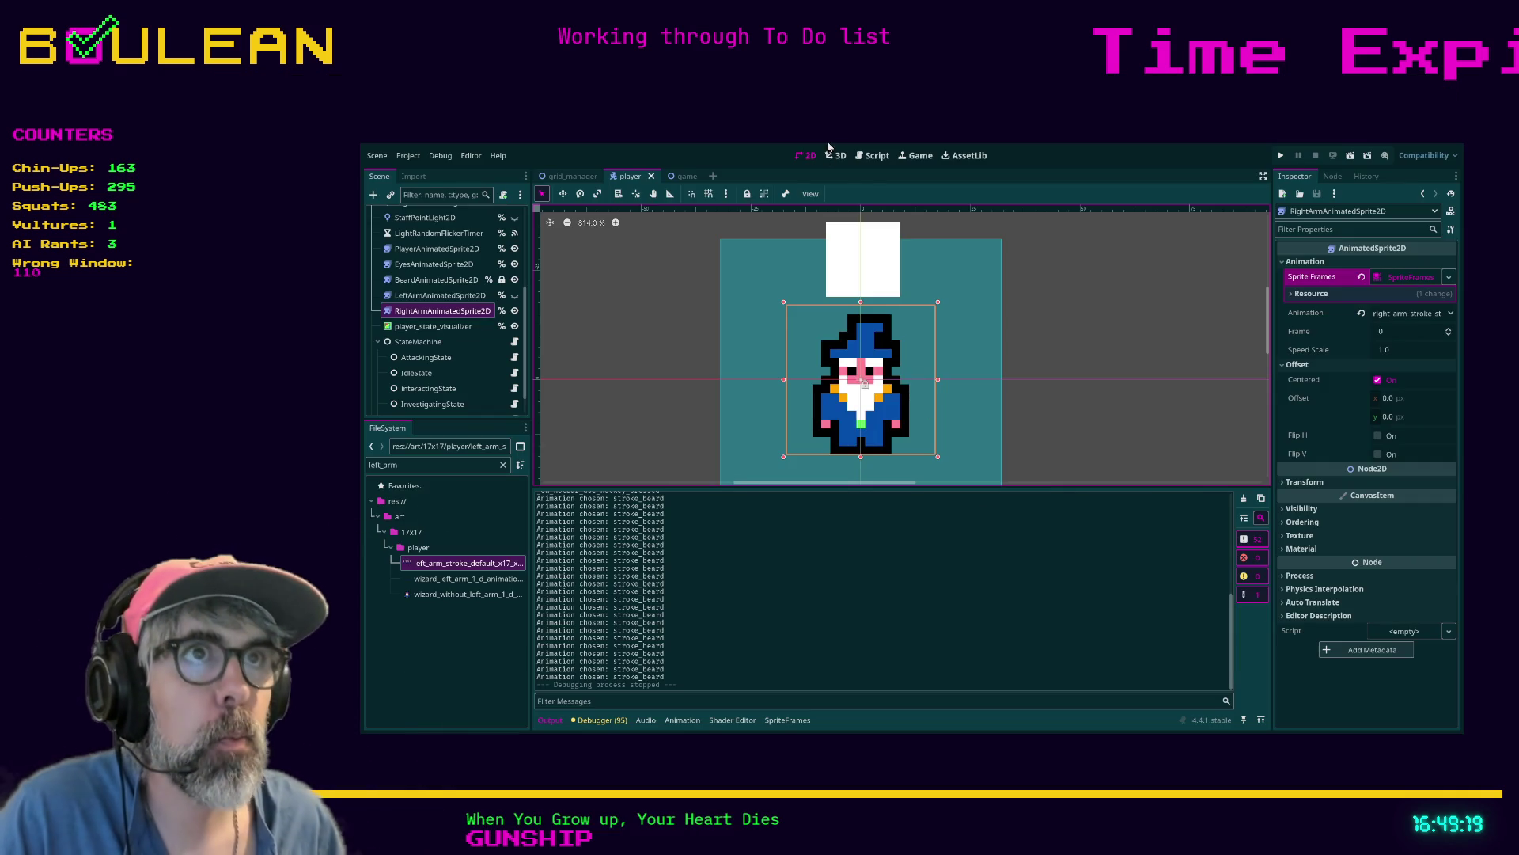
In player.gd, delete the '#return ## Don't play an animation…' comment on line 480 and save
left_click(876, 157)
scroll(996, 383, "up", 2)
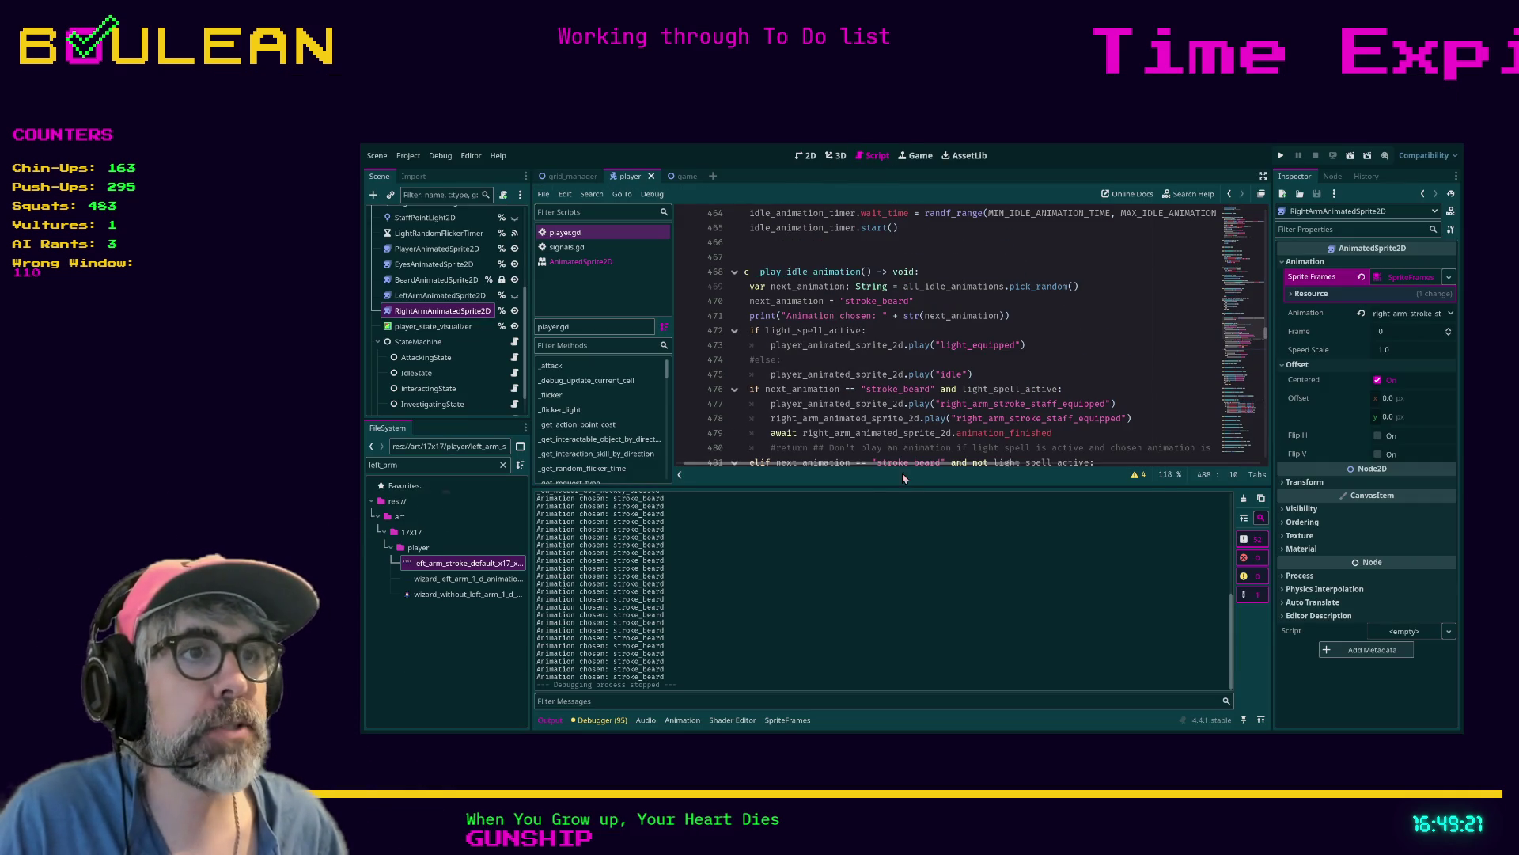
scroll(804, 430, "left", 1)
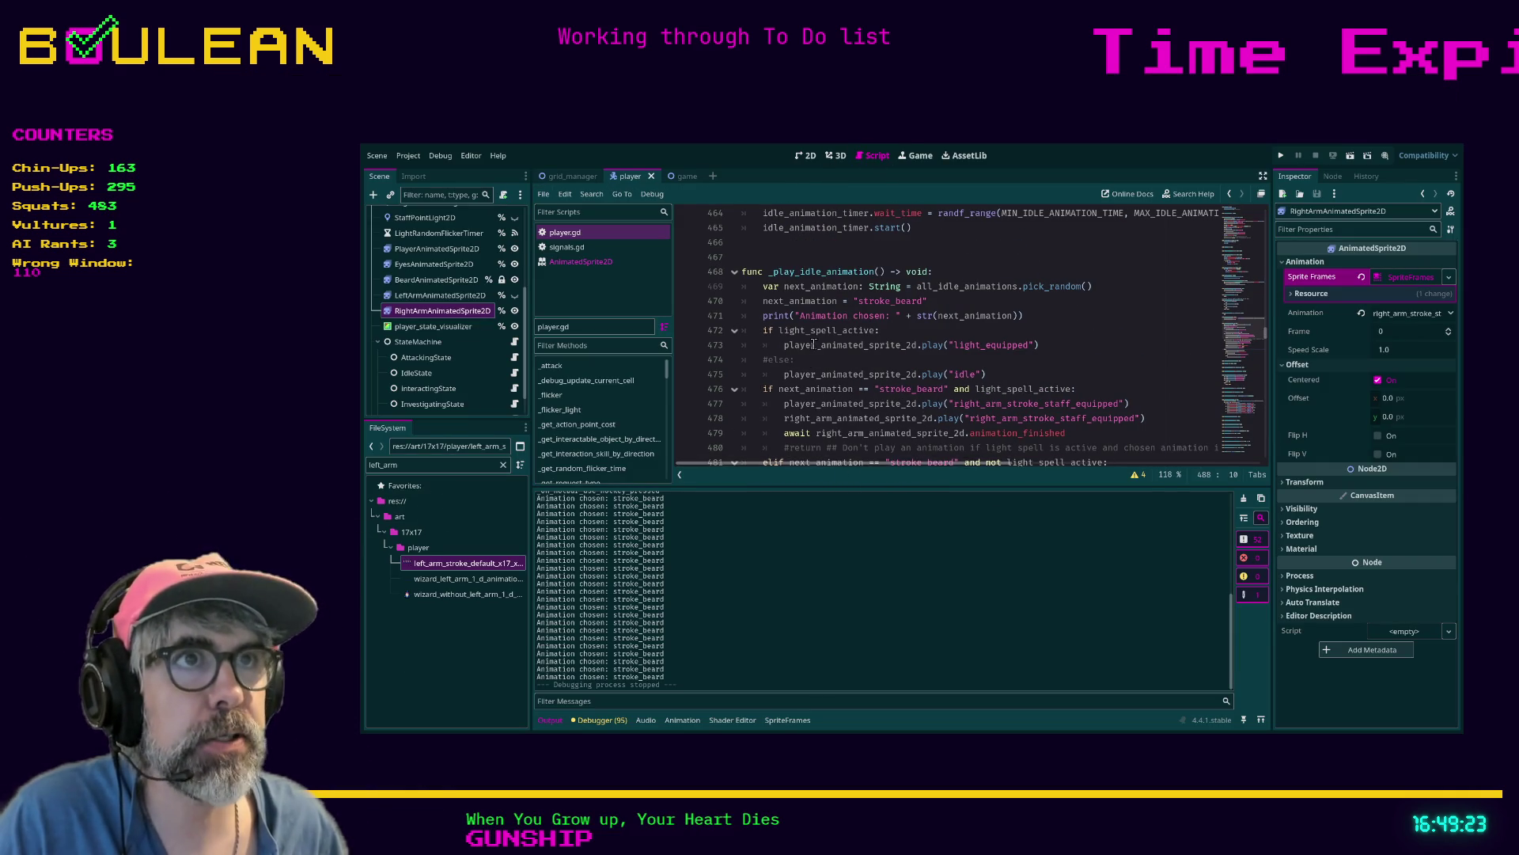
scroll(1003, 338, "down", 1)
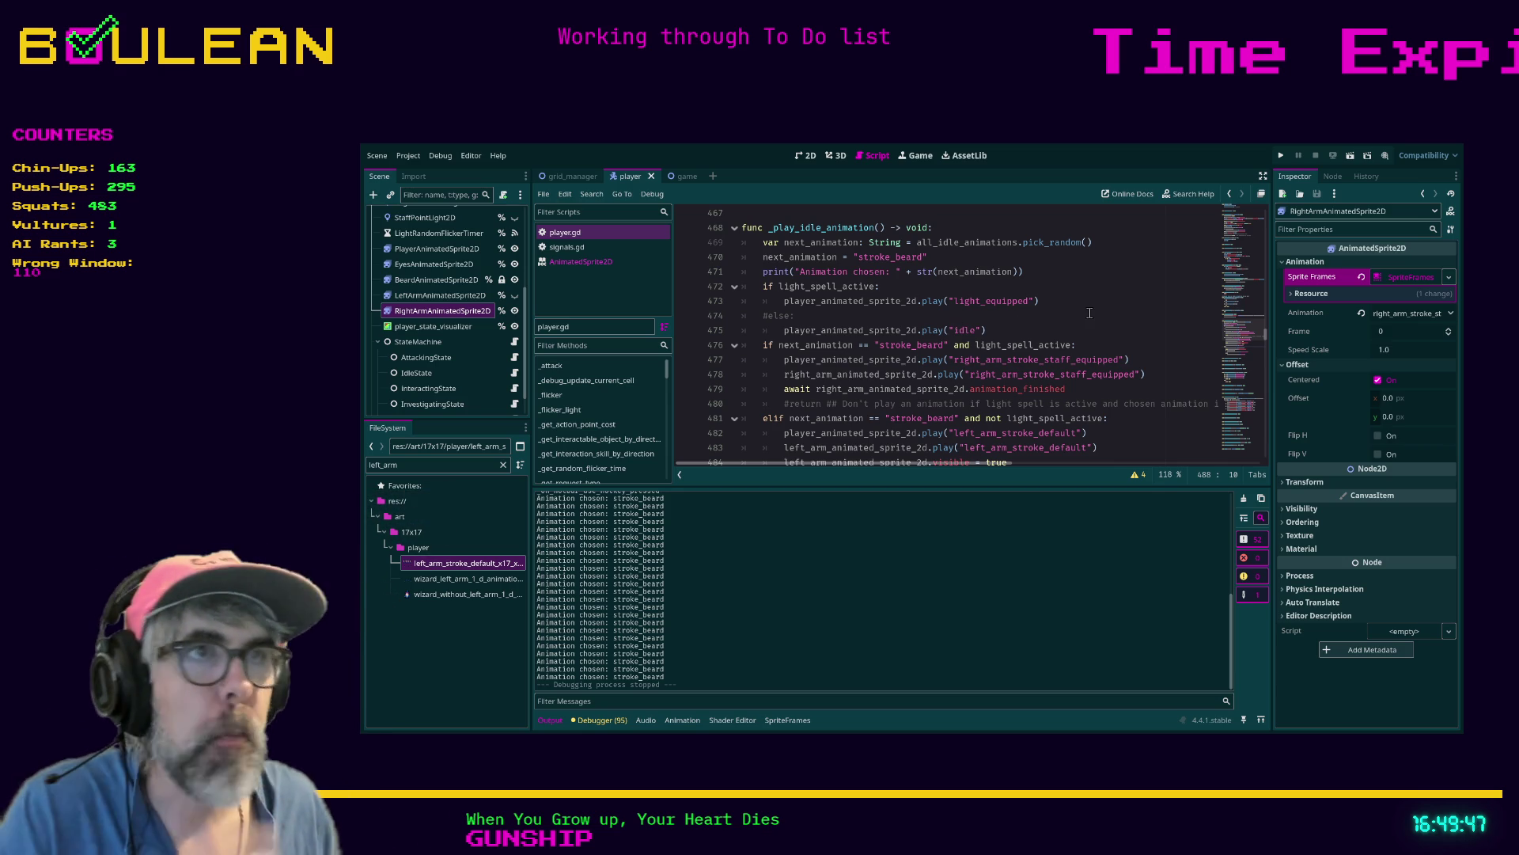
left_click(918, 405)
triple_click(919, 405)
key("BackSpace")
key("BackSpace")
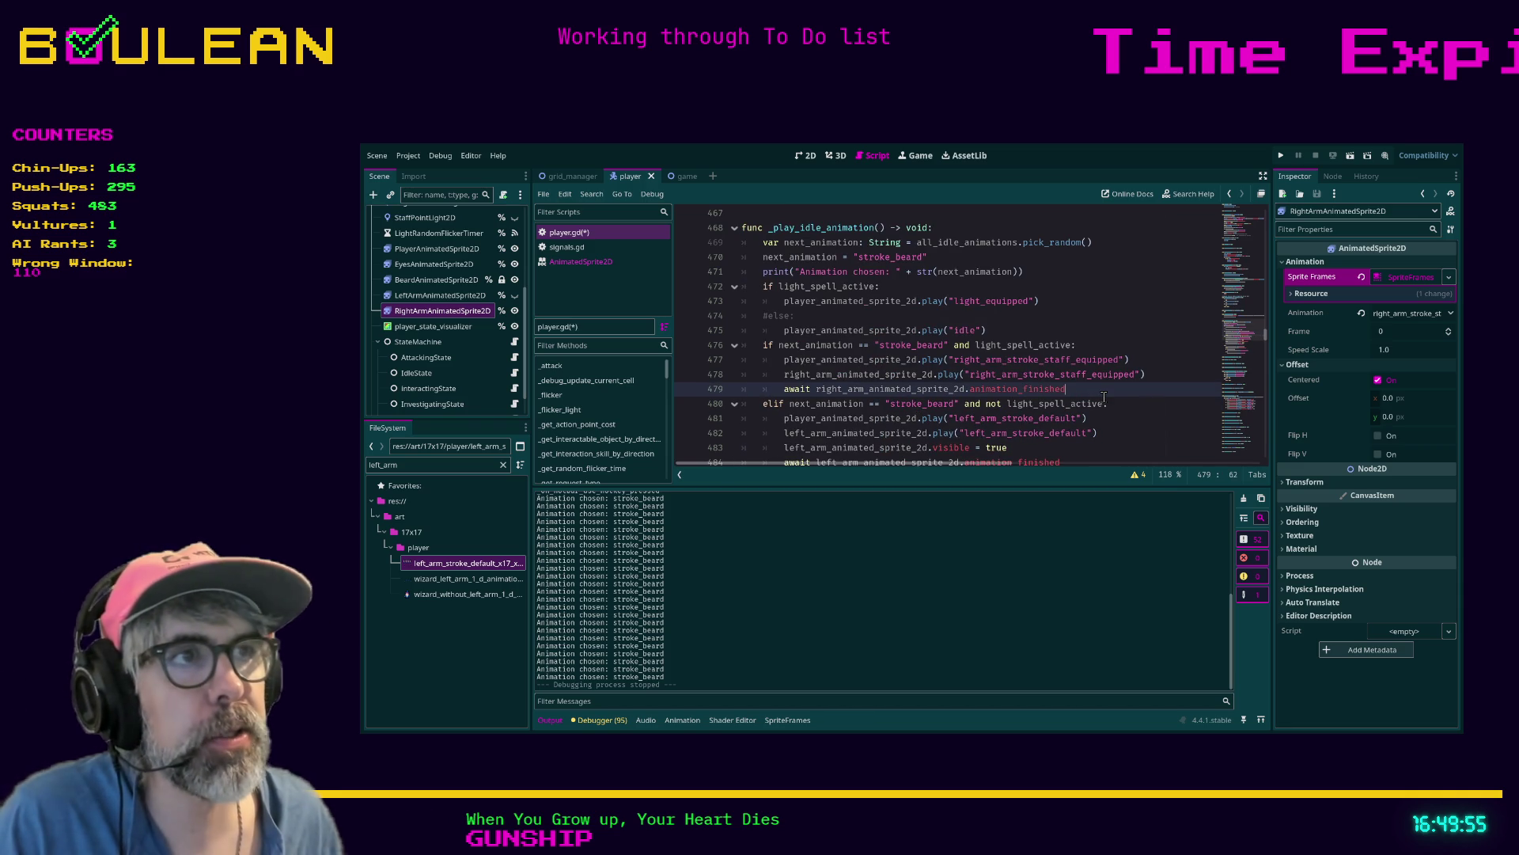
key("ctrl+s")
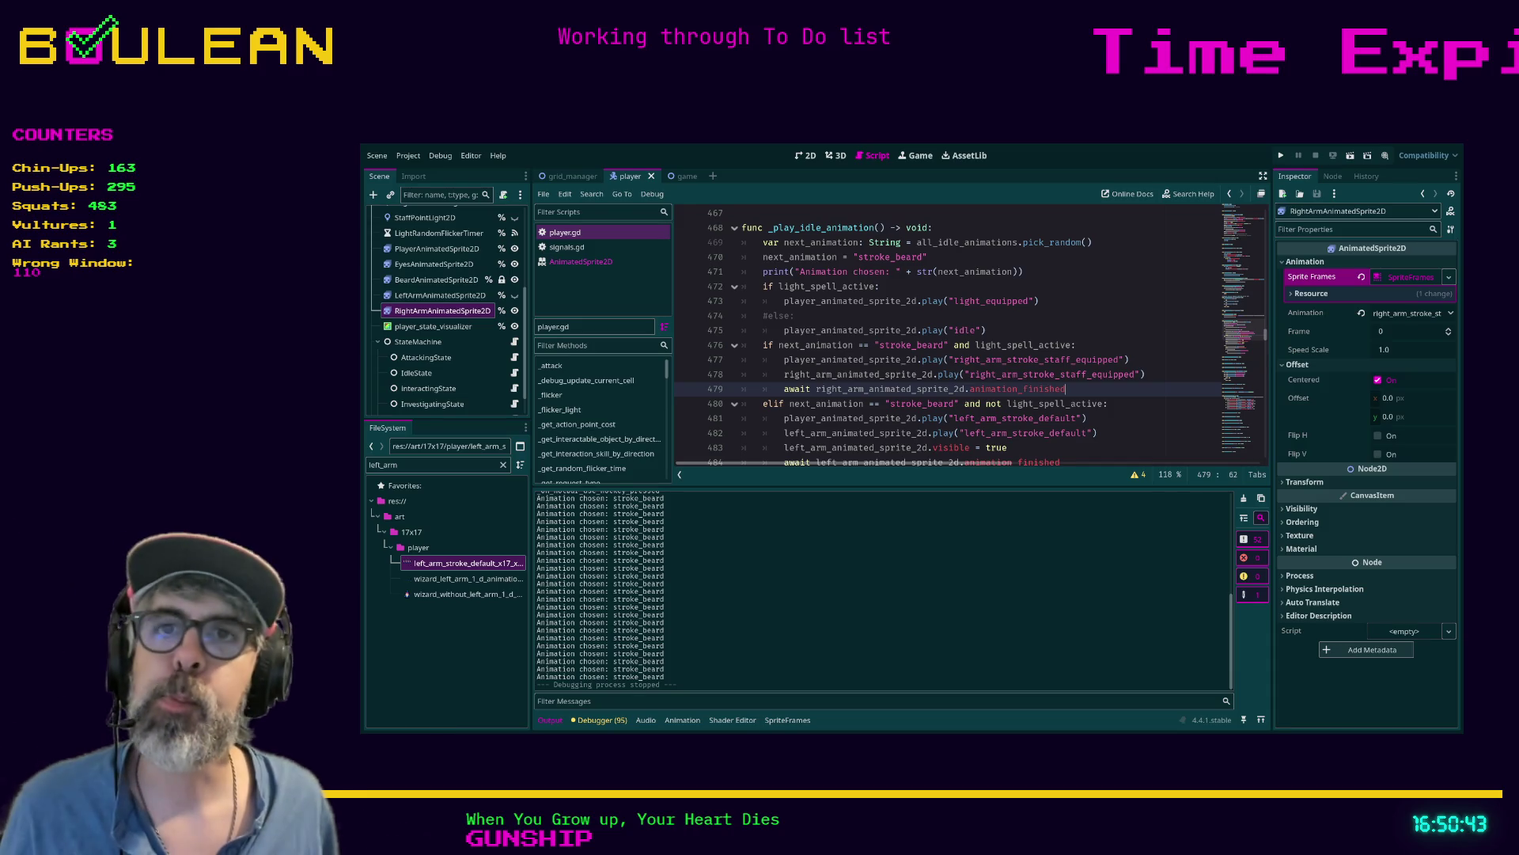
left_click(1119, 452)
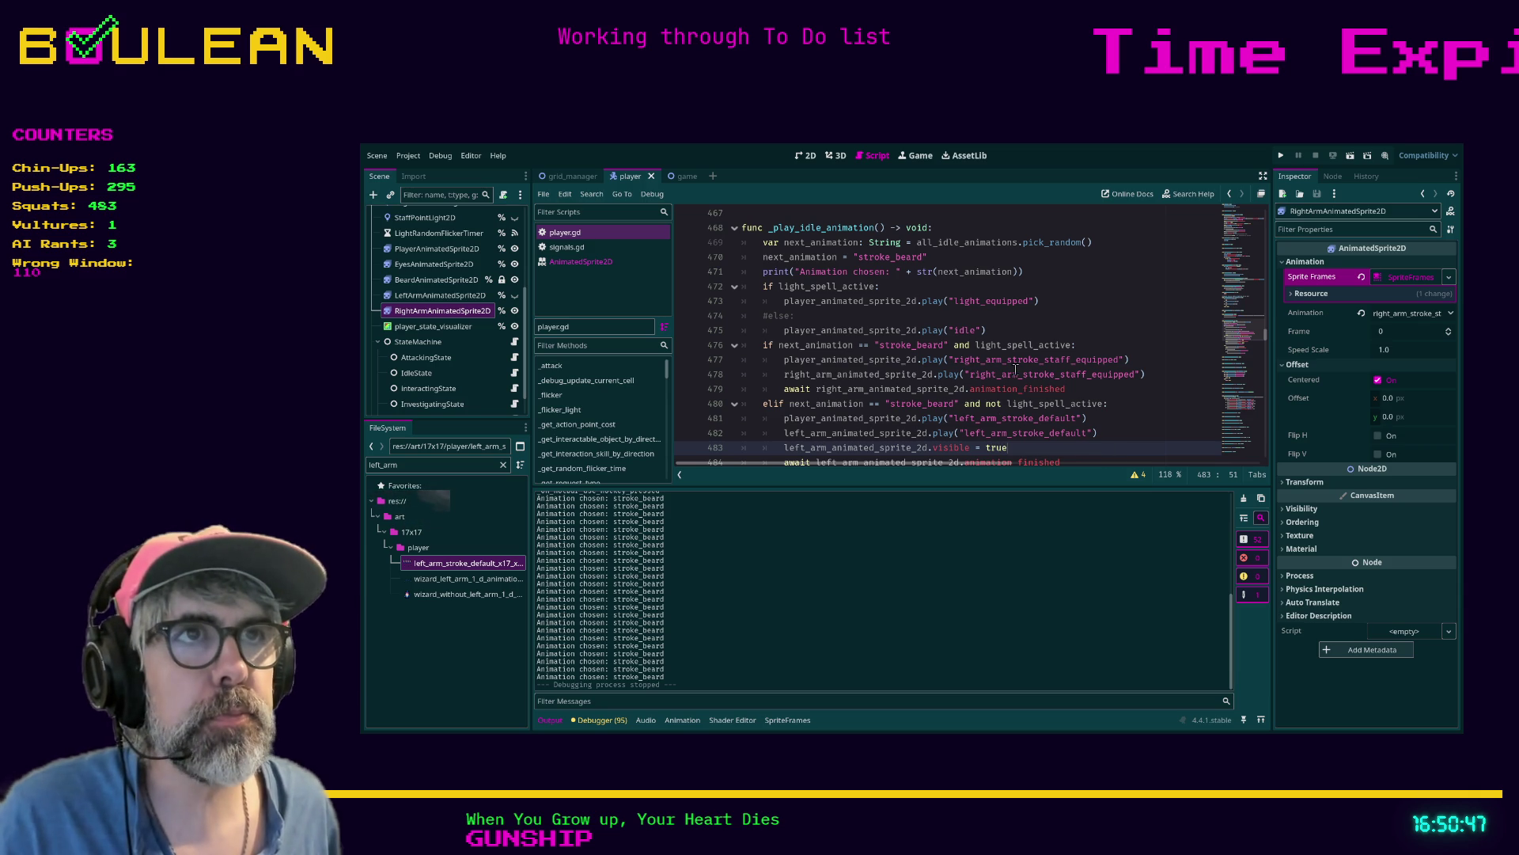
scroll(943, 313, "up", 1)
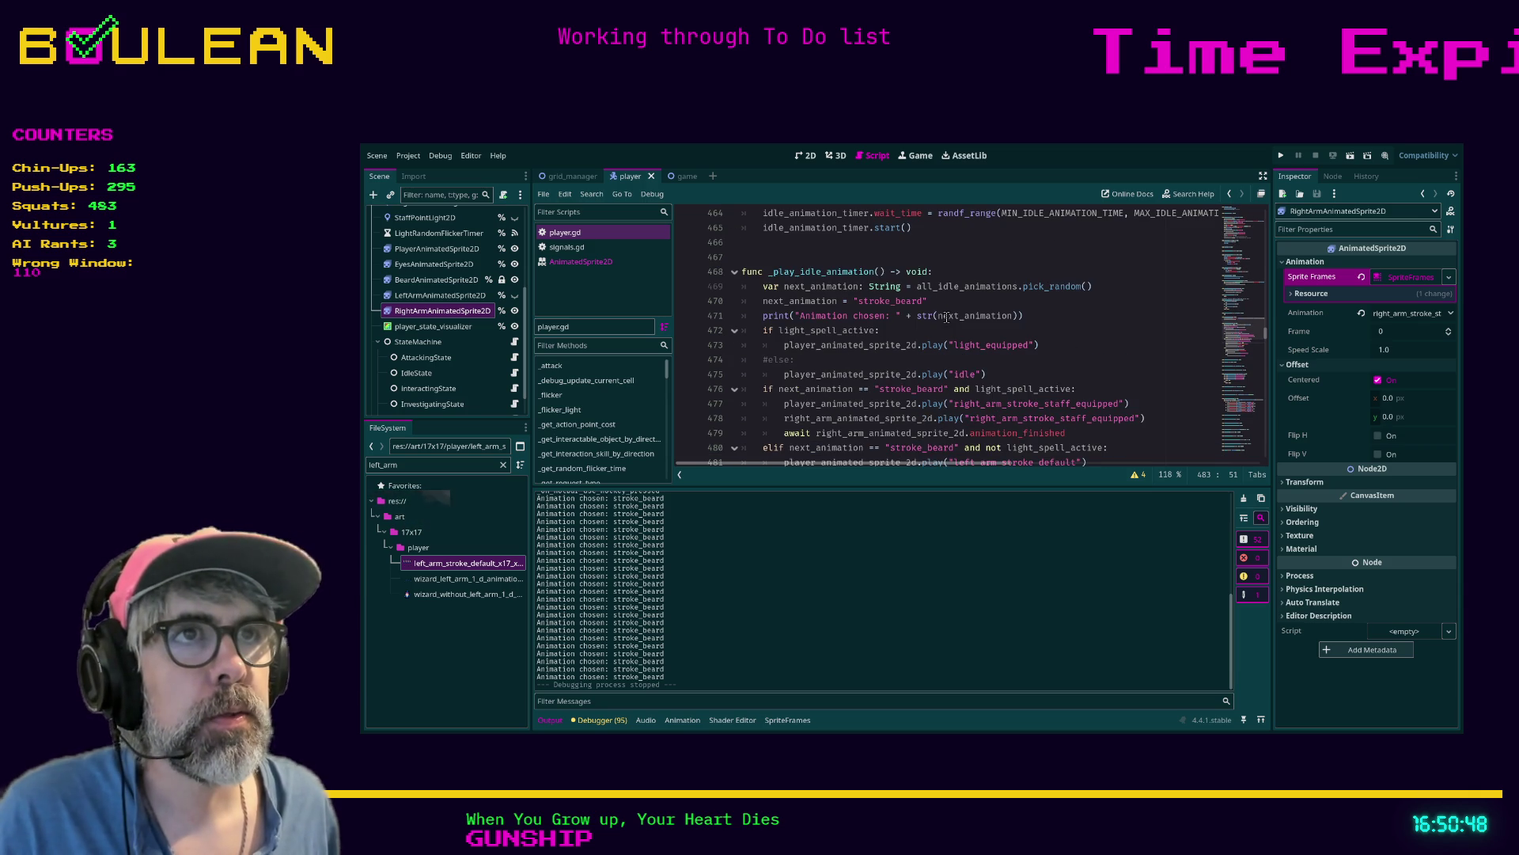
Change the forced animation on line 470 to 'bow' and uncomment the else: on line 474
double_click(893, 301)
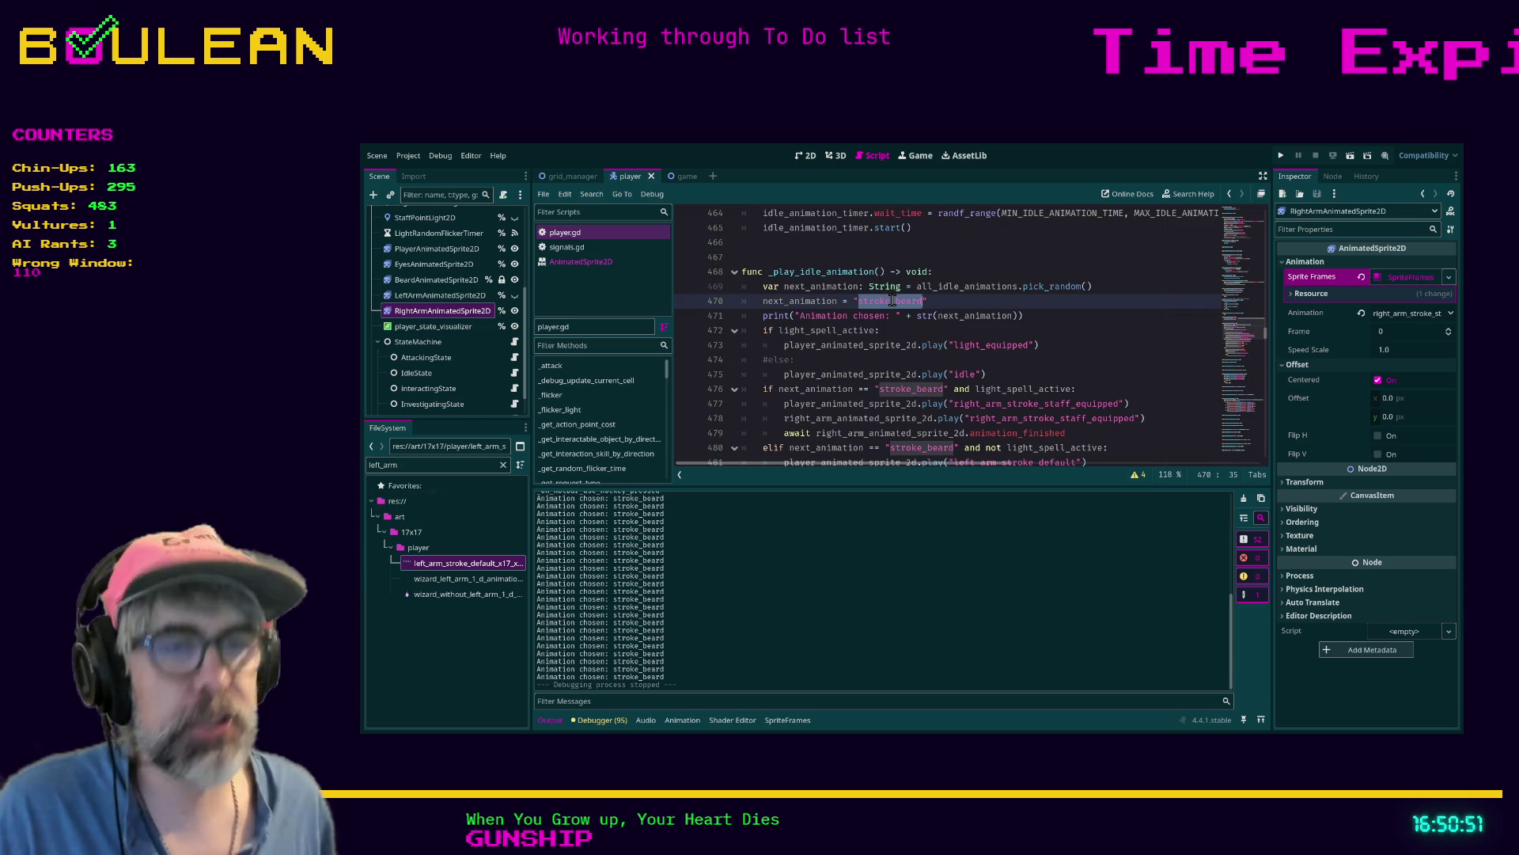
type("bow")
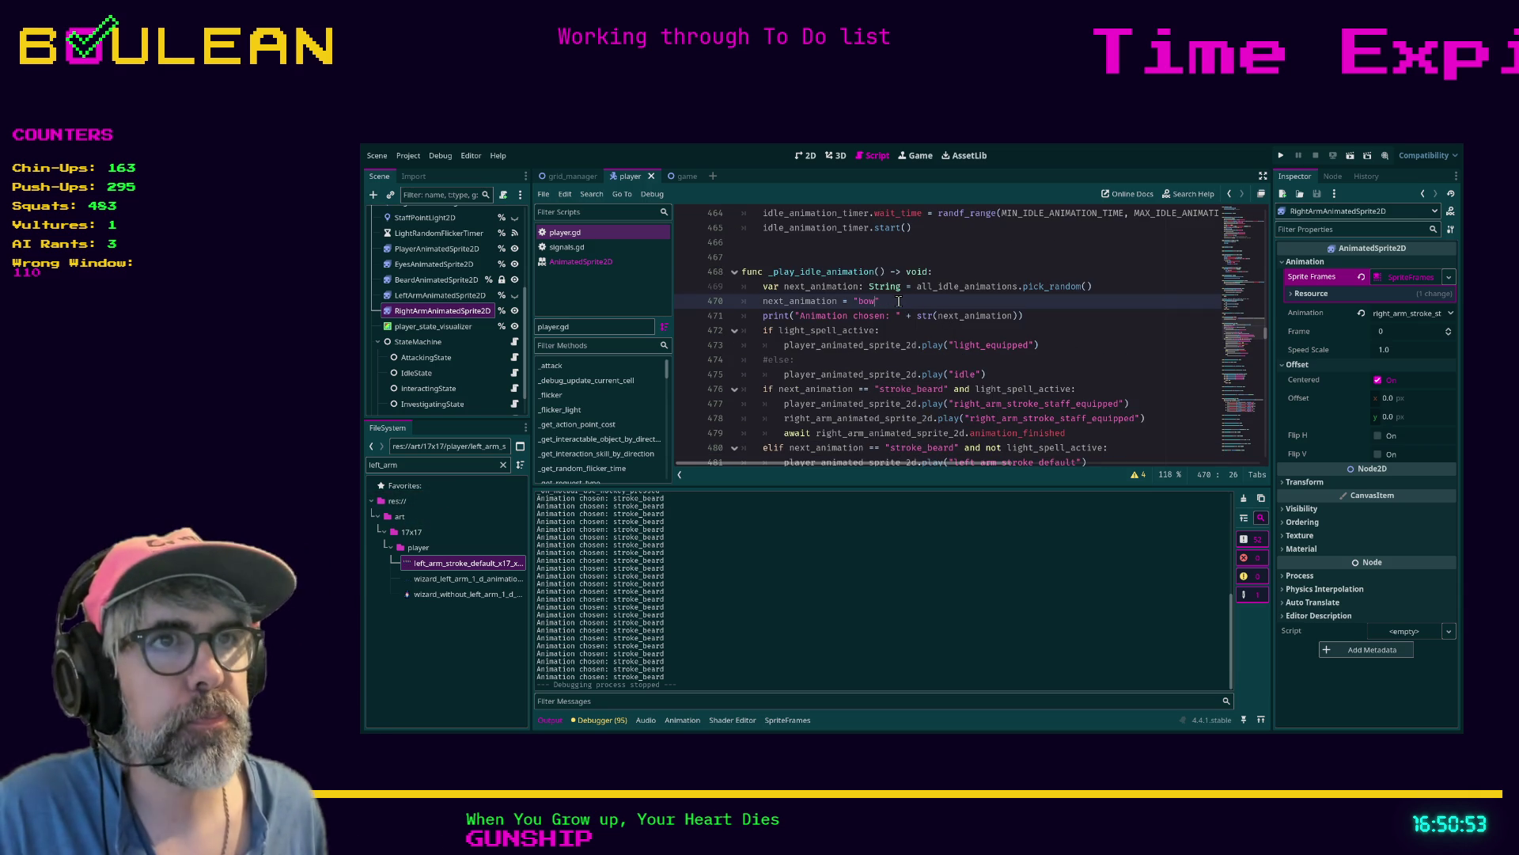
scroll(873, 308, "down", 1)
left_click(873, 310)
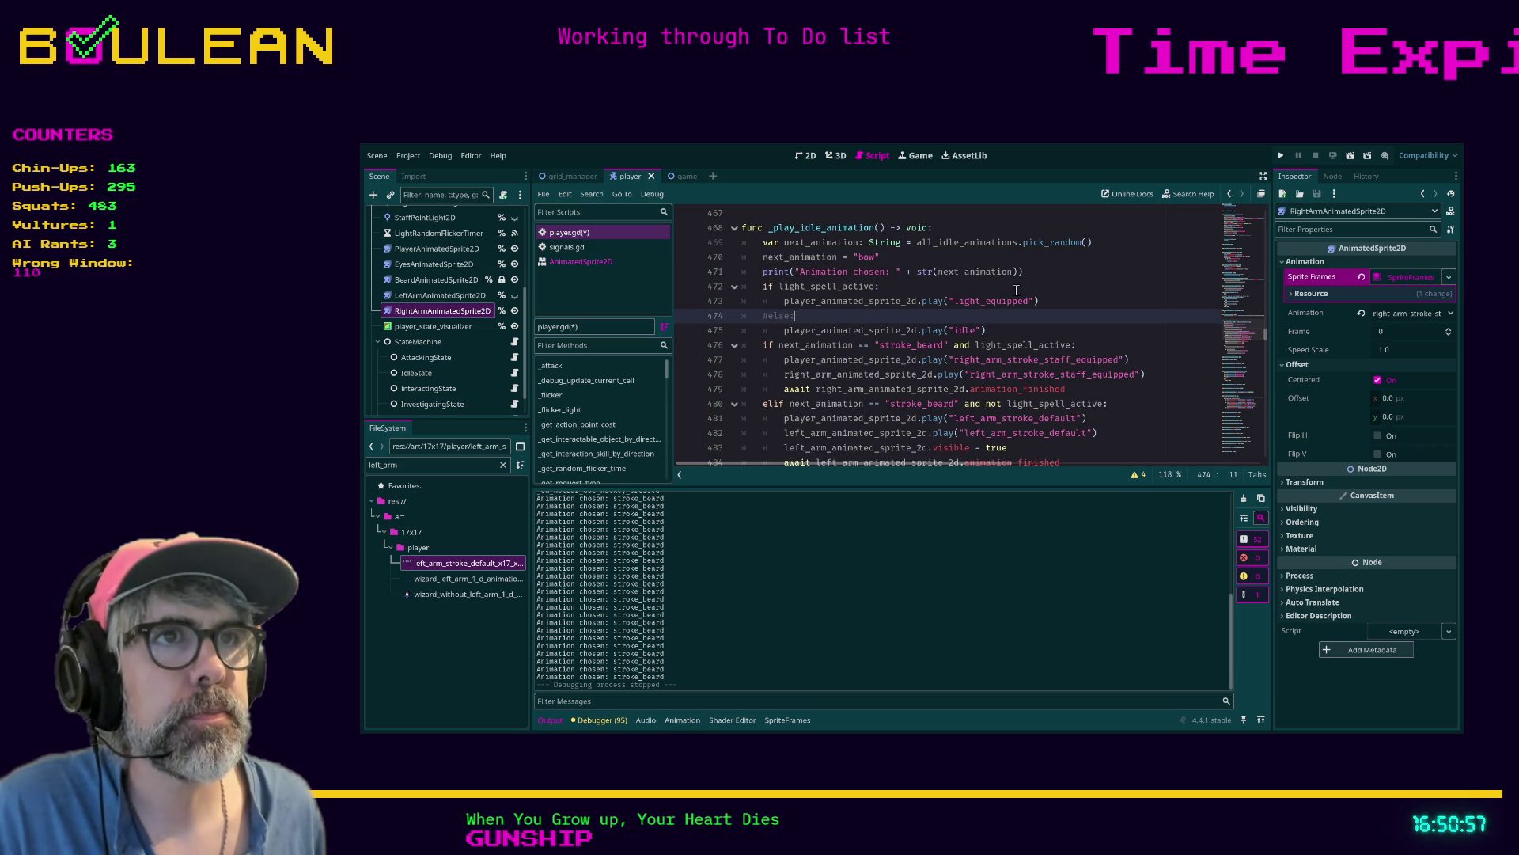
scroll(1017, 290, "down", 1)
scroll(842, 317, "up", 1)
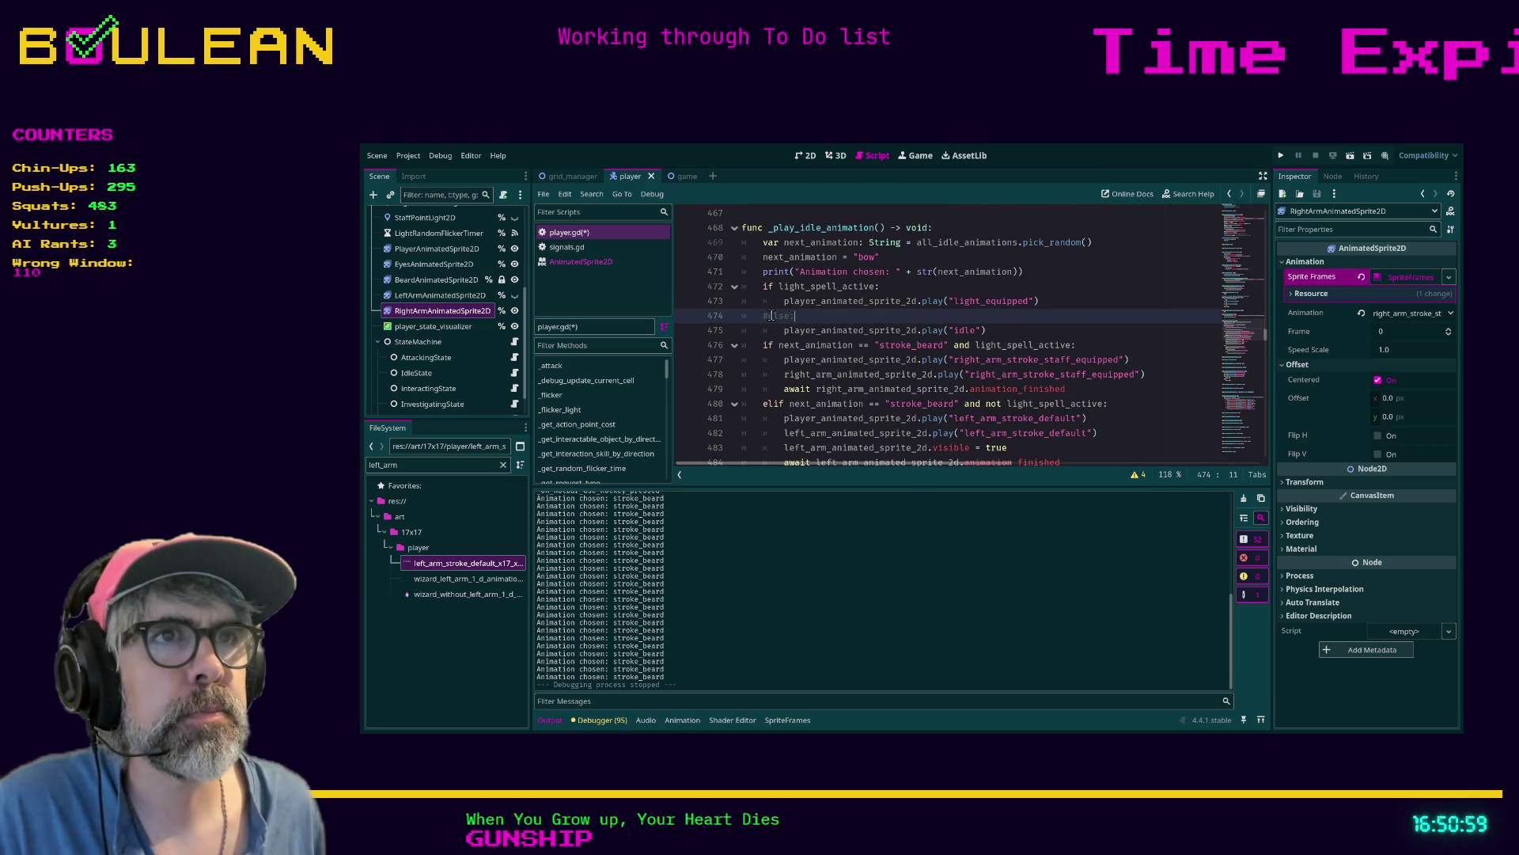
key("BackSpace")
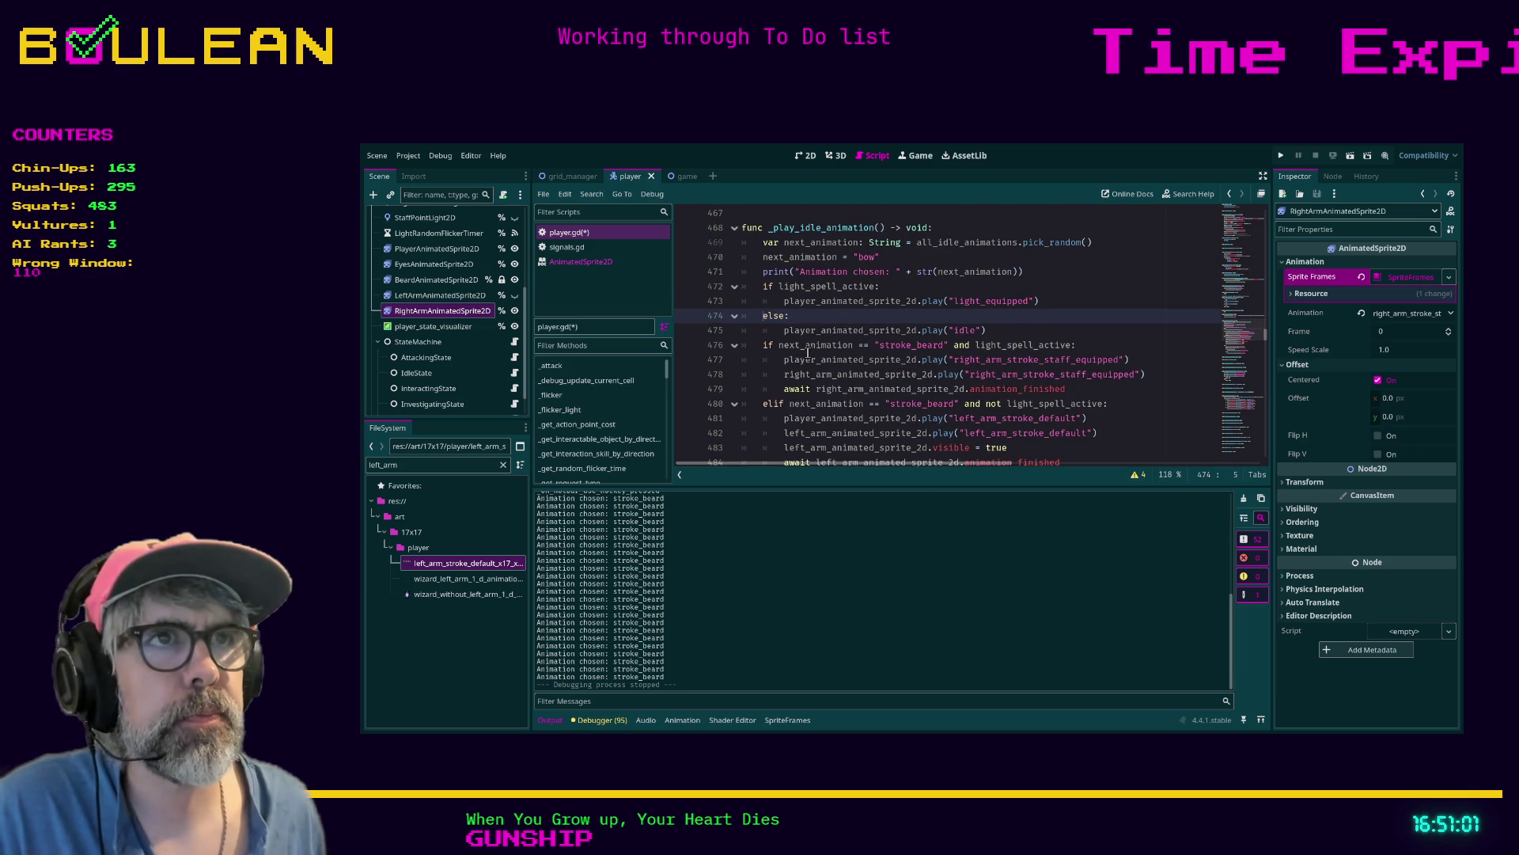
left_click(807, 319)
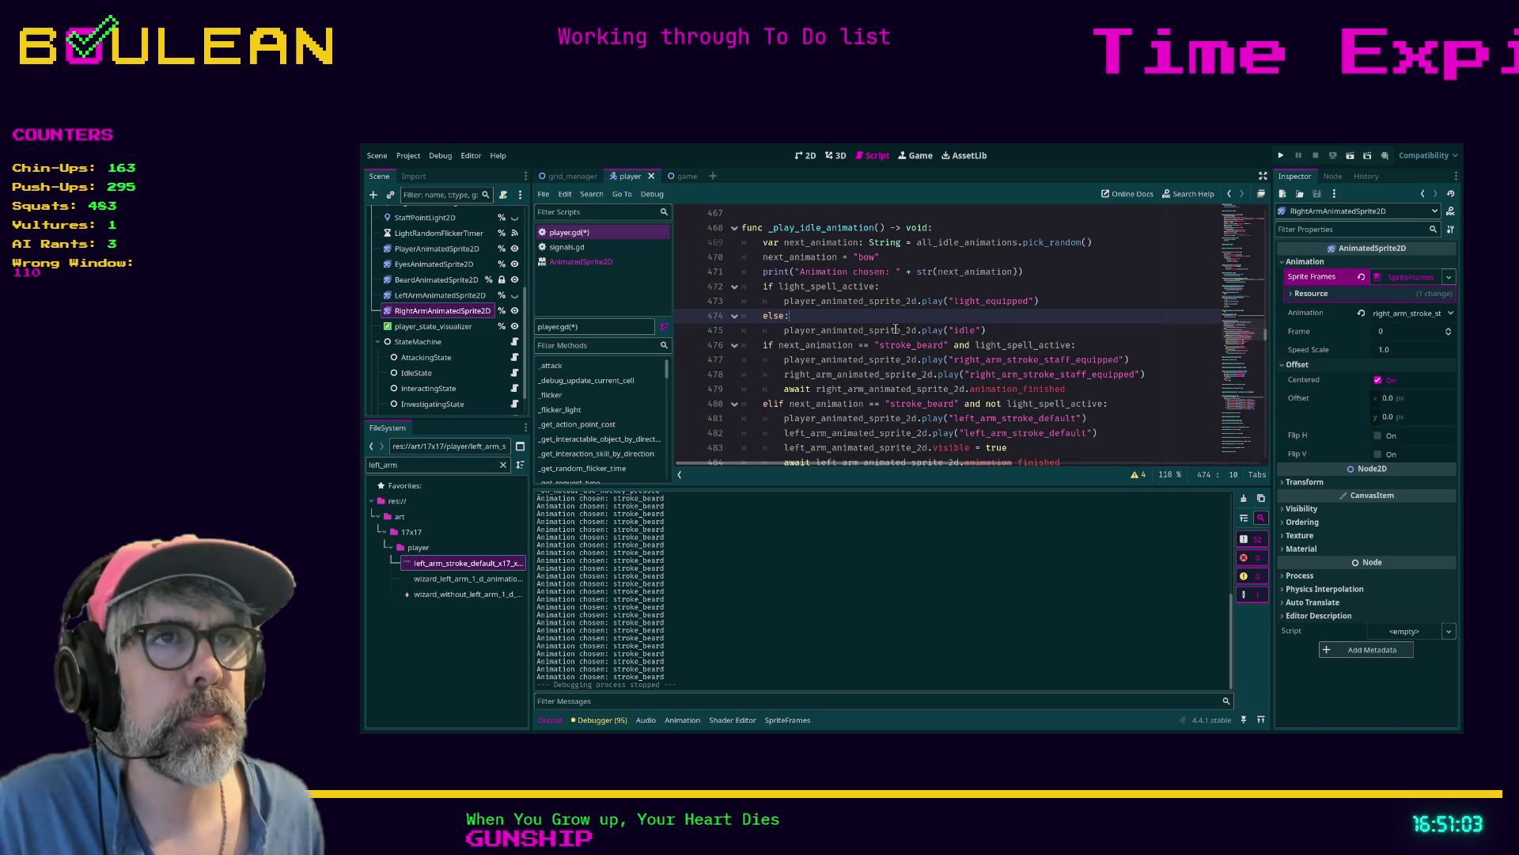
Insert a blank line above the elif branch on line 480
scroll(863, 321, "down", 1)
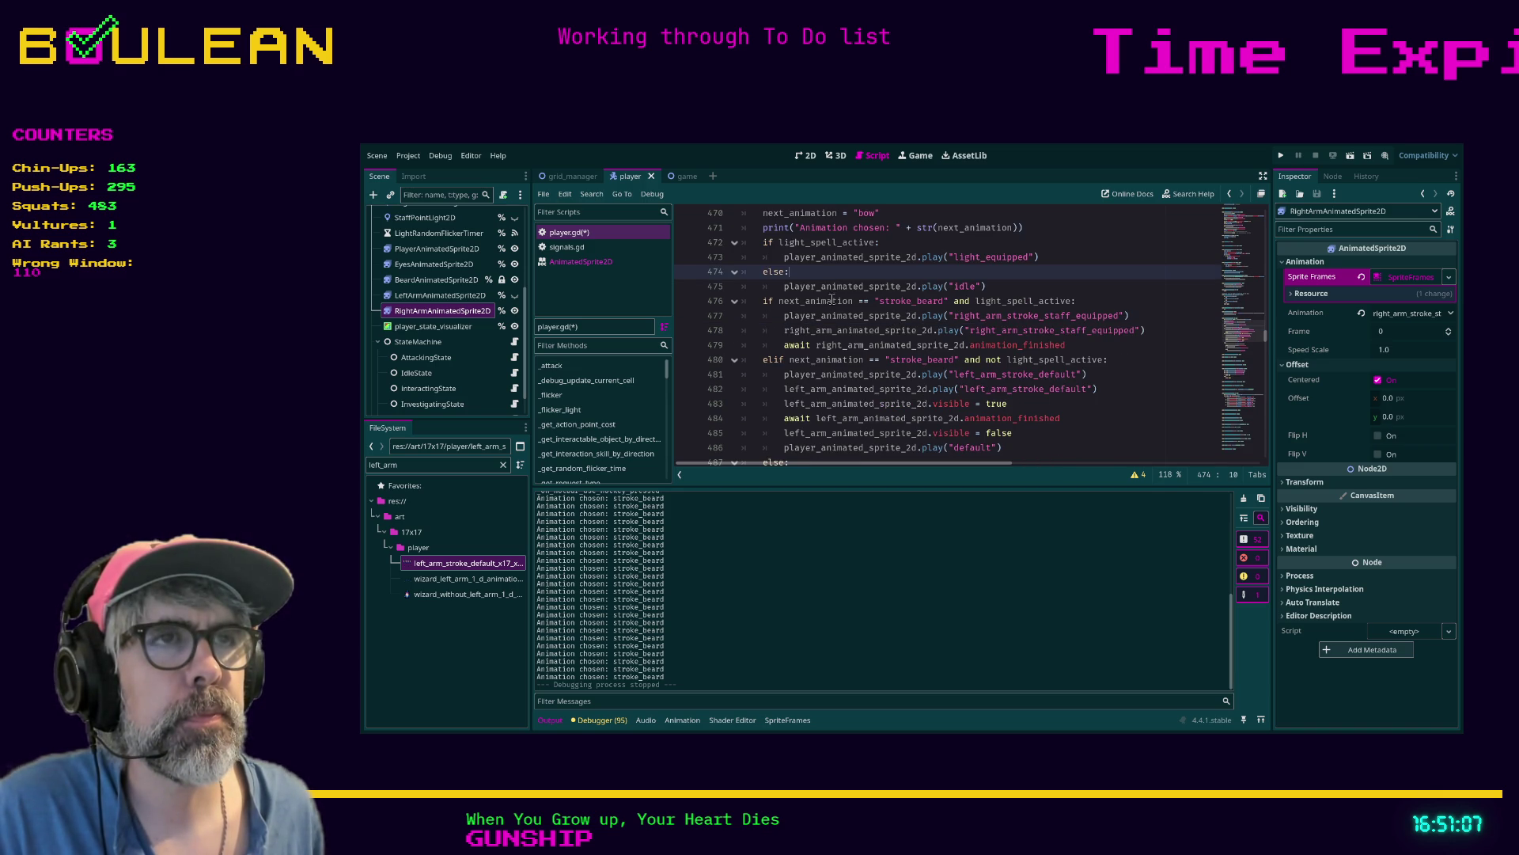
scroll(780, 361, "down", 1)
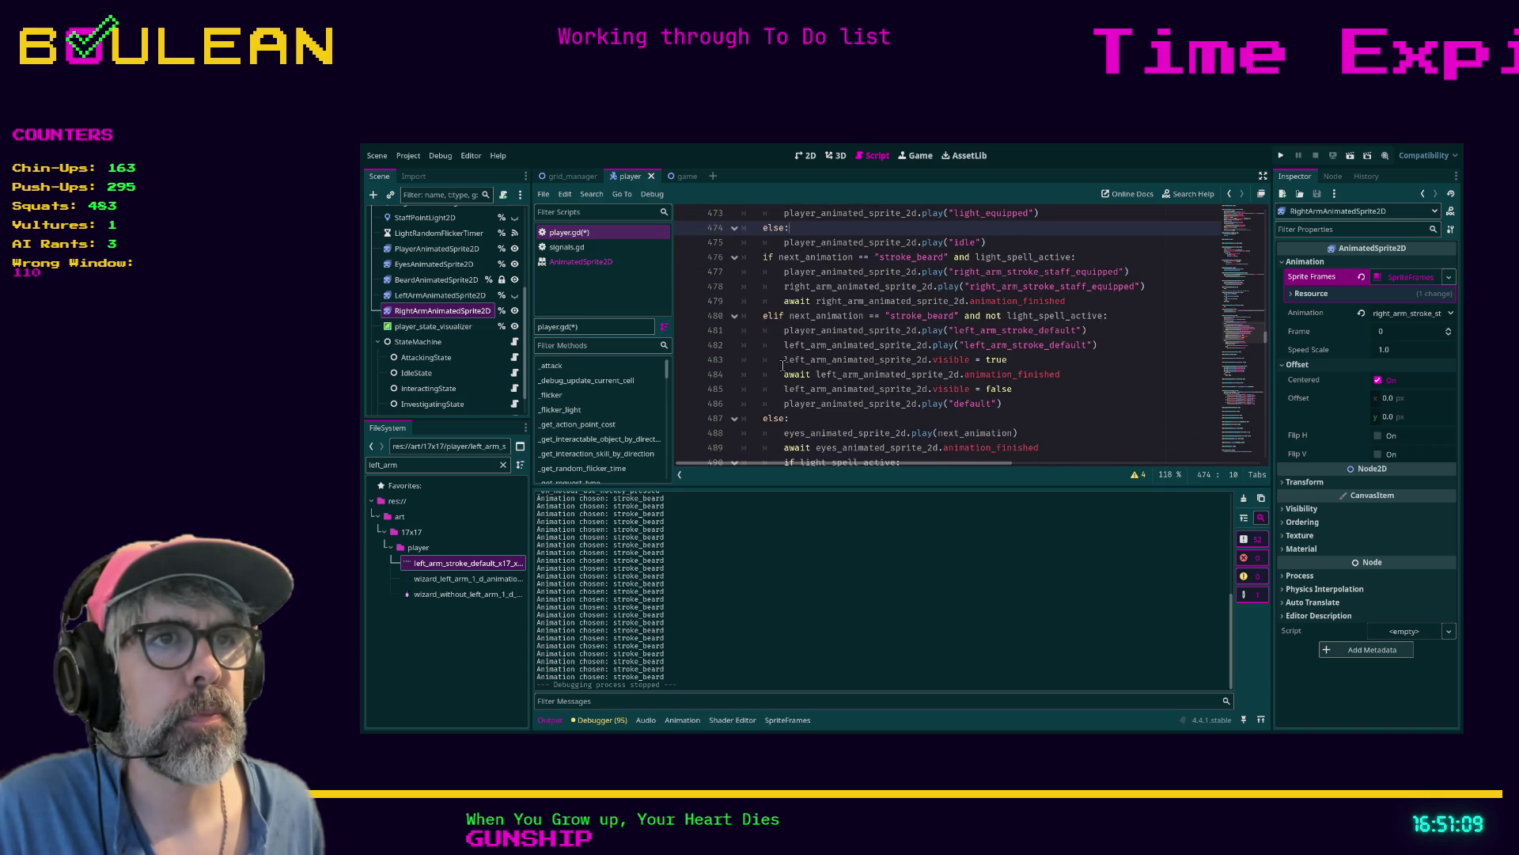
scroll(789, 379, "down", 1)
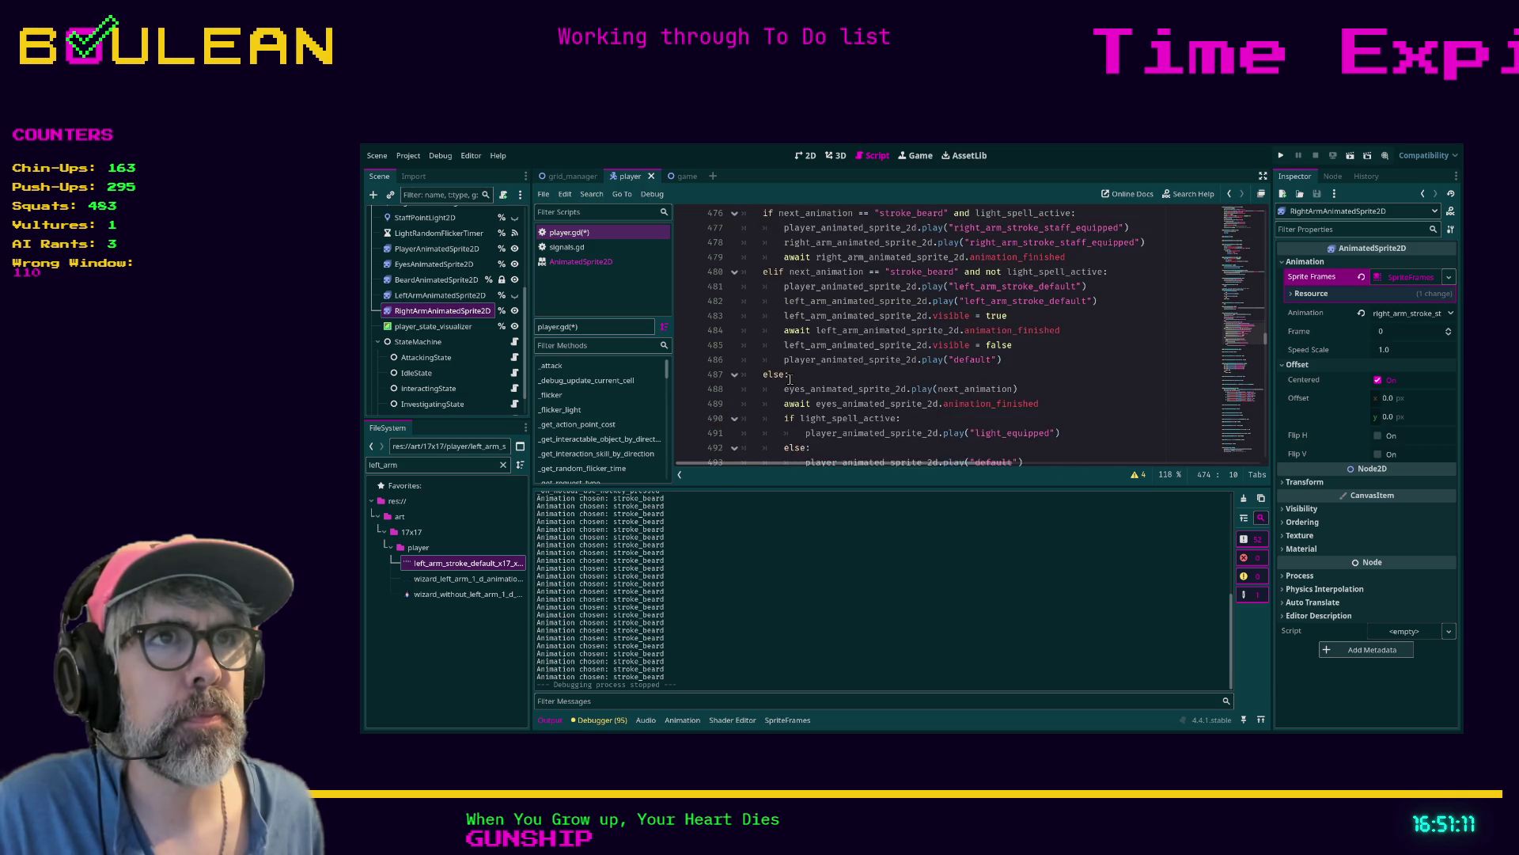
scroll(790, 379, "up", 2)
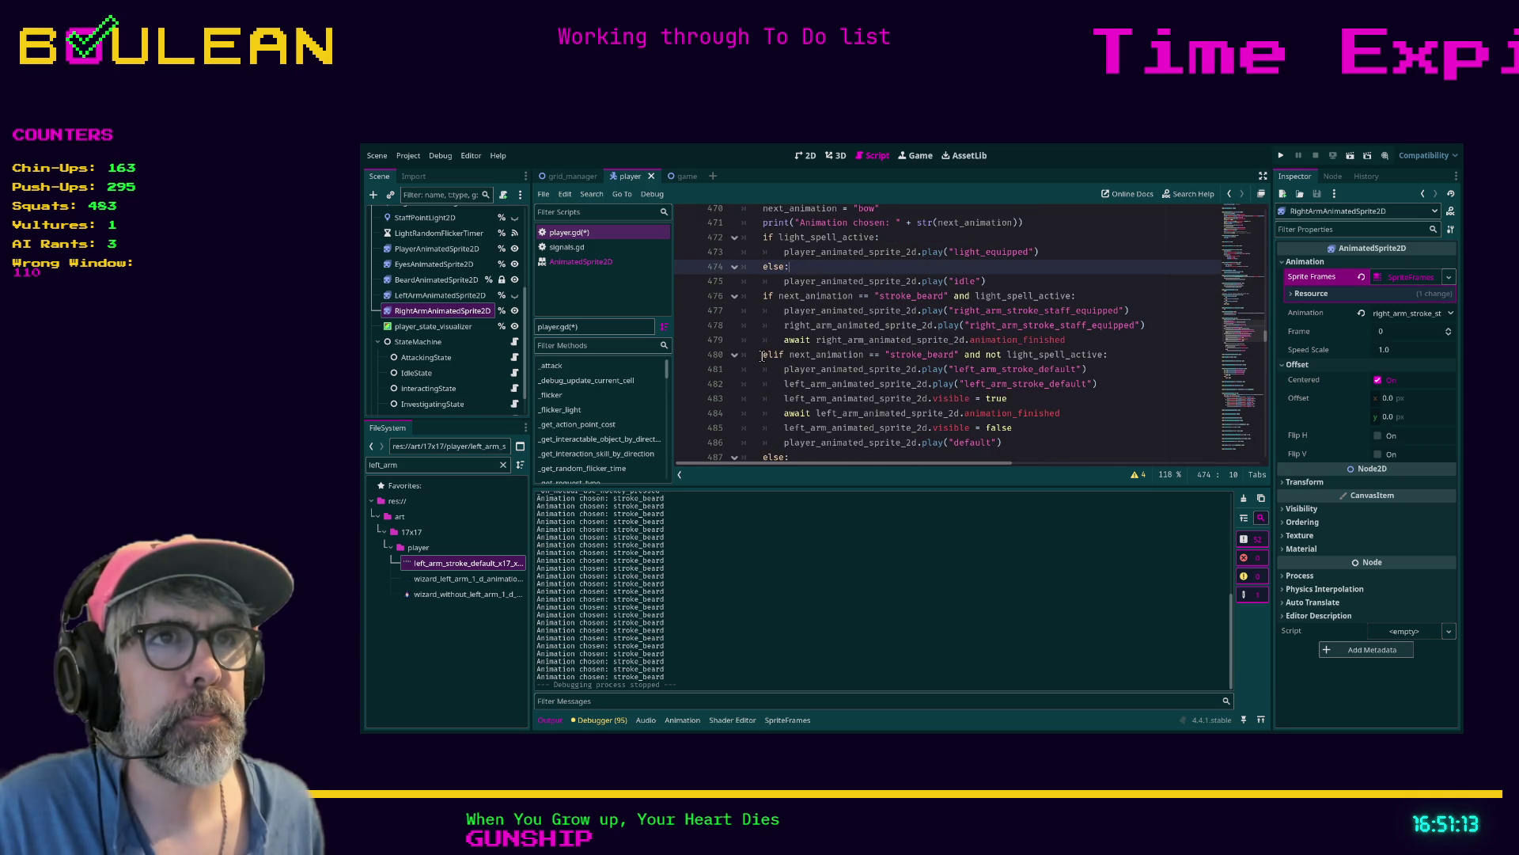
left_click(764, 357)
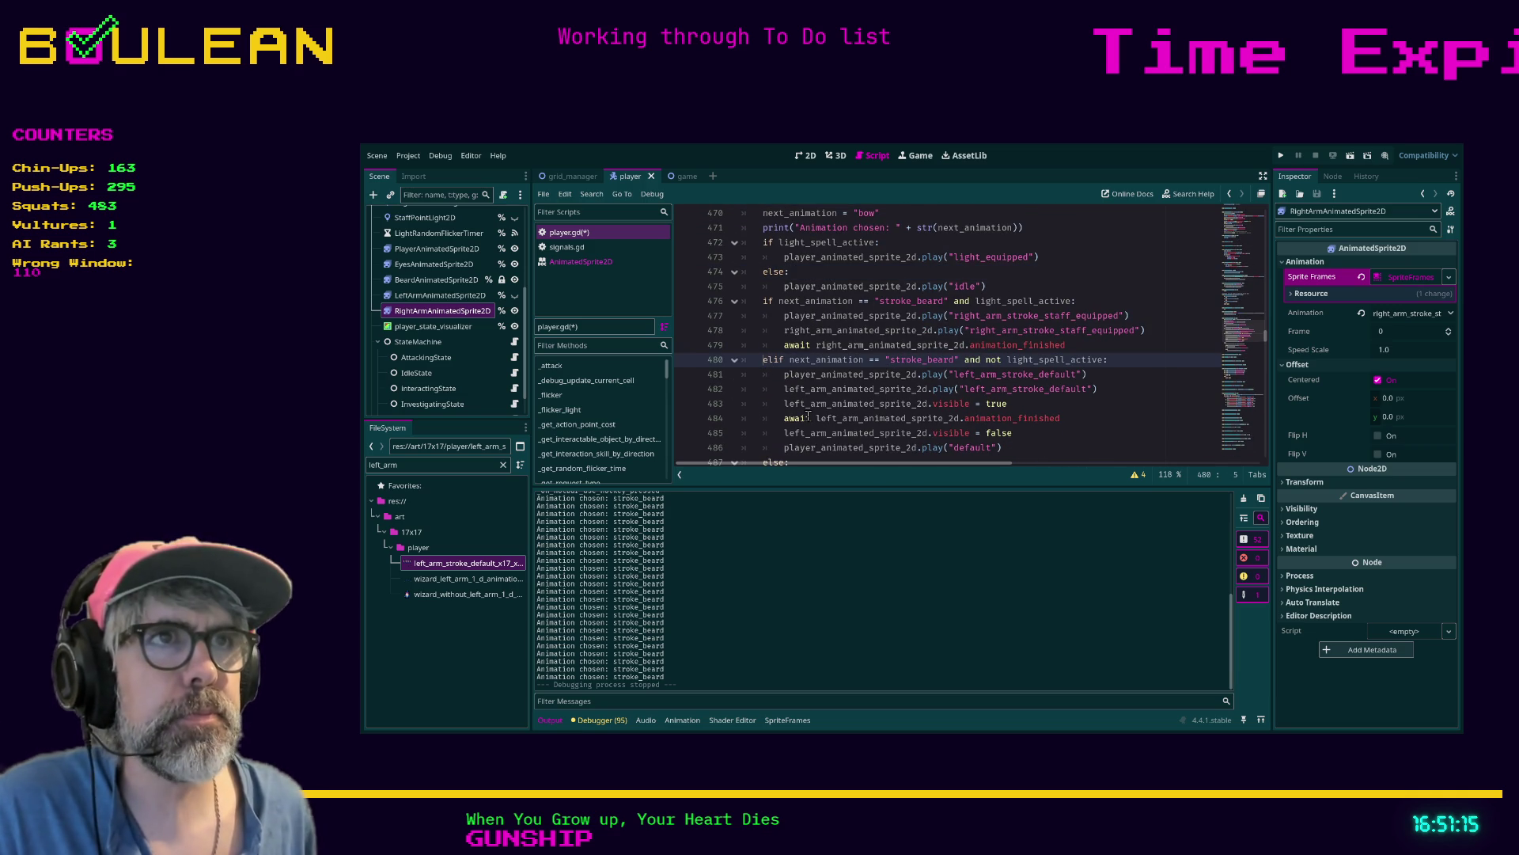
key("Return")
key("Return")
Add an elif for next_animation == "bow" and not light_spell_active, playing "bow" on the body sprite
key("Up")
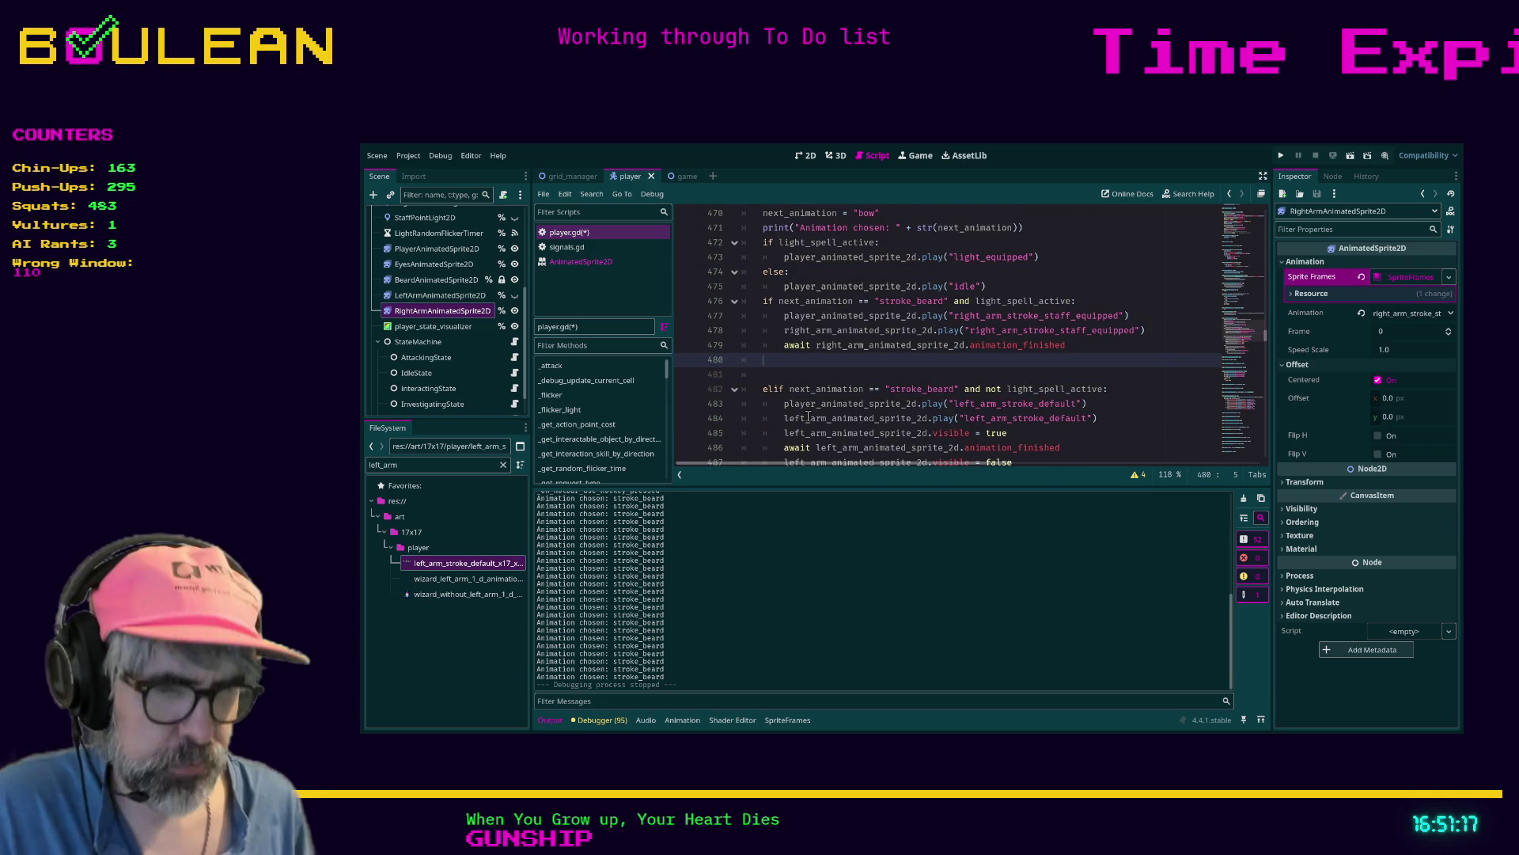
type("elif next_")
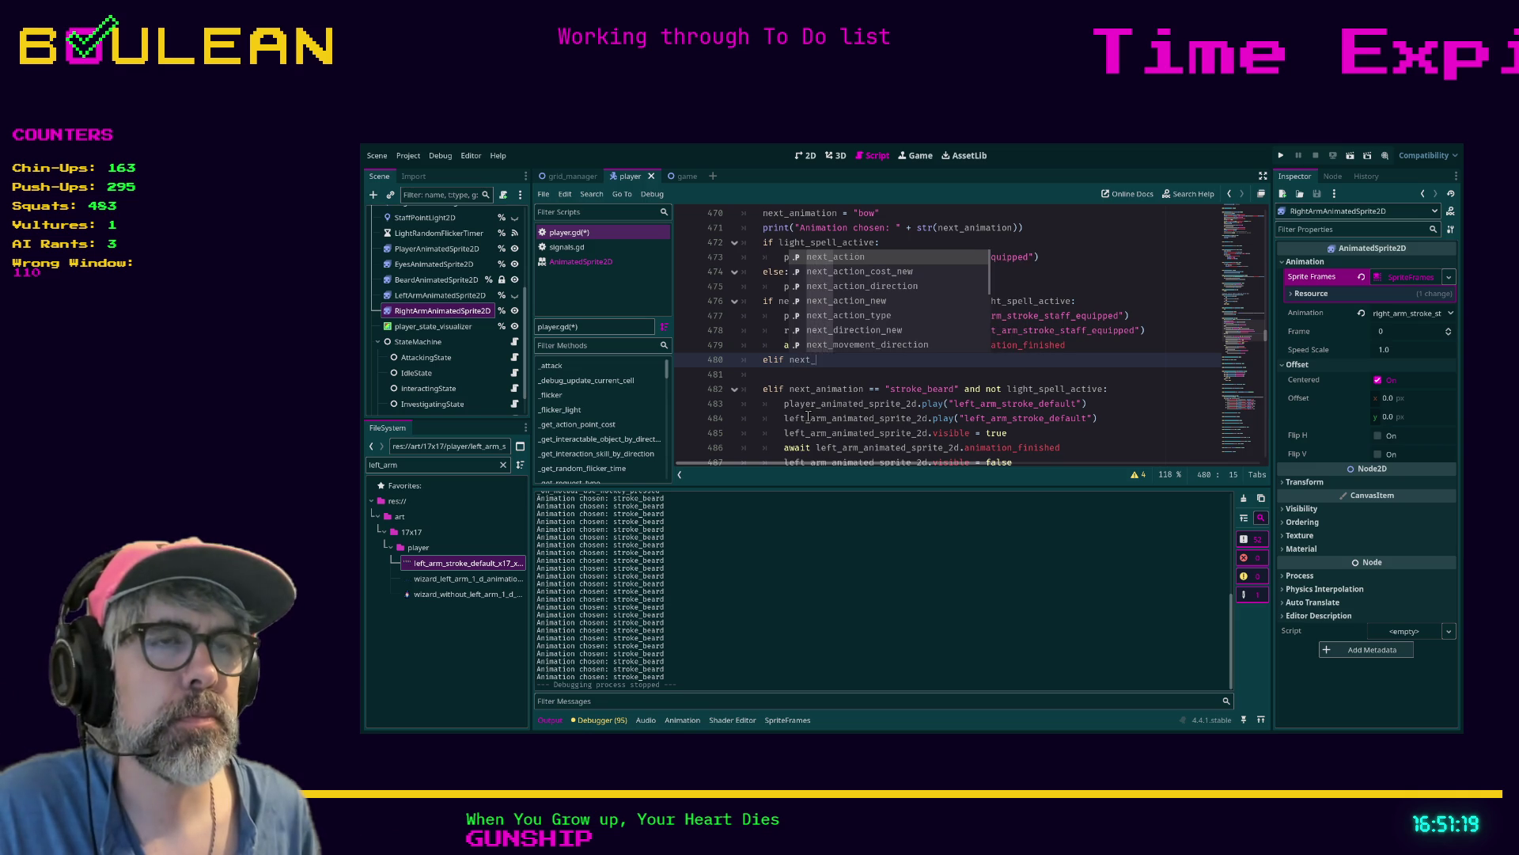
type("animation ")
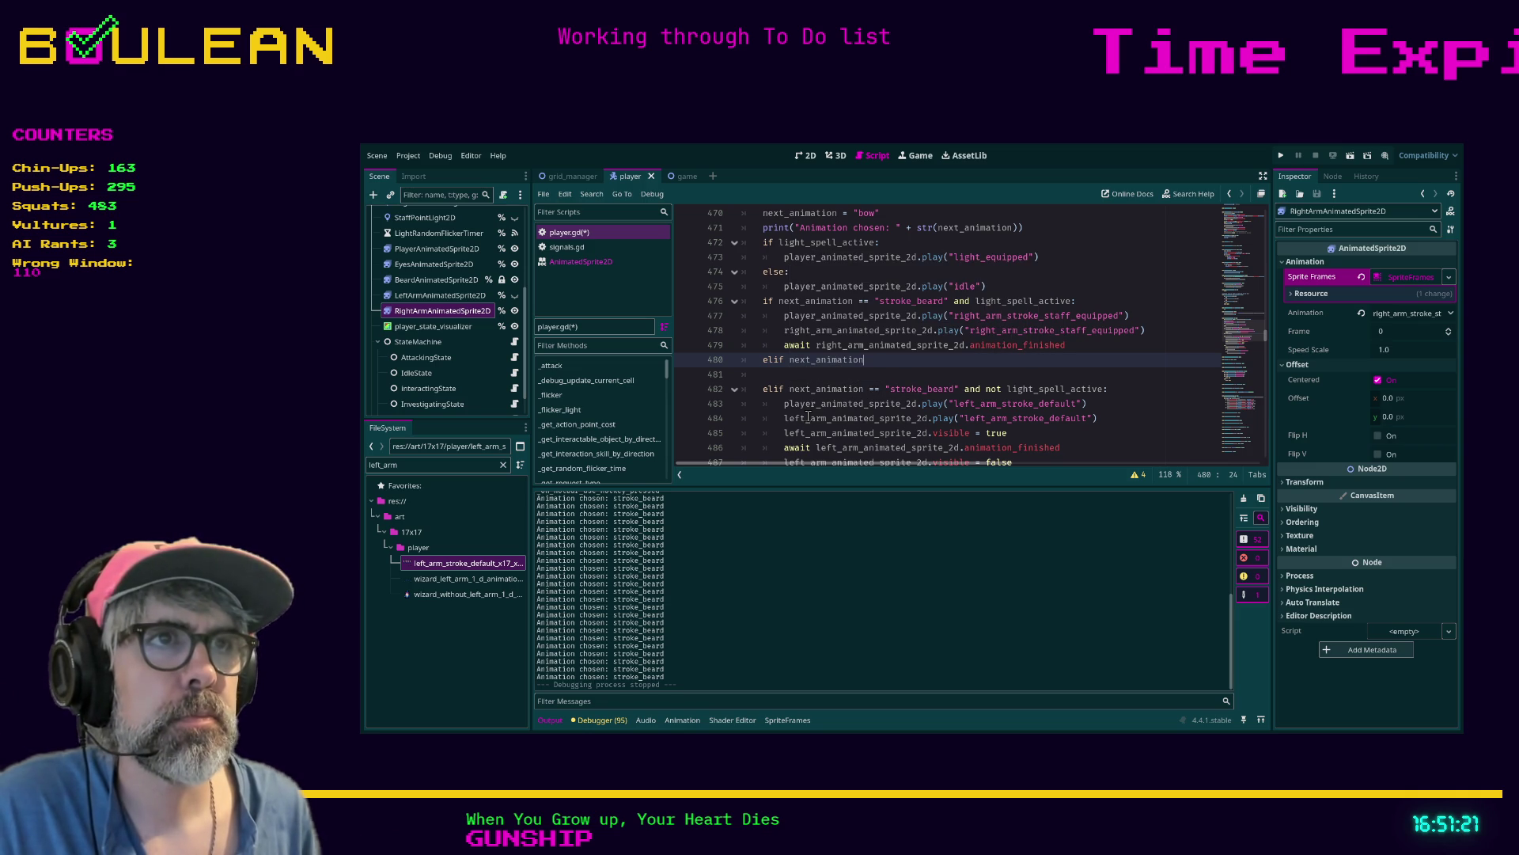
type("== \"bow\"")
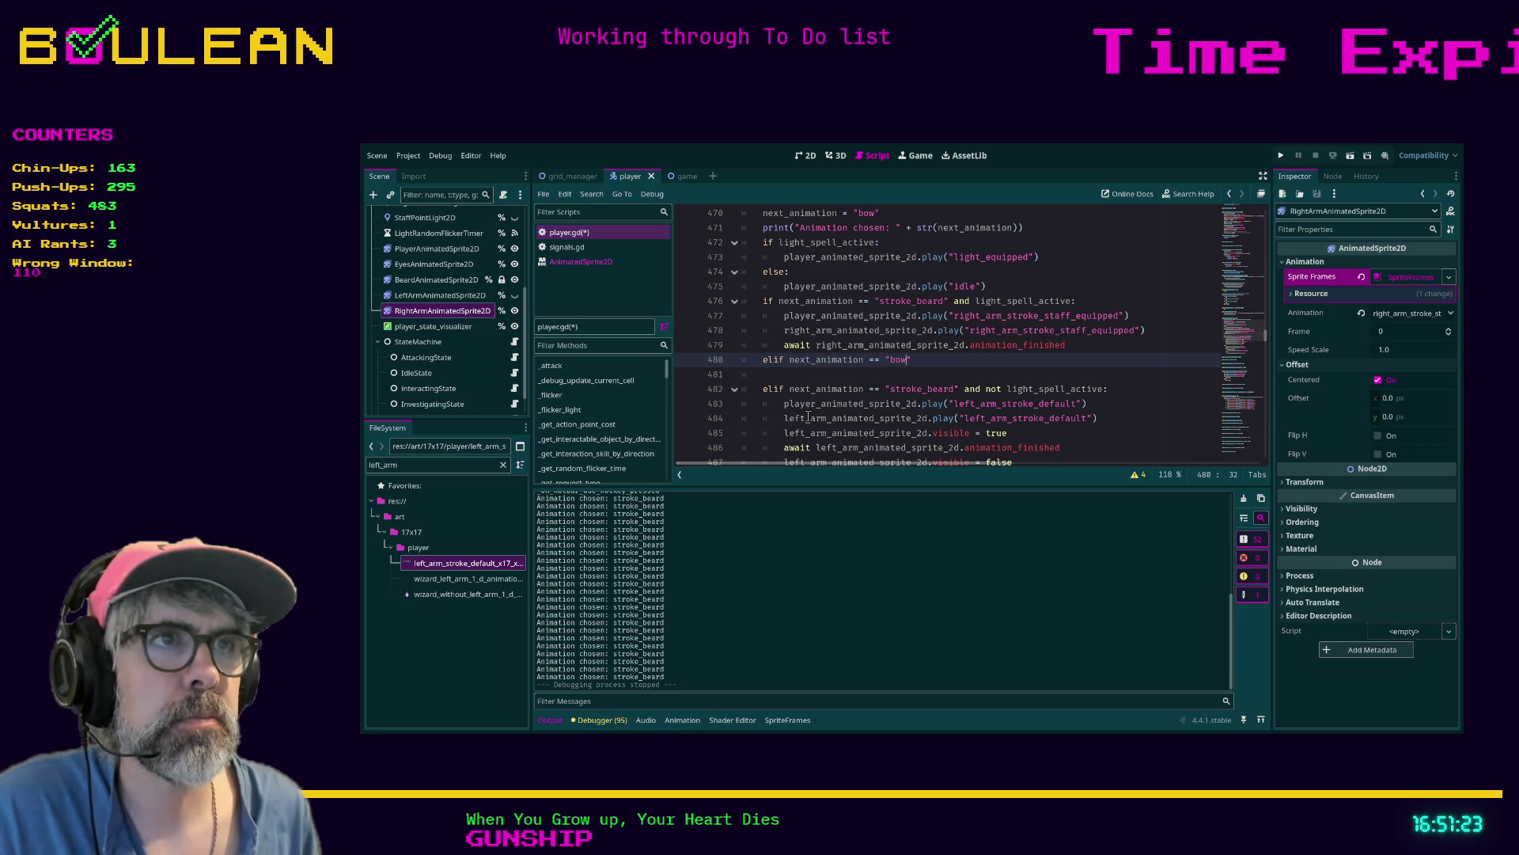
type(" and ")
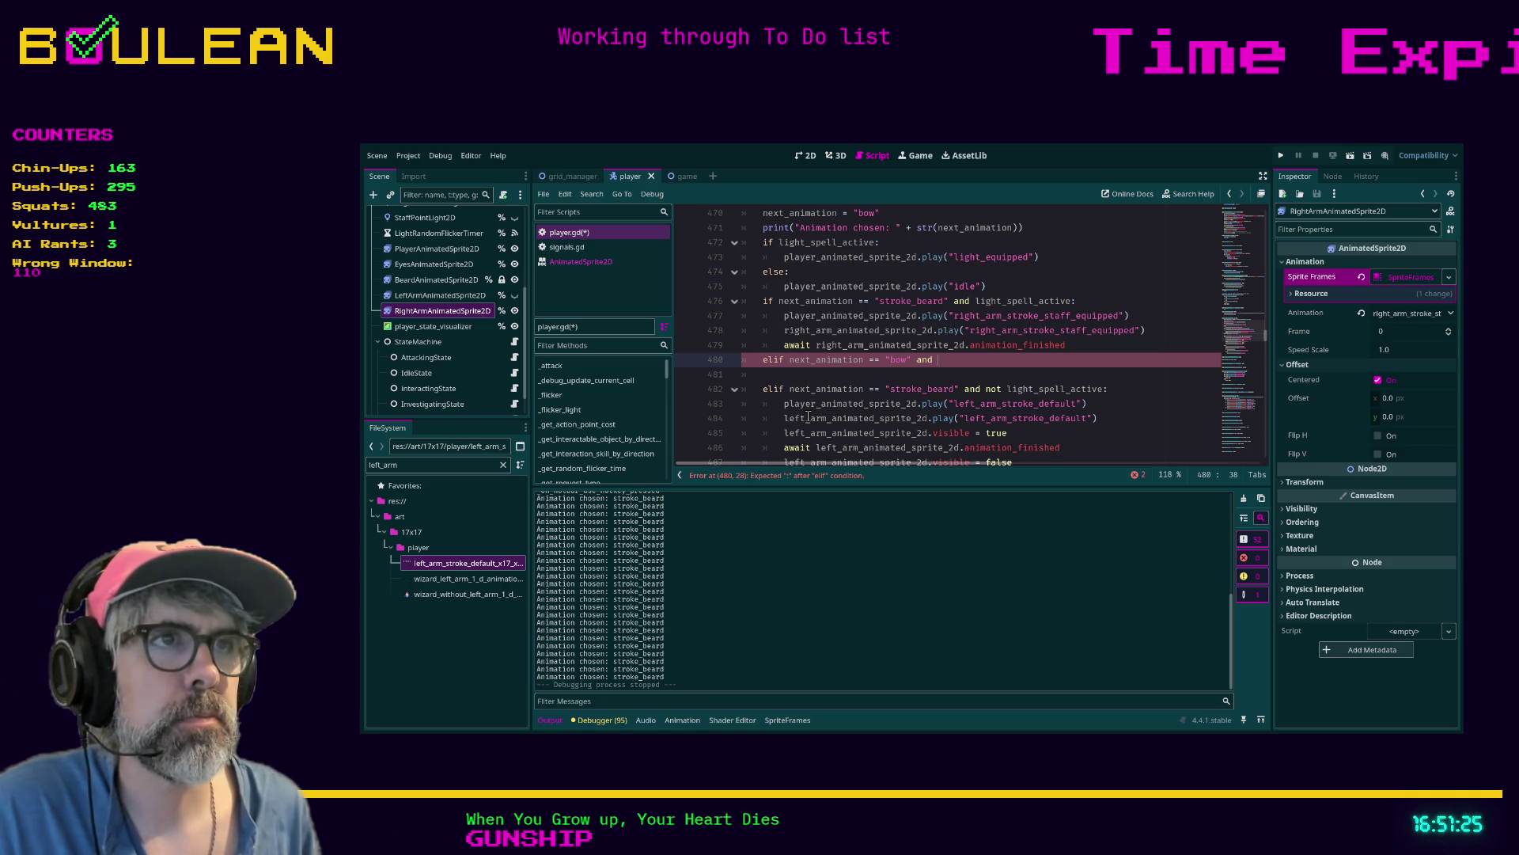
type("not light_spell_active:")
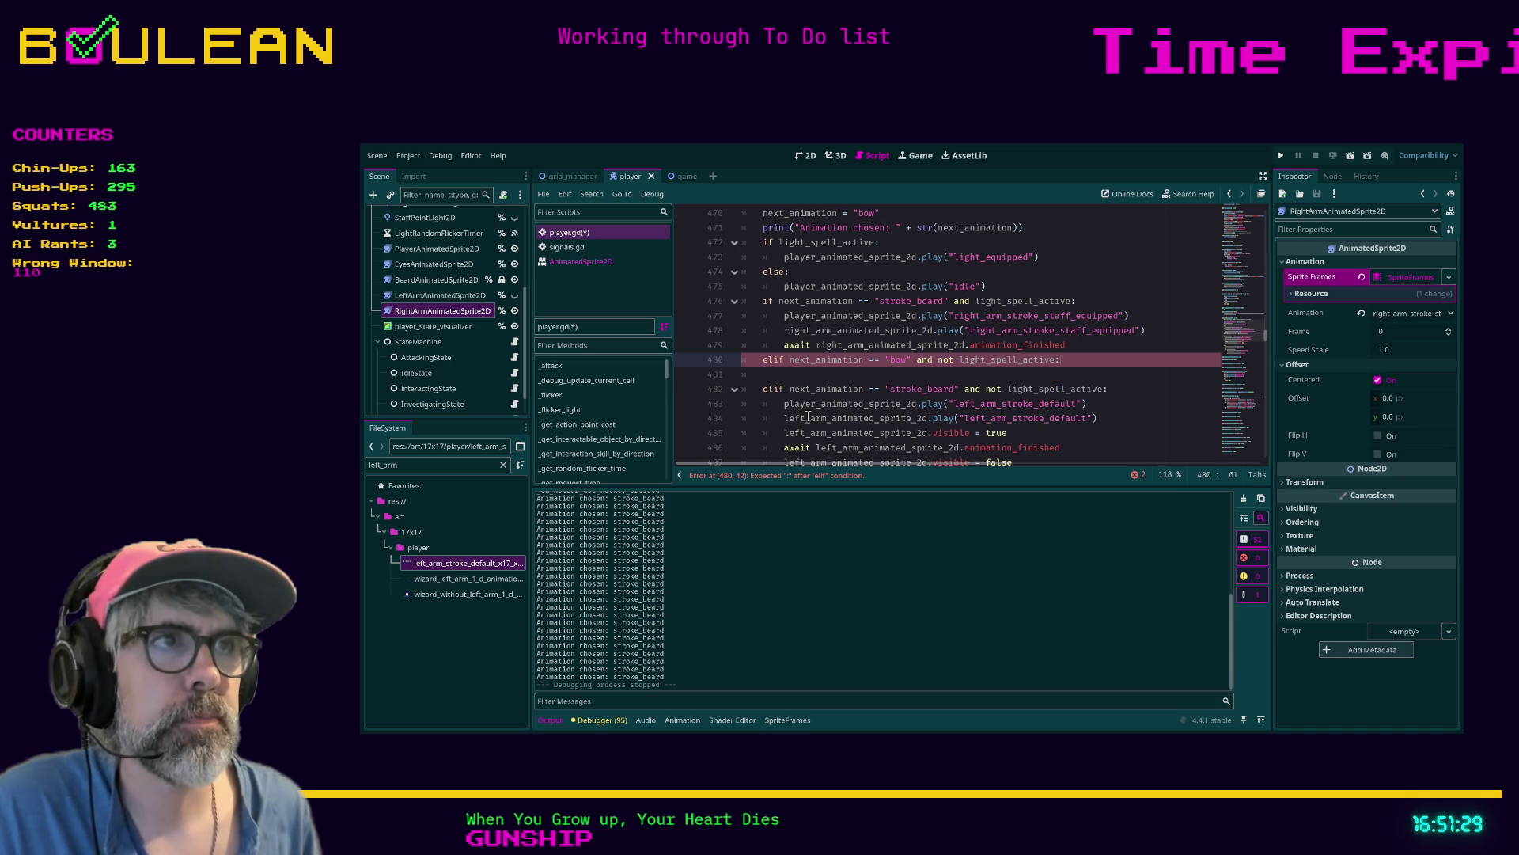
key("Return")
type("player_an")
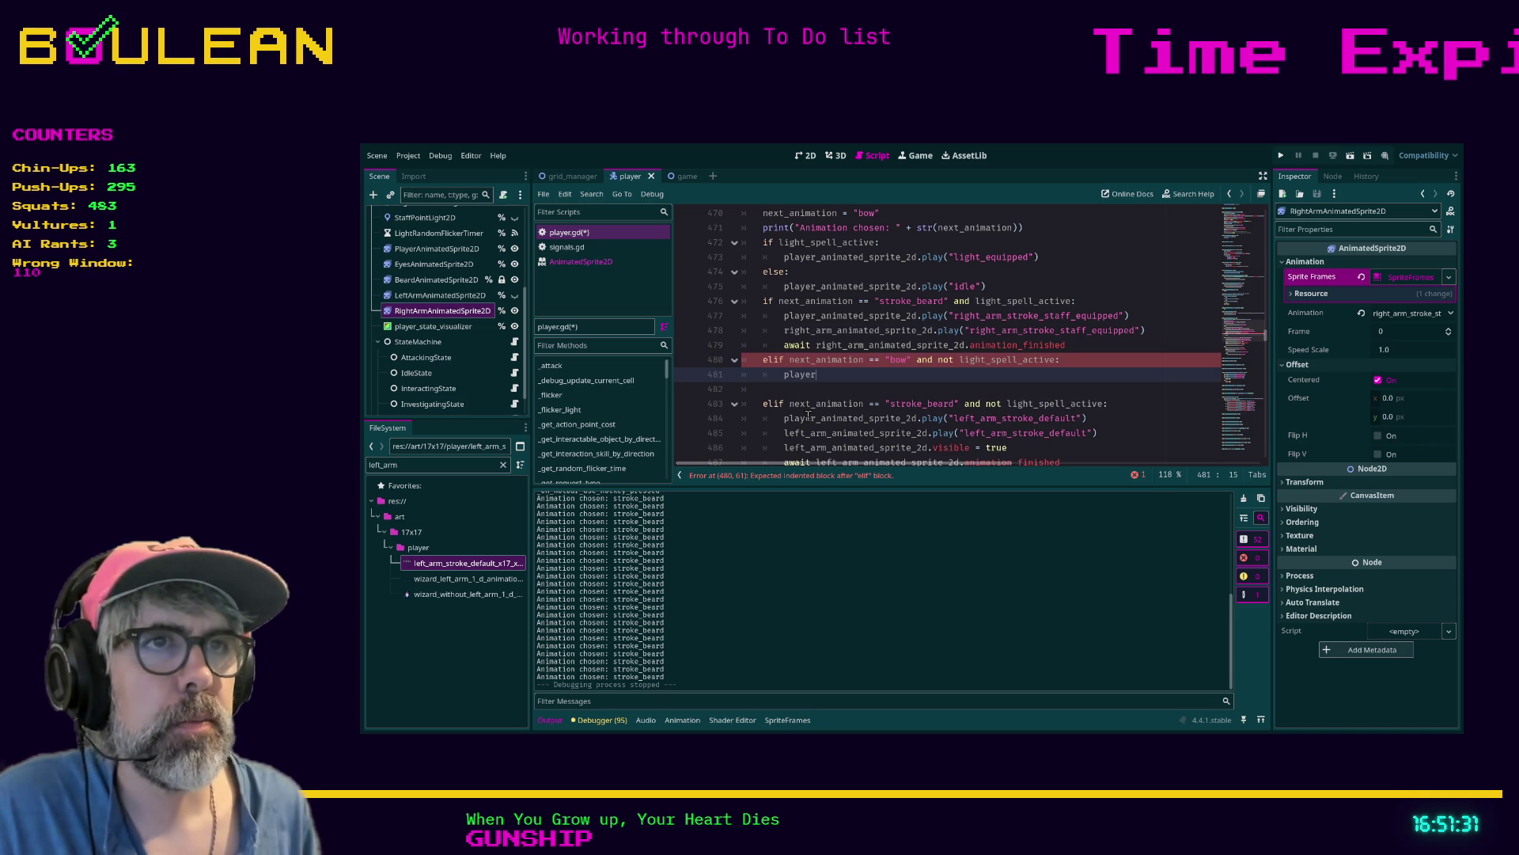
key("Return")
type(".play")
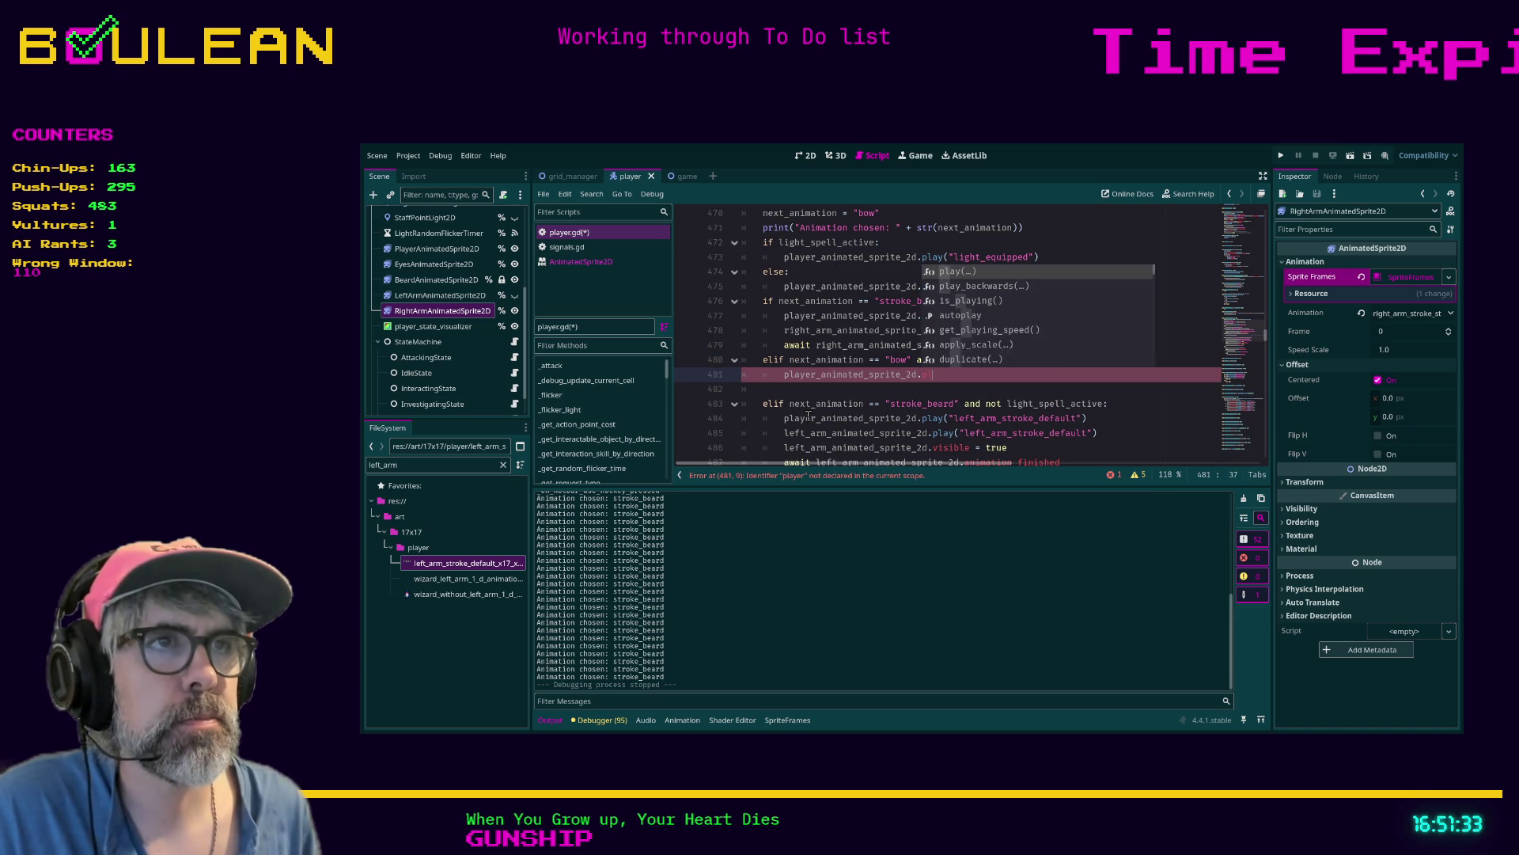
key("Return")
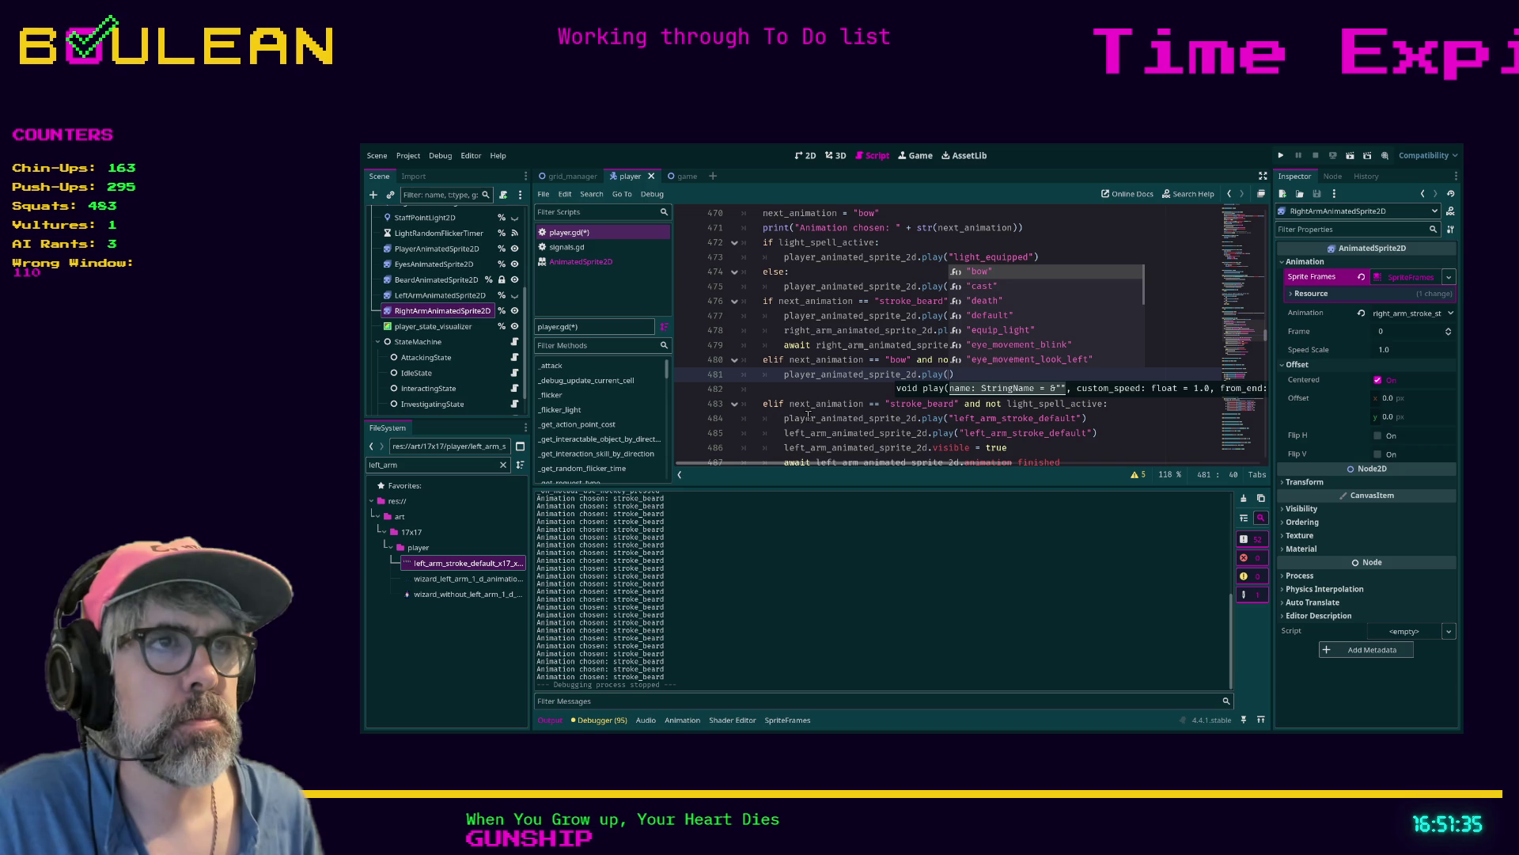
key("Return")
key("End")
key("Return")
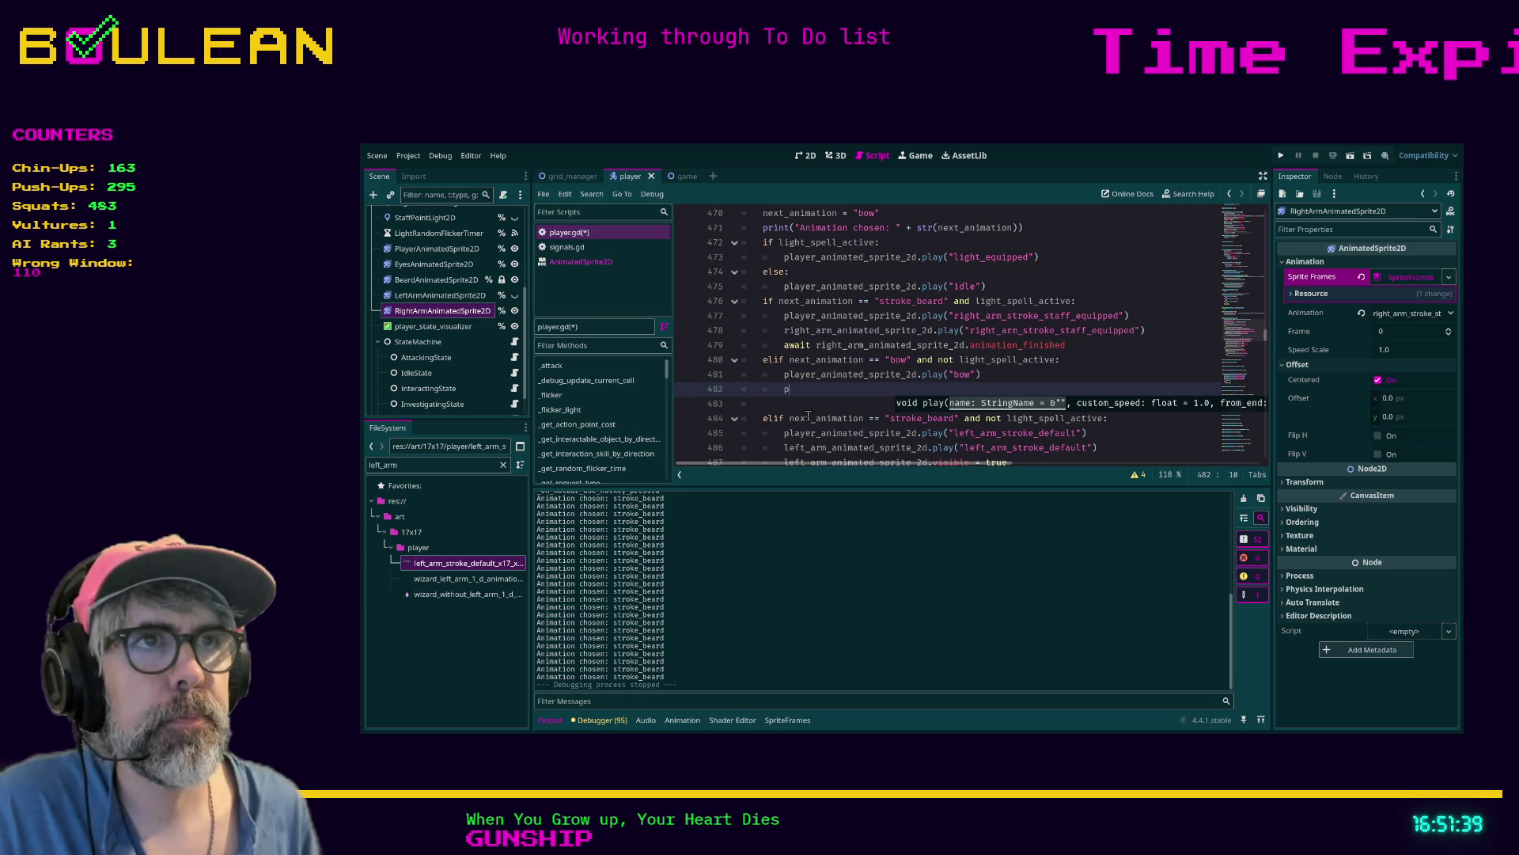
Make the right and left arm sprites play the "bow" animation as well
type("layer")
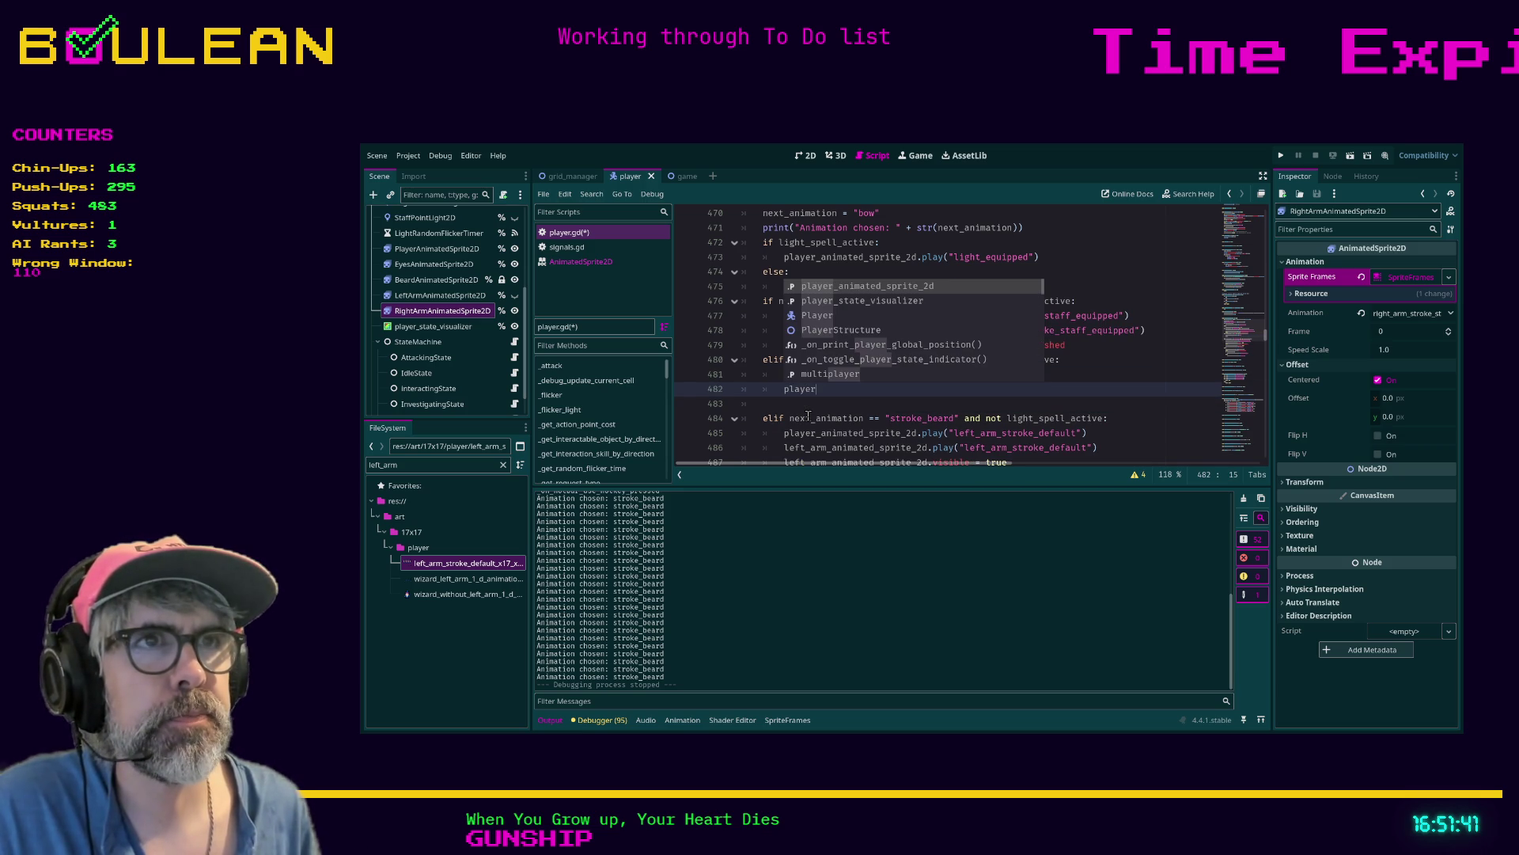
key("BackSpace")
key("BackSpace")
key("BackSpace")
type("right")
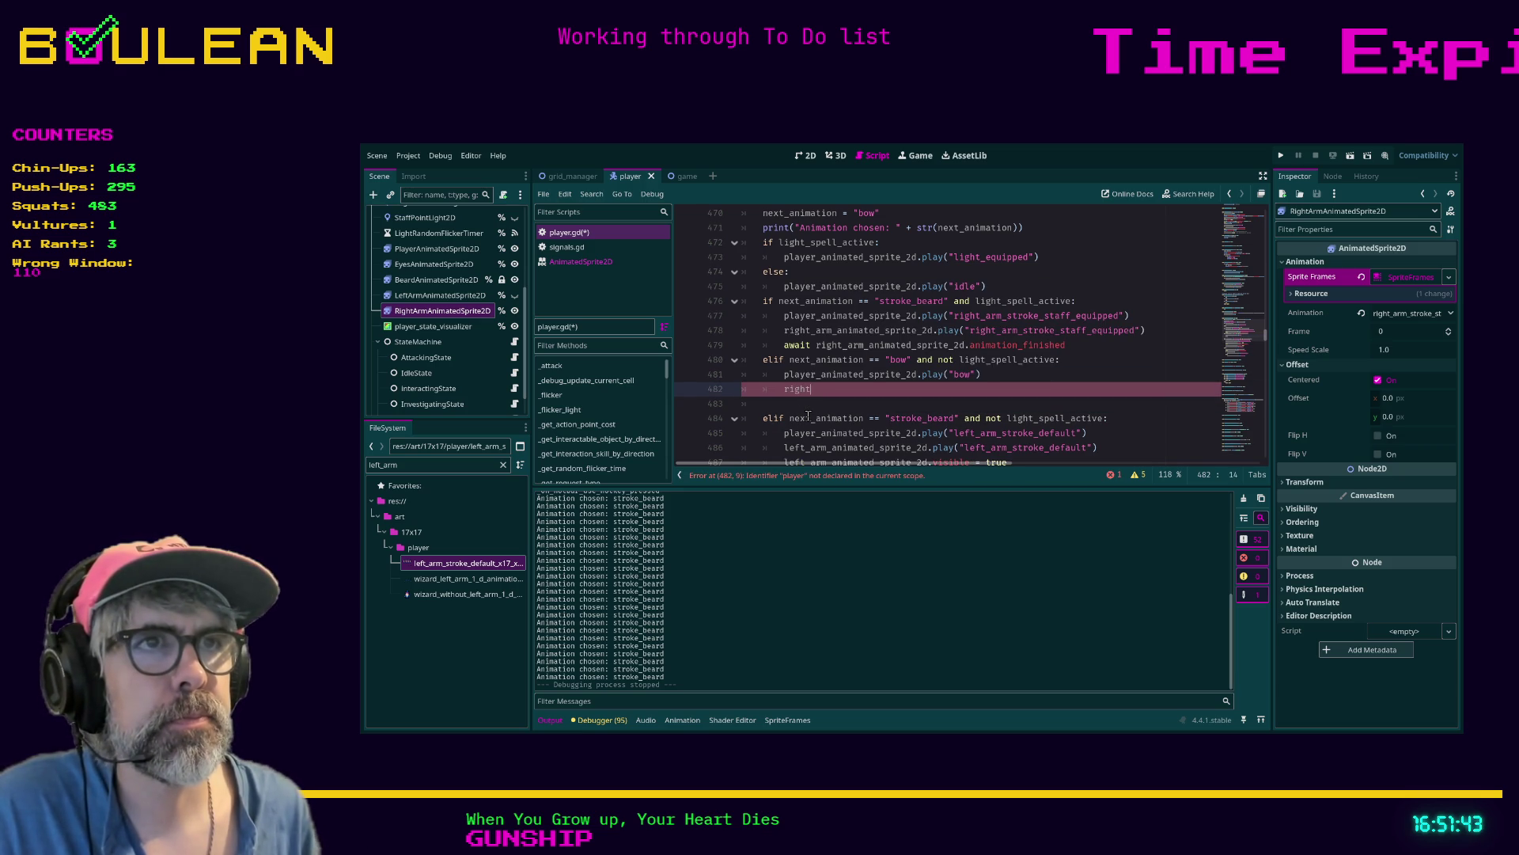
key("Return")
type(".pla")
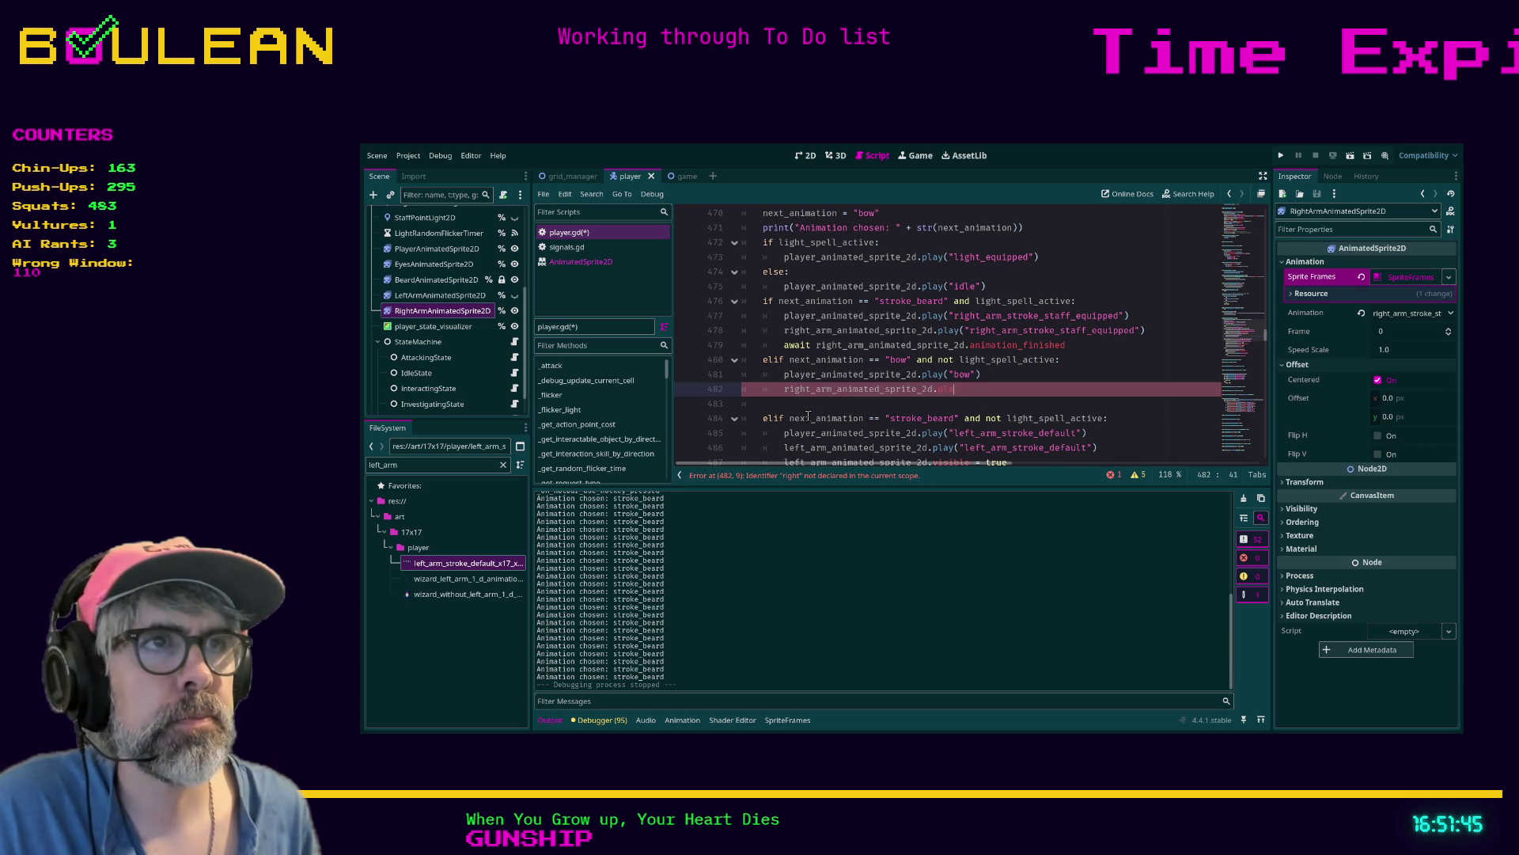
type("y(\"bow")
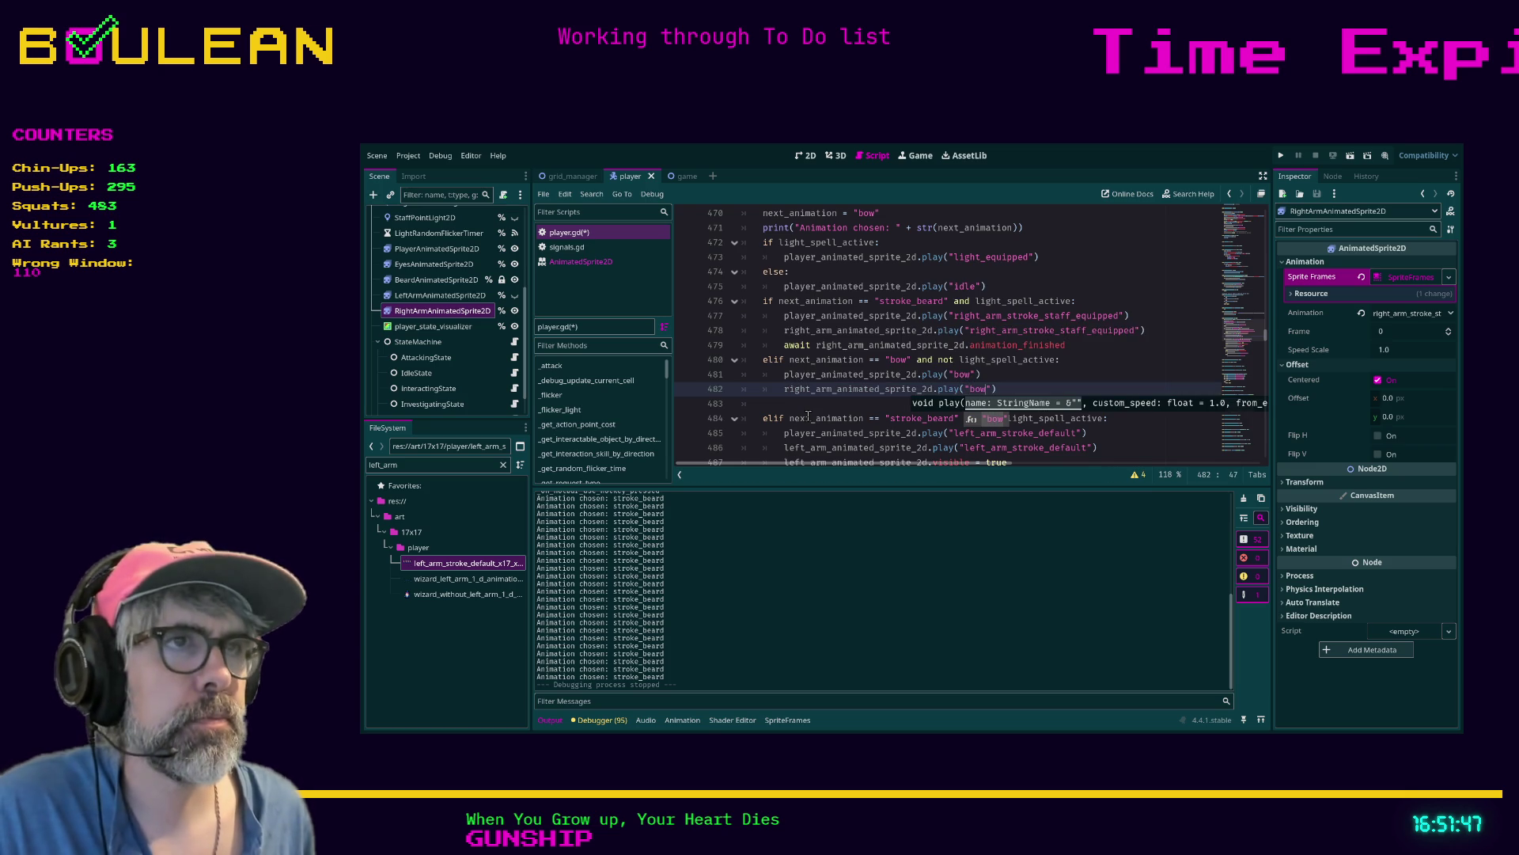
key("Escape")
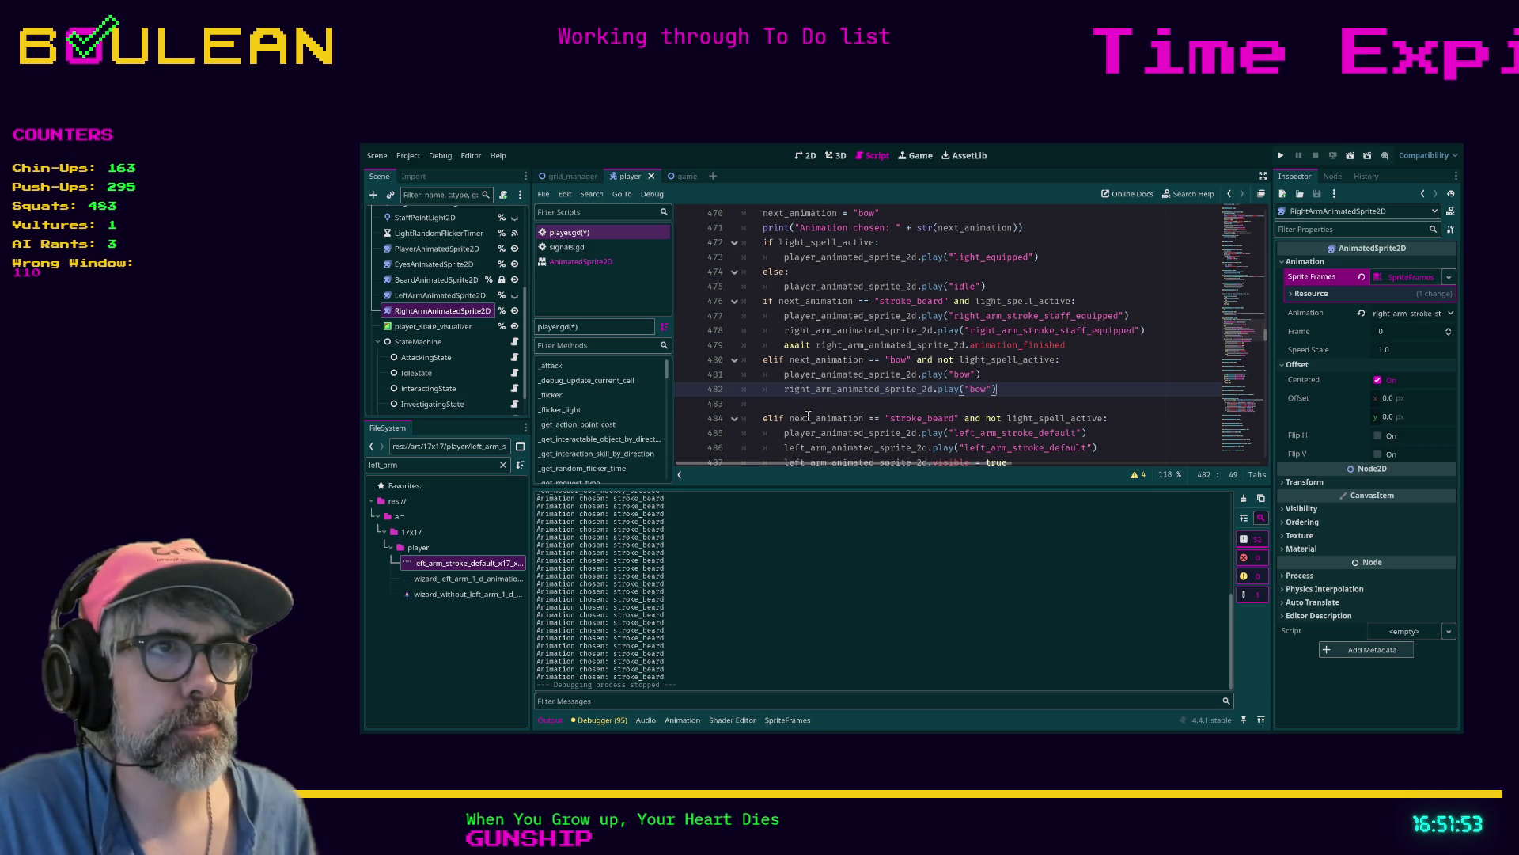
key("Return")
type("left")
key("Return")
type(".")
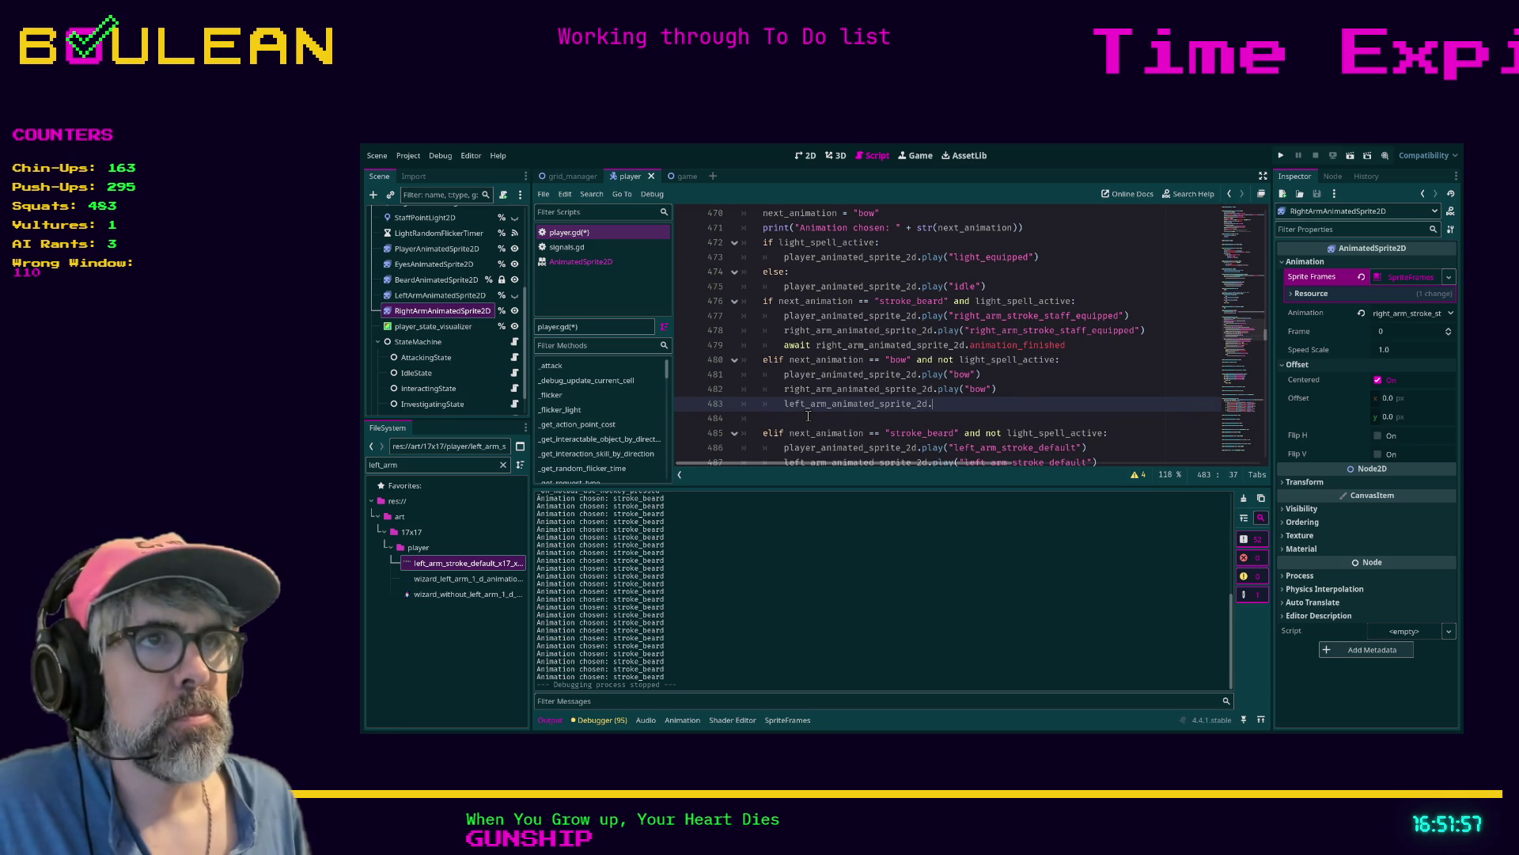
type("play(")
key("Return")
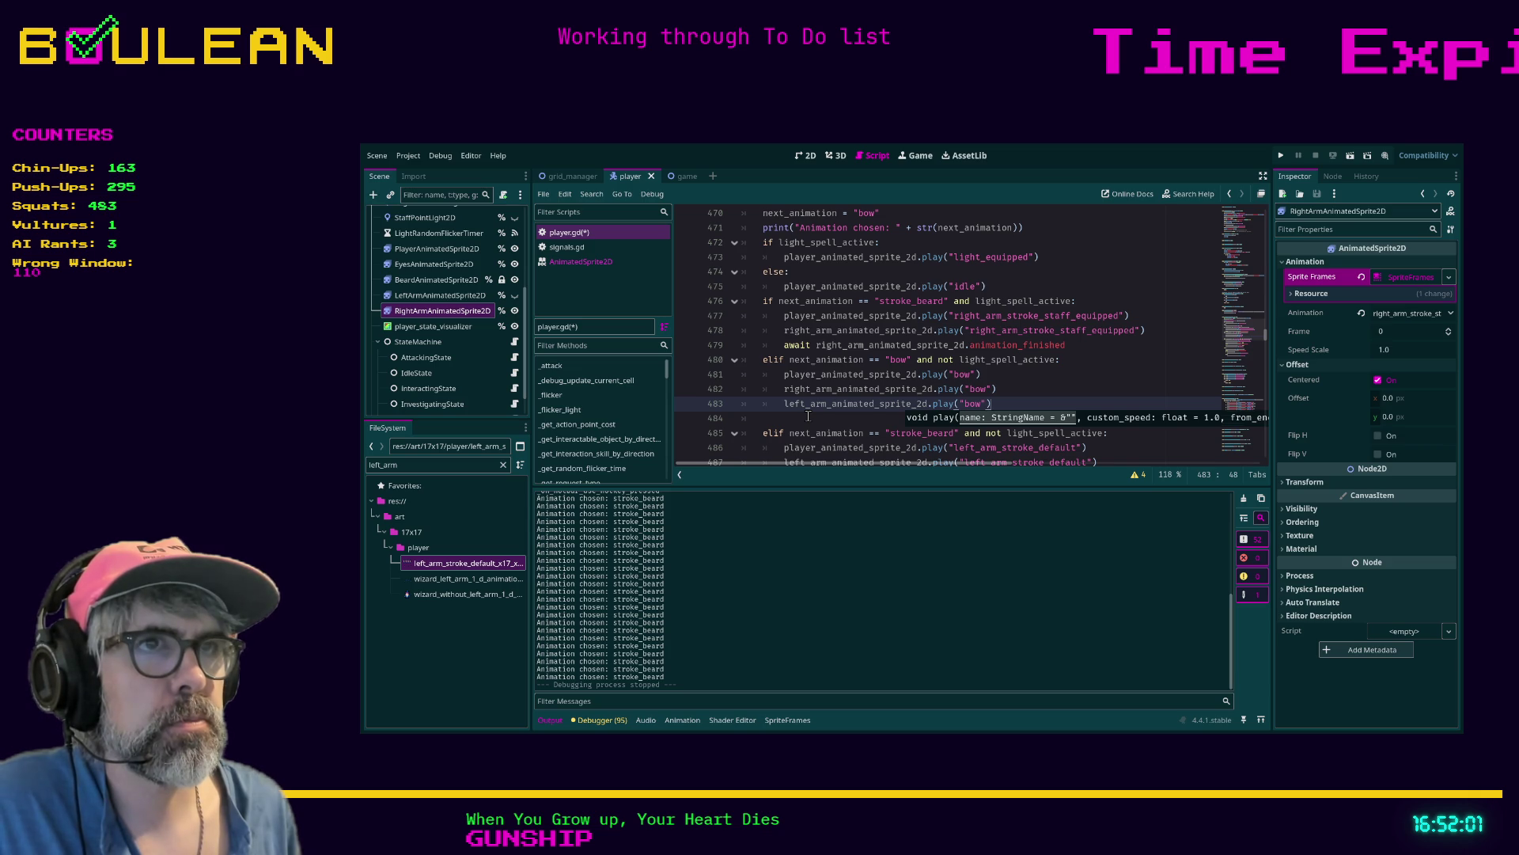
Set visible = true on both the right and left arm sprites
key("Return")
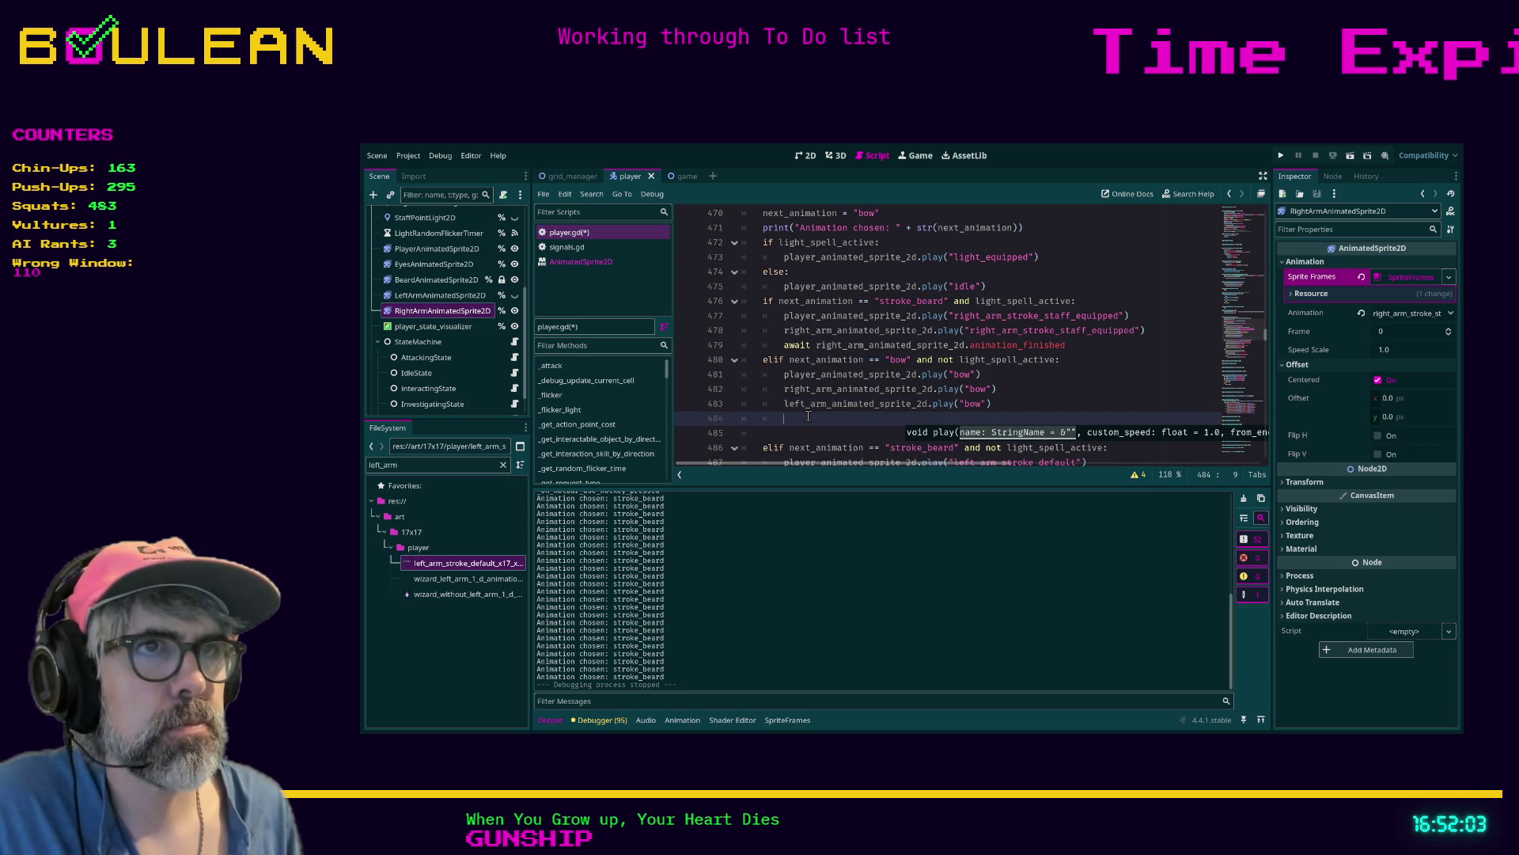
type("right_arm")
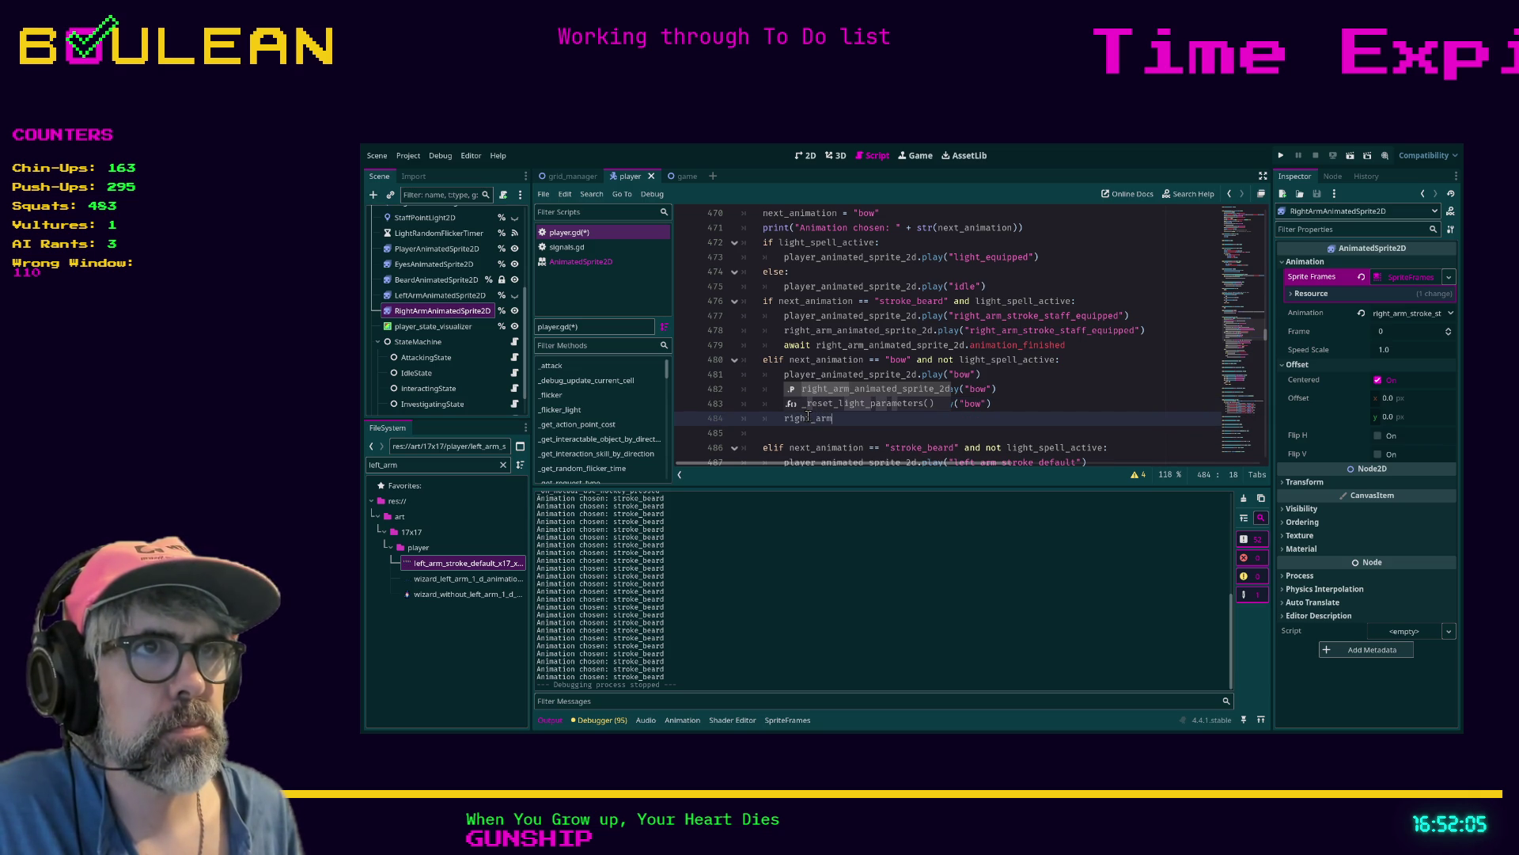
key("Return")
type(".vi")
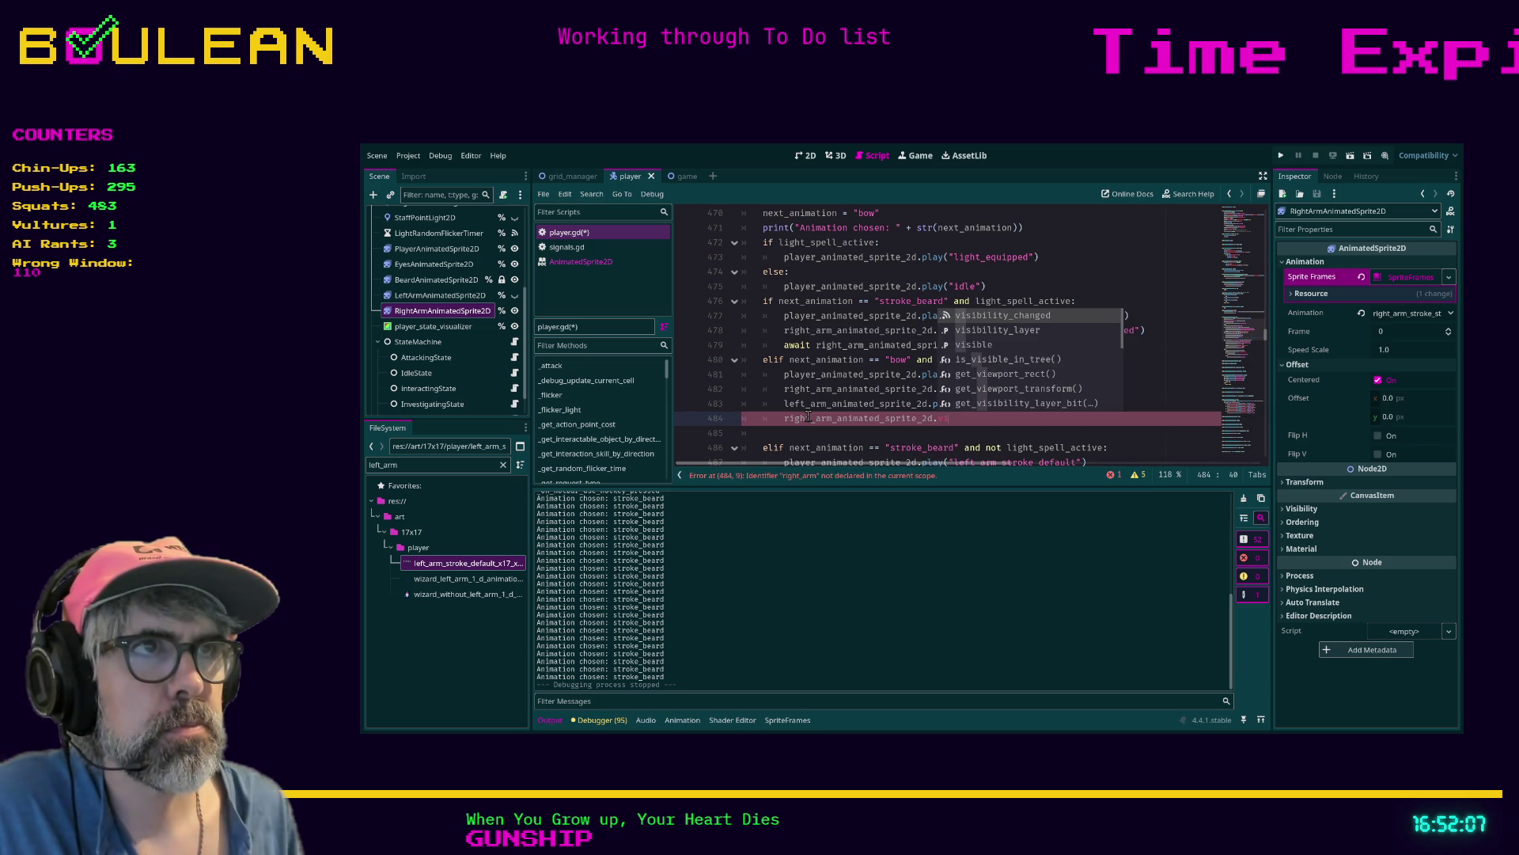
key("Down")
key("Down")
key("Return")
type("true")
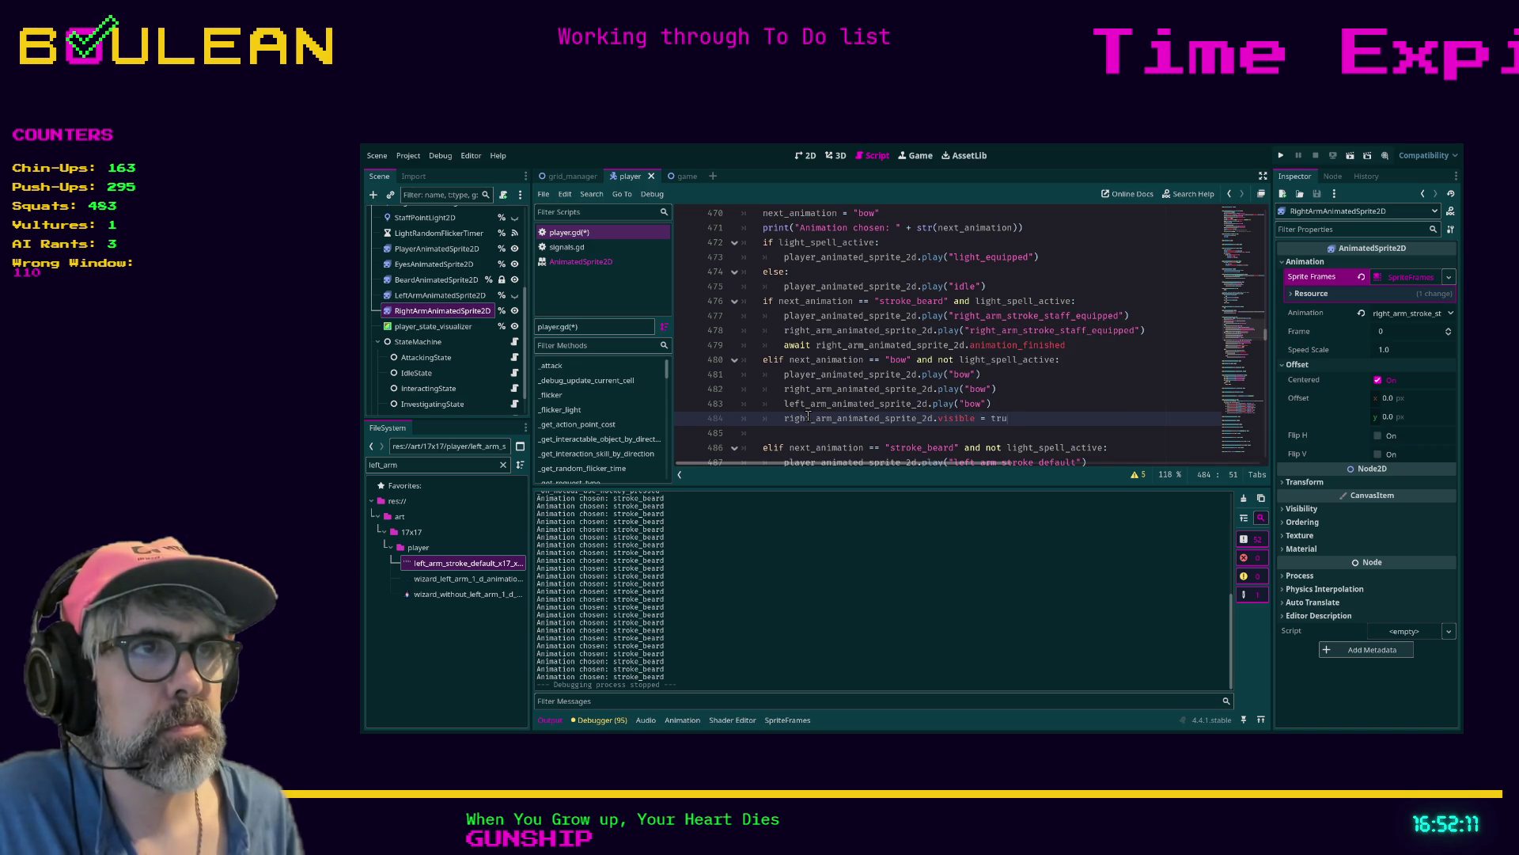
key("Return")
type("left_arm_animated_sprite_2d.visibl")
key("Return")
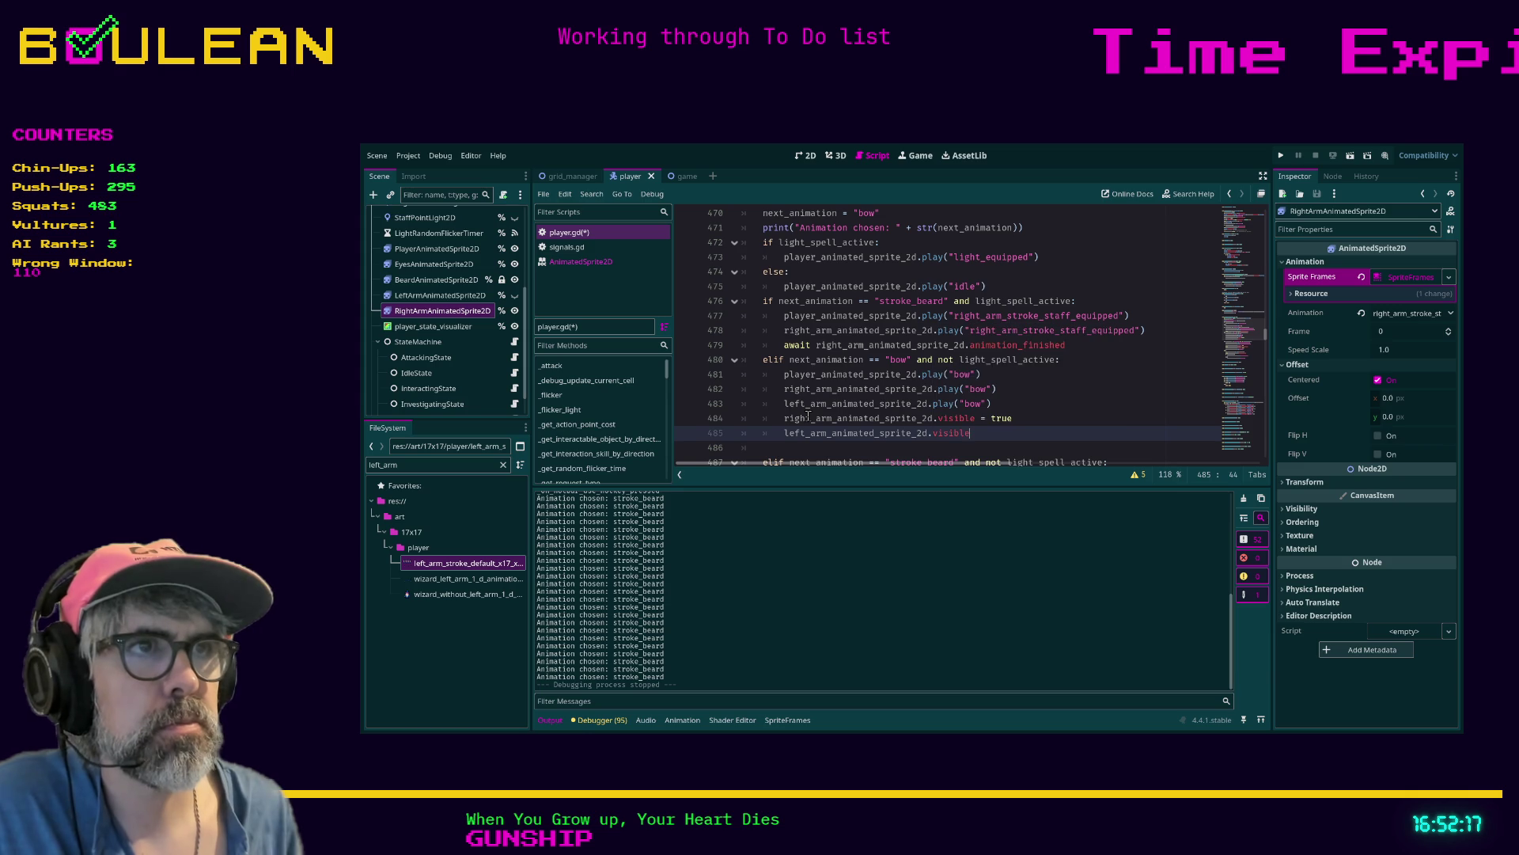
type(" = true")
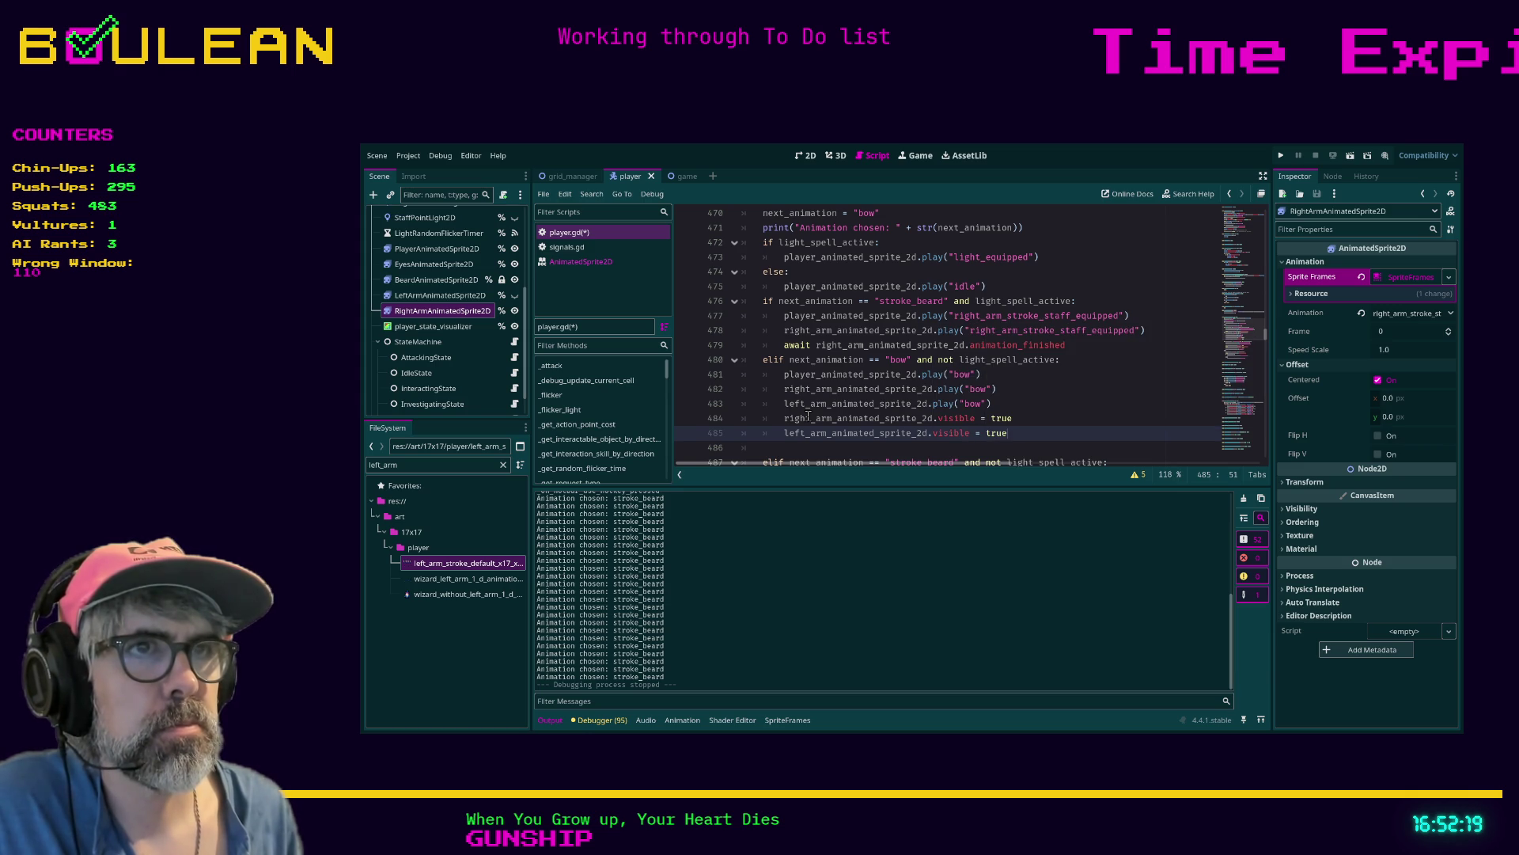
Await the body sprite's animation_finished, then set both arm sprites' visible to false
key("Return")
type("ait ")
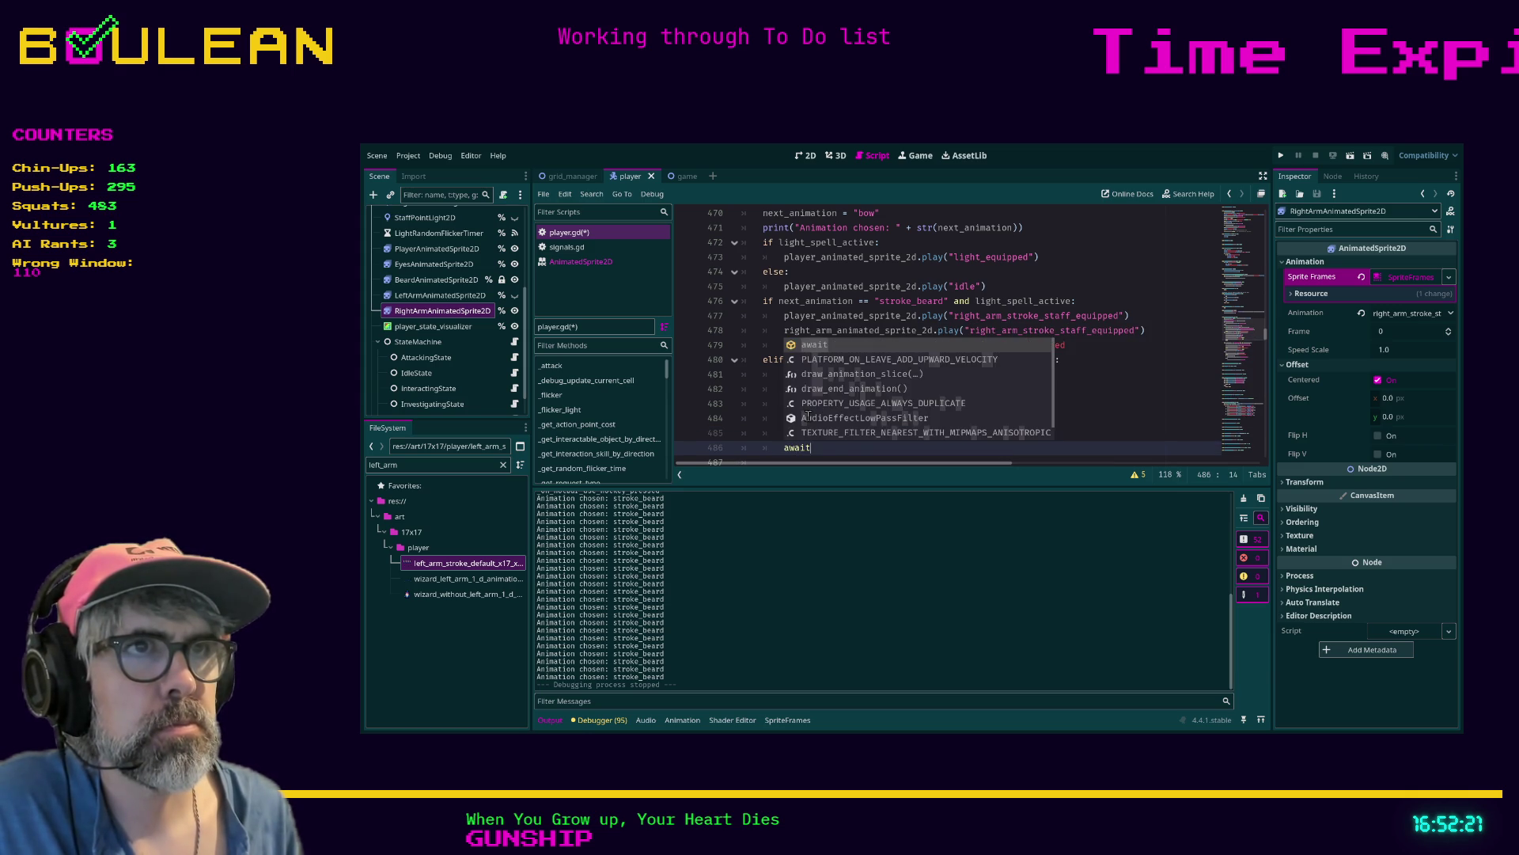
type("player_animated_sprite_2d")
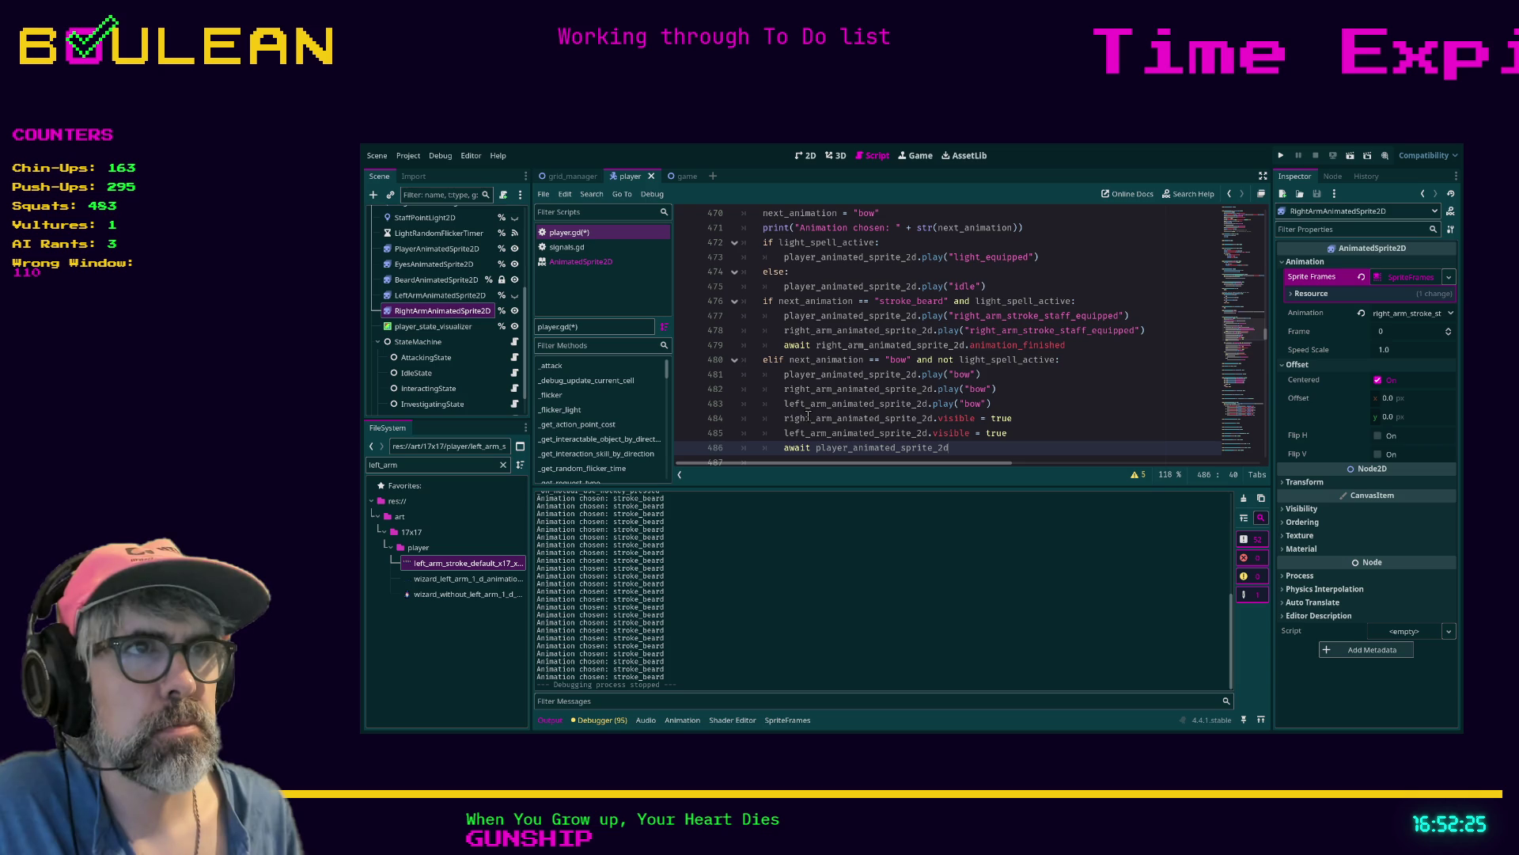
type(".anim")
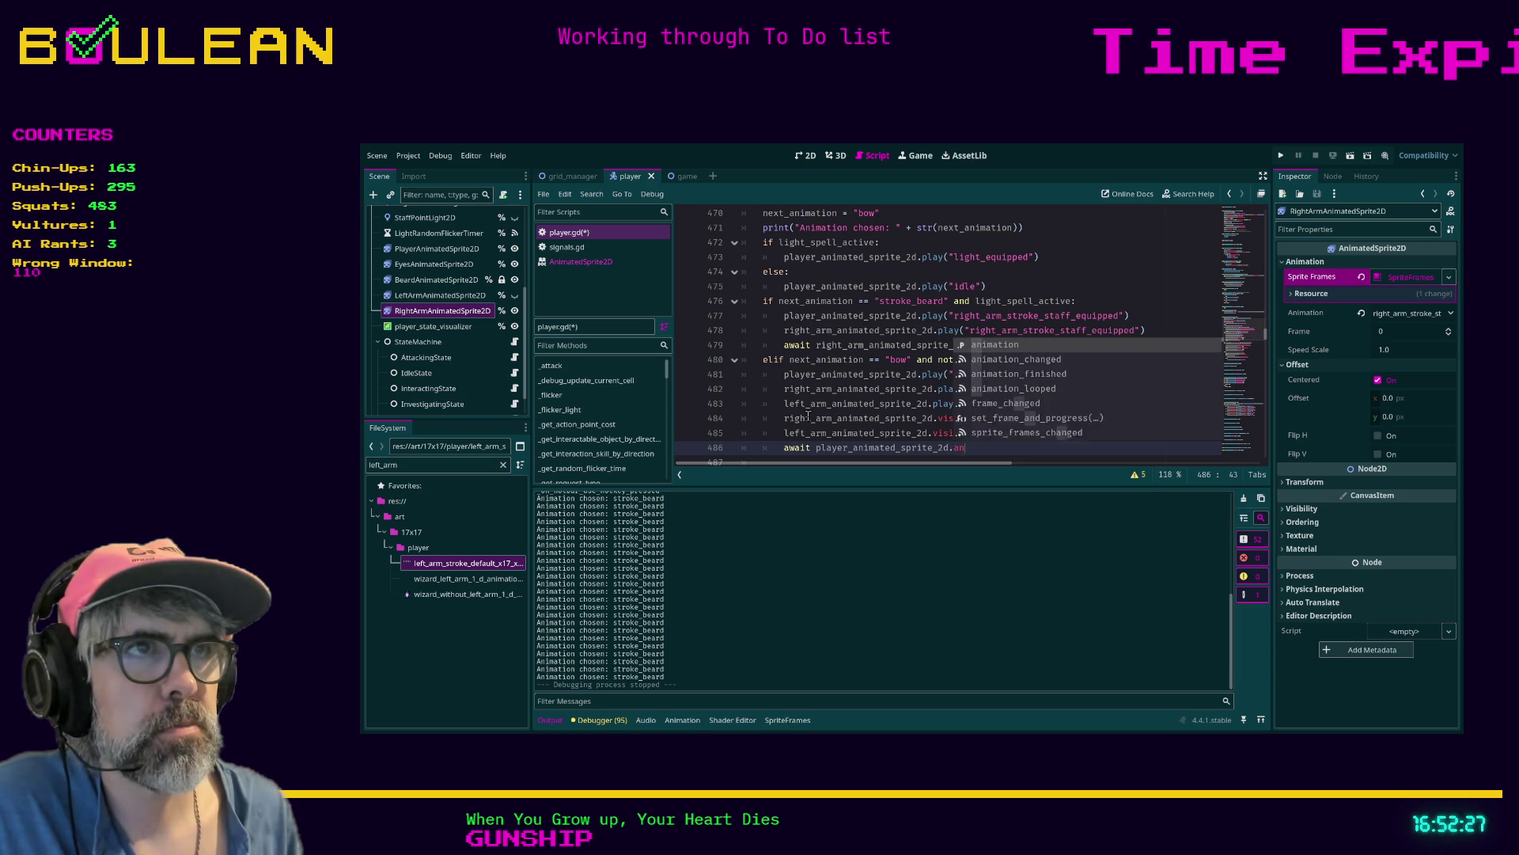
key("Return")
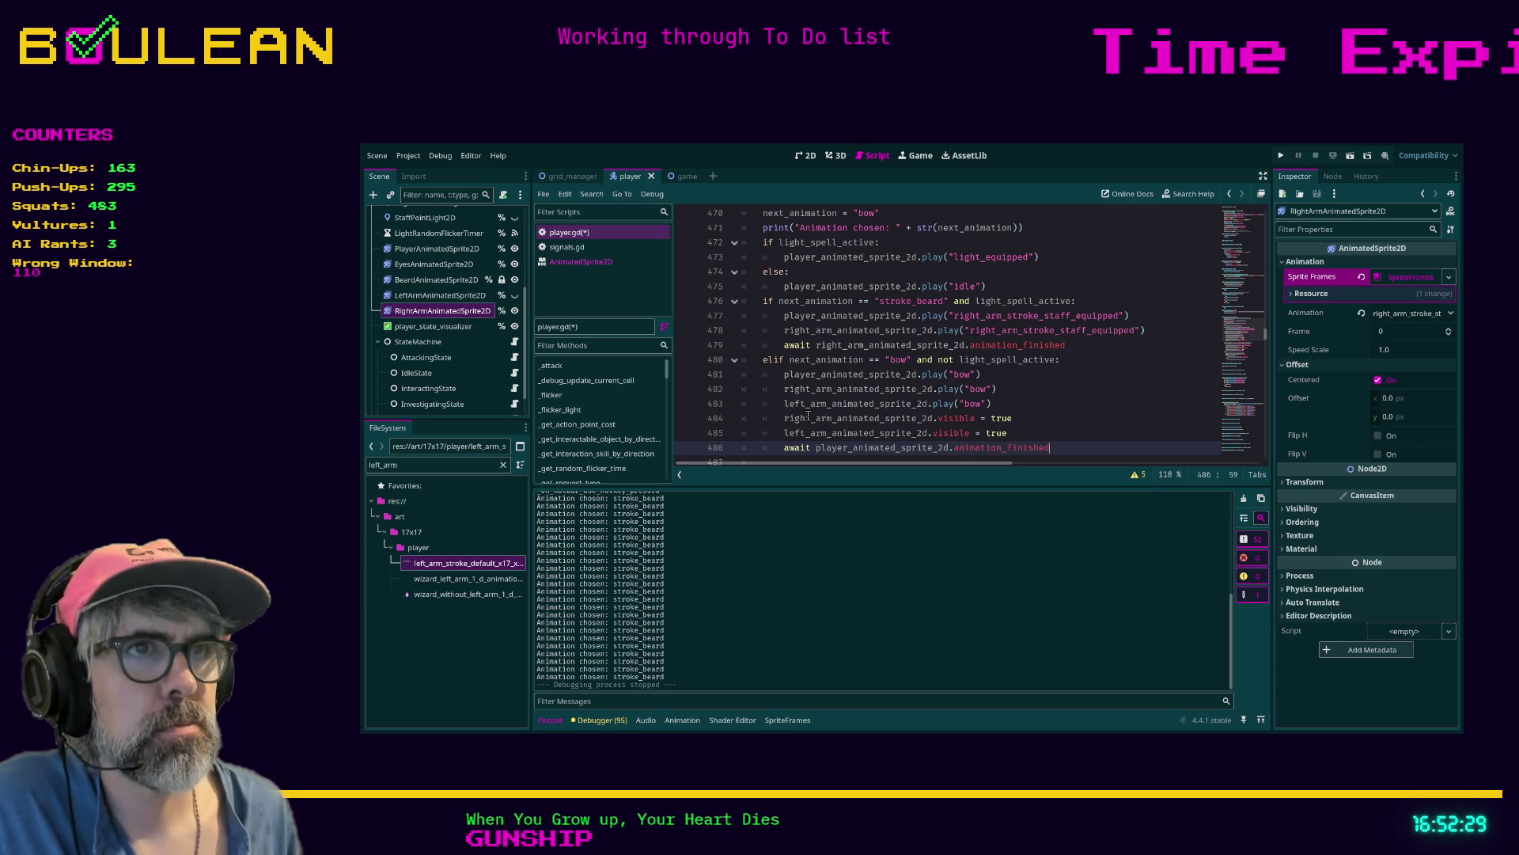
key("Return")
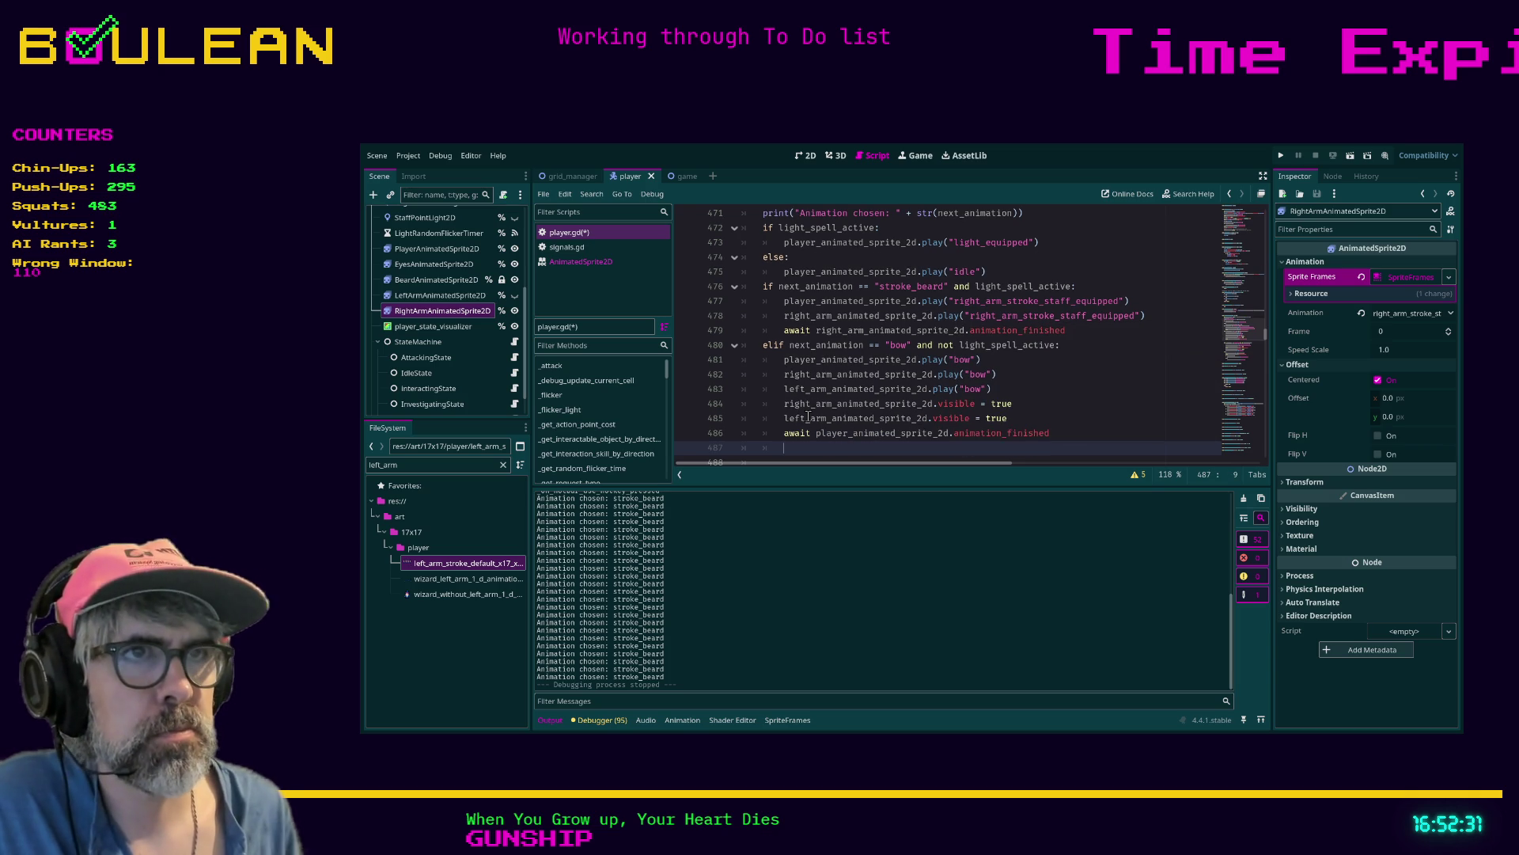
type("right_arm")
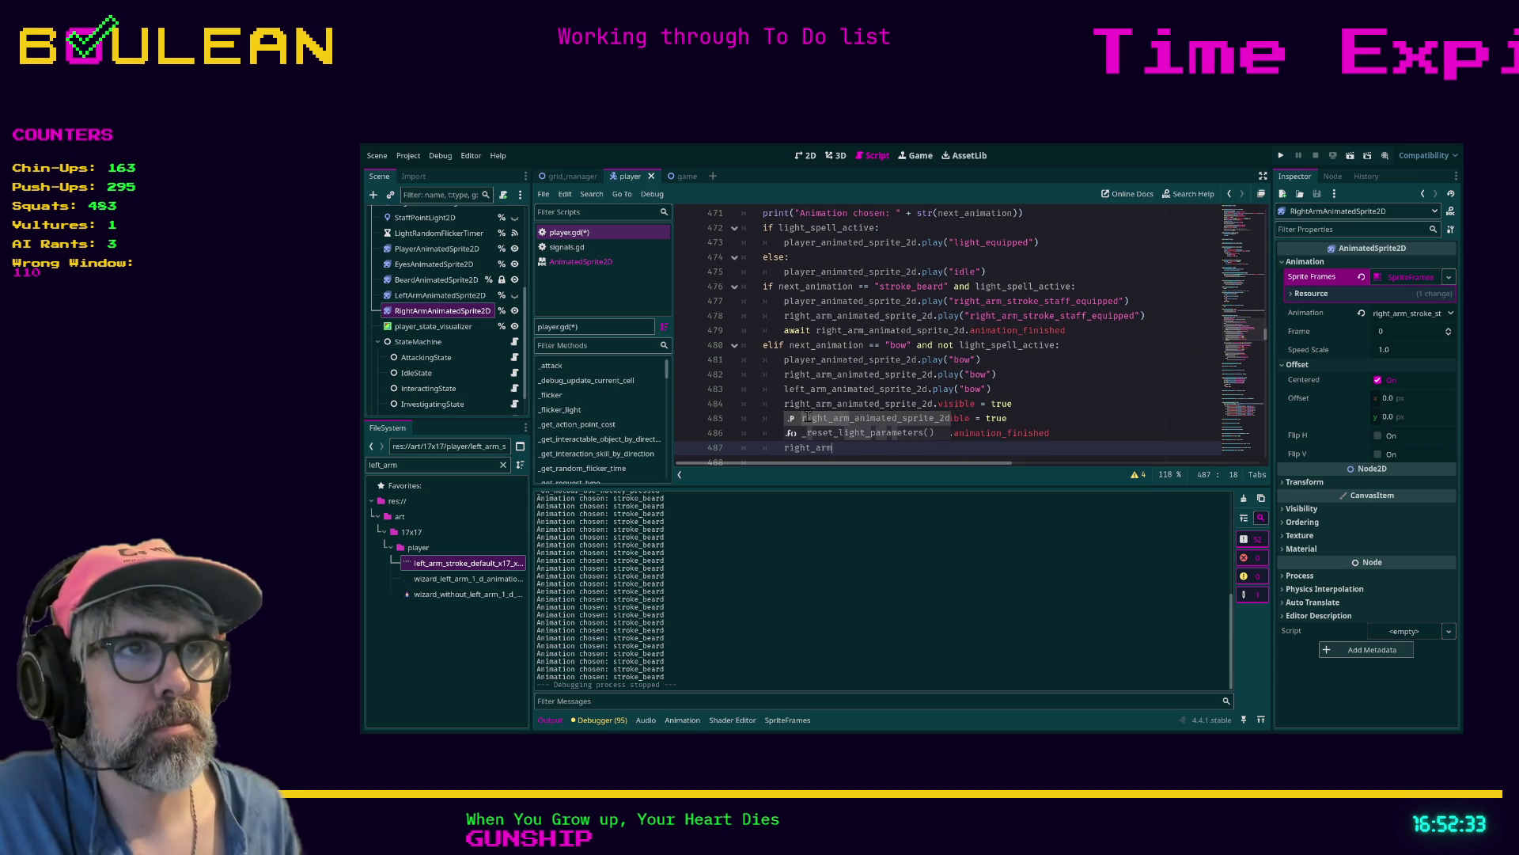
key("Return")
type(".vi")
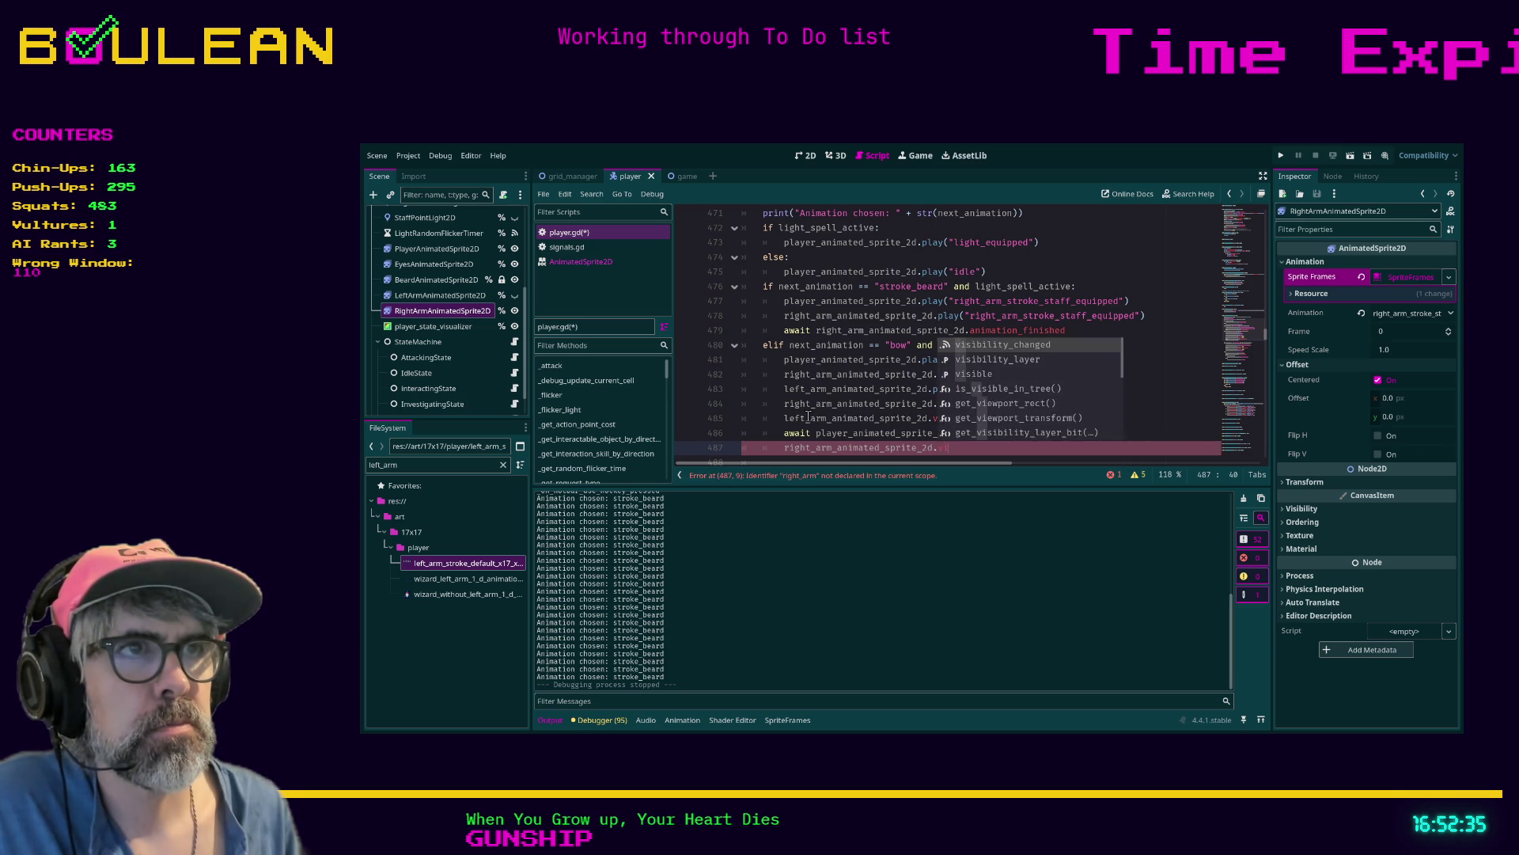
type("sible")
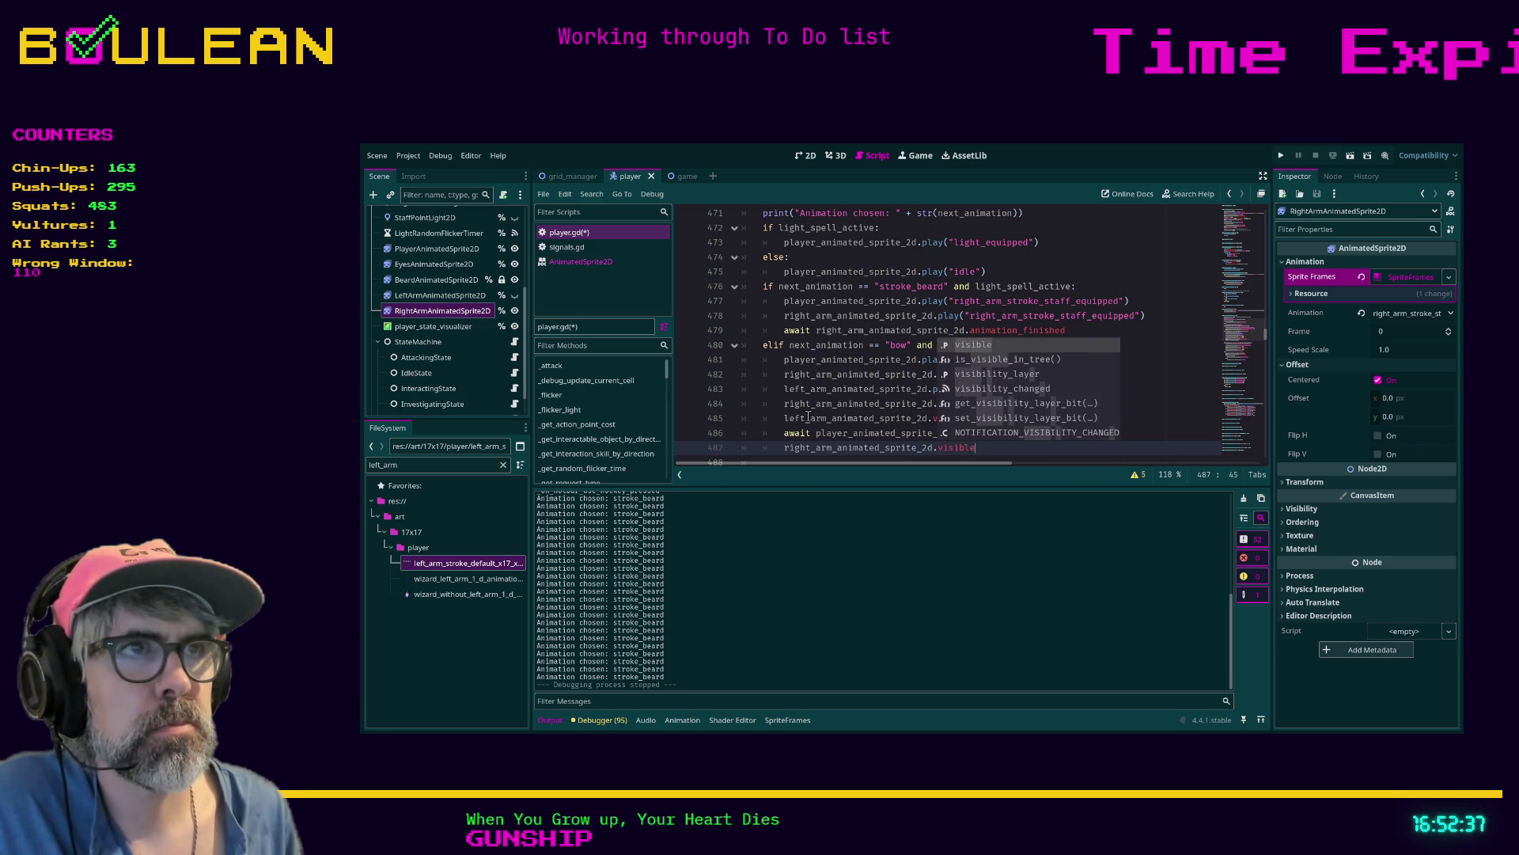
type(" = false")
key("Return")
type("left_arm")
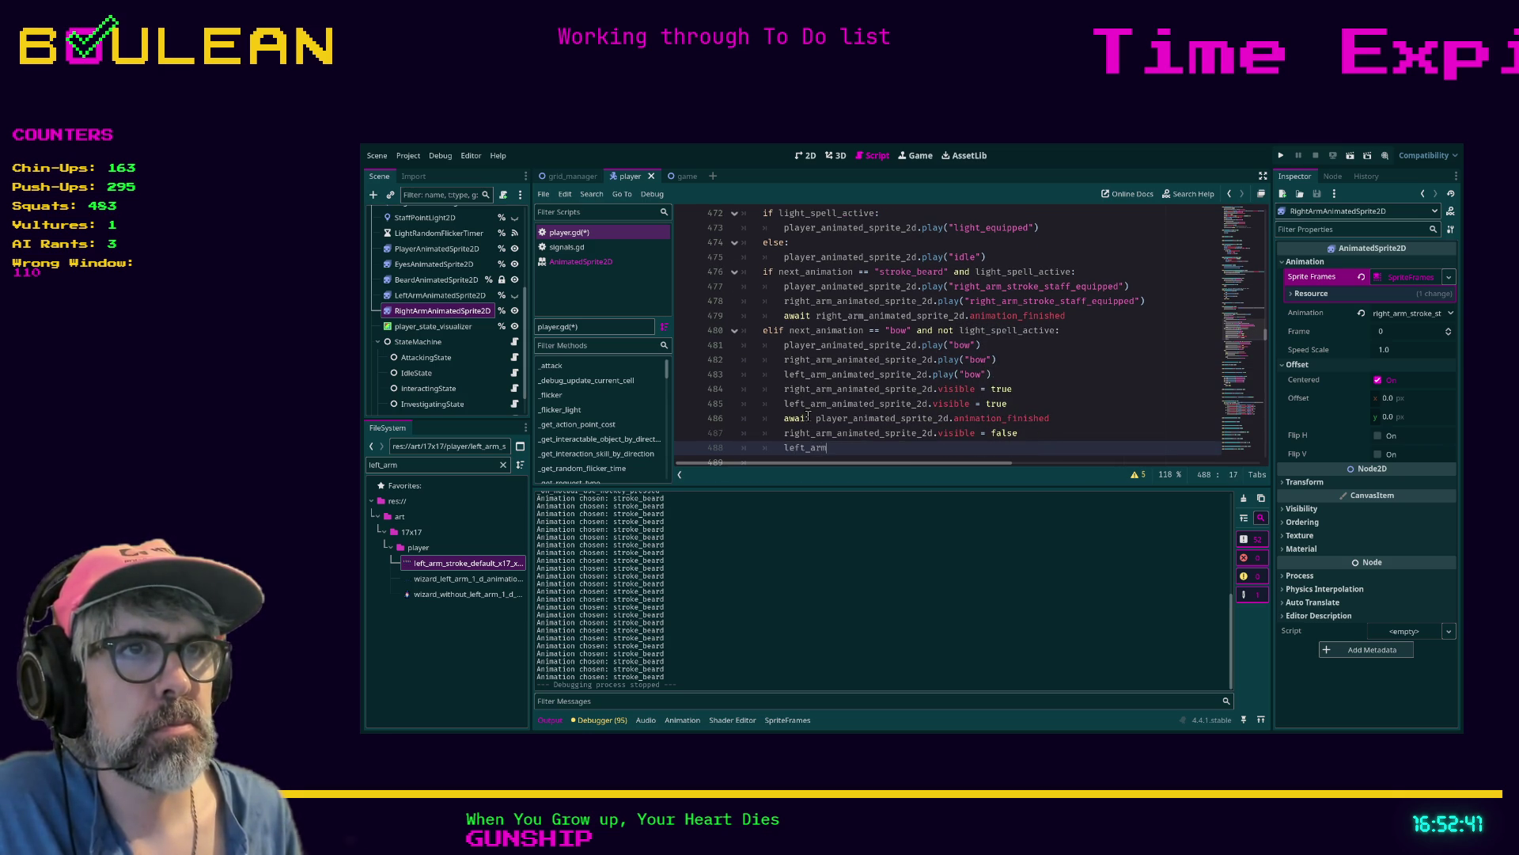
key("Return")
type(".vis")
type("ible")
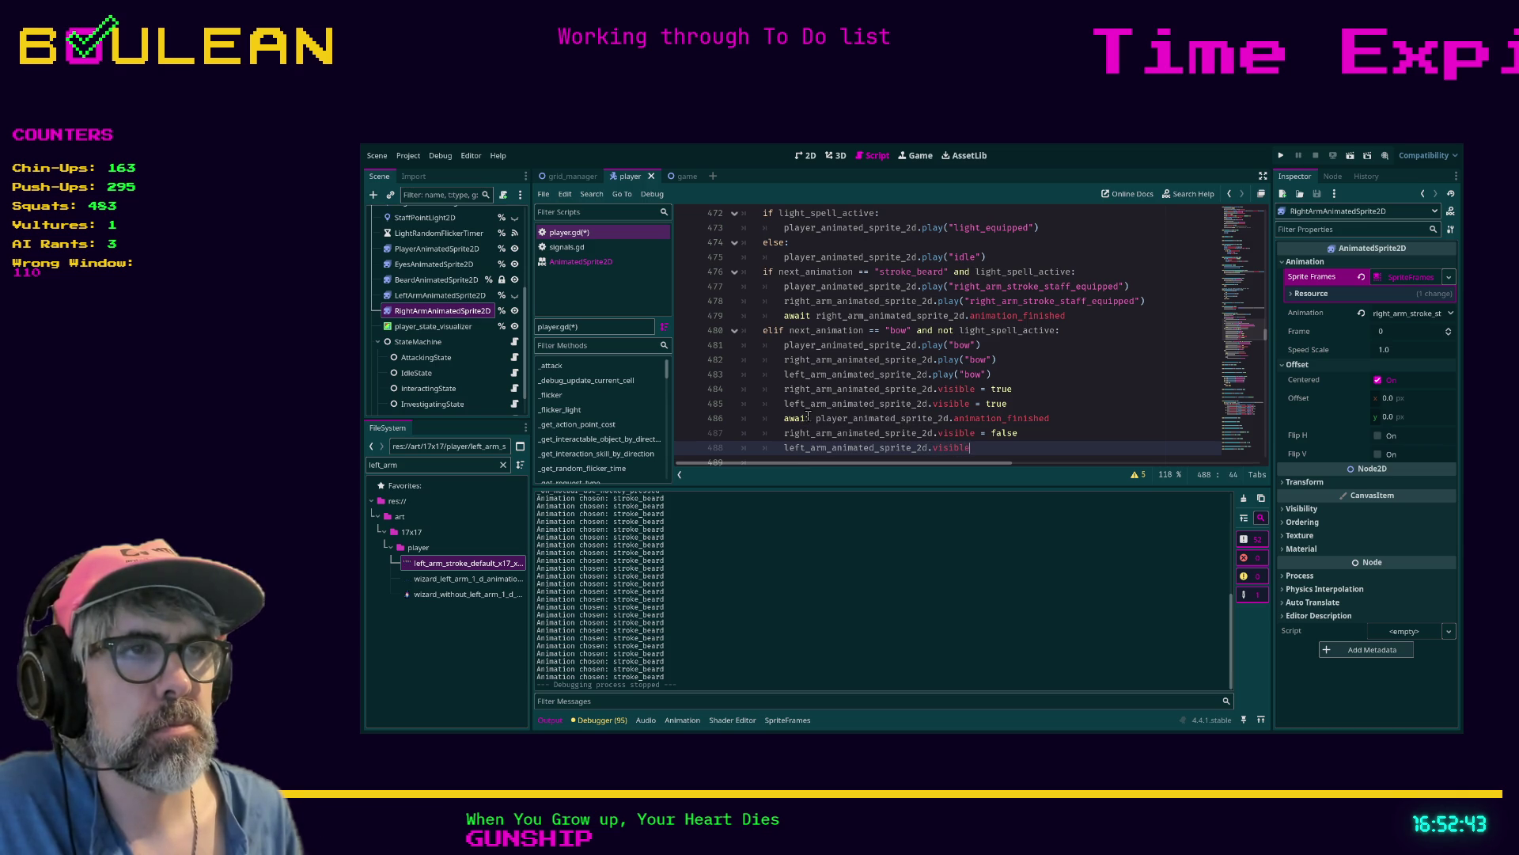
type(" = false")
left_click(1088, 389)
Run the game with F5 to watch the bow idle, then close the game window
key("F5")
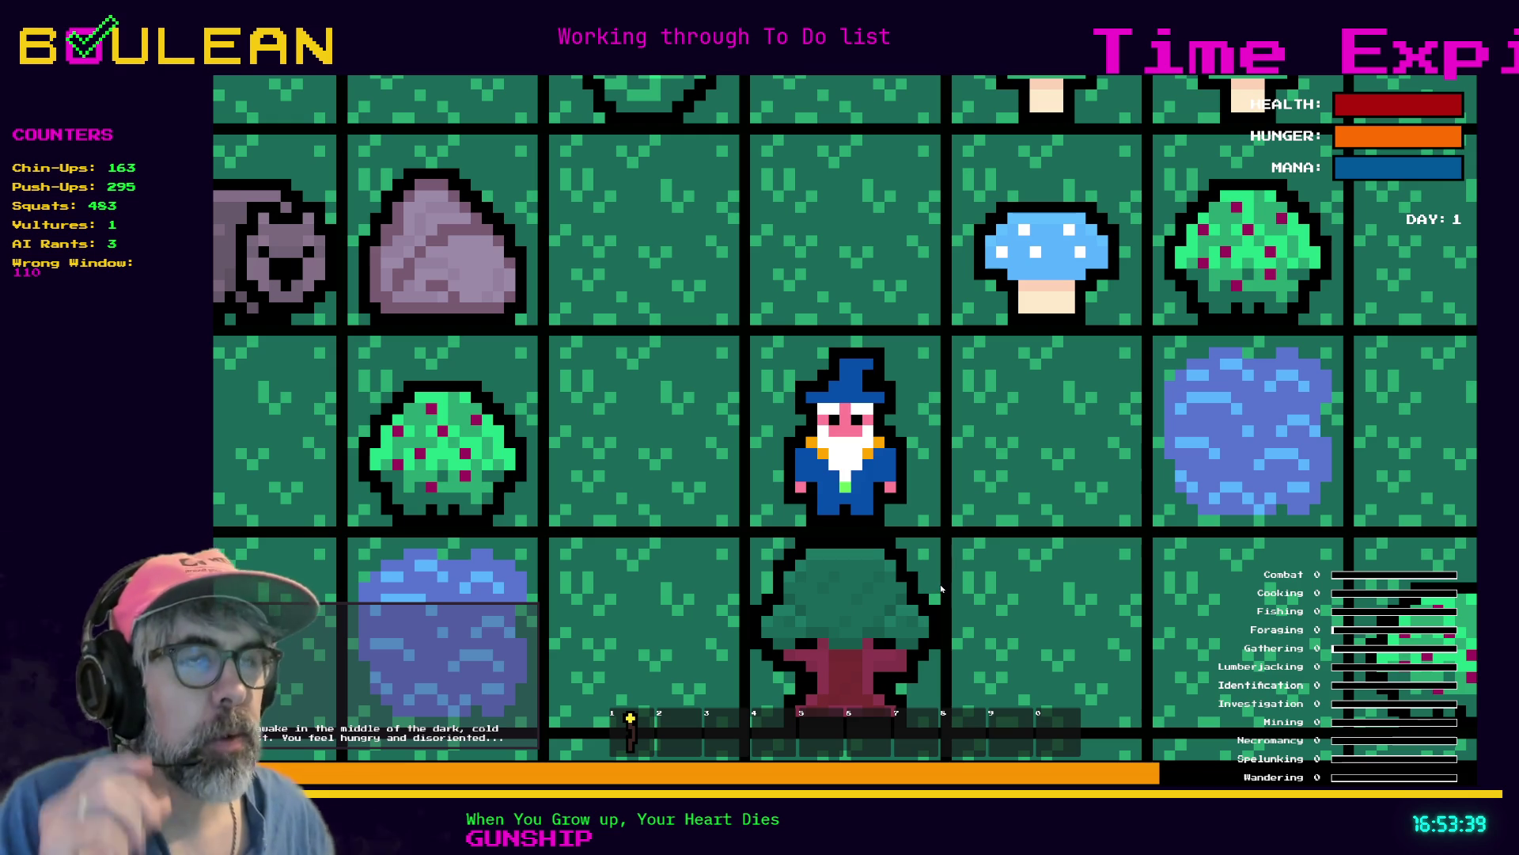
scroll(955, 558, "up", 3)
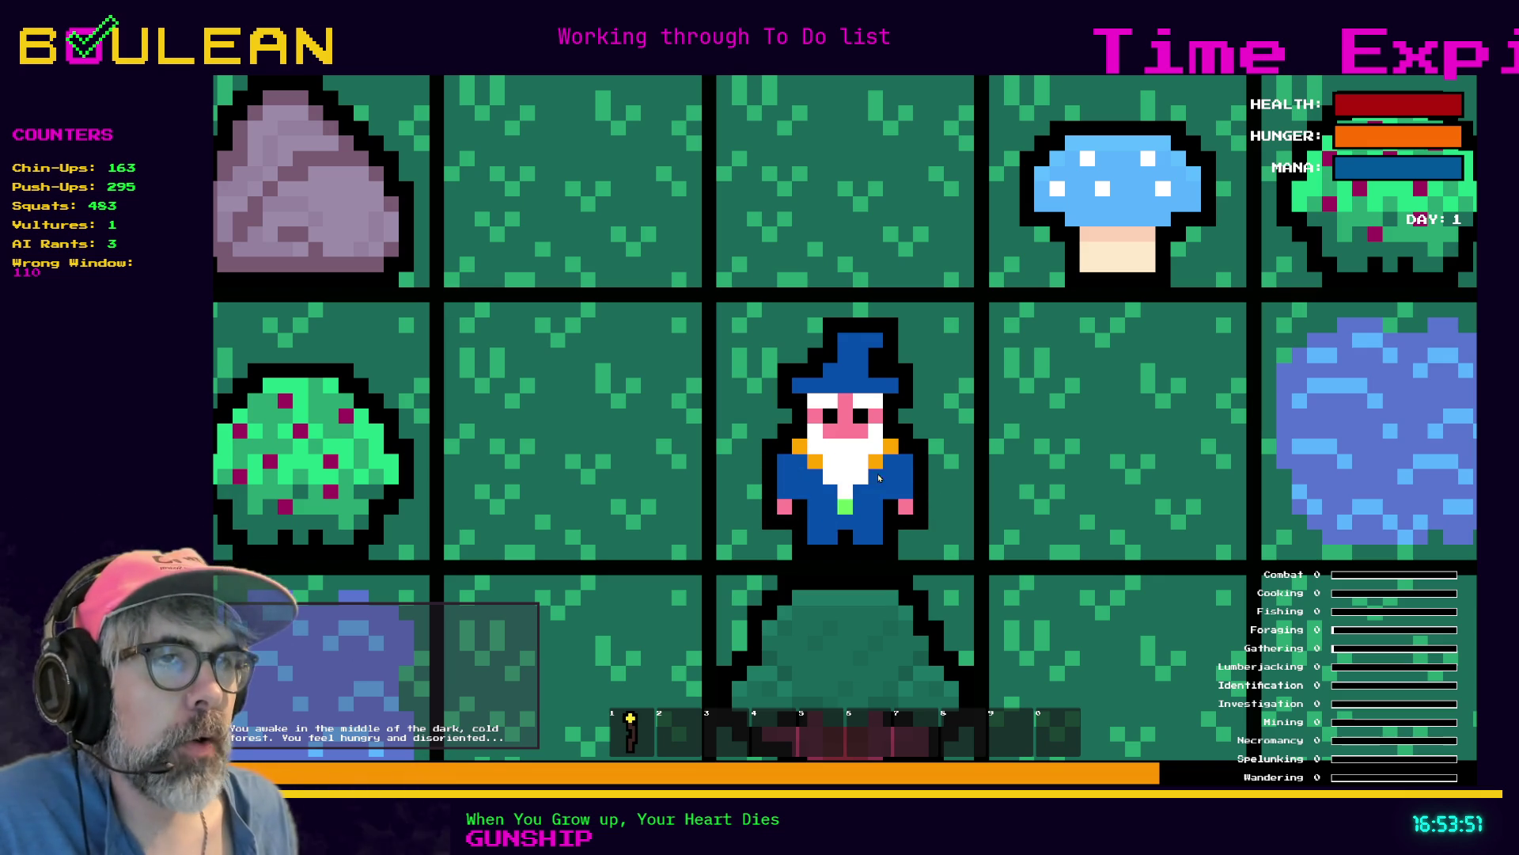
key("alt+F4")
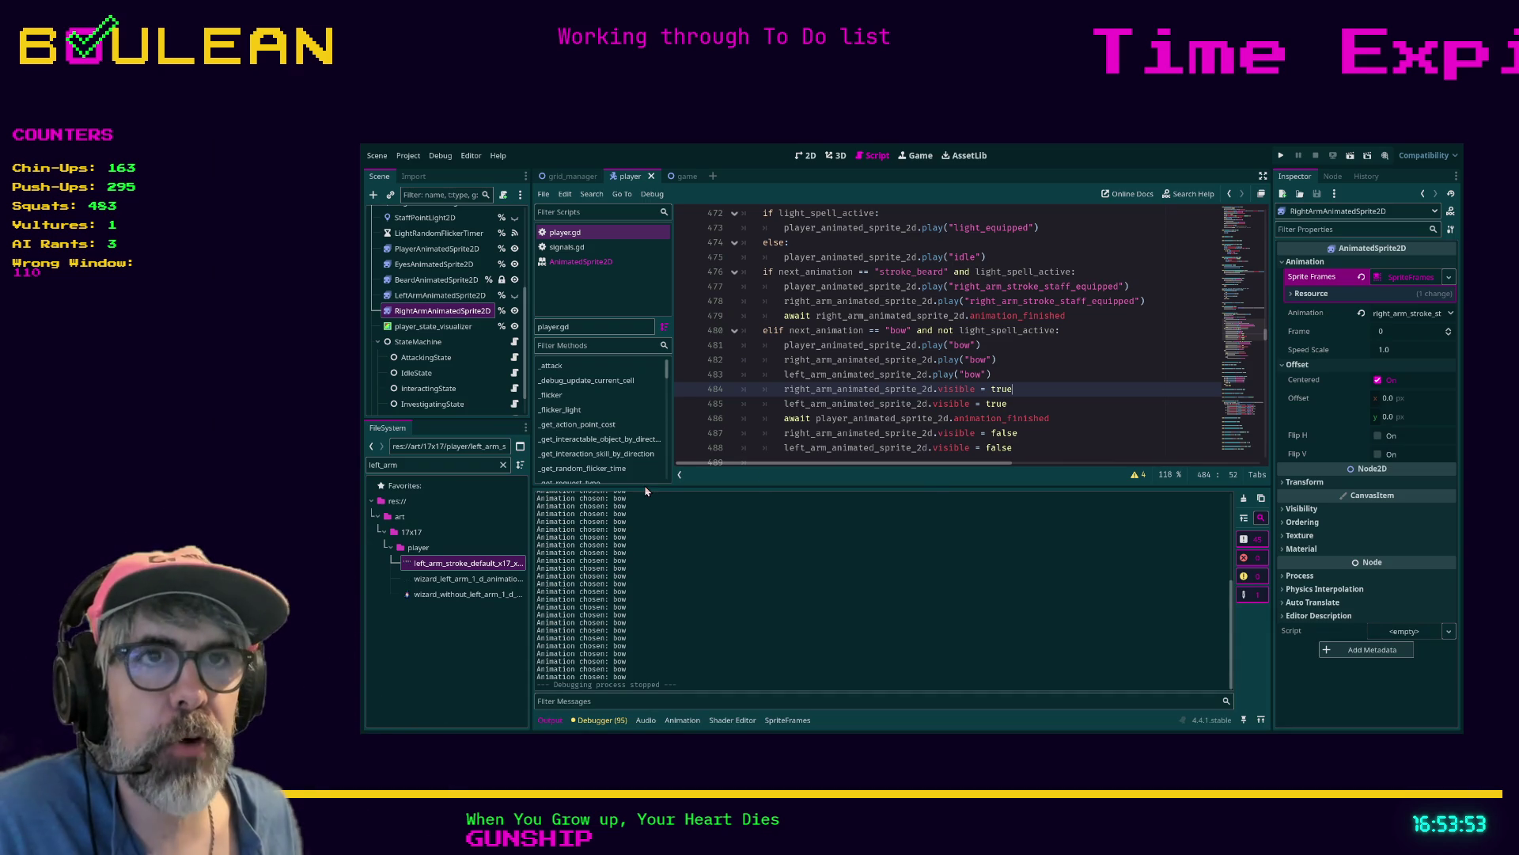
Set frame 2 of the left arm's bow animation to duration 1.11 and save the scene
left_click(435, 296)
left_click(582, 560)
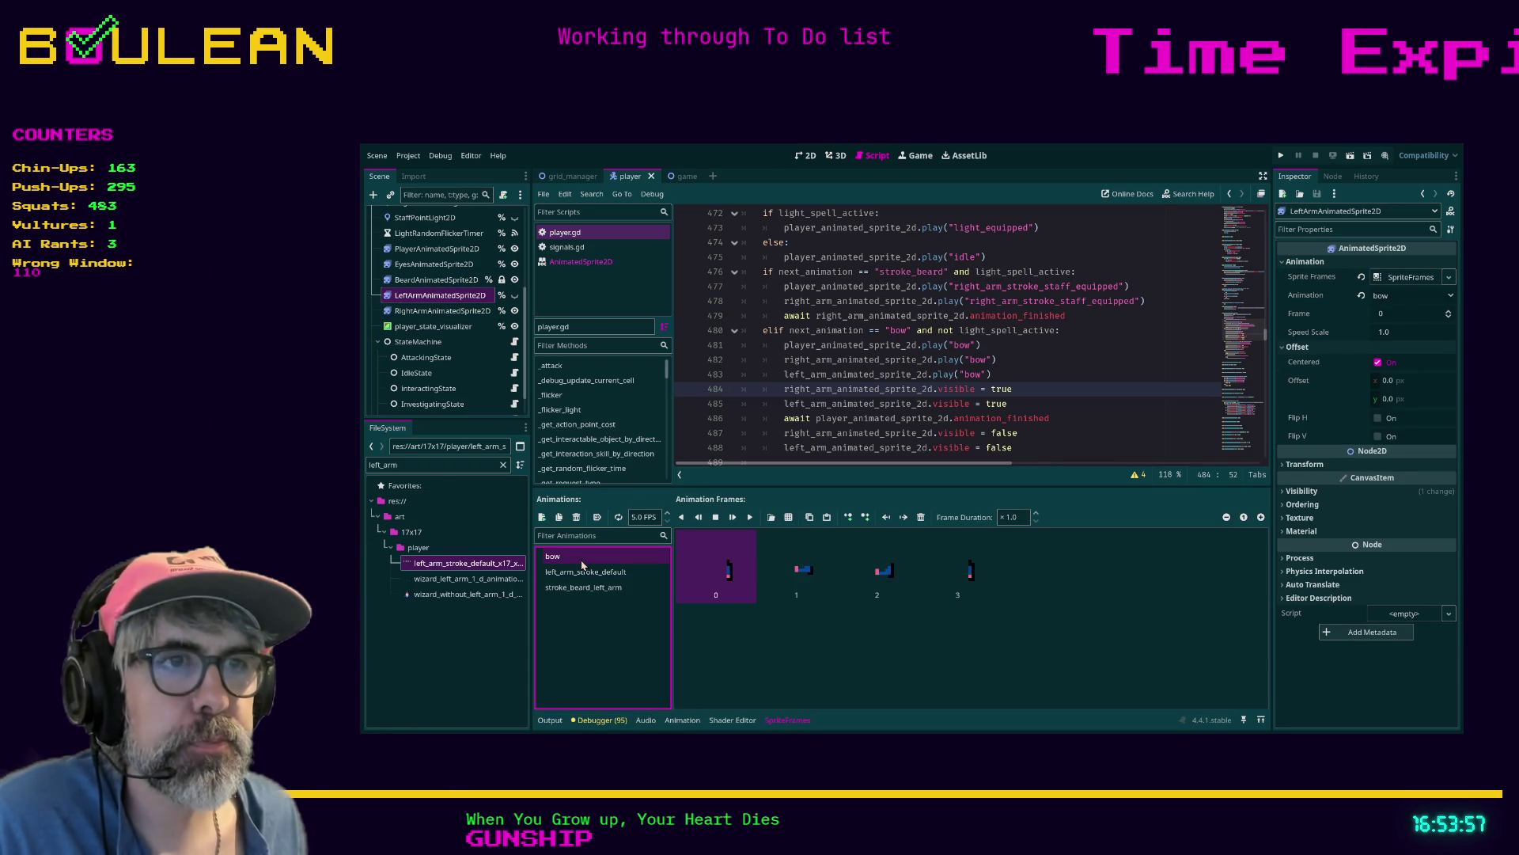
left_click(868, 572)
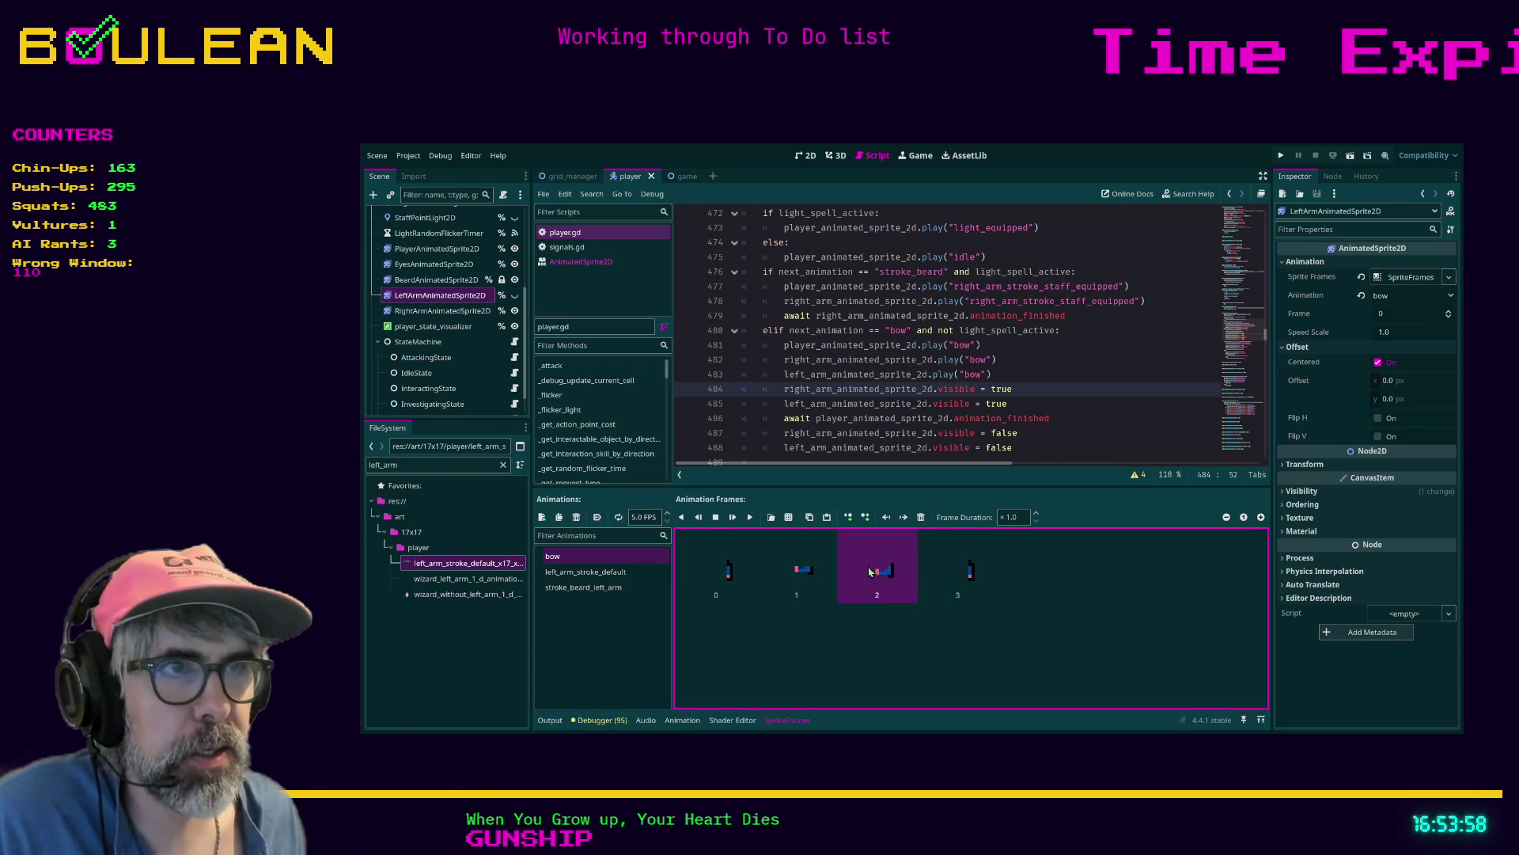
left_click(1034, 520)
type("1.11")
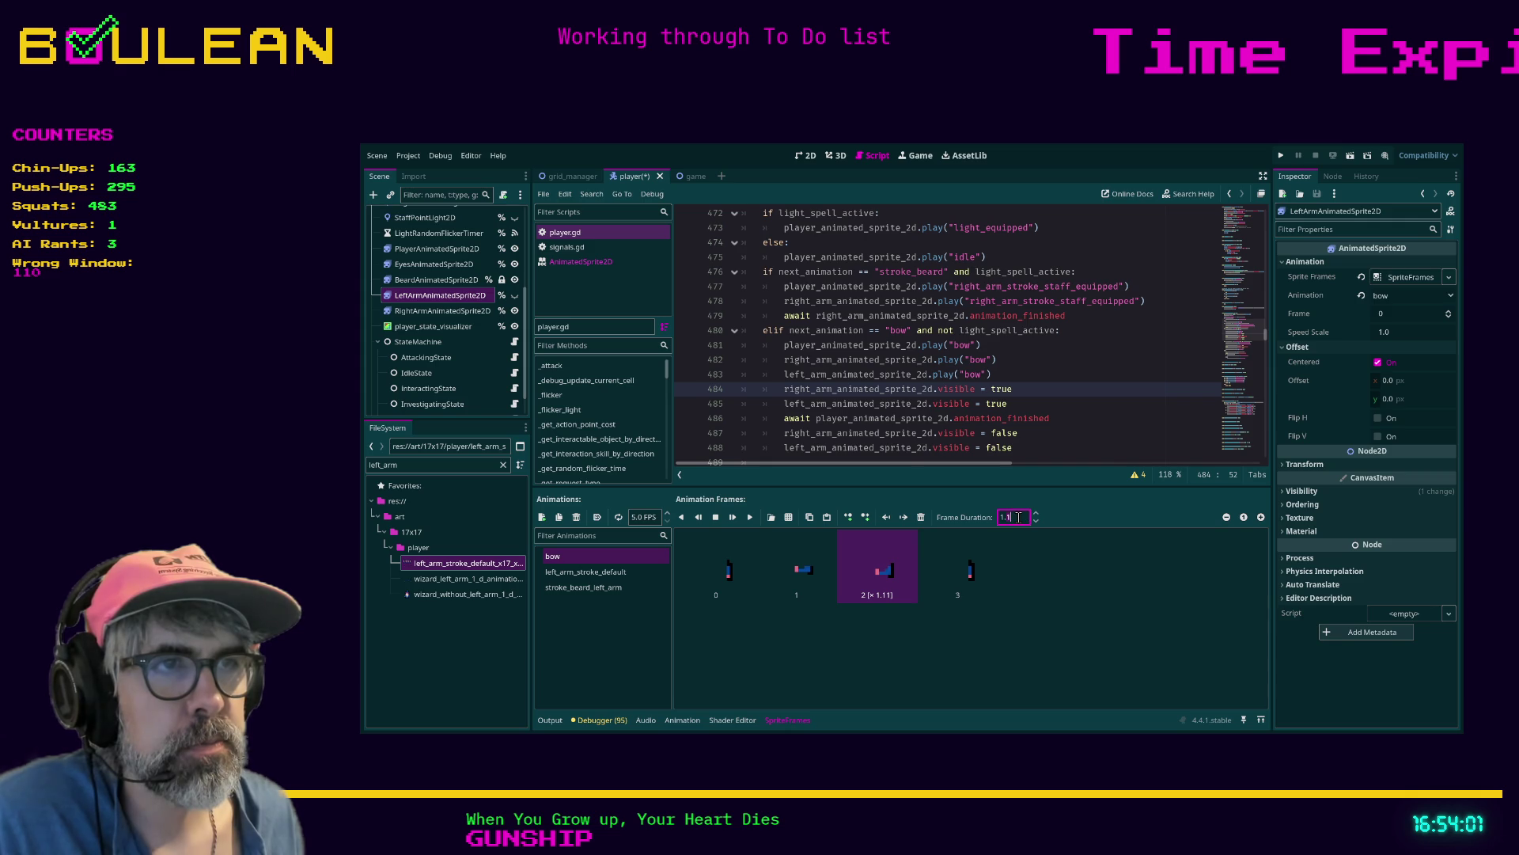
key("ctrl+s")
Give the right arm's frame 2 a 2.0 duration, edit the body's bow frame 2, and run the game
left_click(417, 311)
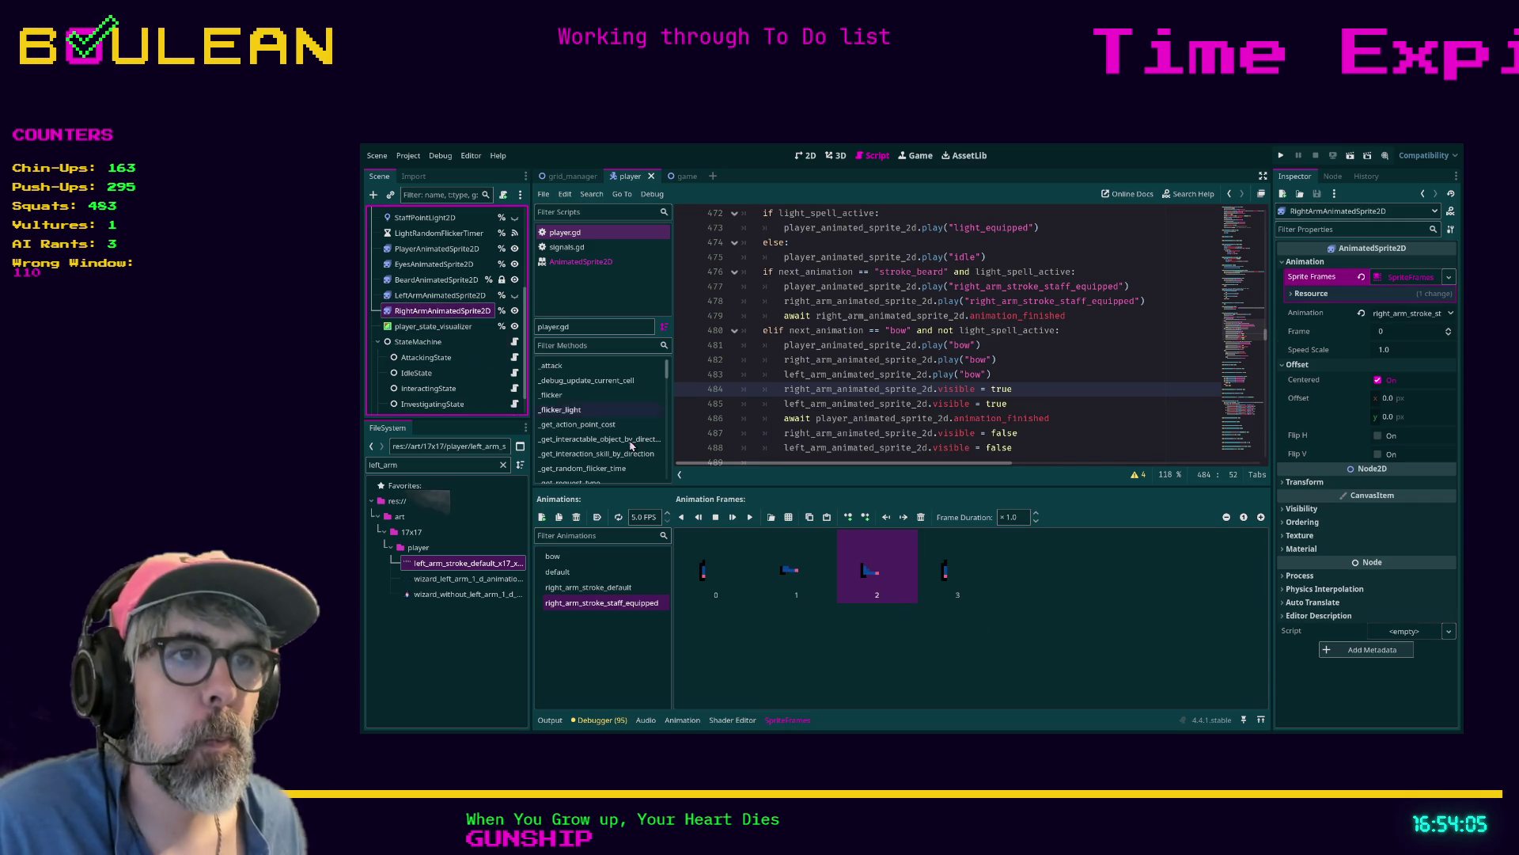
left_click(1024, 516)
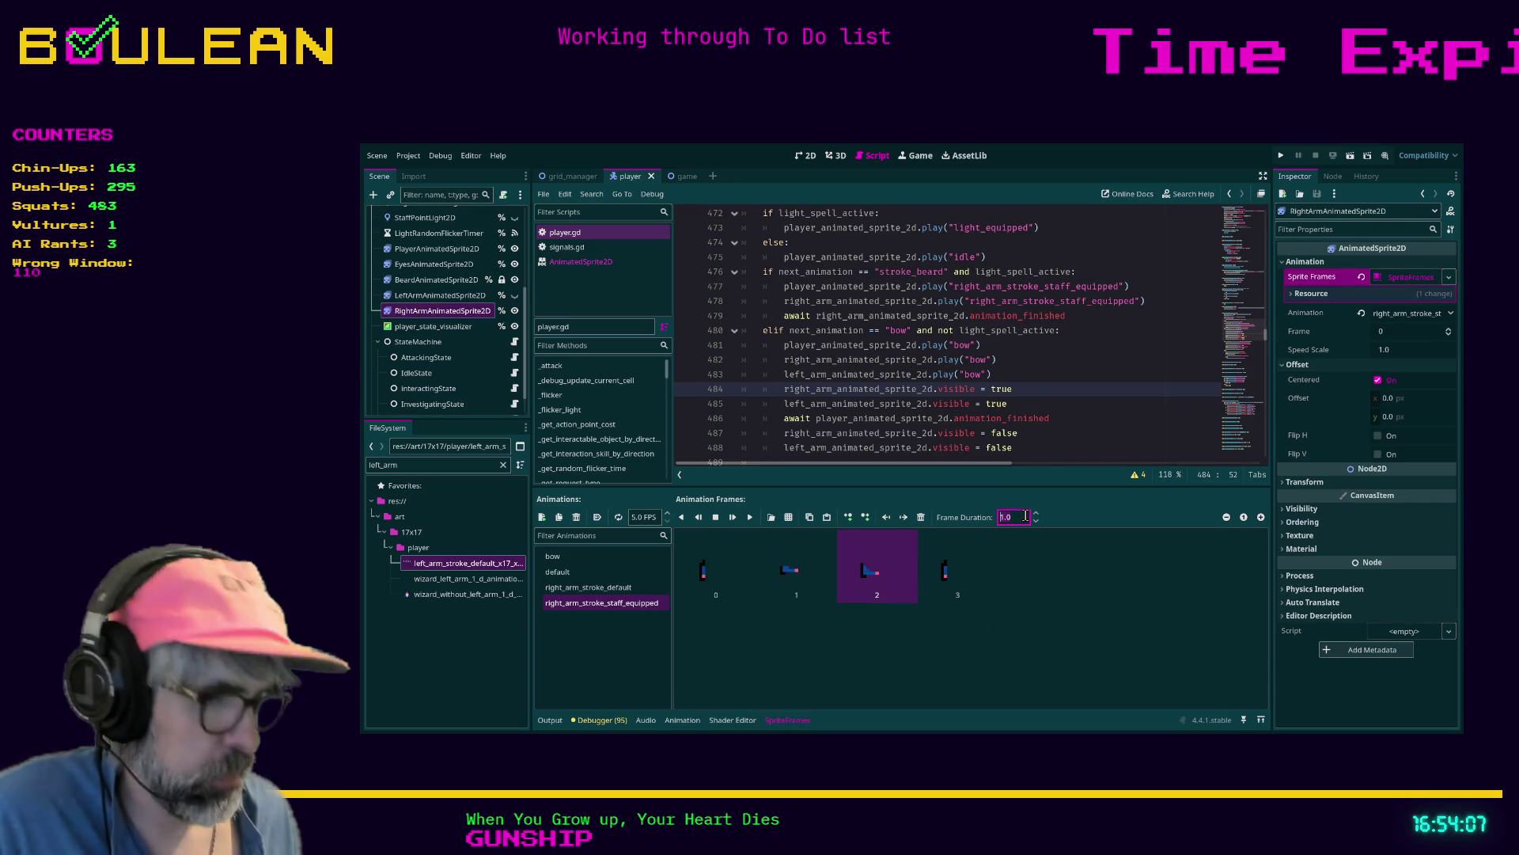
type("2")
key("Return")
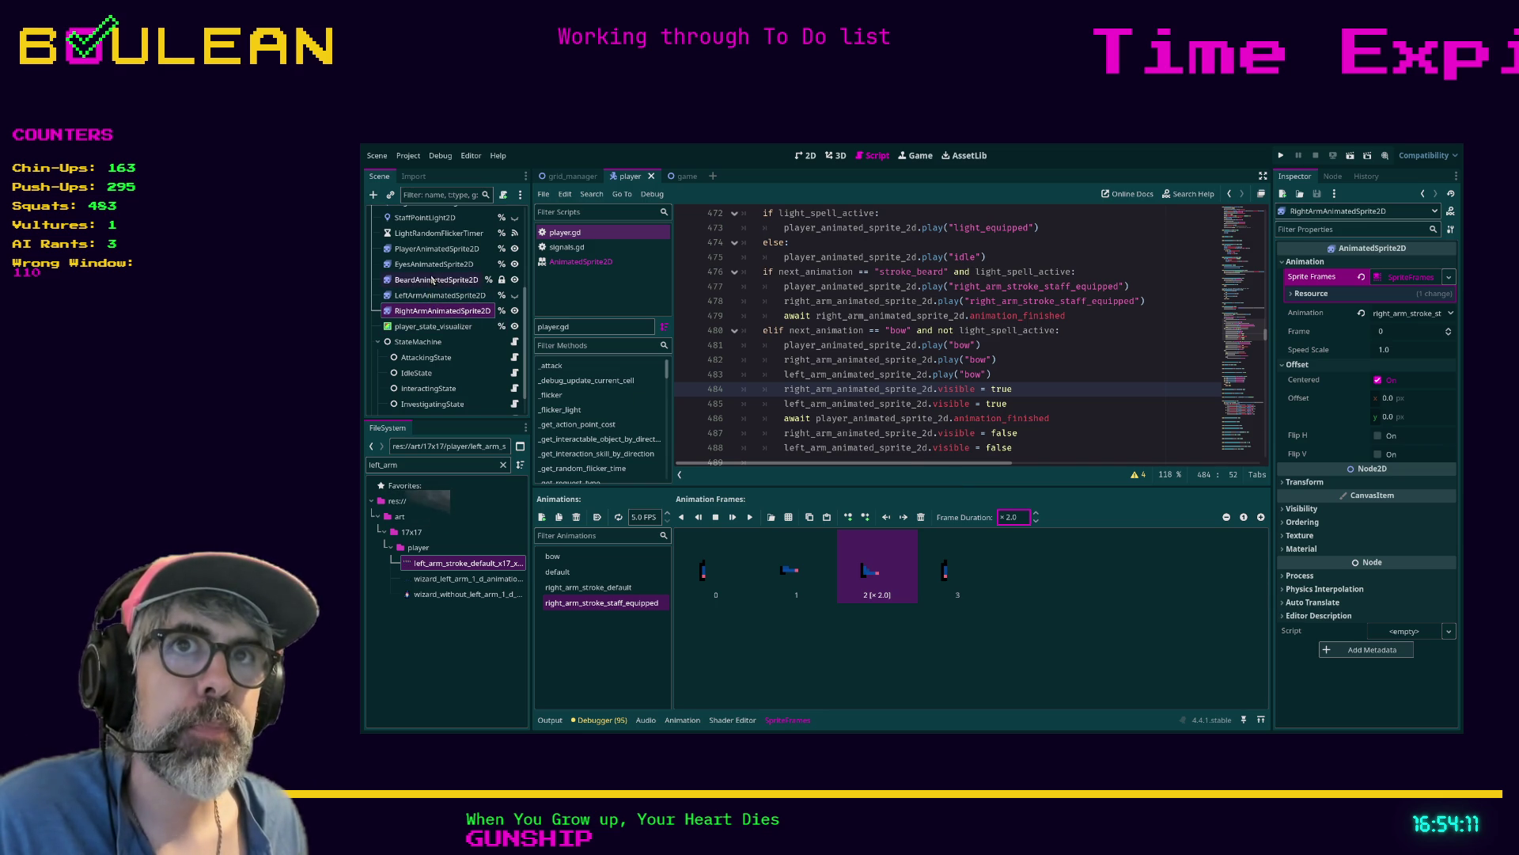
left_click(441, 251)
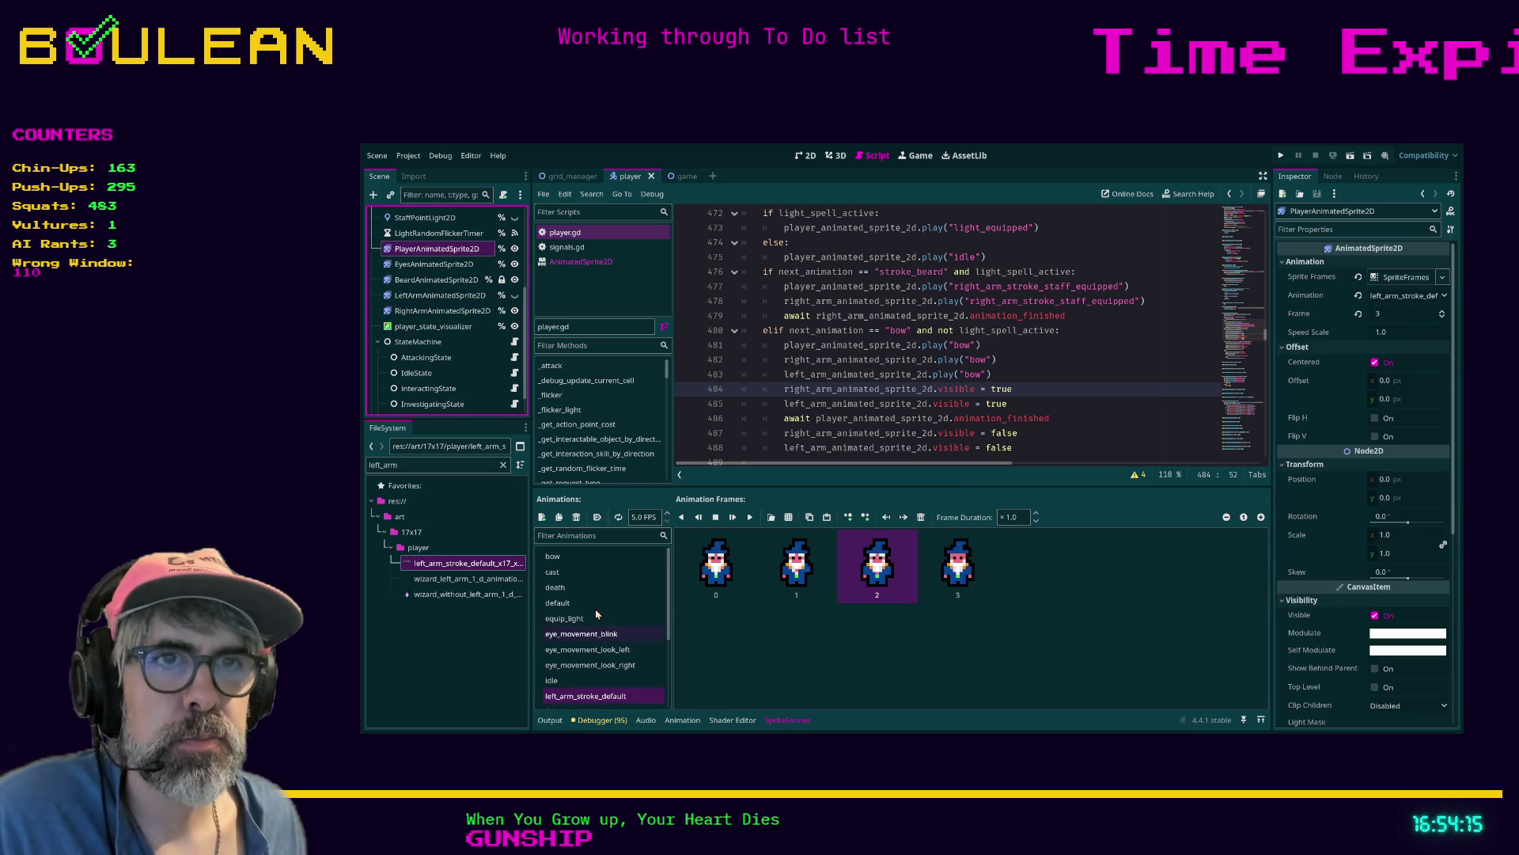
left_click(576, 556)
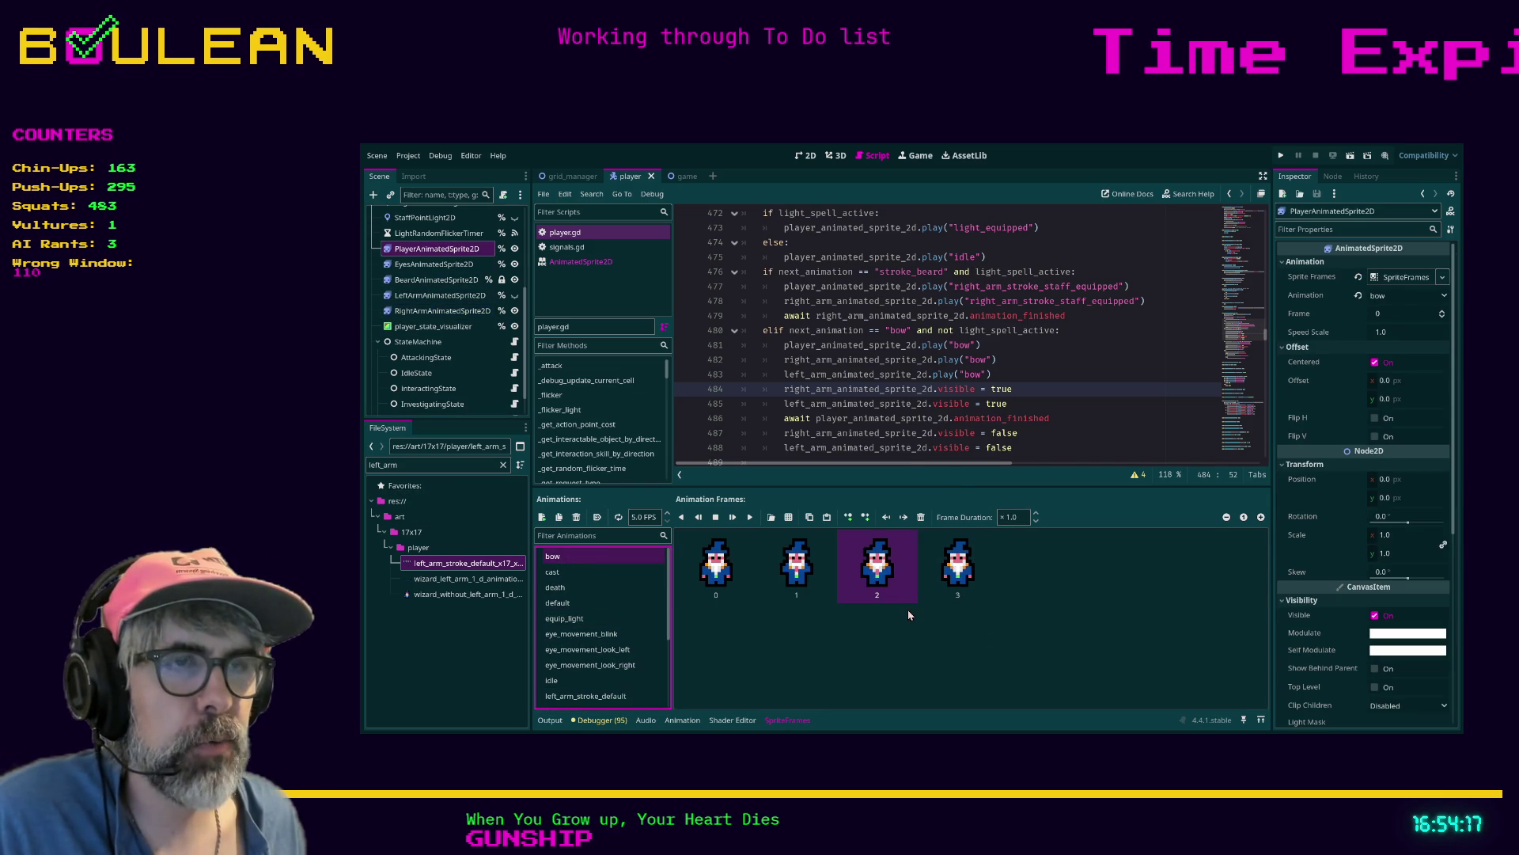
left_click(1018, 517)
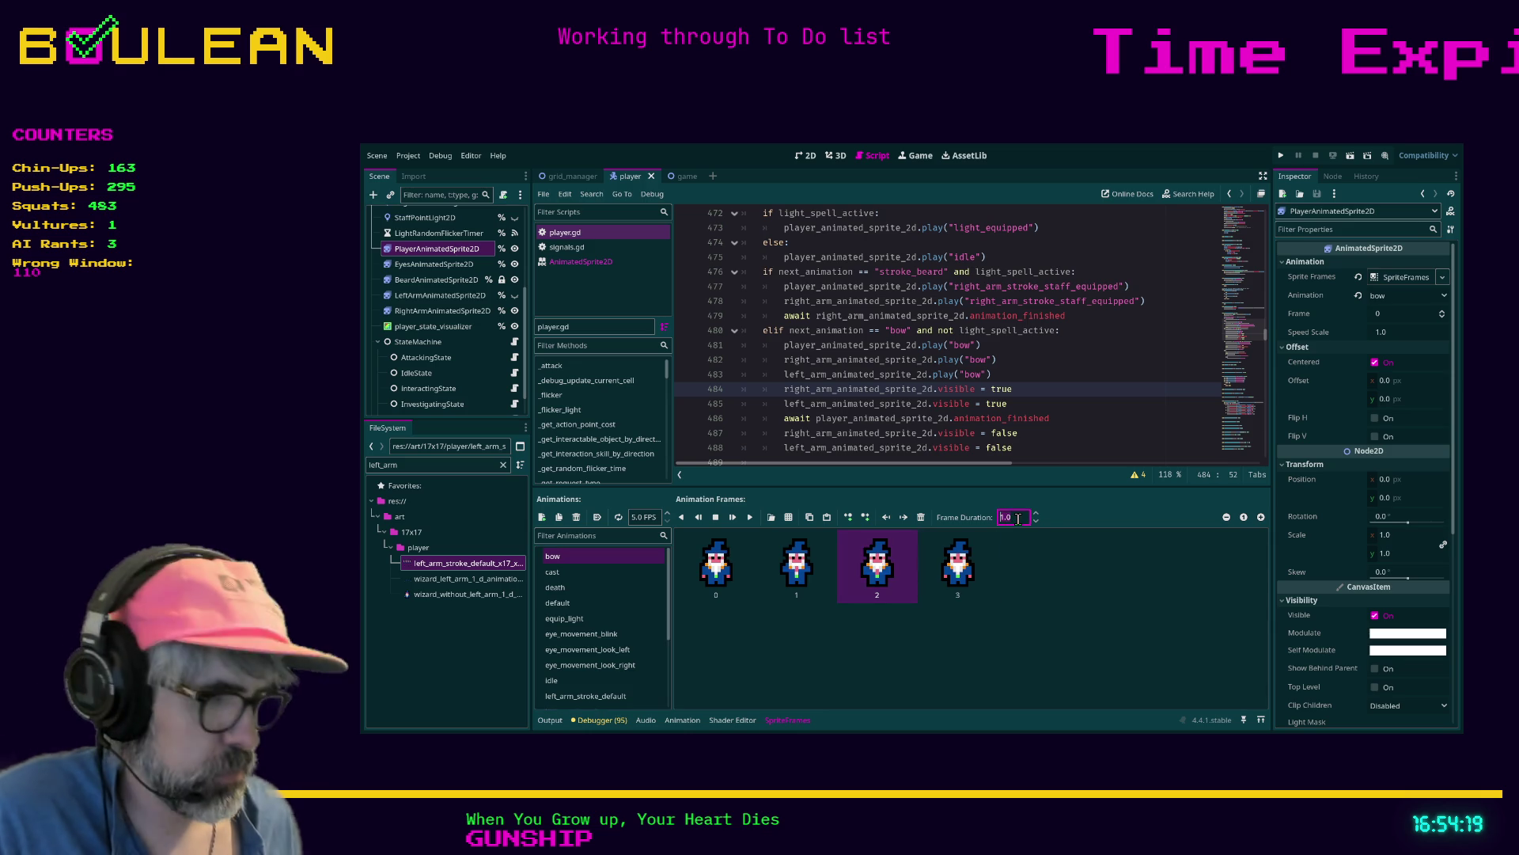
key("F5")
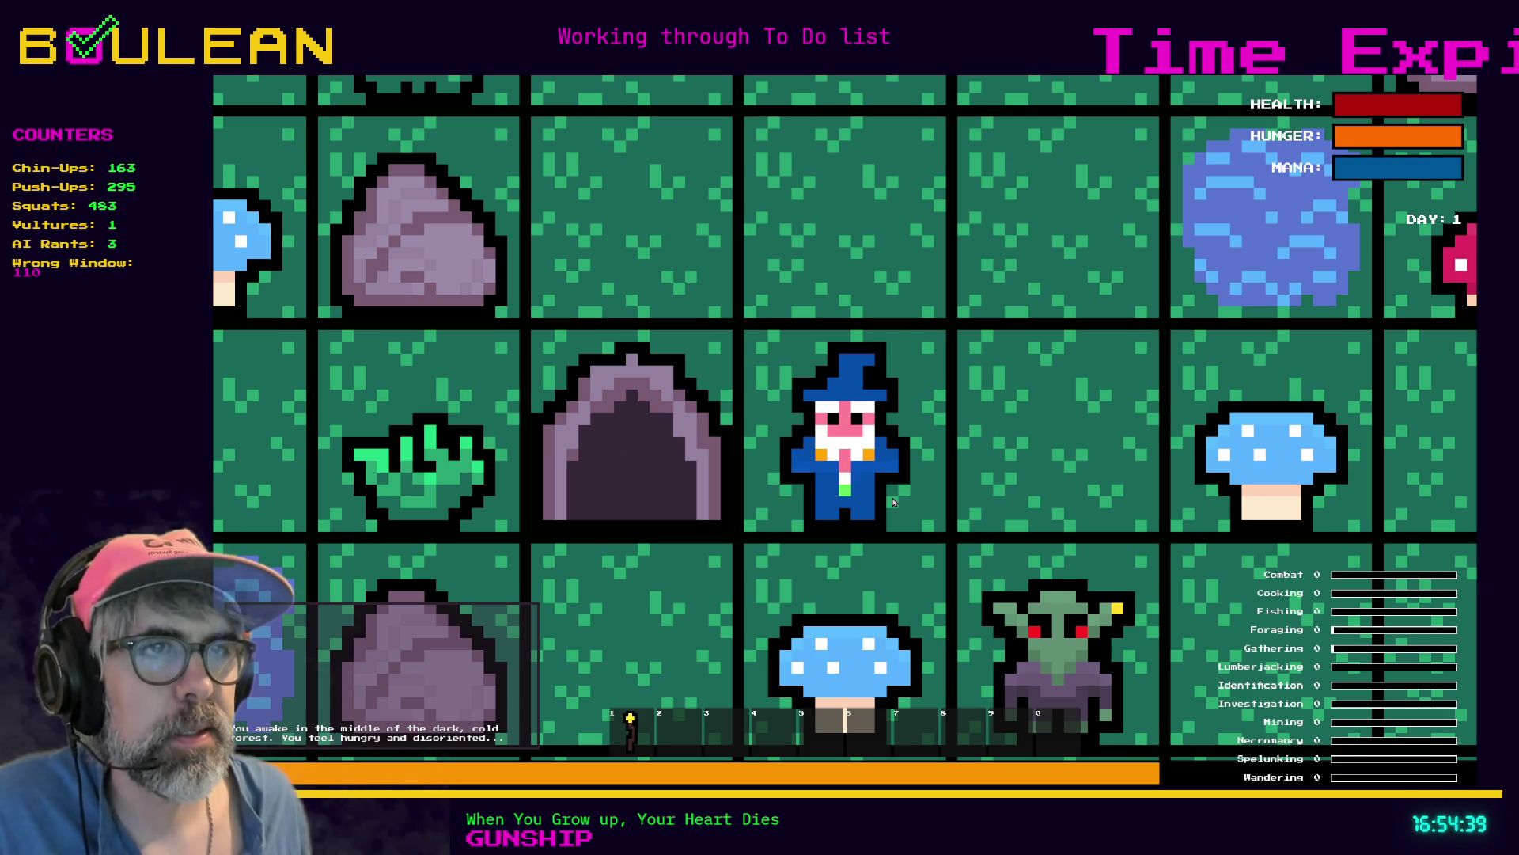
Watch the wizard's idle with the slower bow frame, then stop the game
key("Escape")
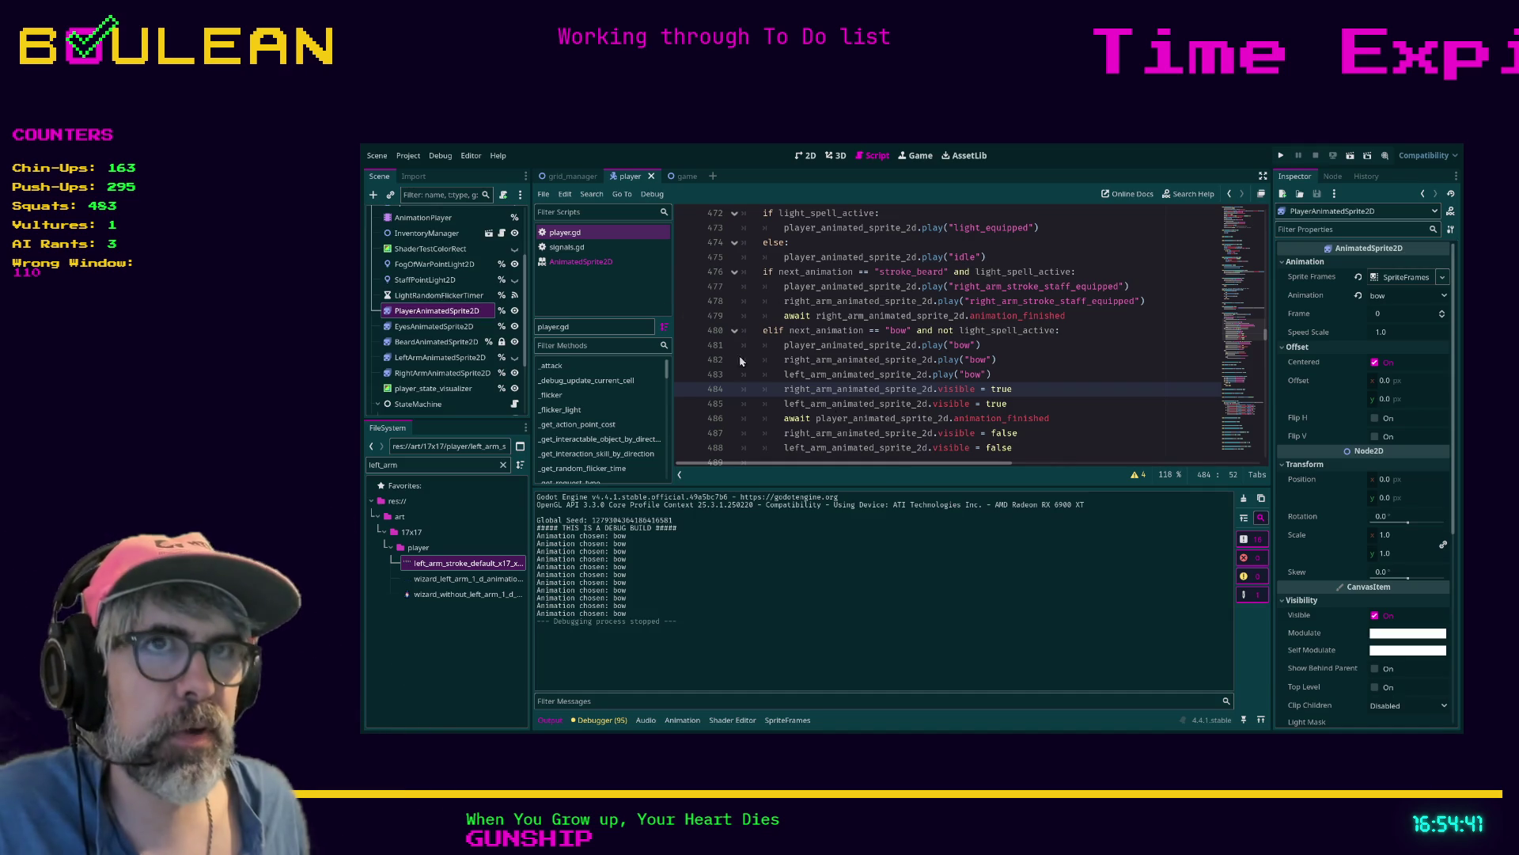
Check the body's bow frame 2 duration and step through the right arm's frame durations
left_click(437, 310)
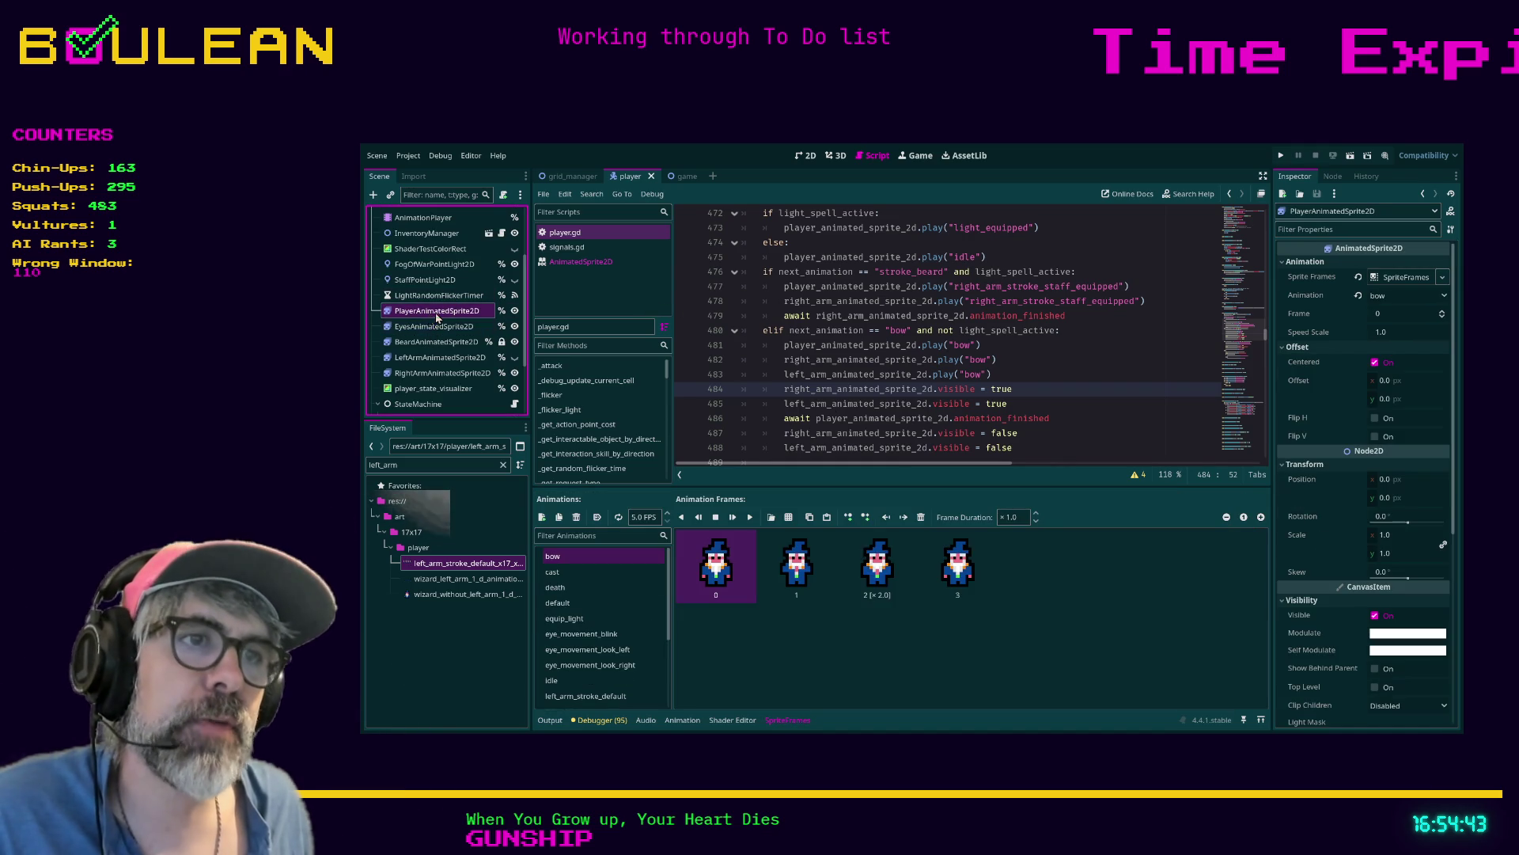
left_click(811, 582)
left_click(881, 582)
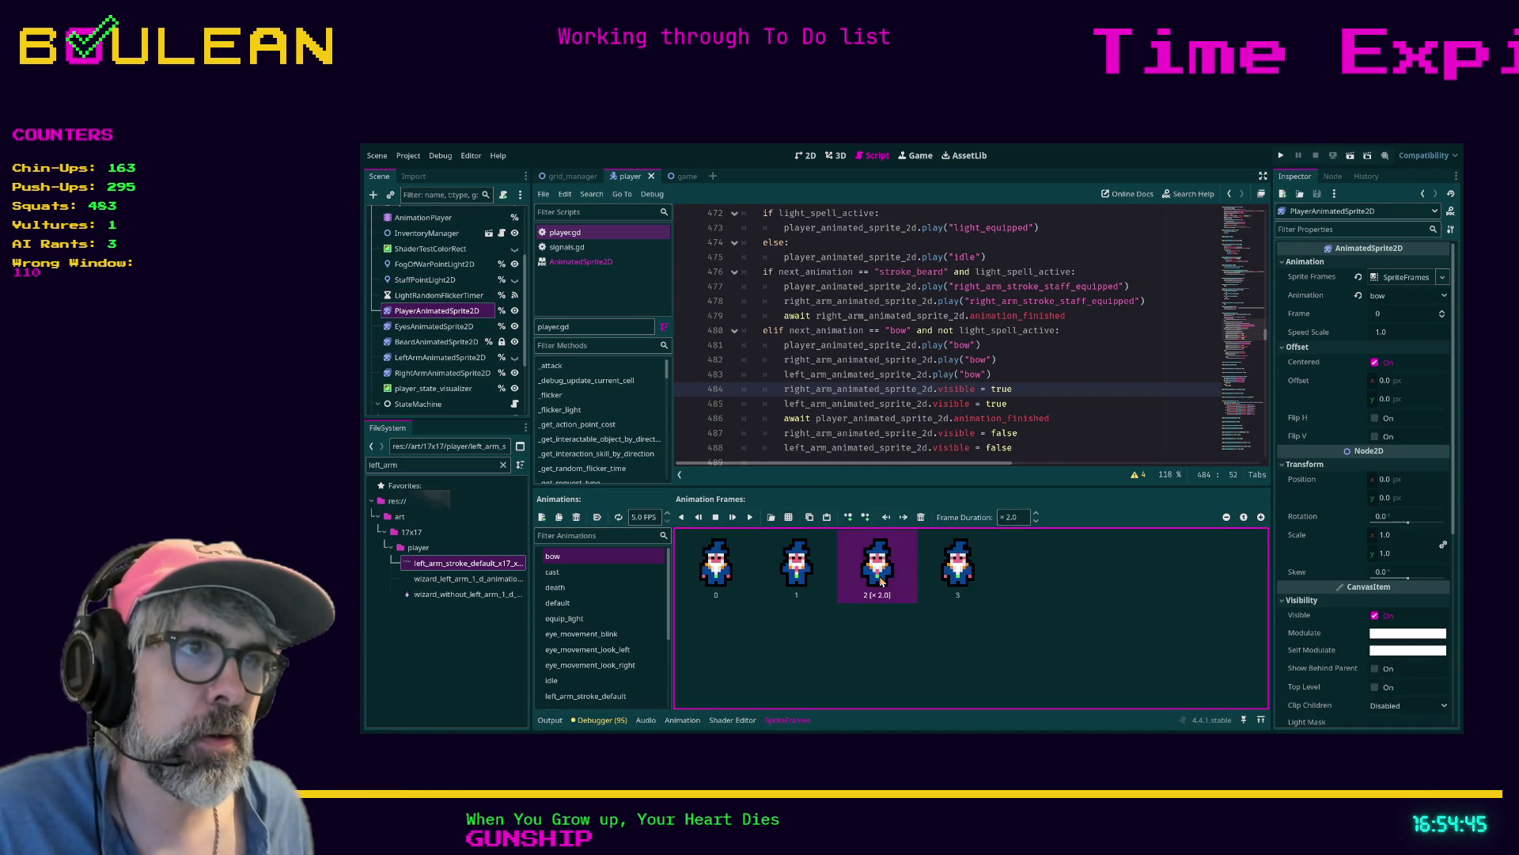
left_click(465, 358)
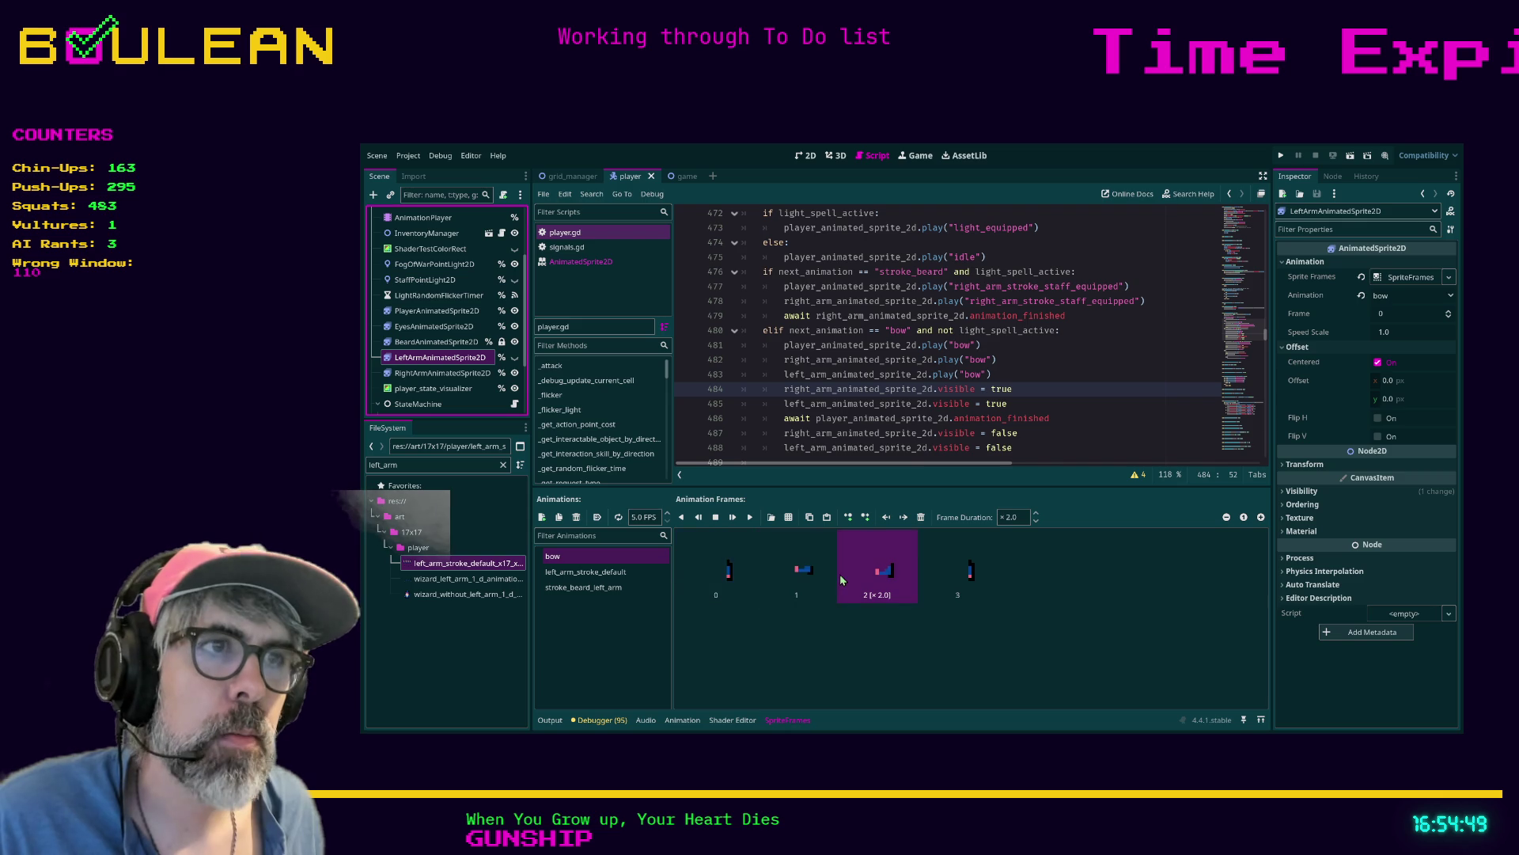
left_click(467, 375)
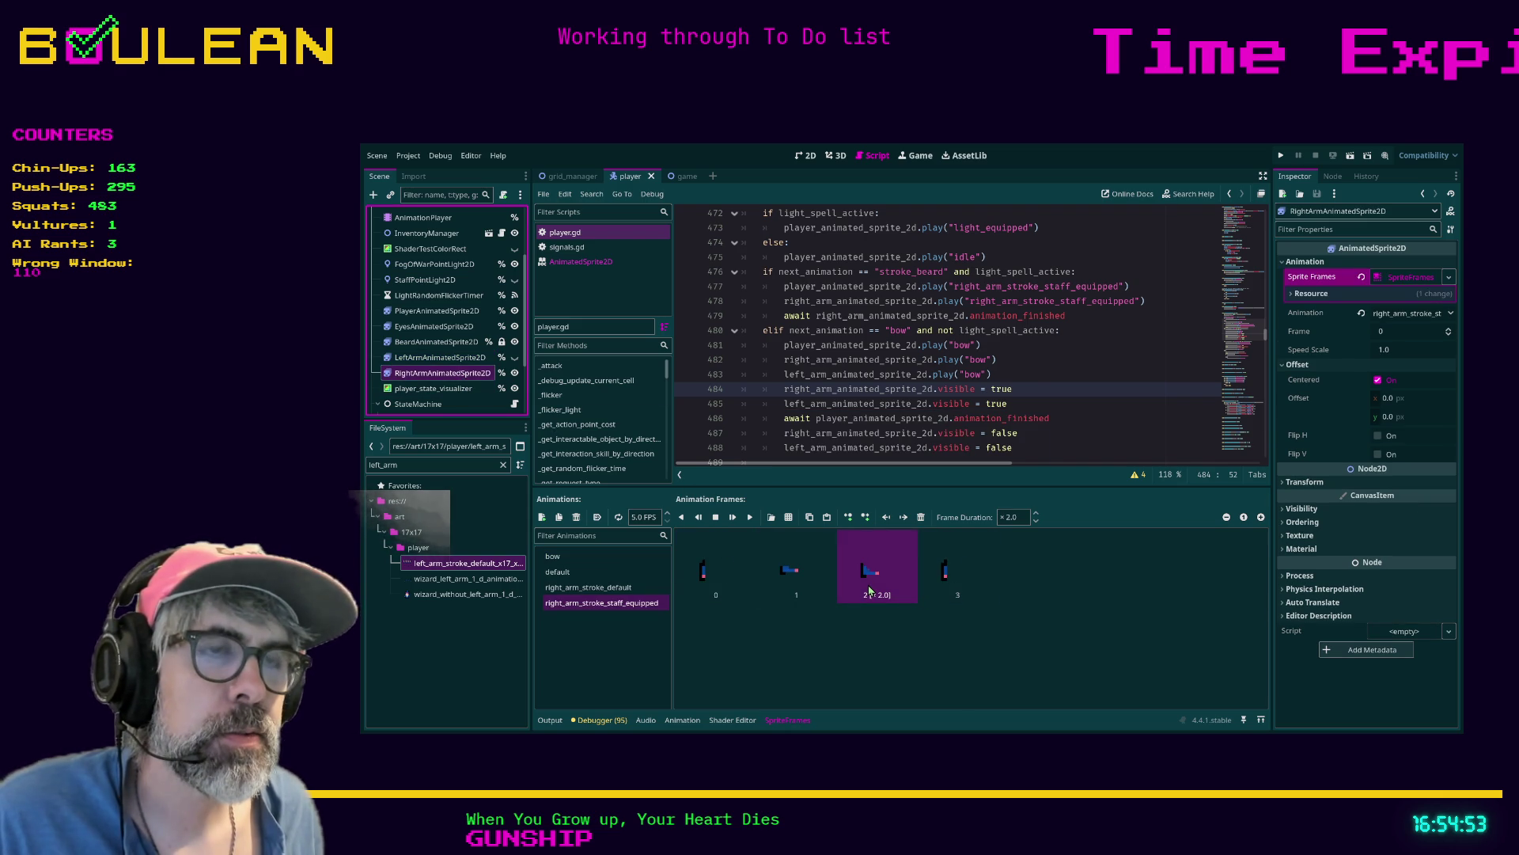
left_click(725, 581)
left_click(781, 587)
left_click(871, 577)
left_click(947, 582)
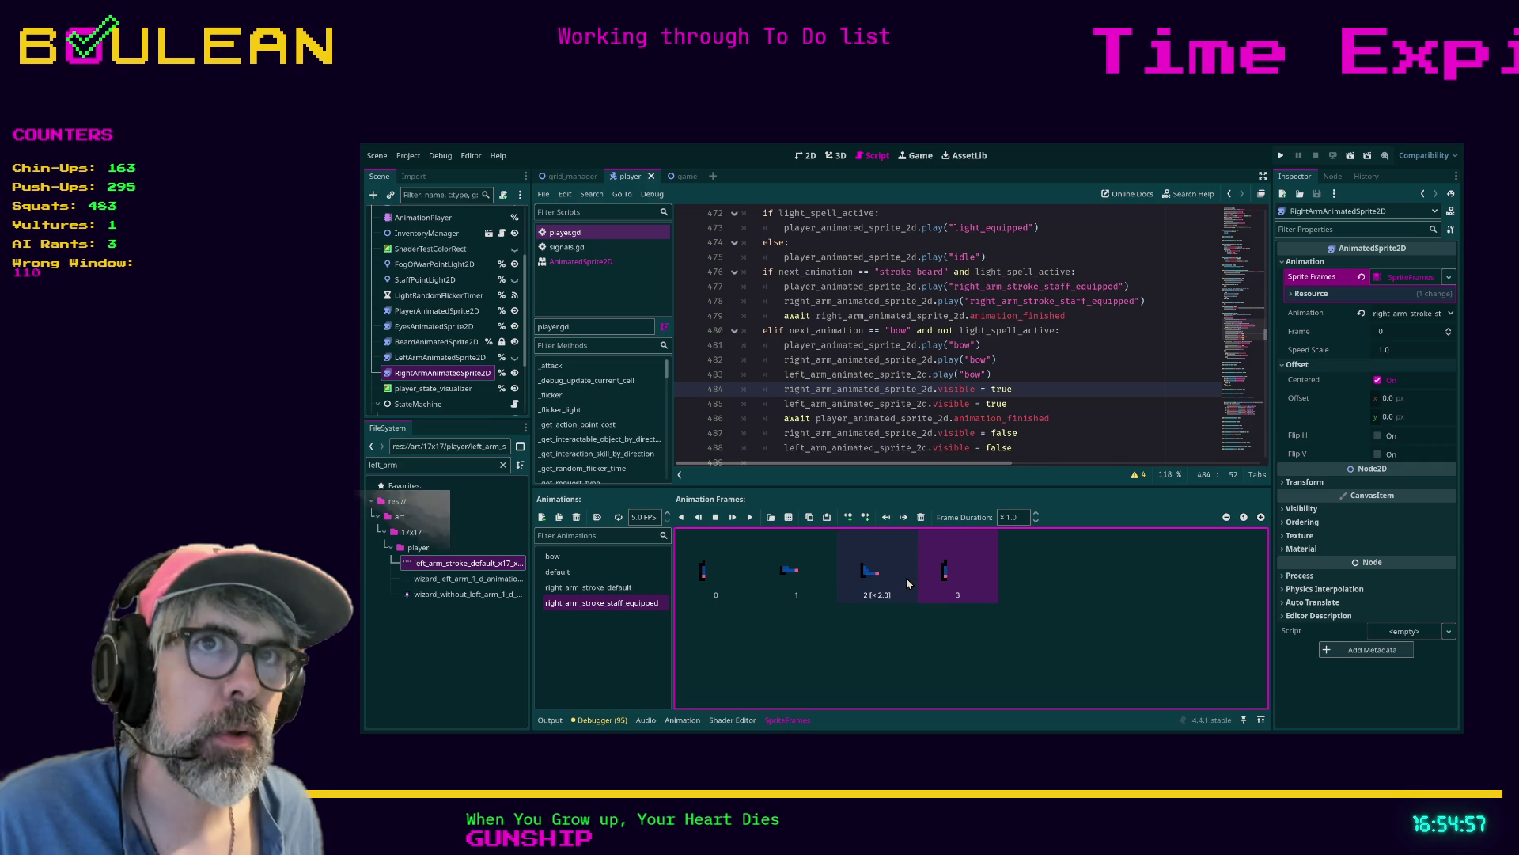
Compare the left arm's and body's bow frame durations, then run the game again
left_click(452, 361)
left_click(744, 587)
left_click(800, 584)
left_click(871, 581)
left_click(954, 577)
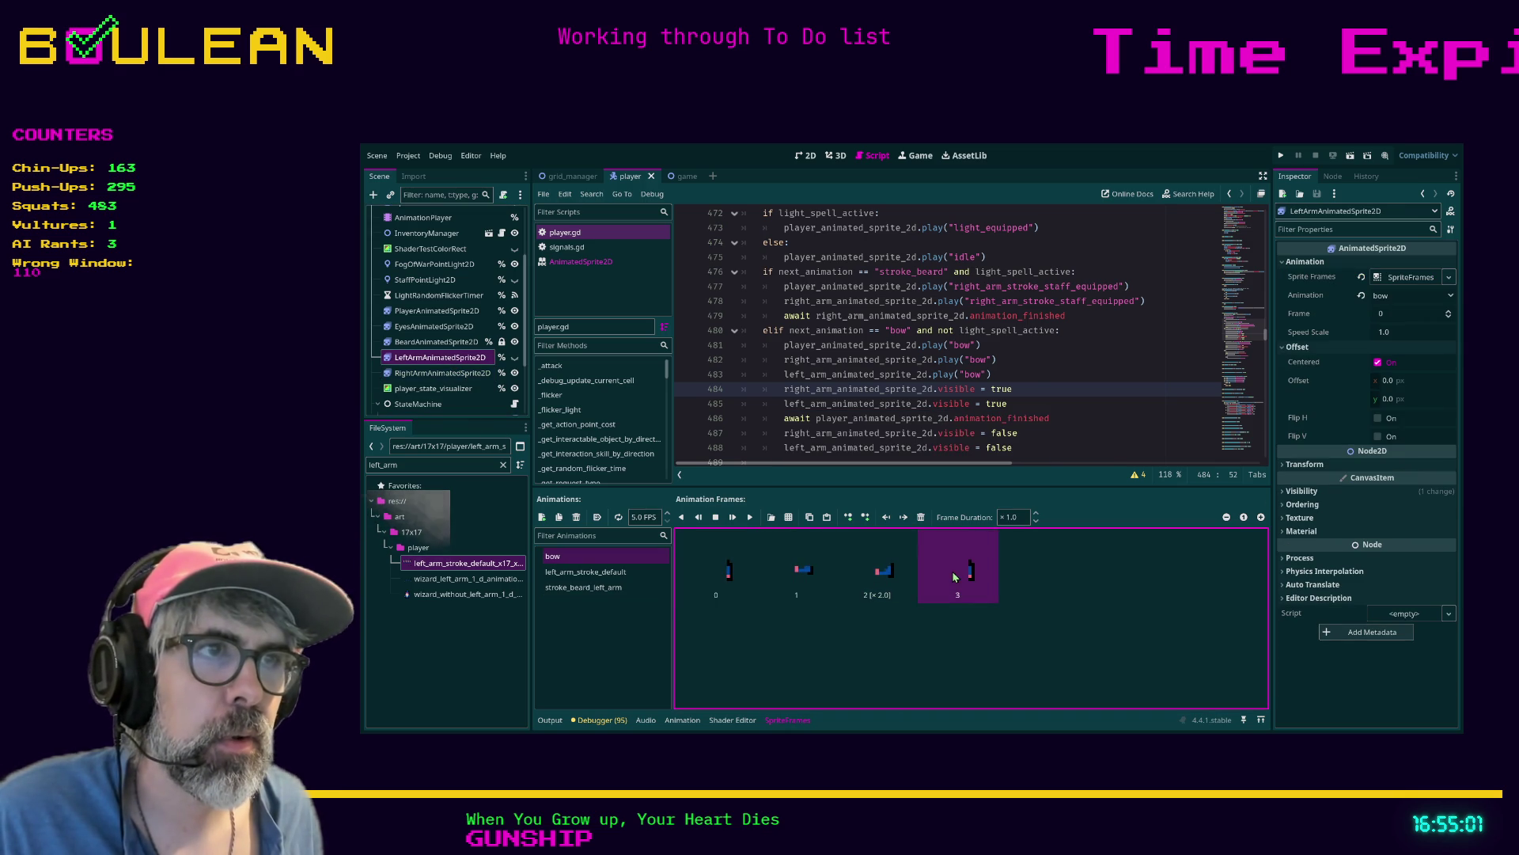
left_click(880, 583)
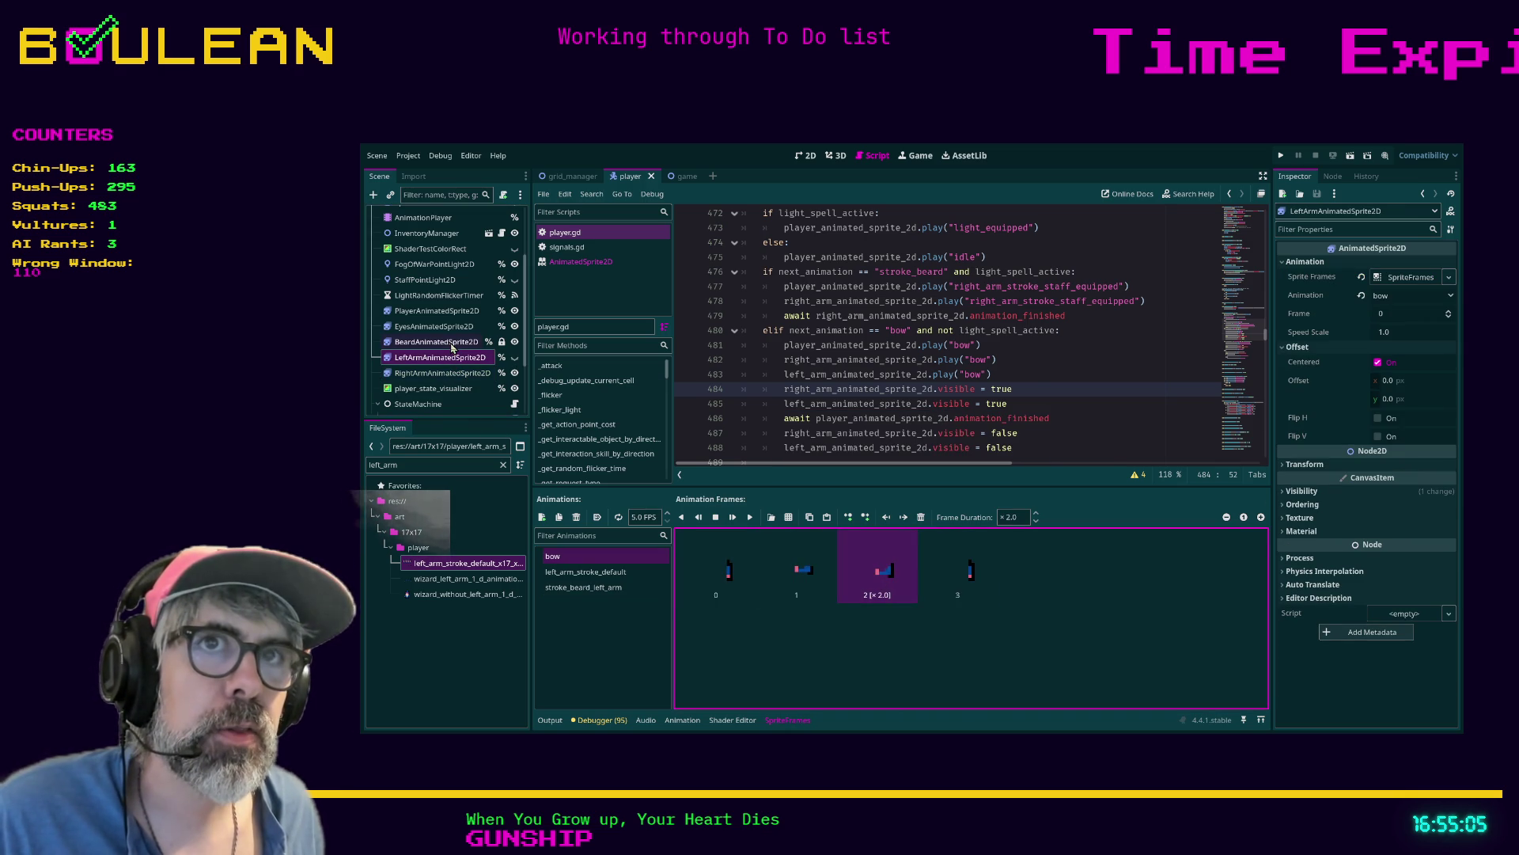
left_click(437, 310)
left_click(729, 584)
left_click(797, 566)
left_click(885, 575)
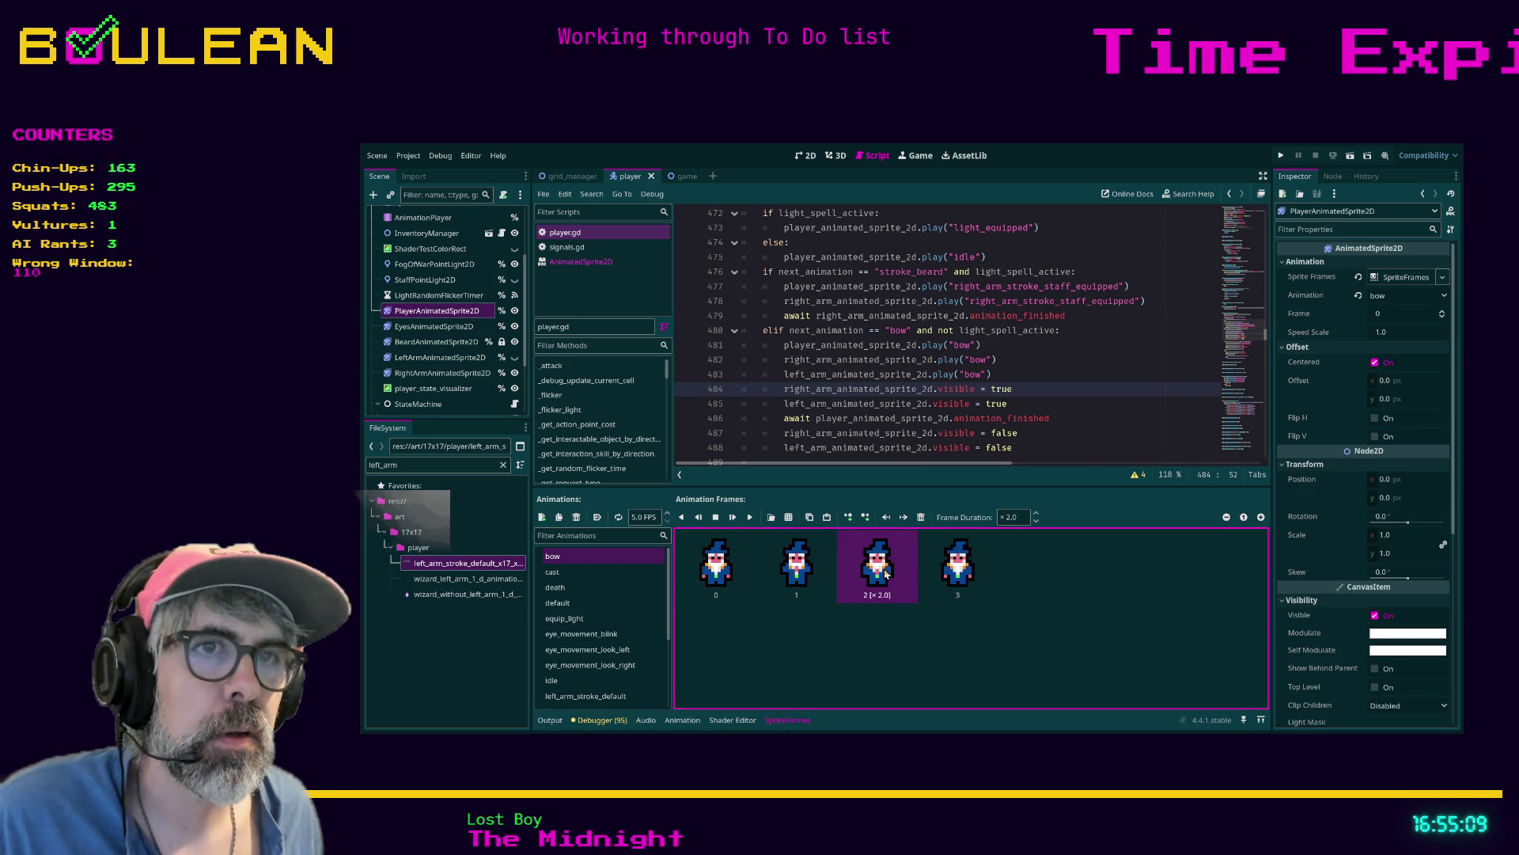
left_click(970, 568)
left_click(1086, 433)
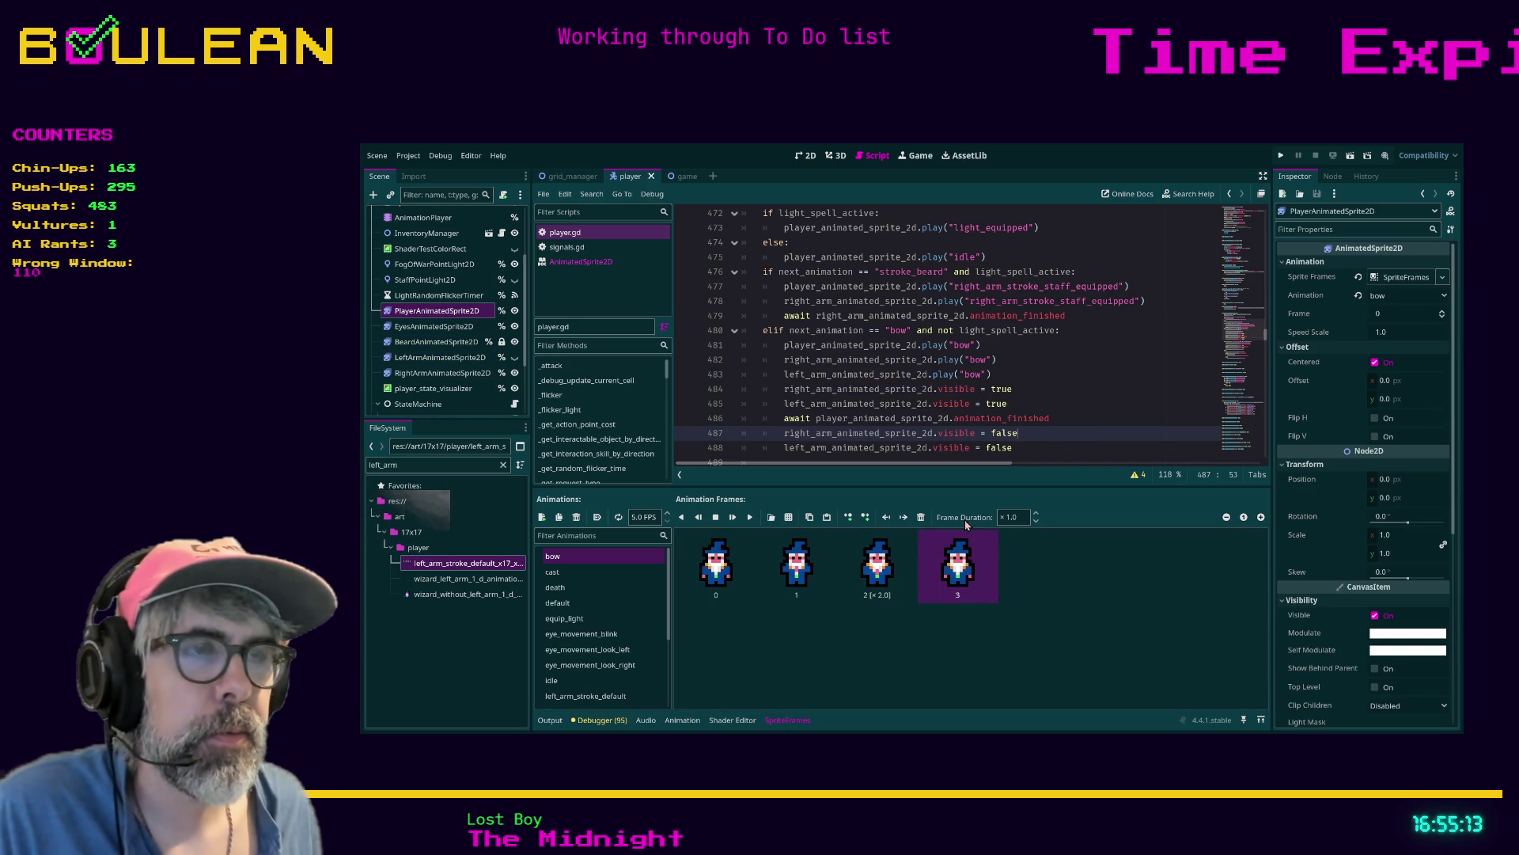
key("F5")
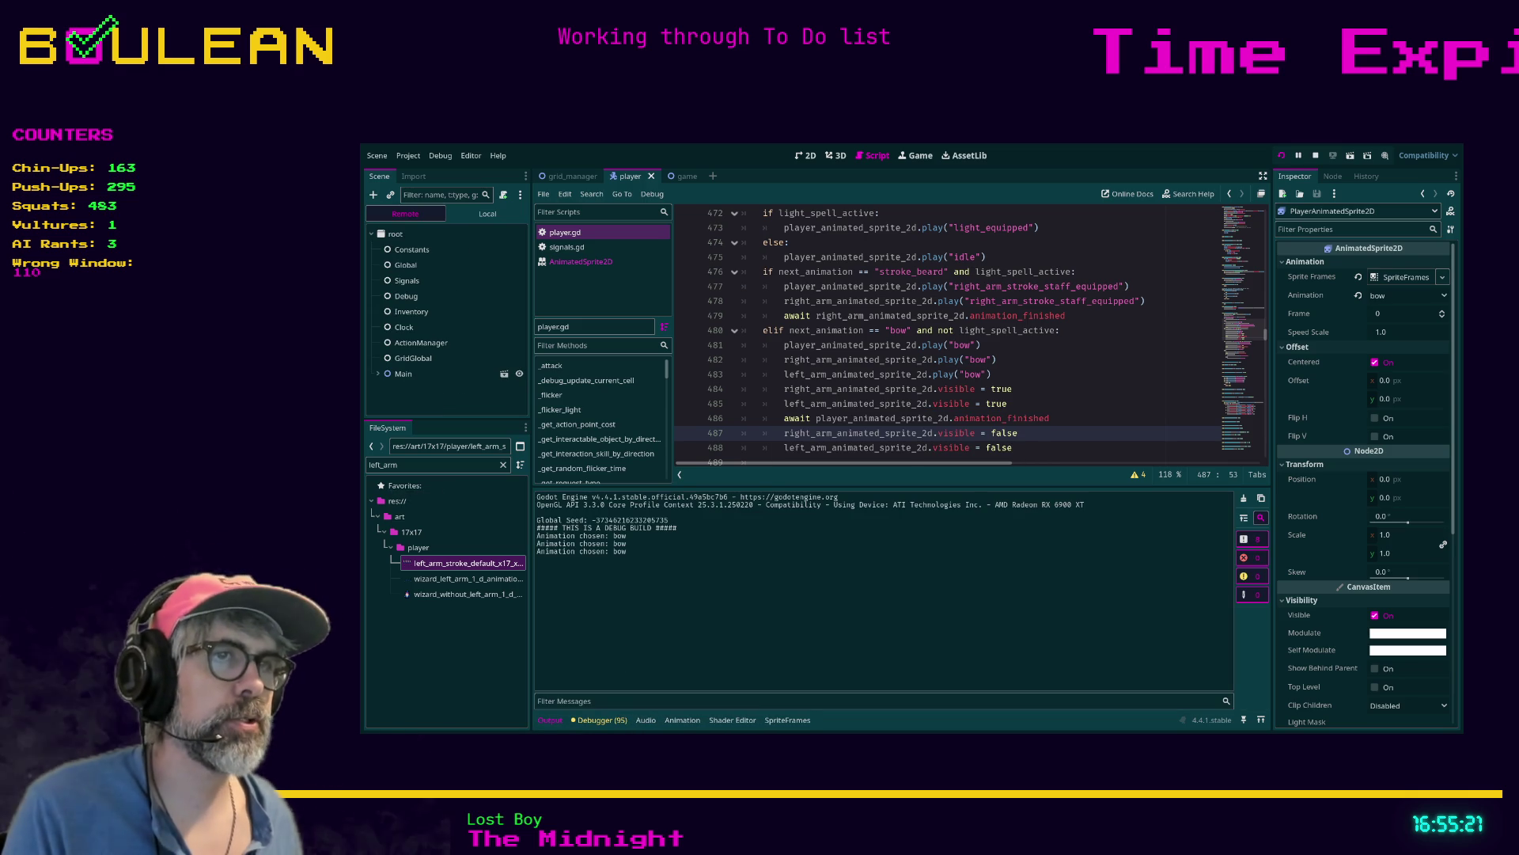
key("alt+Tab")
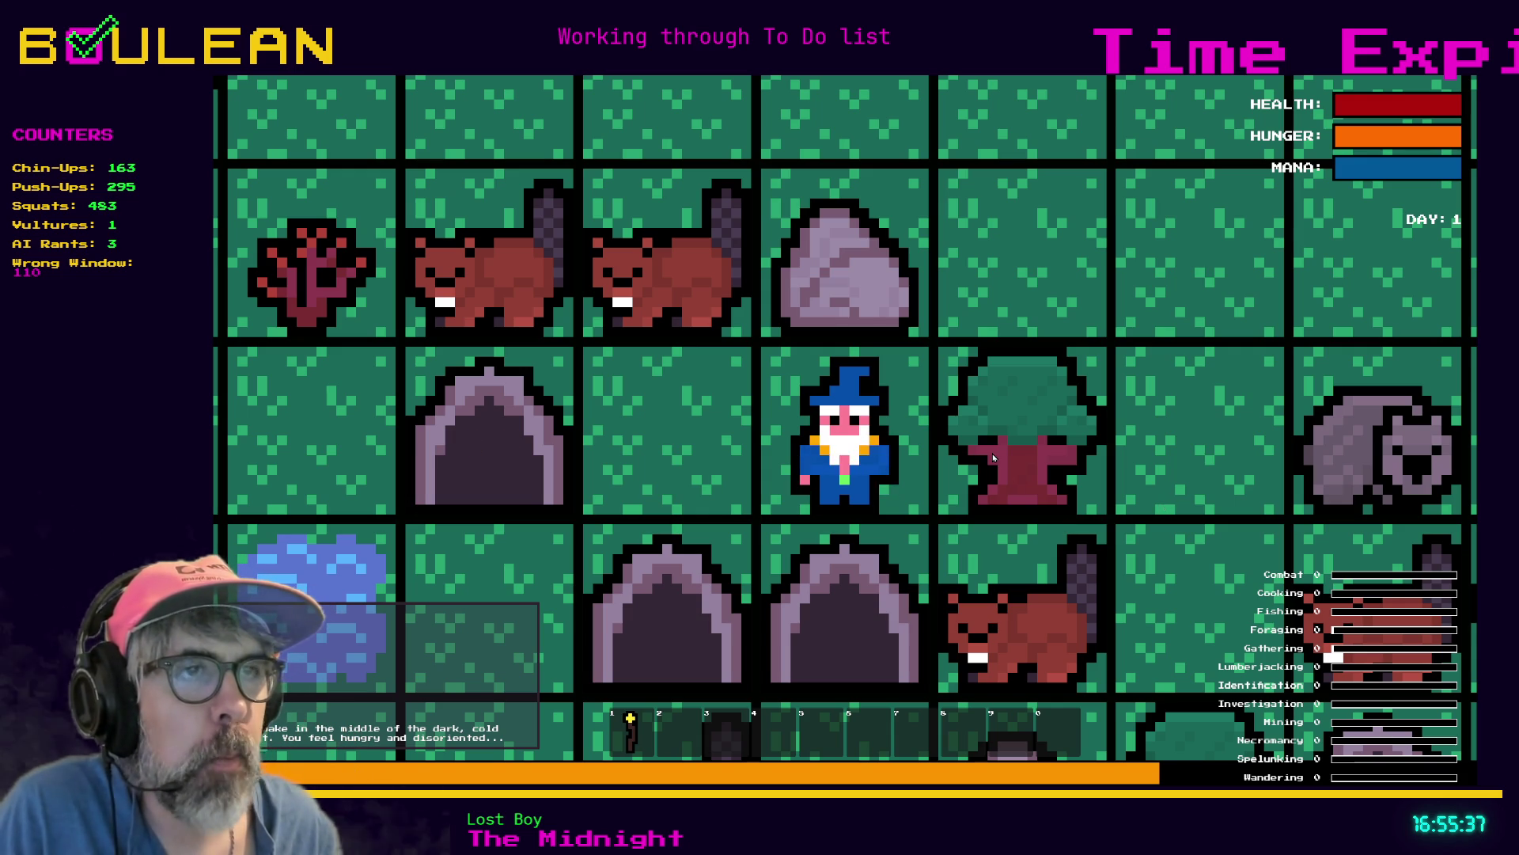
key("F8")
left_click(431, 327)
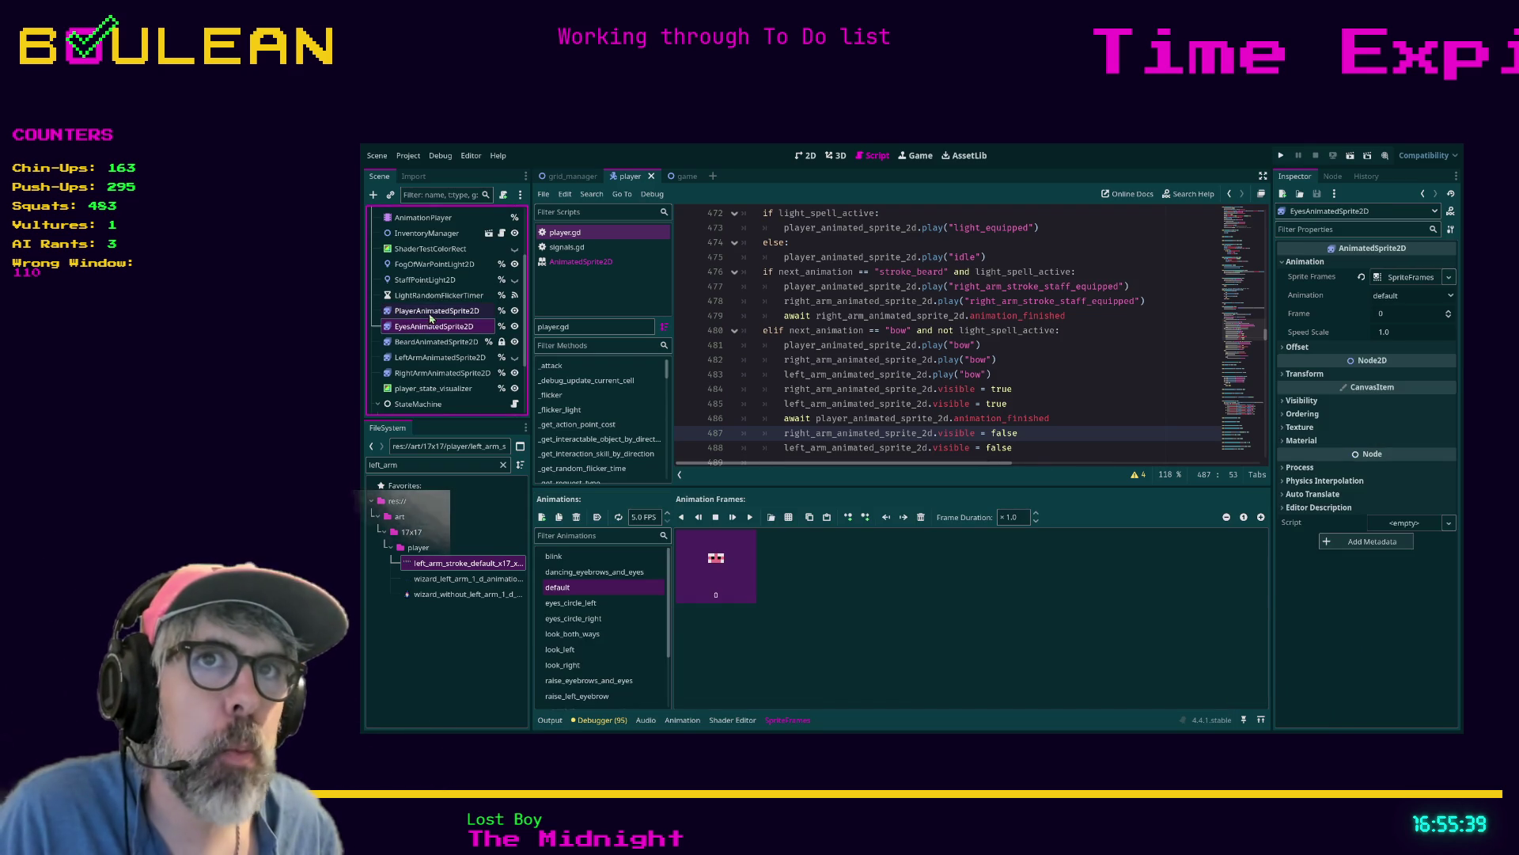
Enter 1 as frame 2's duration on the body's bow, confirm 1 on both arm sprites, and run
left_click(430, 316)
left_click(867, 576)
left_click(1020, 519)
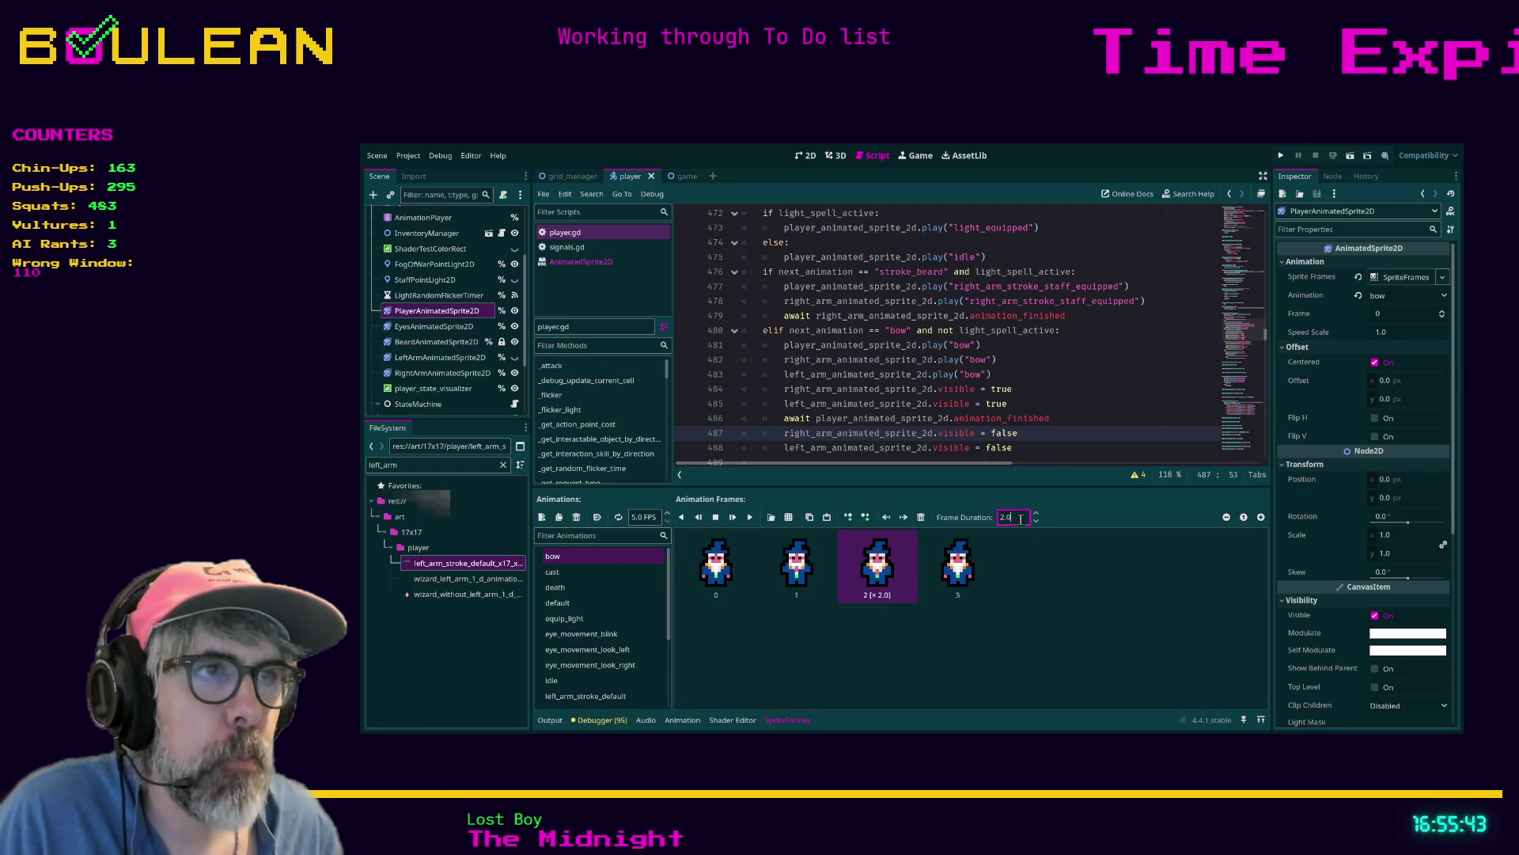
type("1")
key("Return")
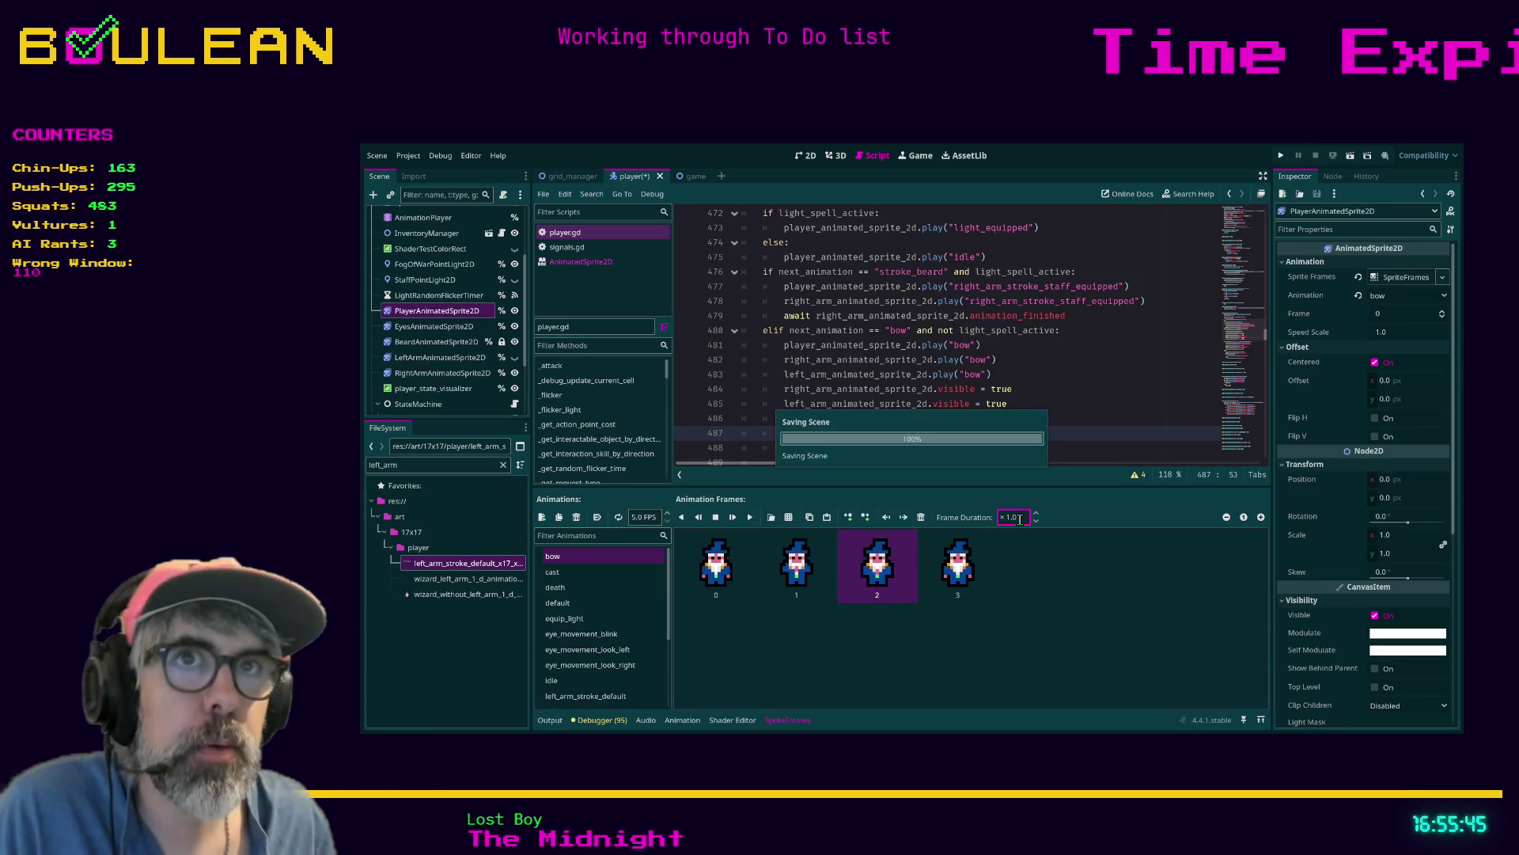
left_click(440, 357)
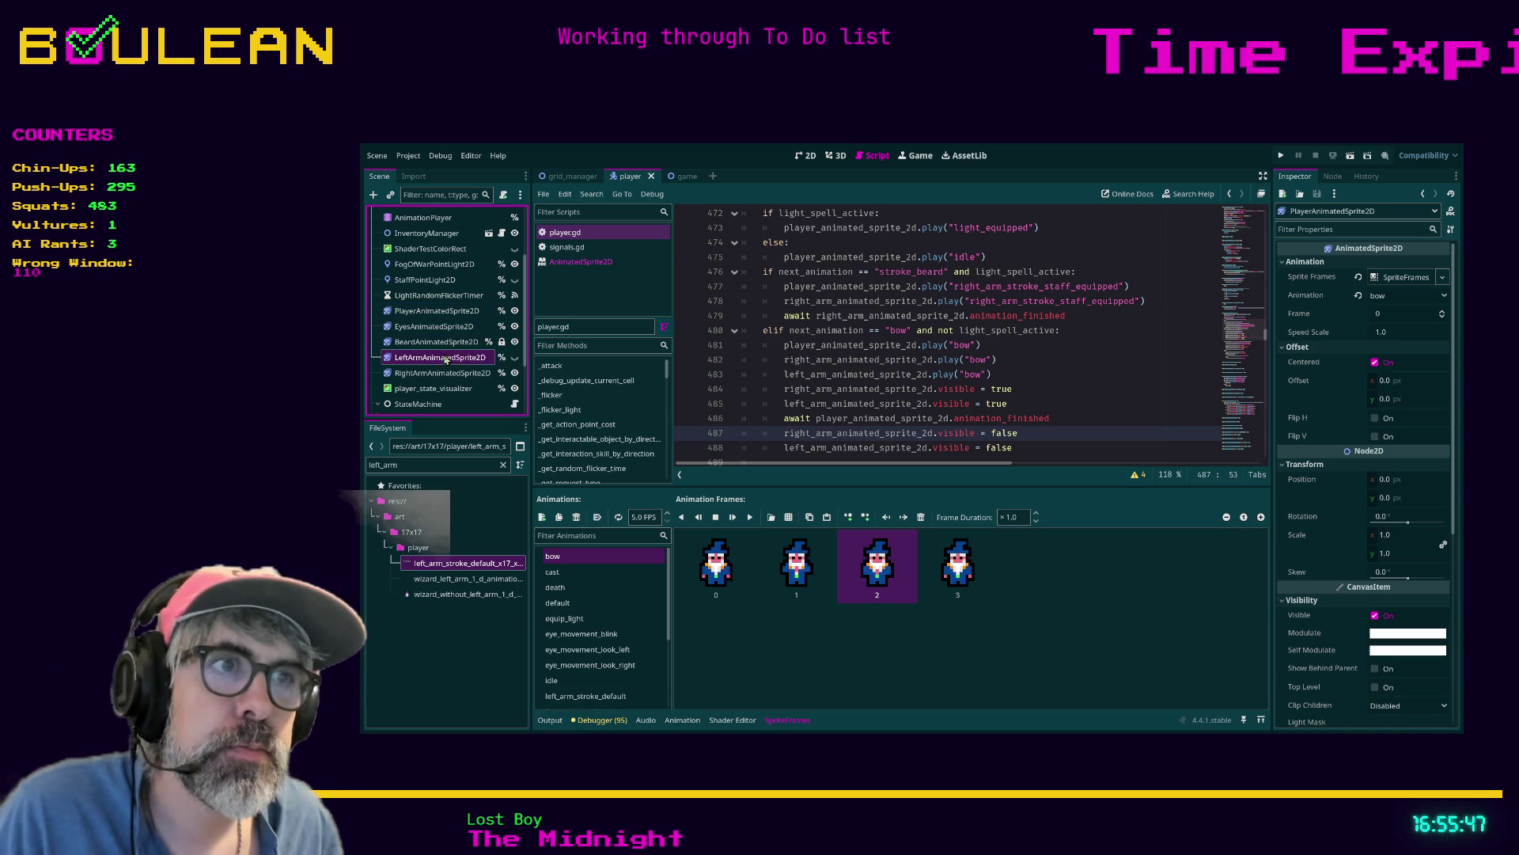
left_click(1012, 517)
key("Return")
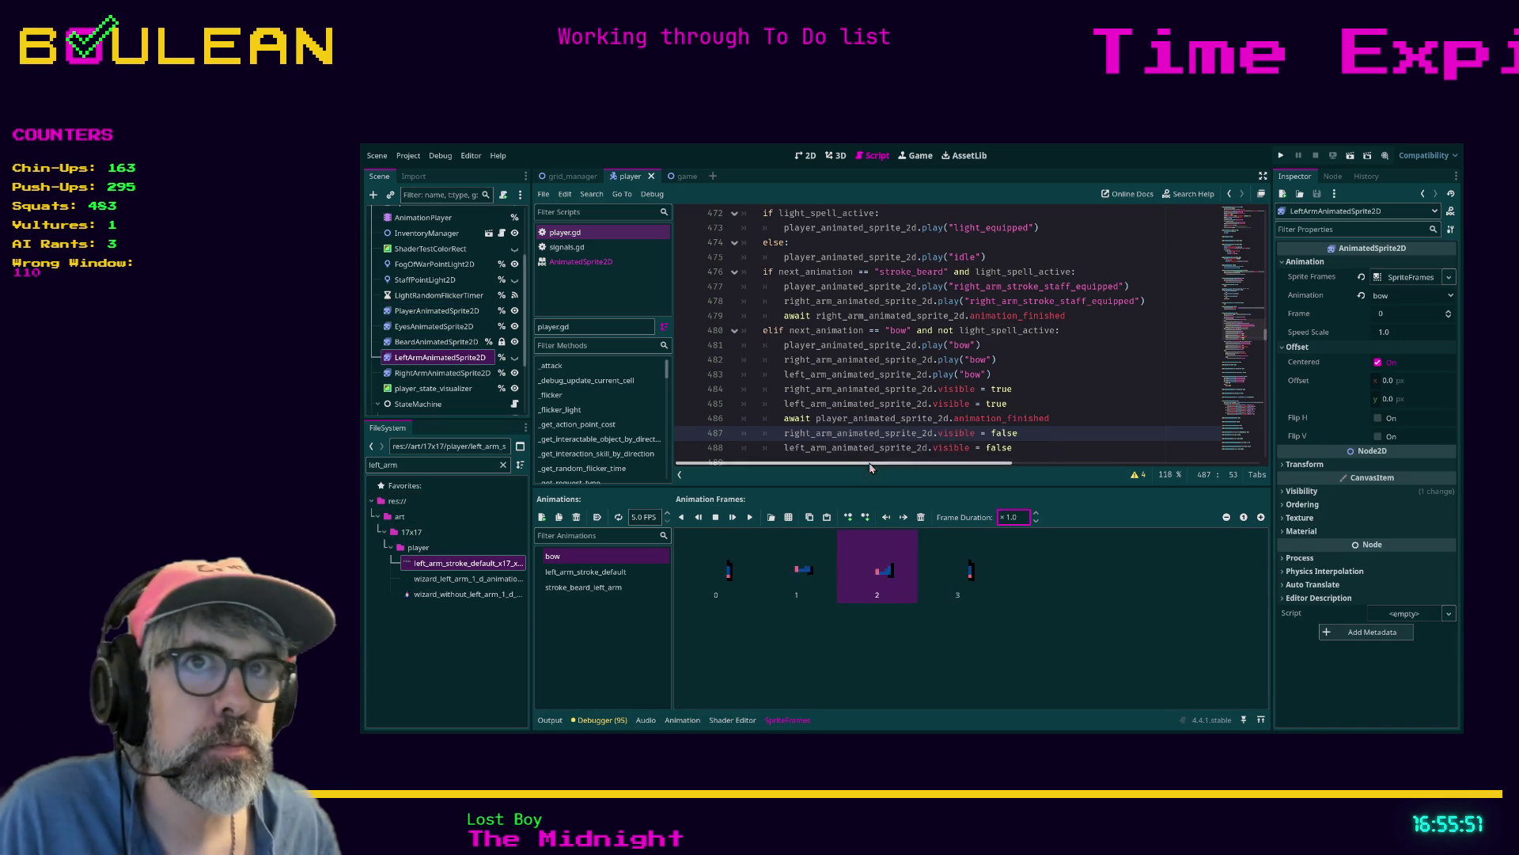
left_click(400, 374)
left_click(1015, 520)
key("Return")
key("F5")
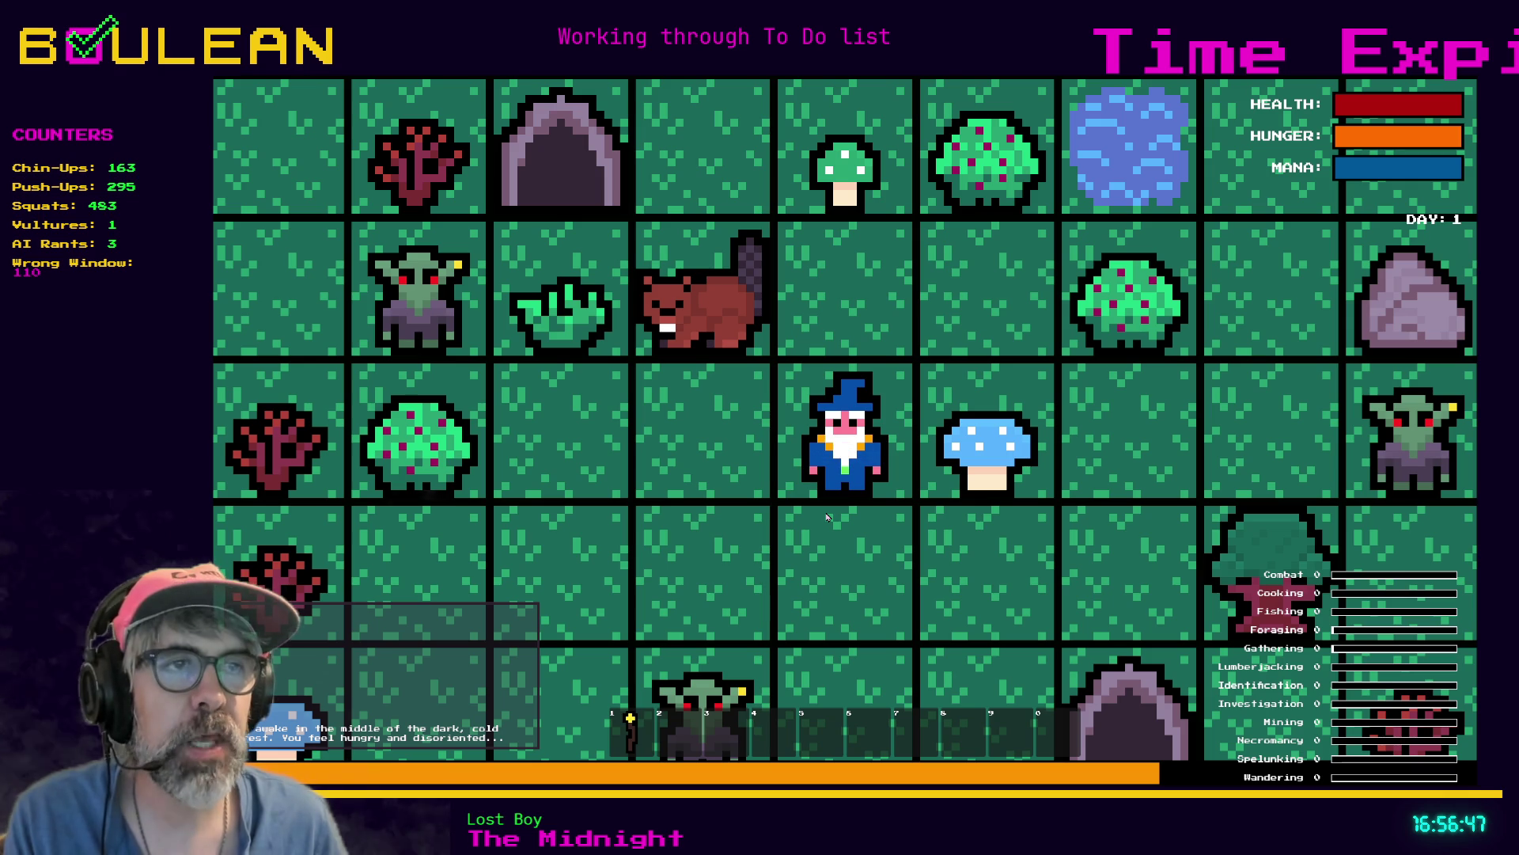
Close the running game window with Alt+F4 after watching the reset bow timing
key("alt+F4")
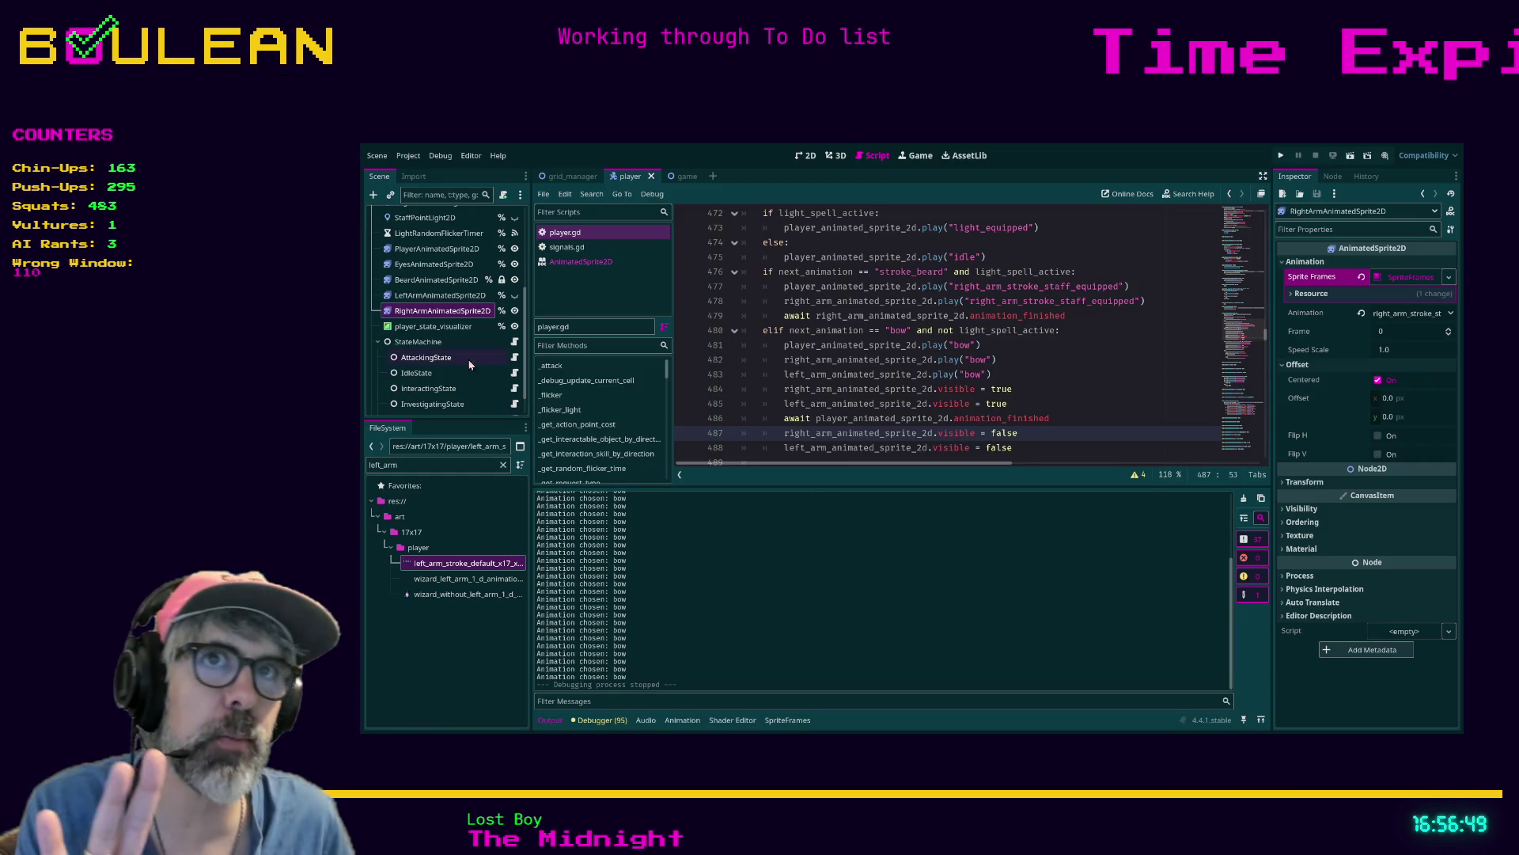
Inspect the left arm, right arm and body sprites' animations, selecting frames of the body's bow
left_click(443, 296)
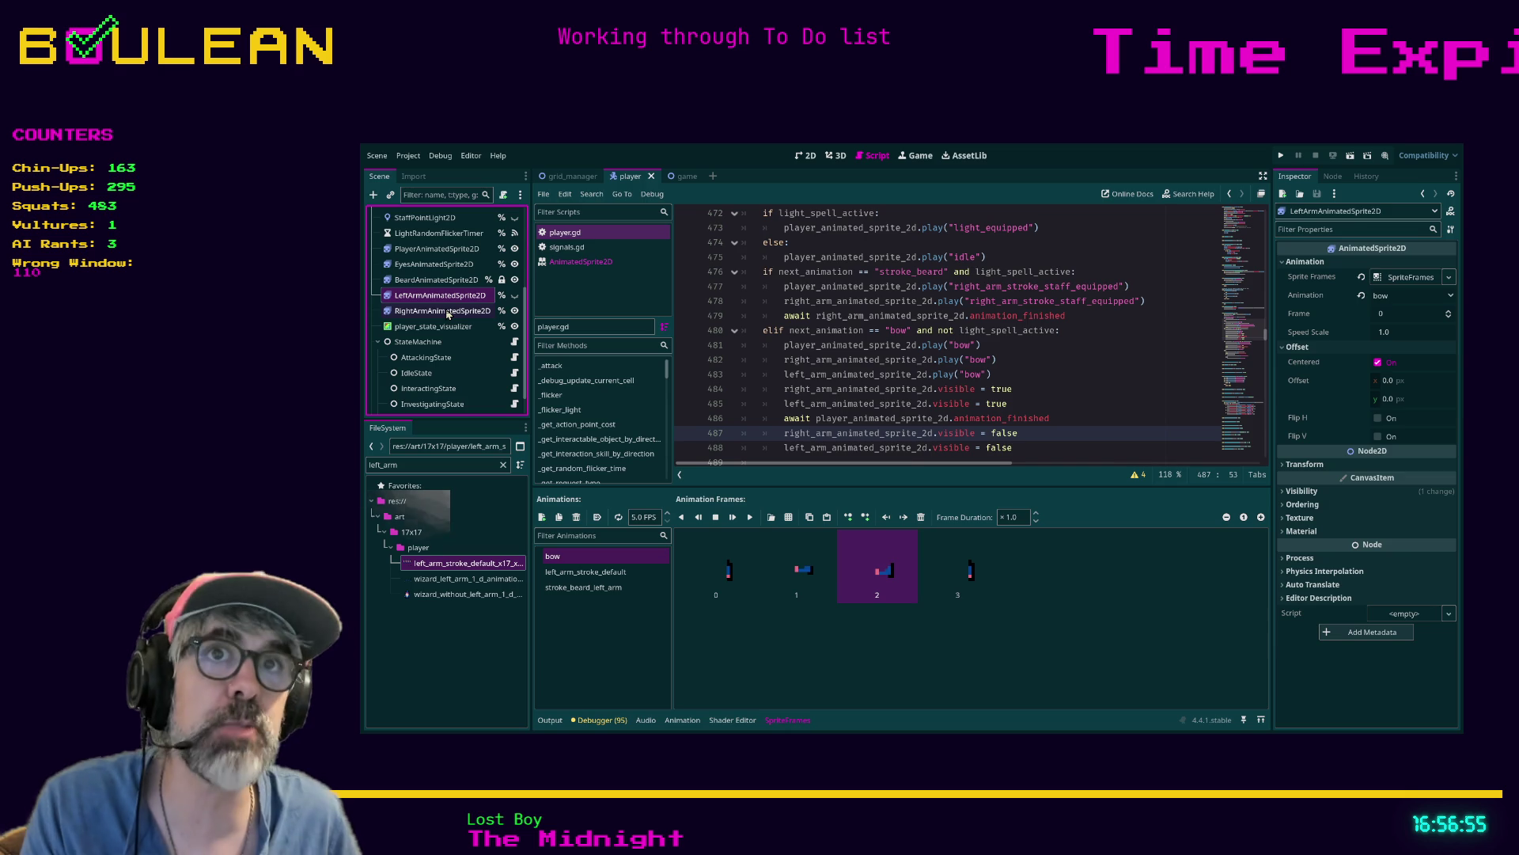
left_click(448, 312)
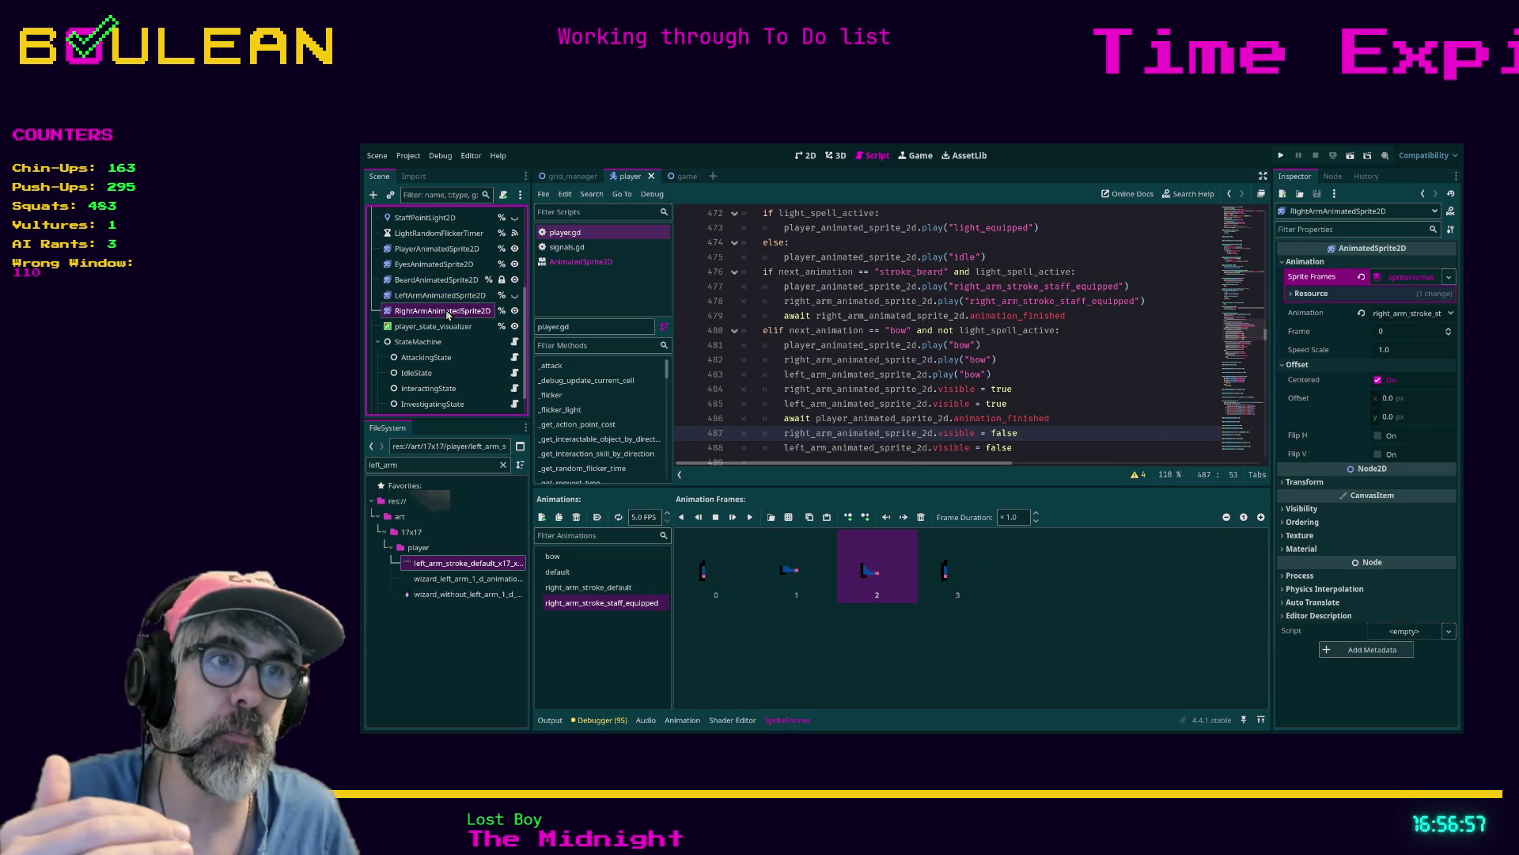
scroll(464, 339, "down", 2)
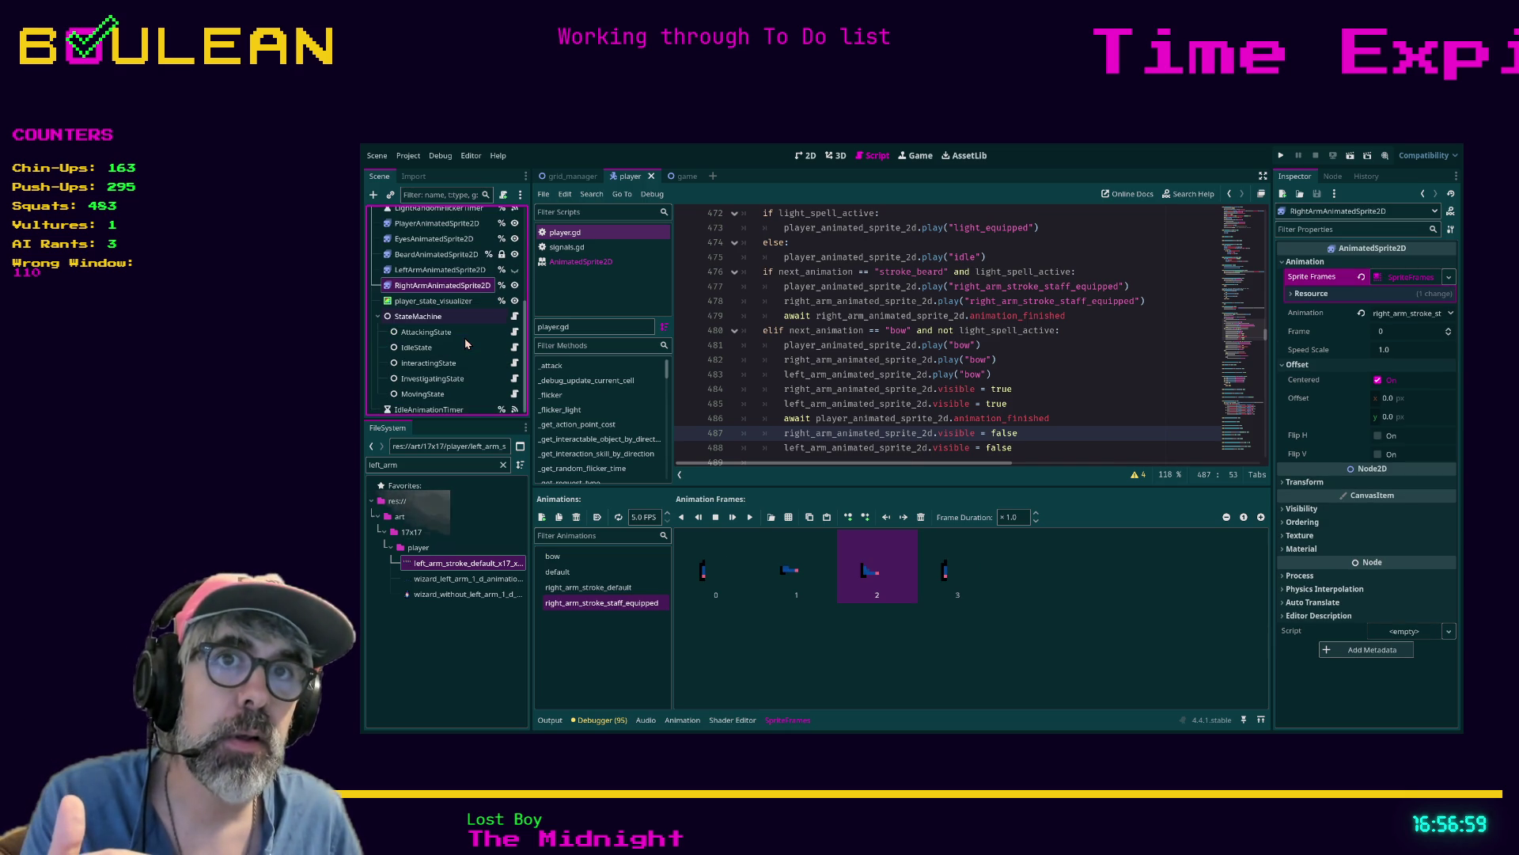
scroll(464, 339, "up", 2)
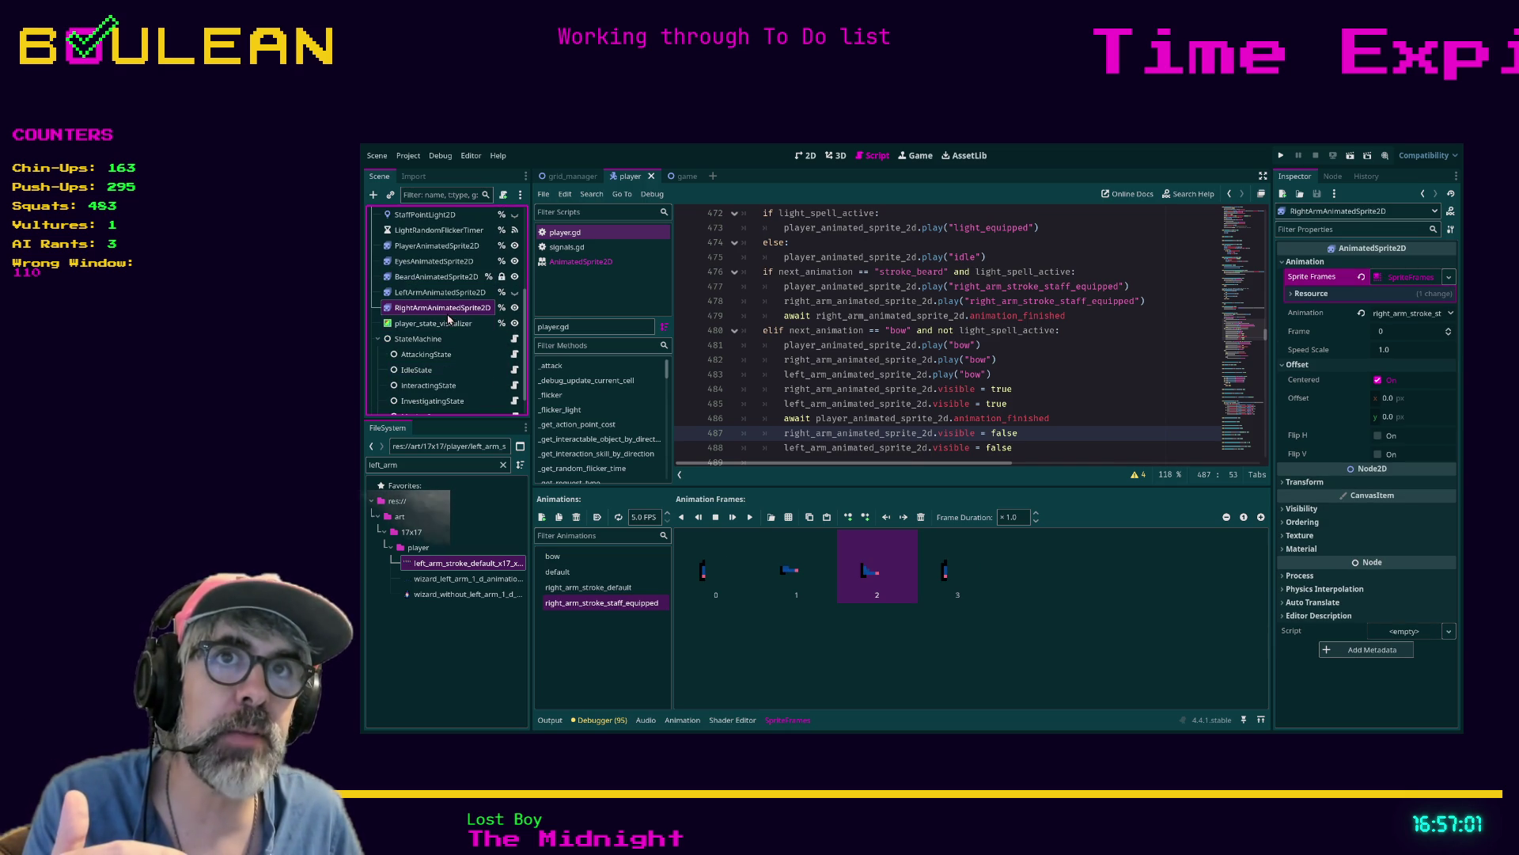
left_click(415, 248)
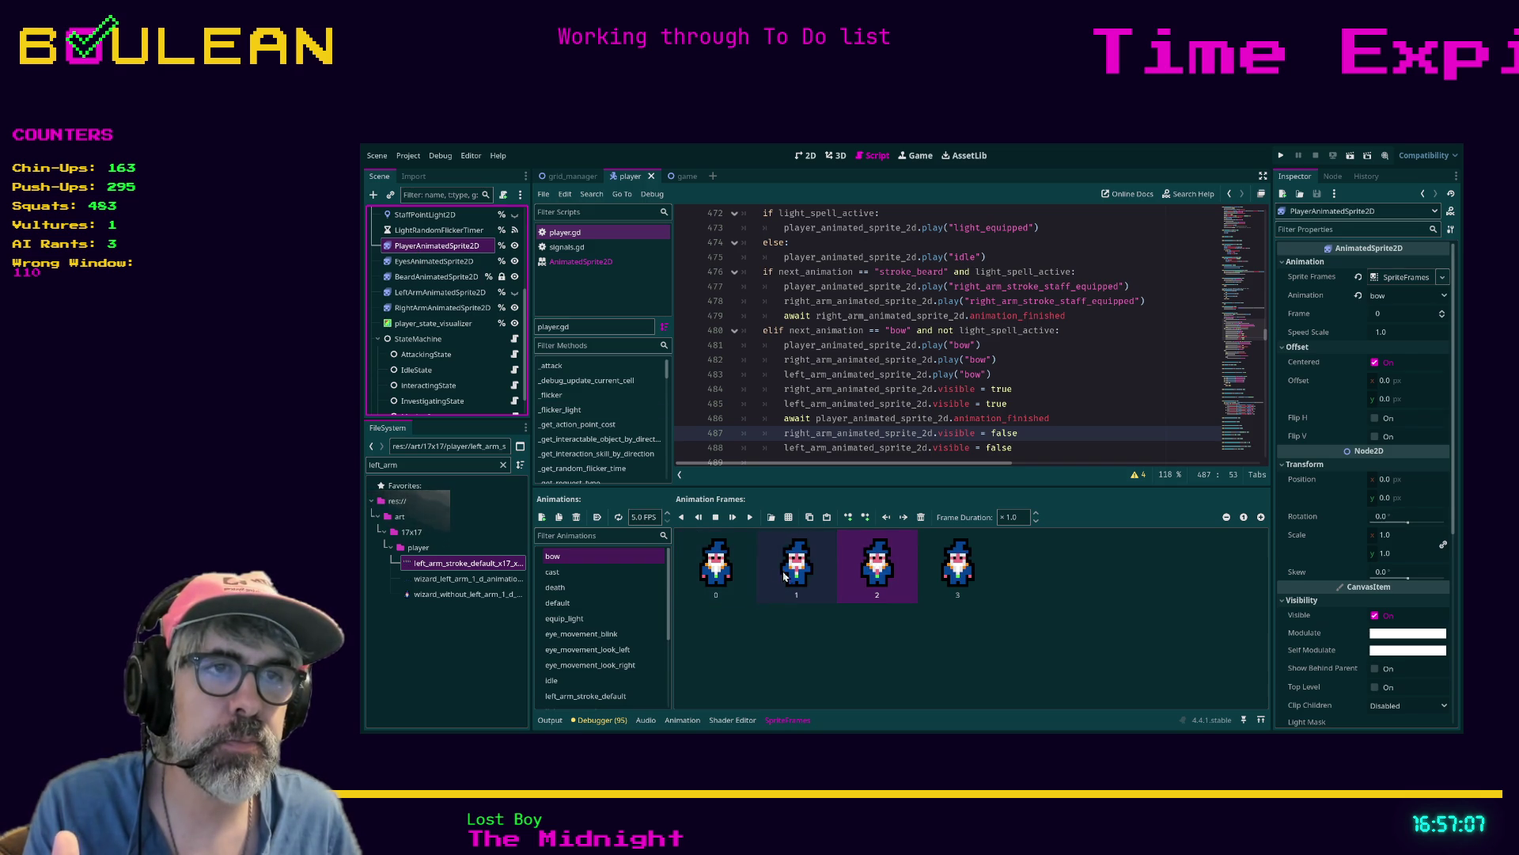
left_click(793, 578)
left_click(732, 580)
Try slower bow speeds down to 3 FPS, restore 5.0 FPS, and save the player scene
left_click(878, 577)
left_click(660, 517)
left_click(668, 513)
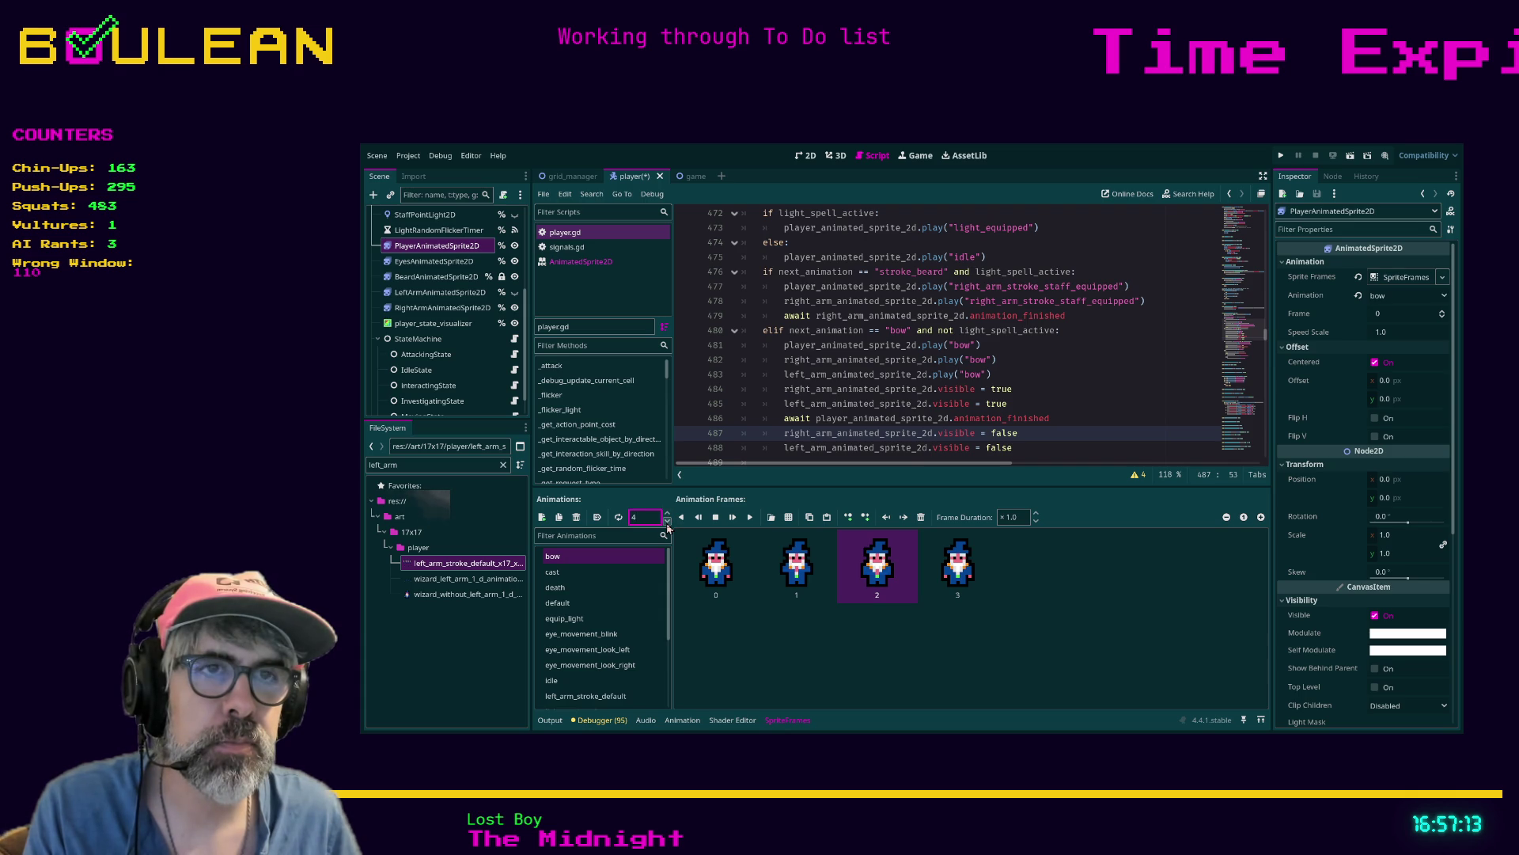
left_click(667, 525)
left_click(772, 579)
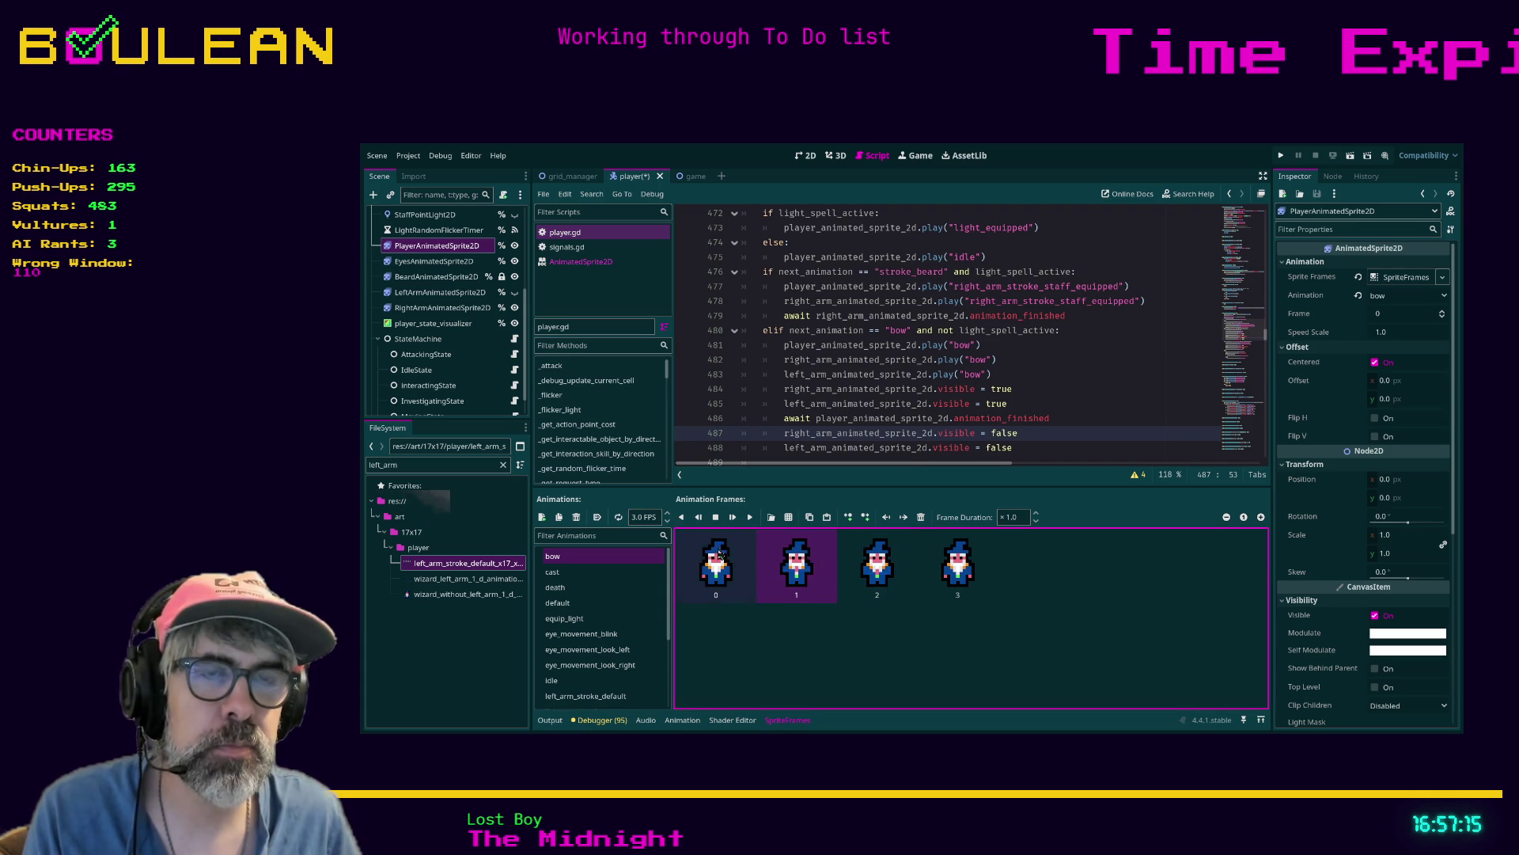
left_click(667, 514)
left_click(667, 514)
left_click(810, 617)
key("ctrl+s")
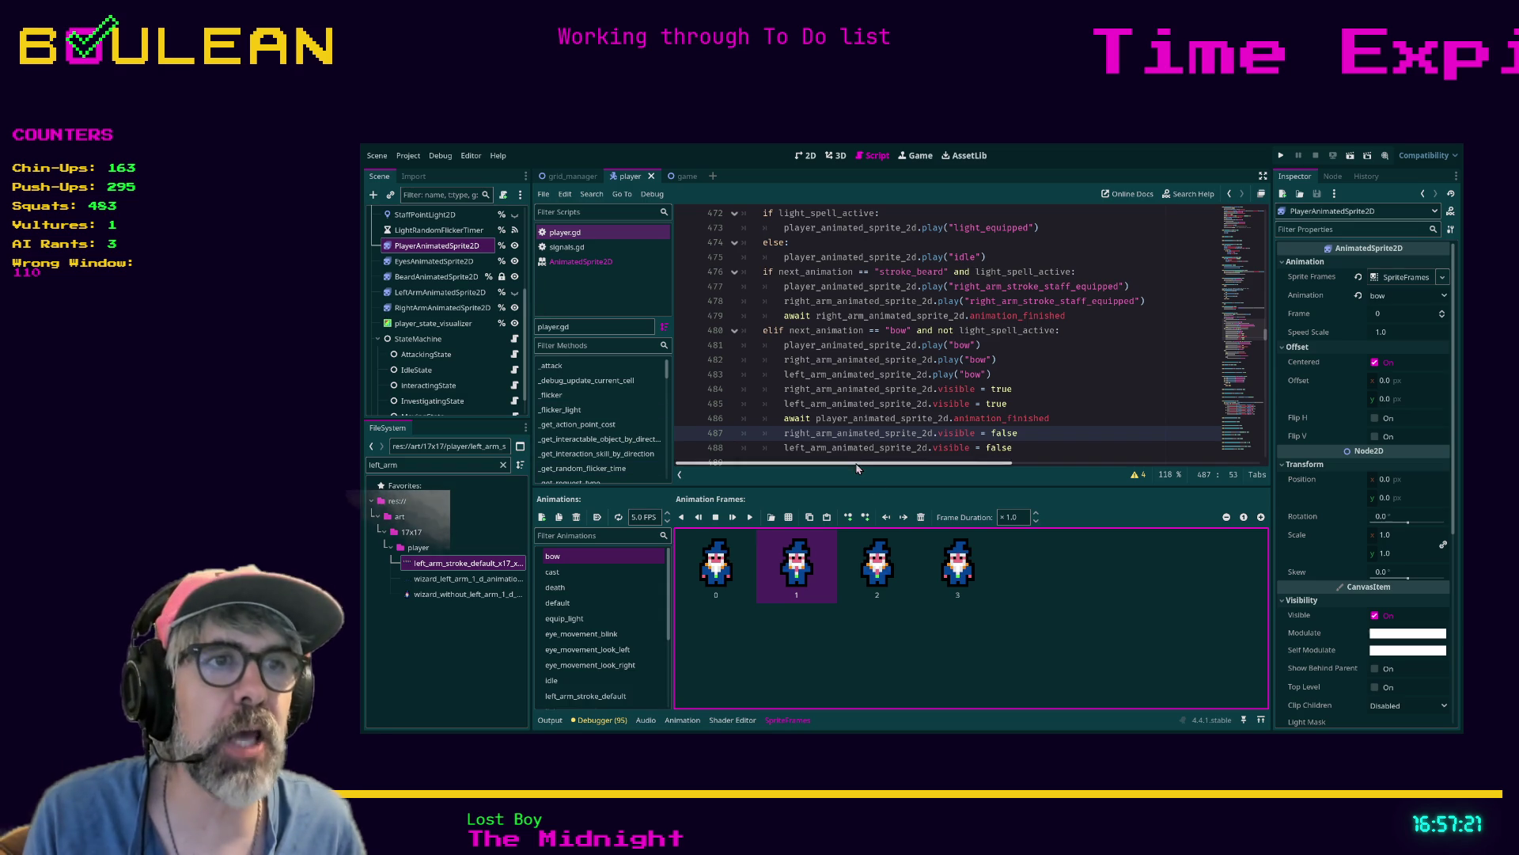
Set frame 2's duration to 1.5 in the body's and left arm's bow animations
left_click(877, 586)
left_click(1017, 519)
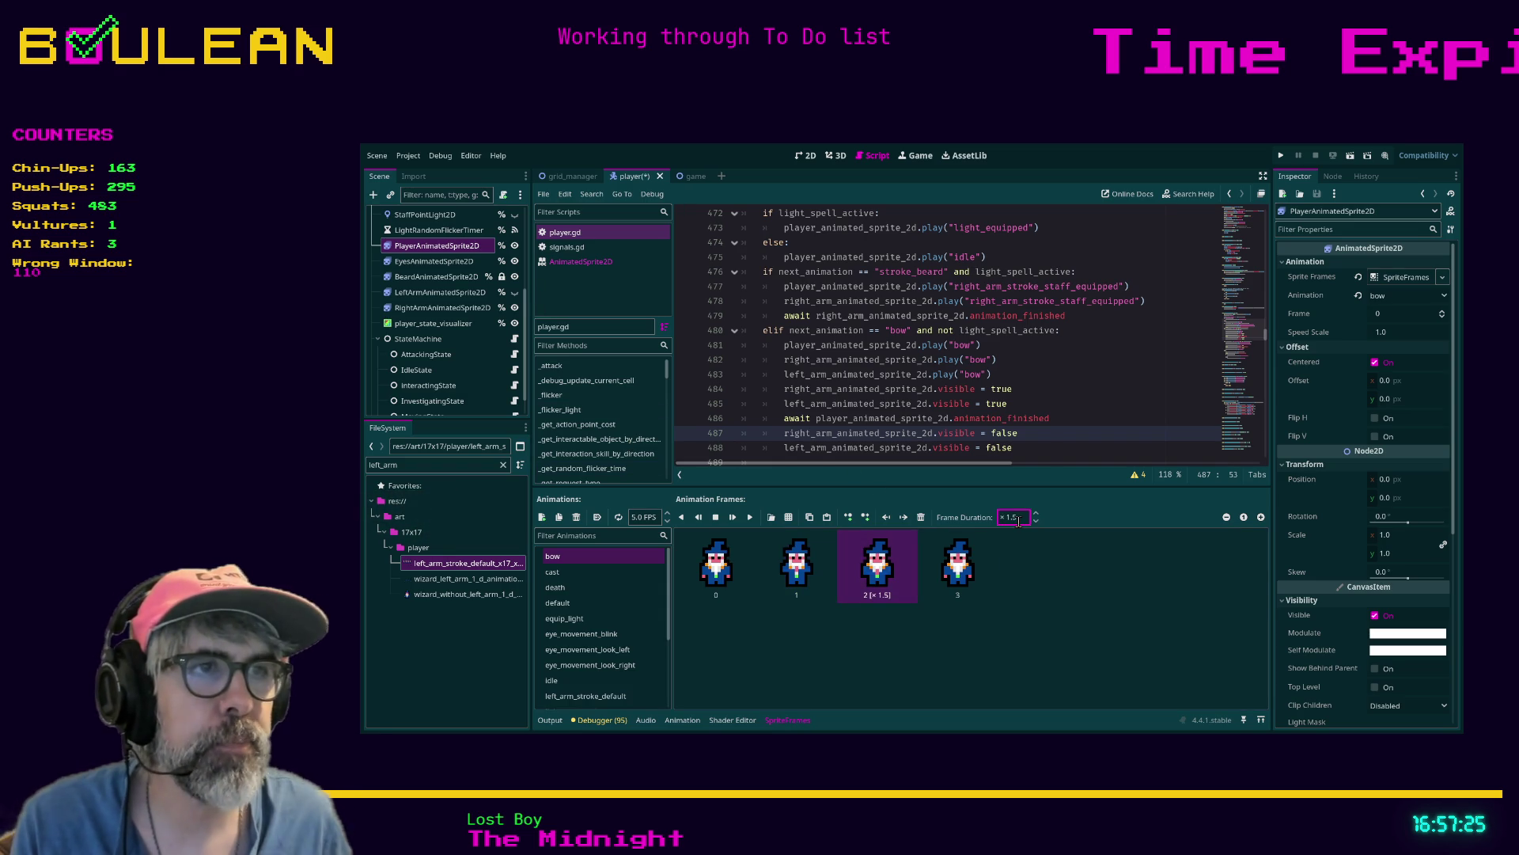
key("Return")
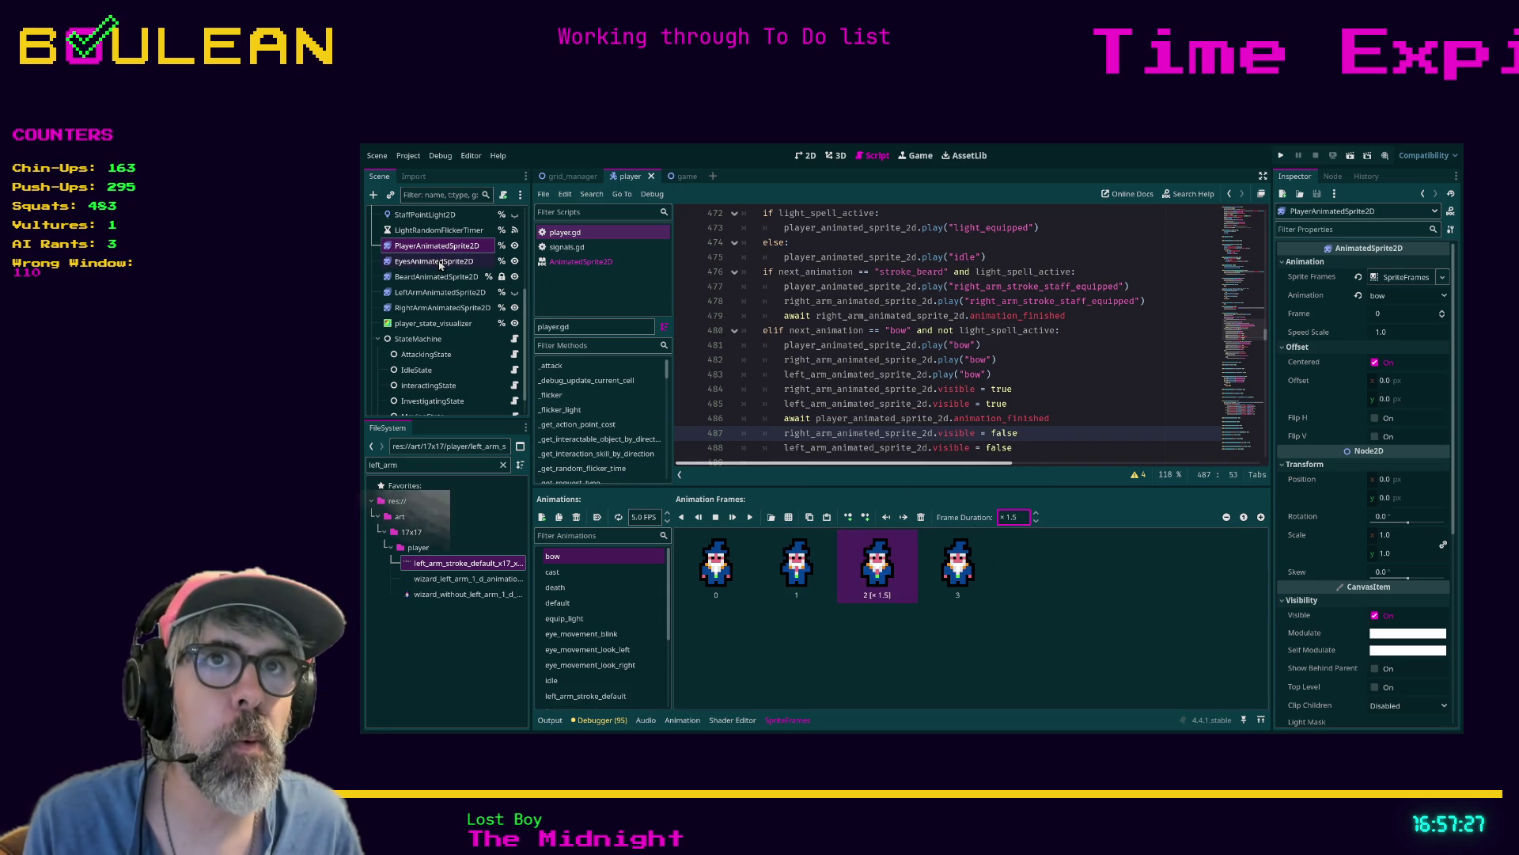
left_click(440, 292)
left_click(1017, 518)
key("Return")
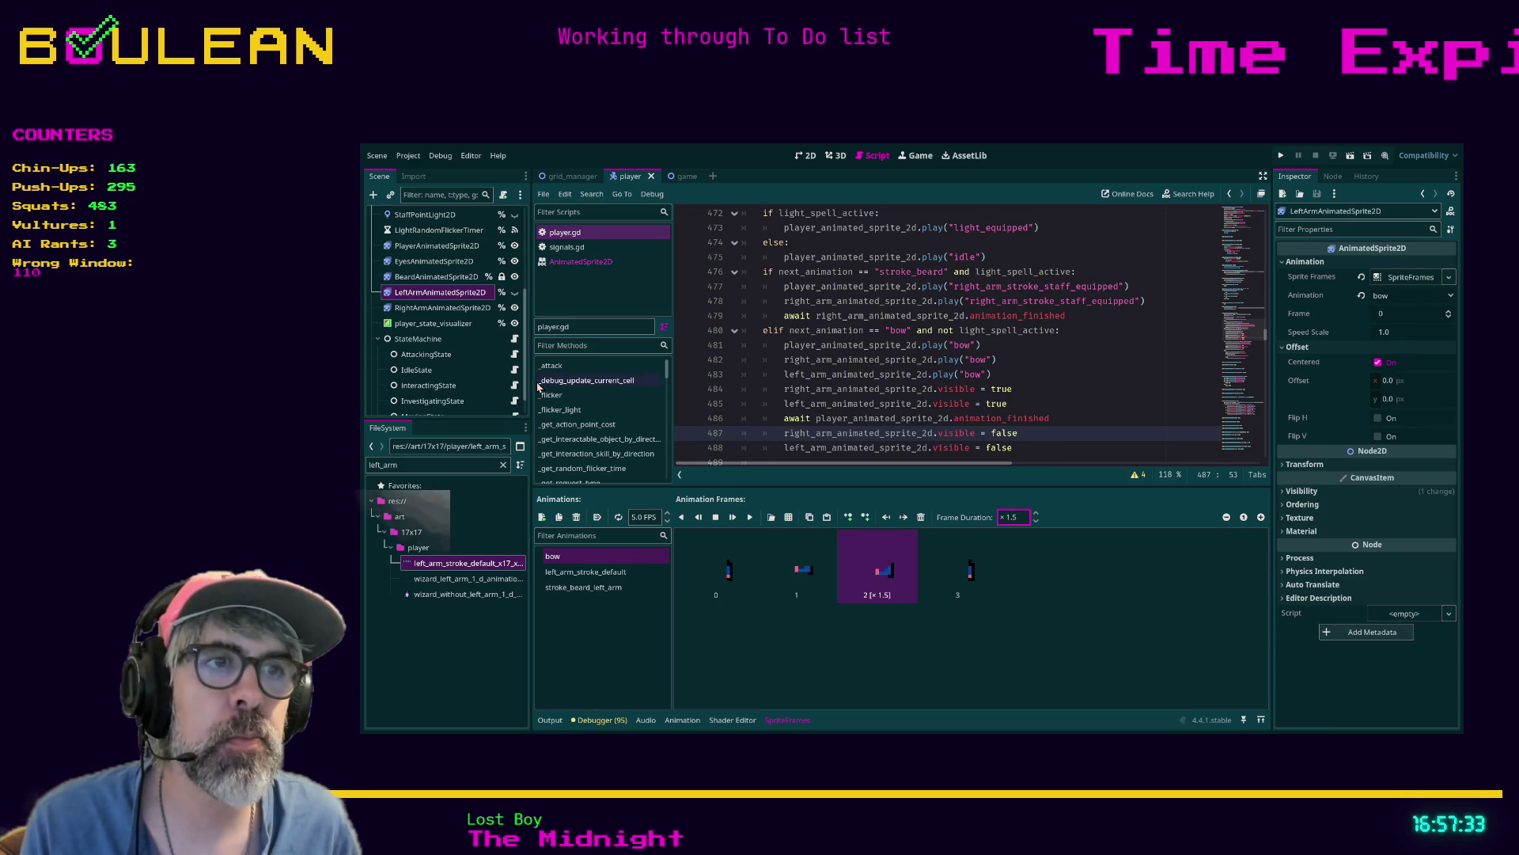
Give the right arm's frame 2 a 1.5 duration, then recheck the left arm, beard and body sprites
left_click(443, 308)
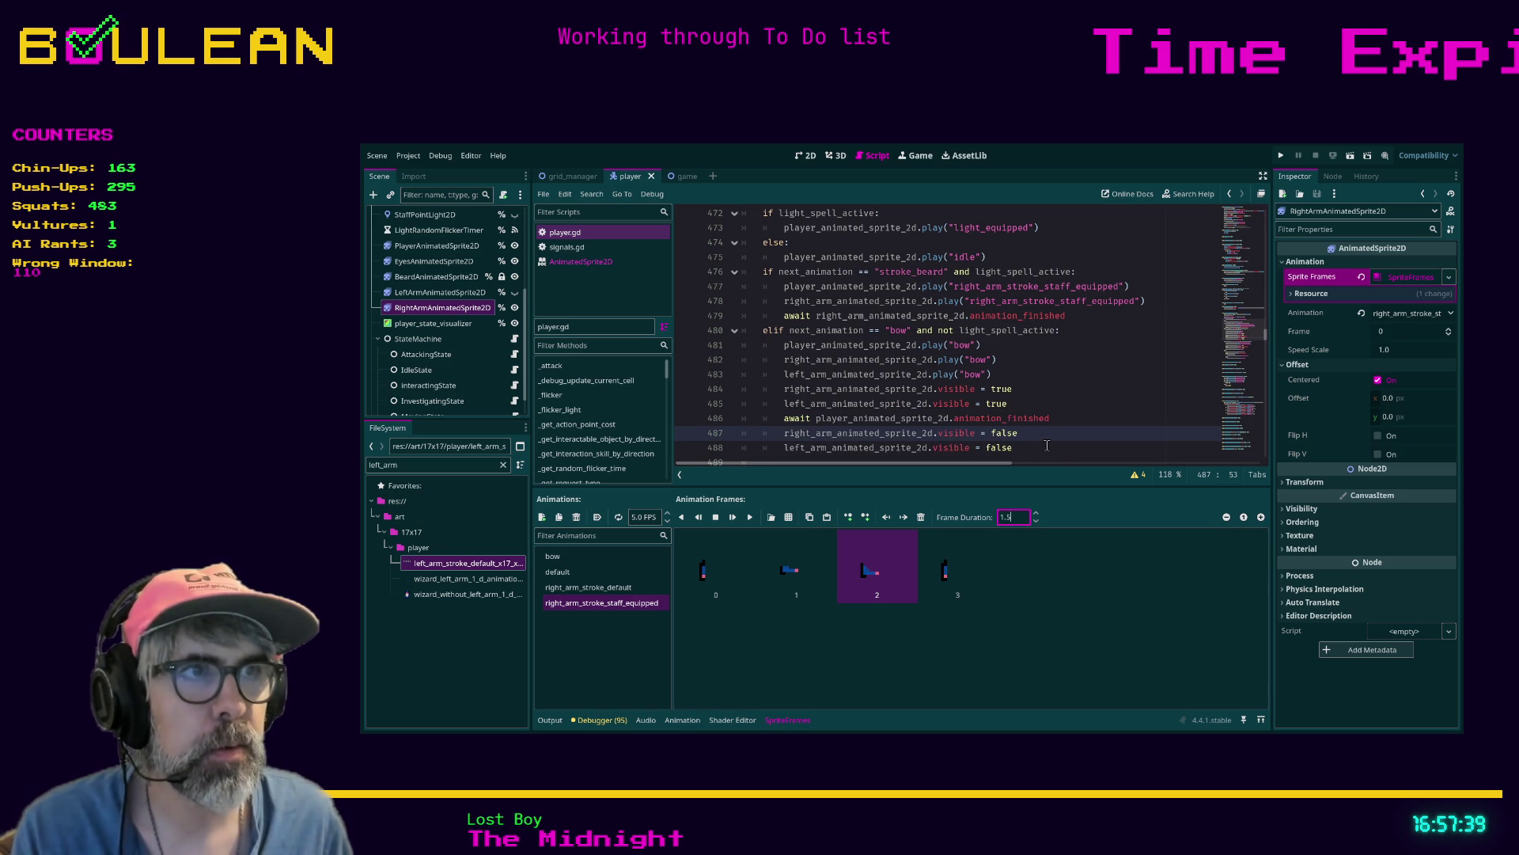
left_click(922, 584)
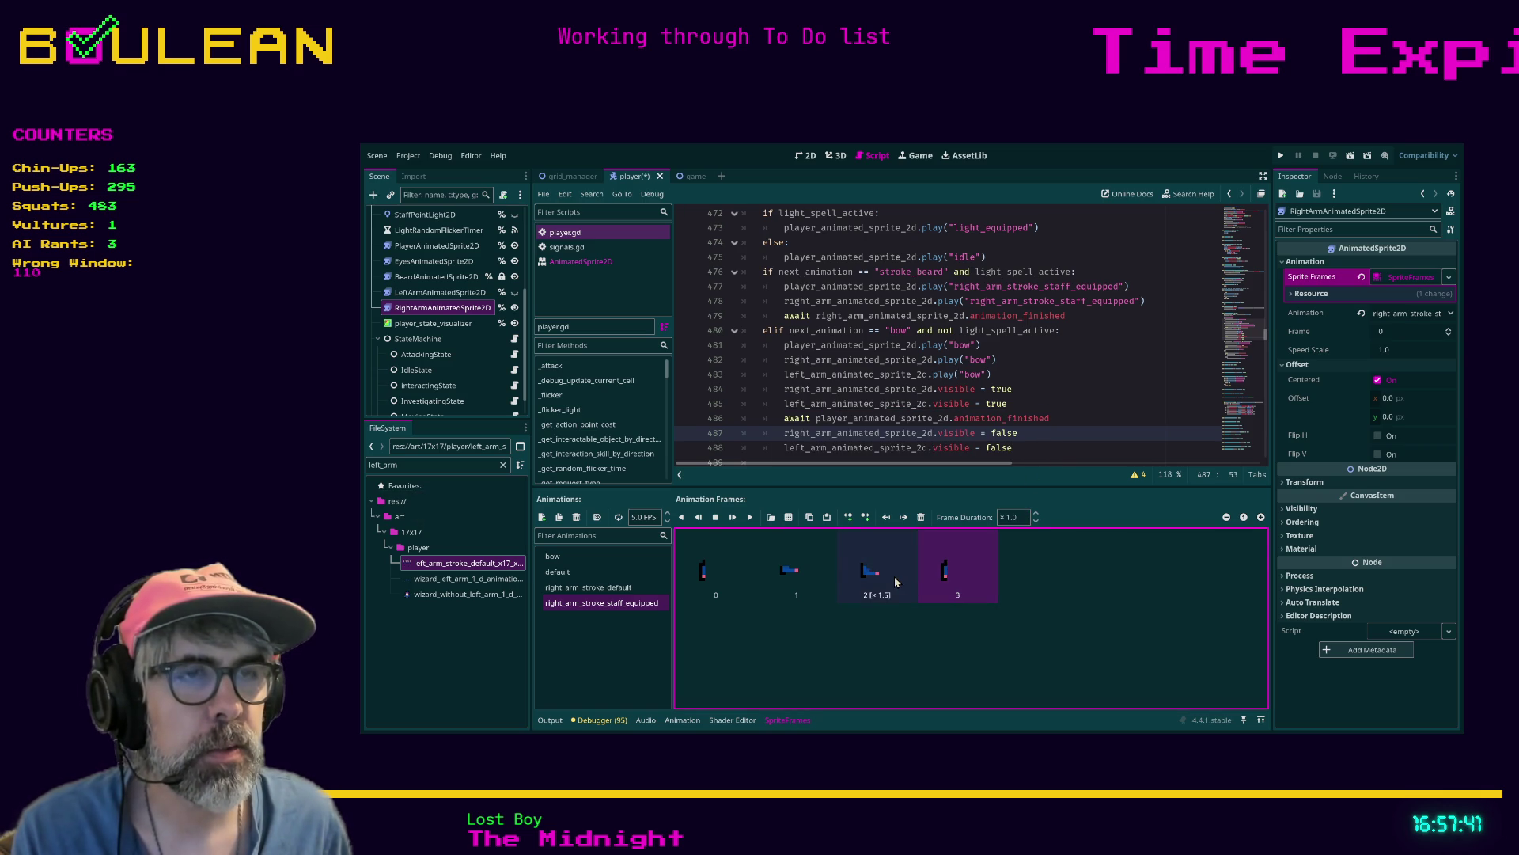
left_click(426, 296)
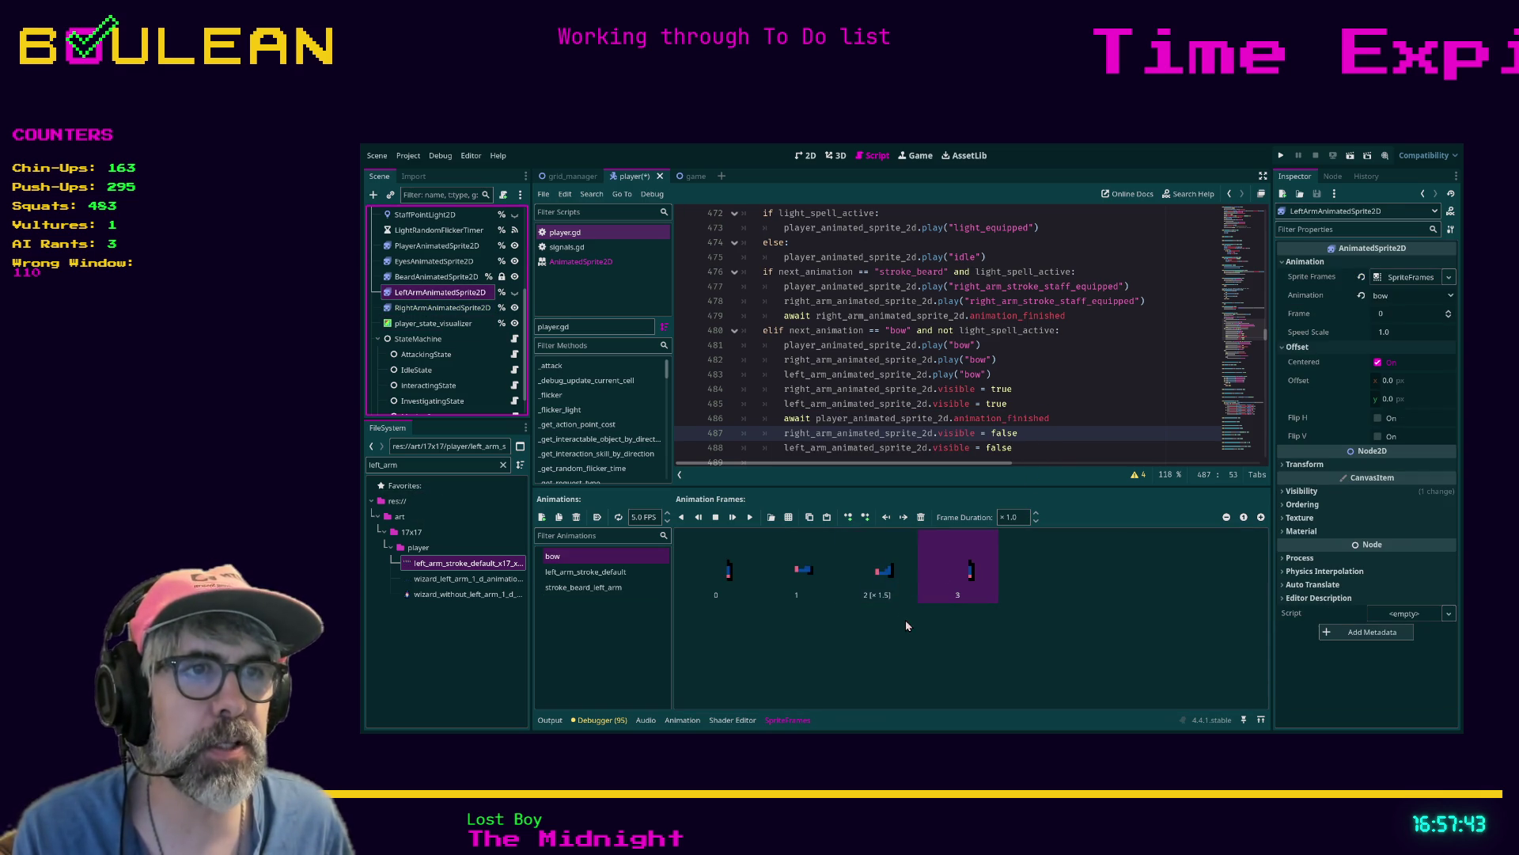
left_click(434, 277)
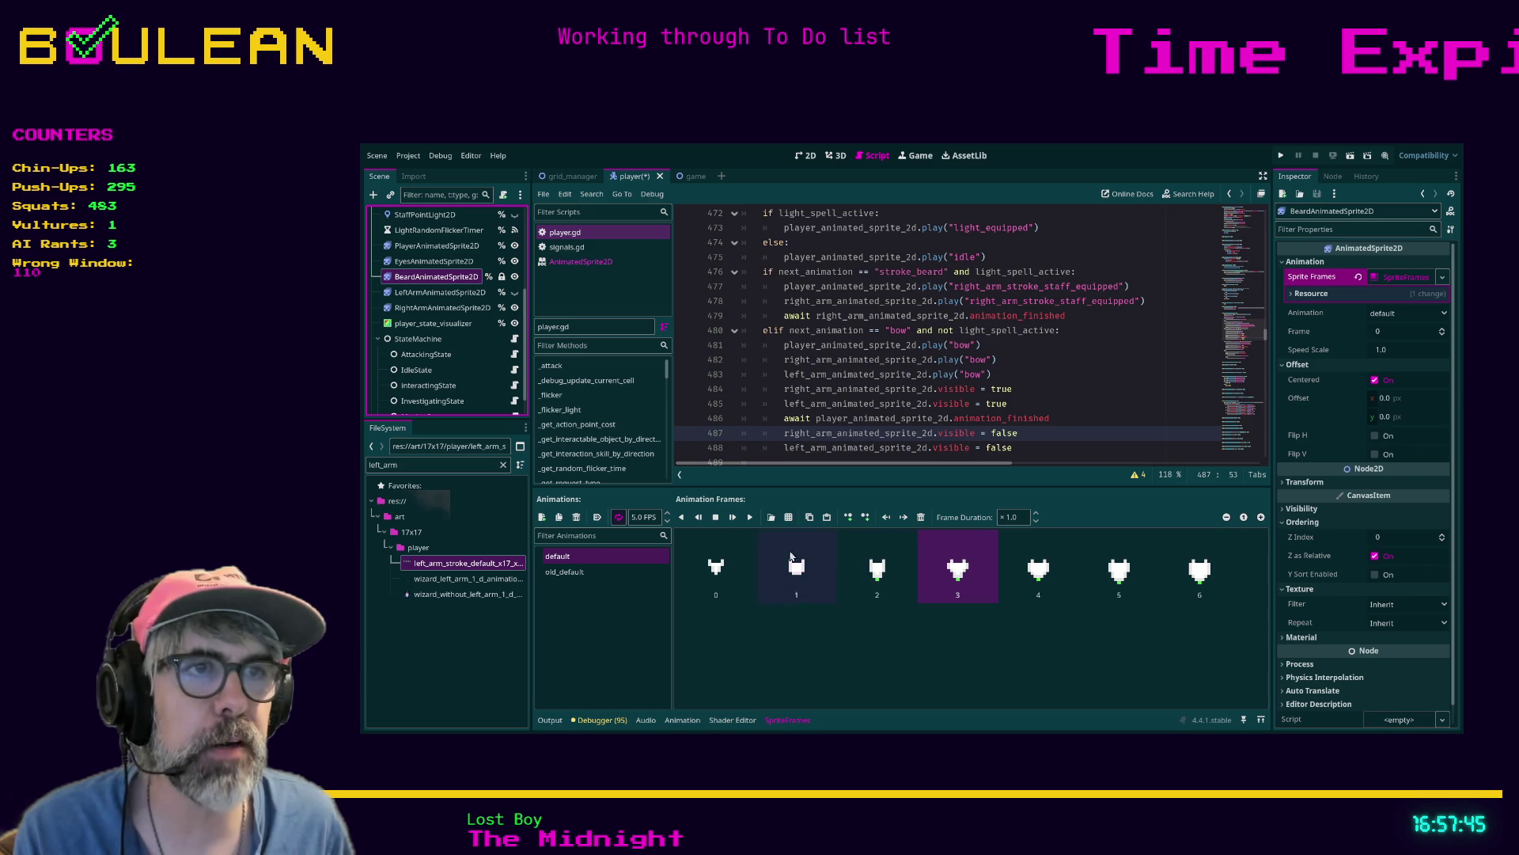
left_click(437, 245)
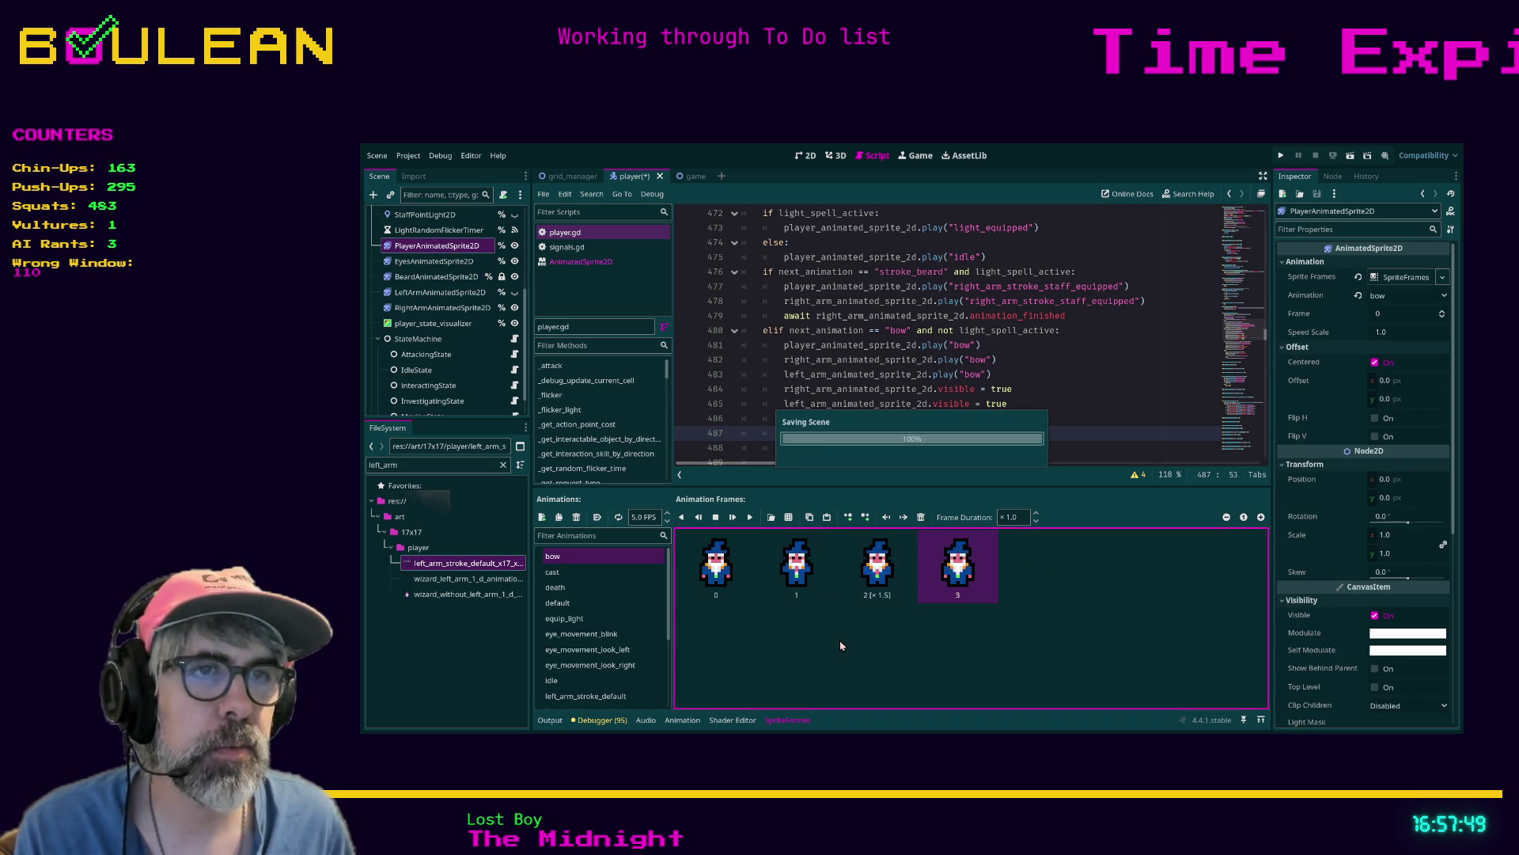
Run the game, bring its window forward to watch the wizard's idles, then stop it with F8
key("F5")
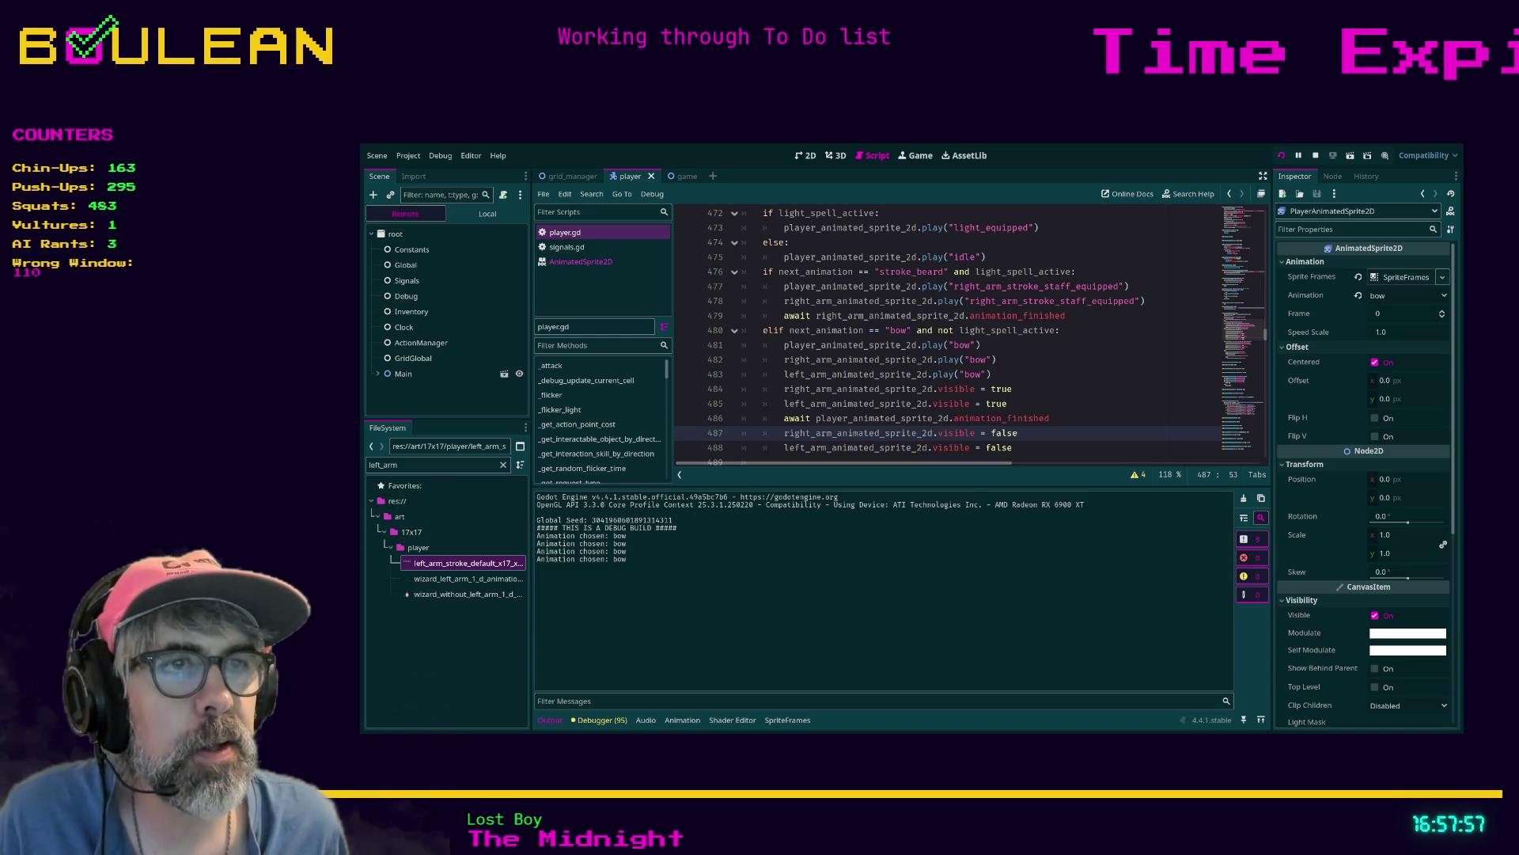
key("alt+Tab")
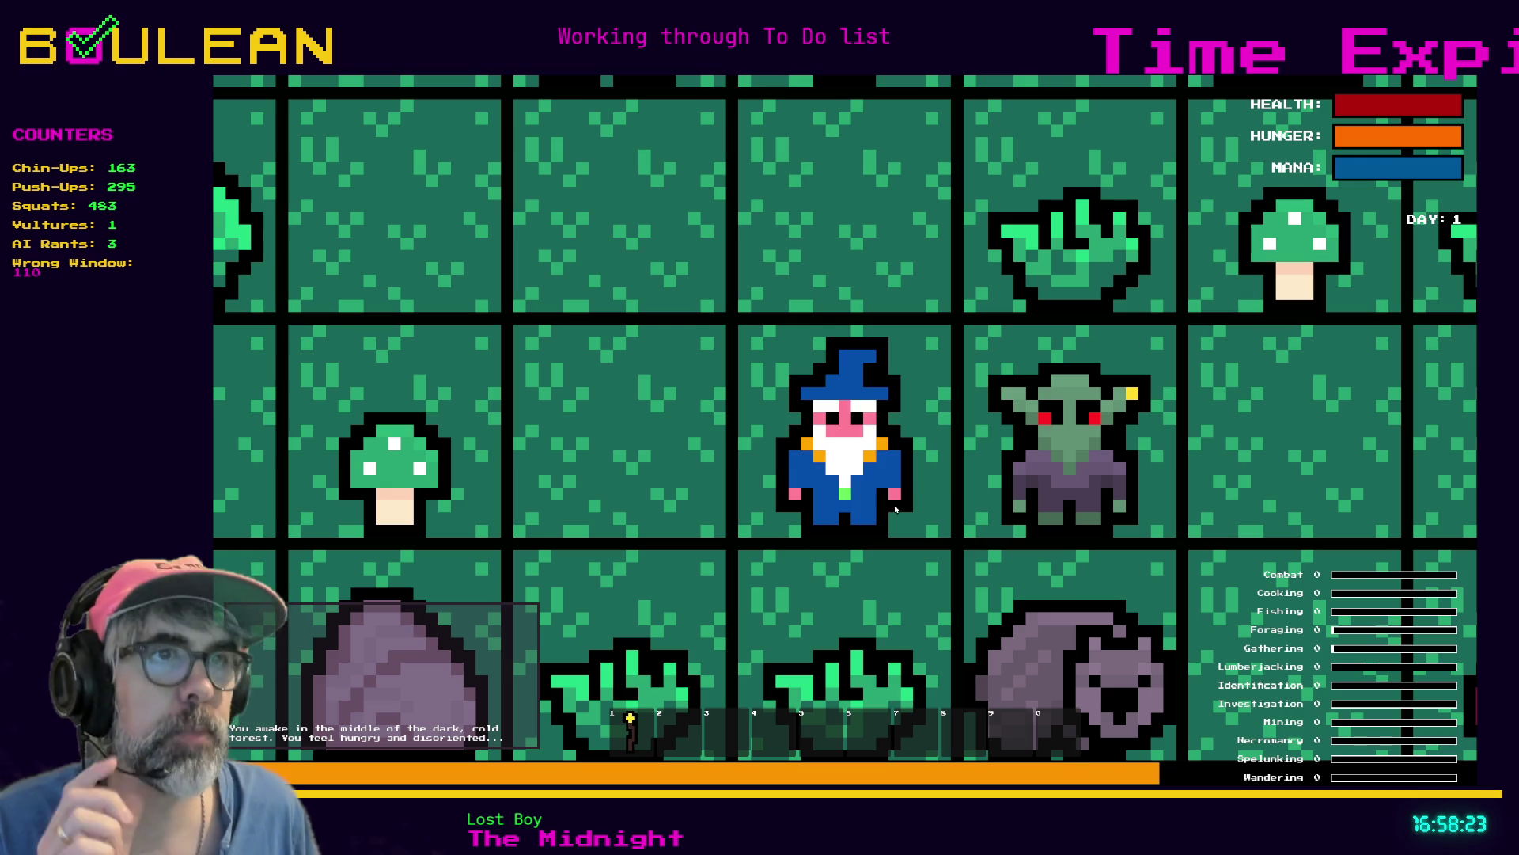
key("F8")
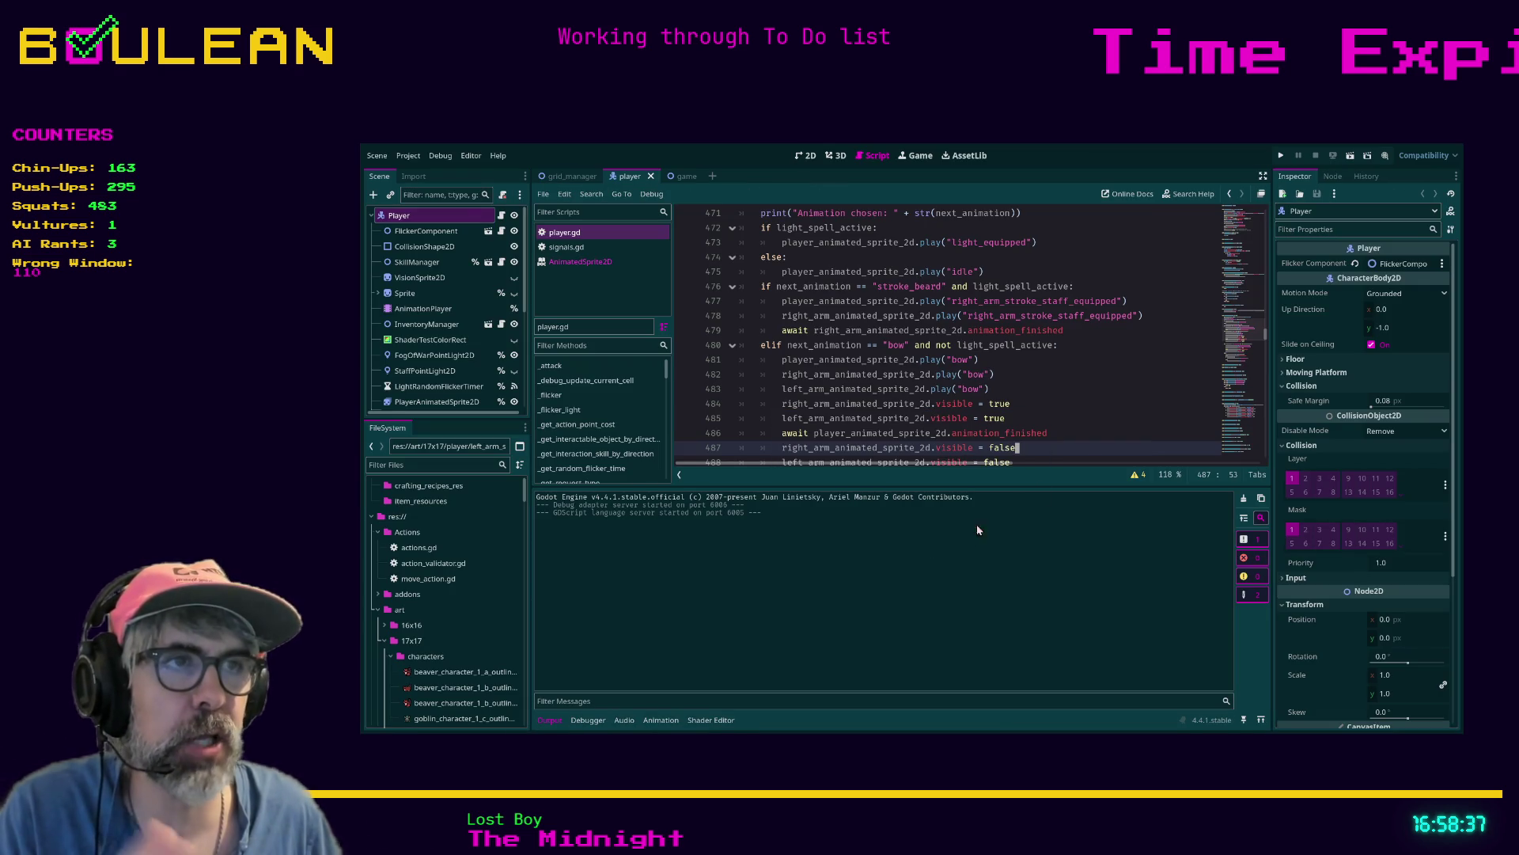
From line 484 of player.gd, restart the game and bring its window forward
left_click(1036, 403)
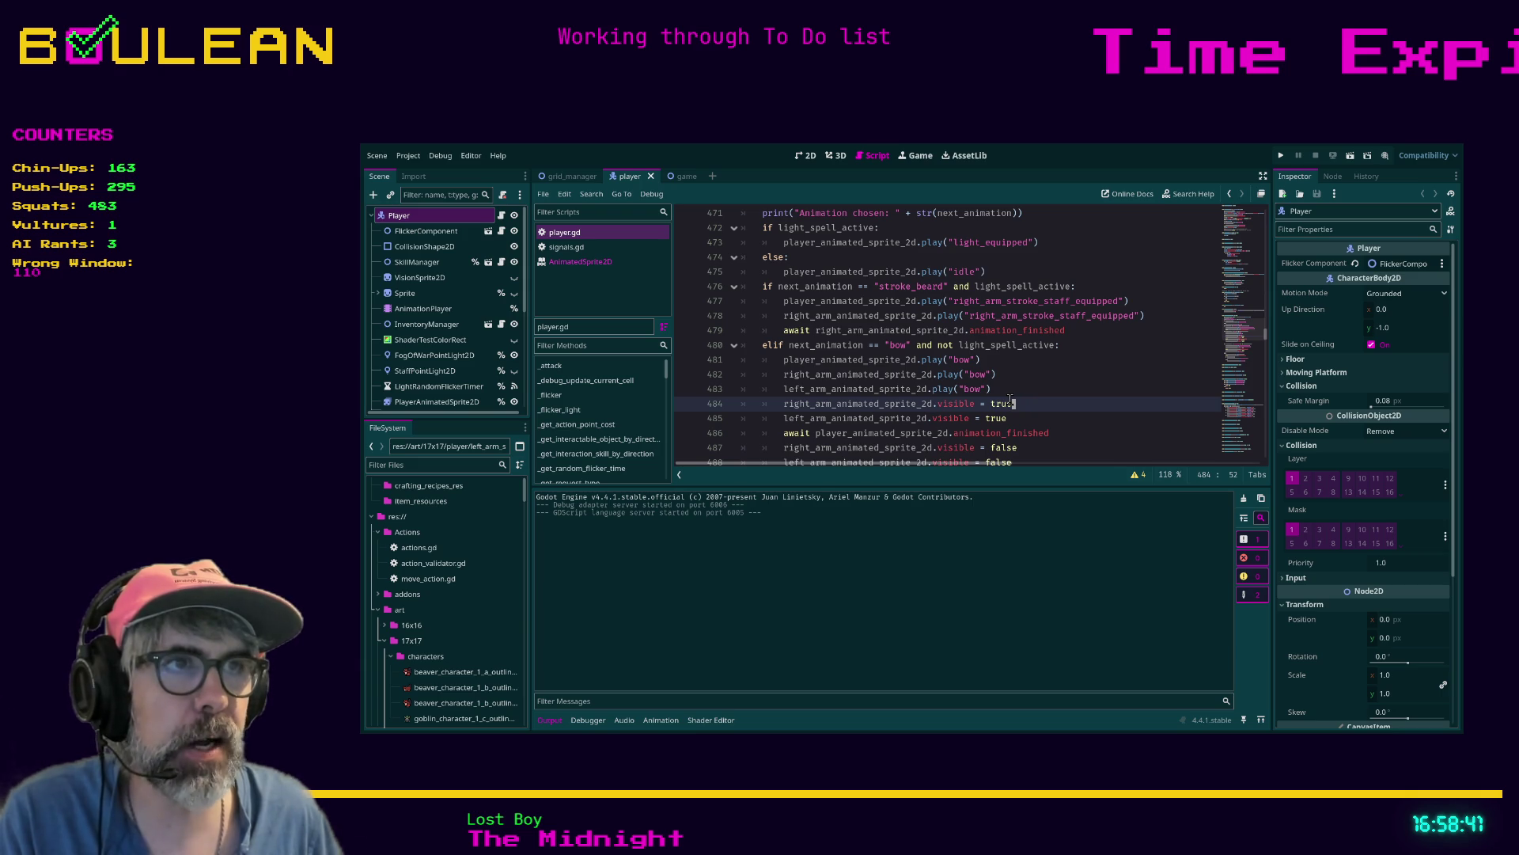
key("F5")
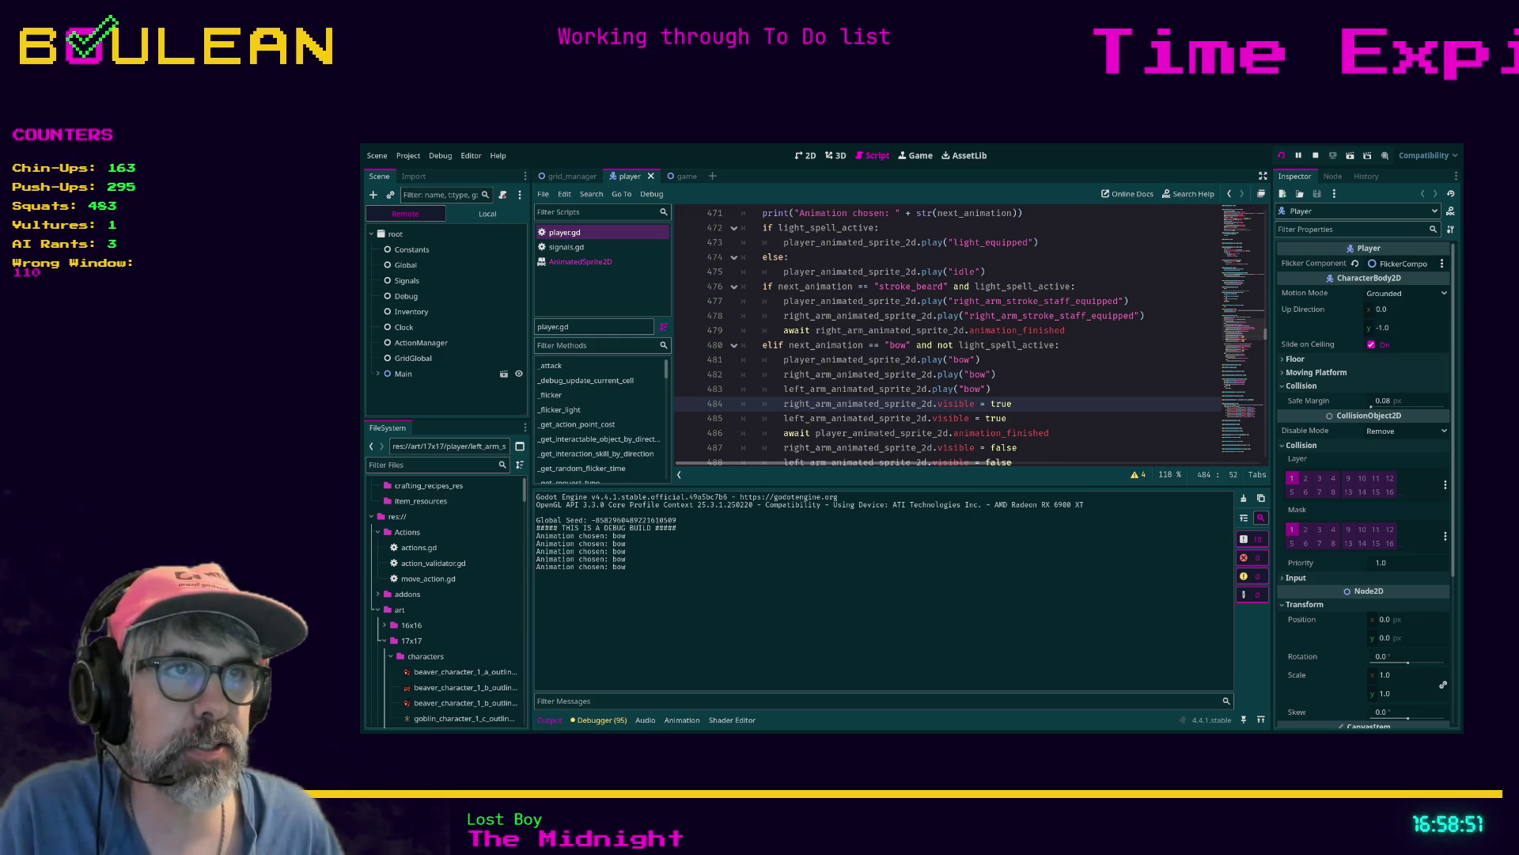
key("alt+Tab")
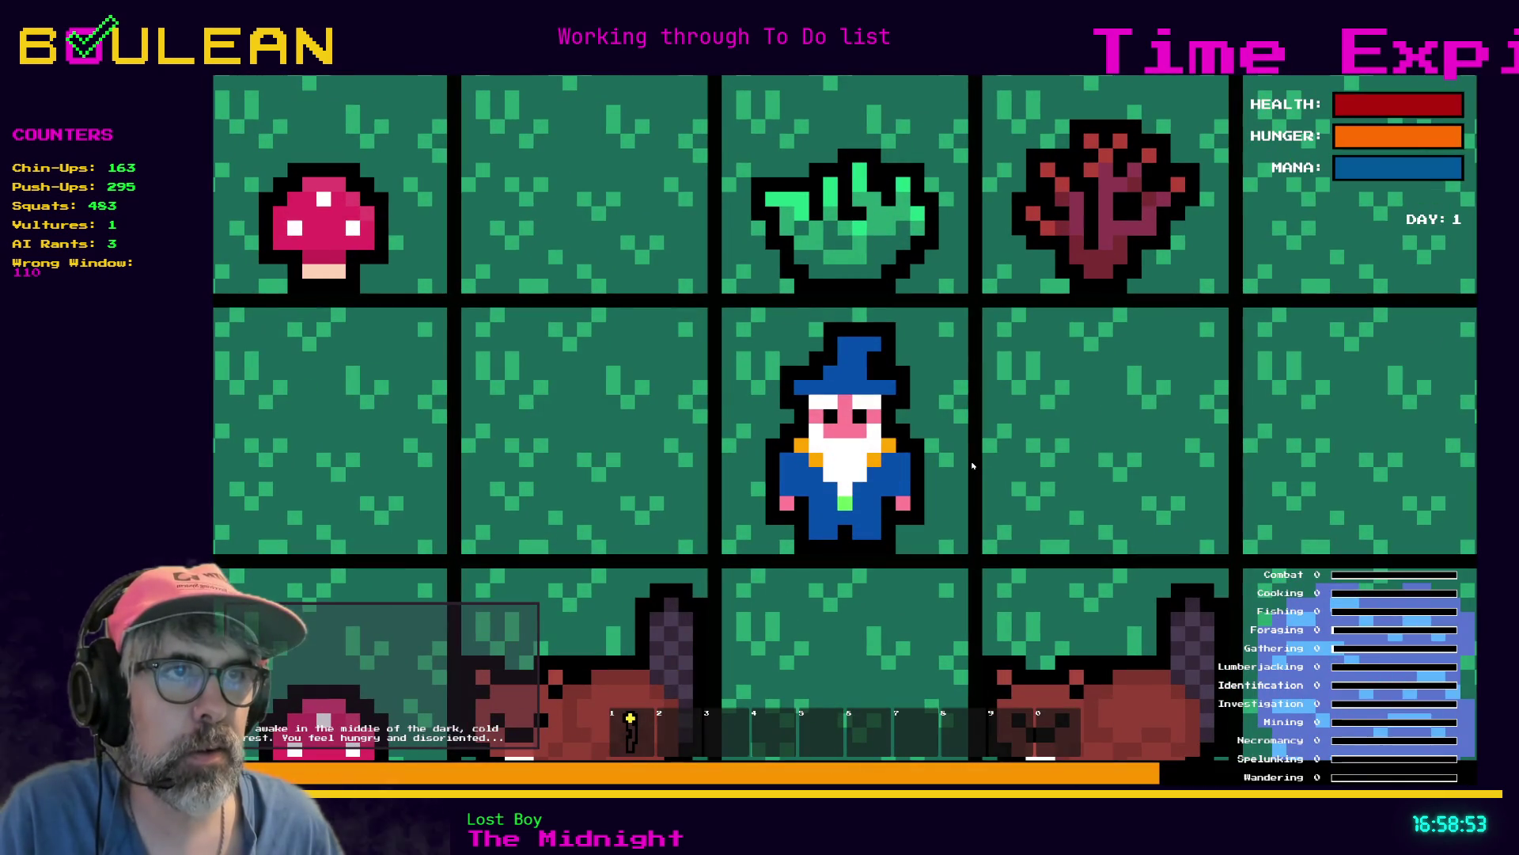
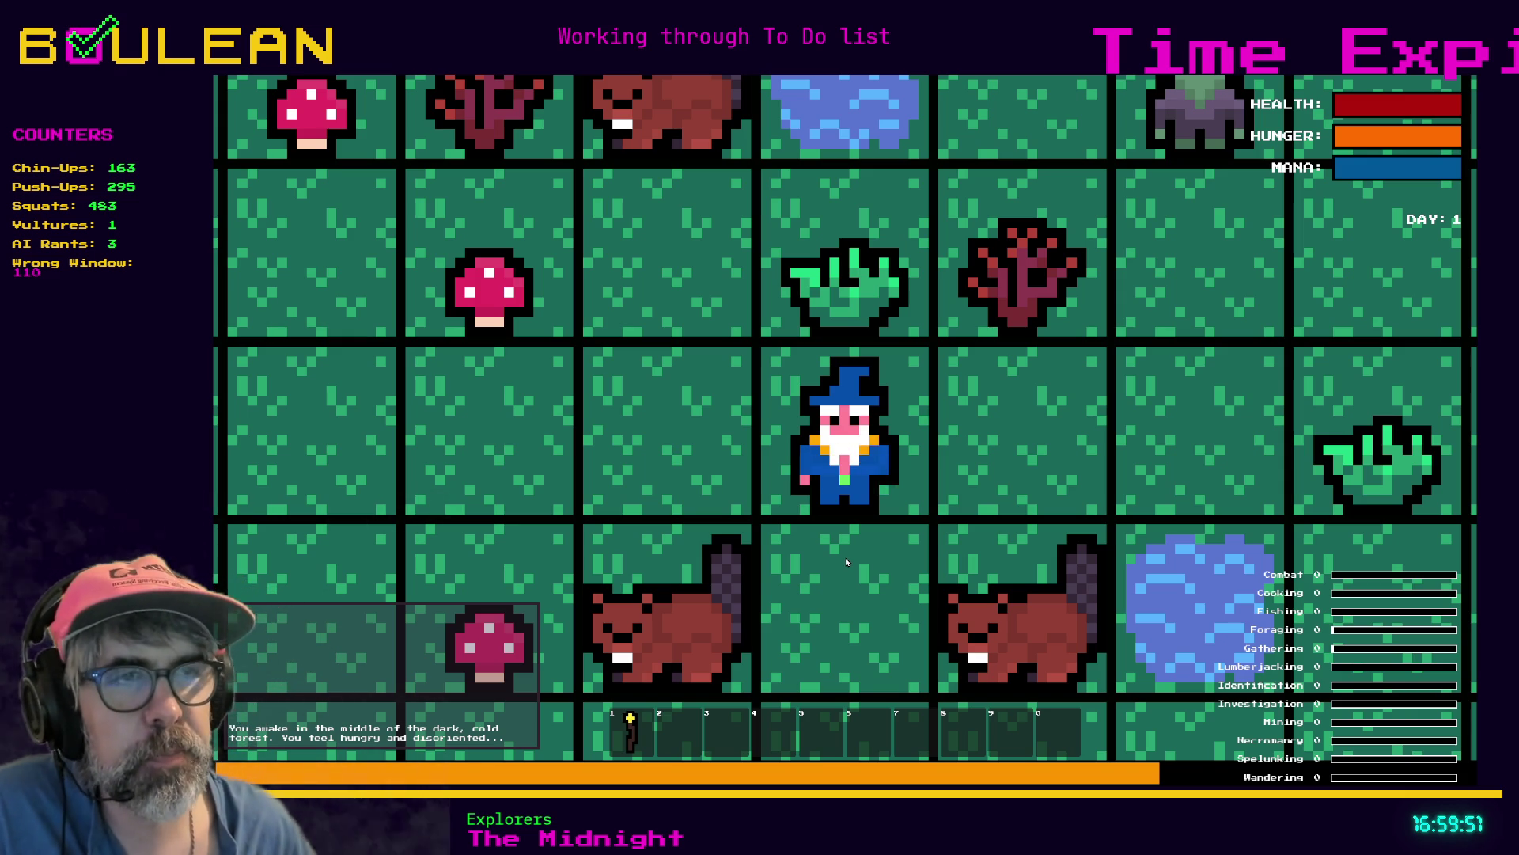
Stop the game test and step through player.gd to the bow animation code at line 482
key("F8")
key("Down")
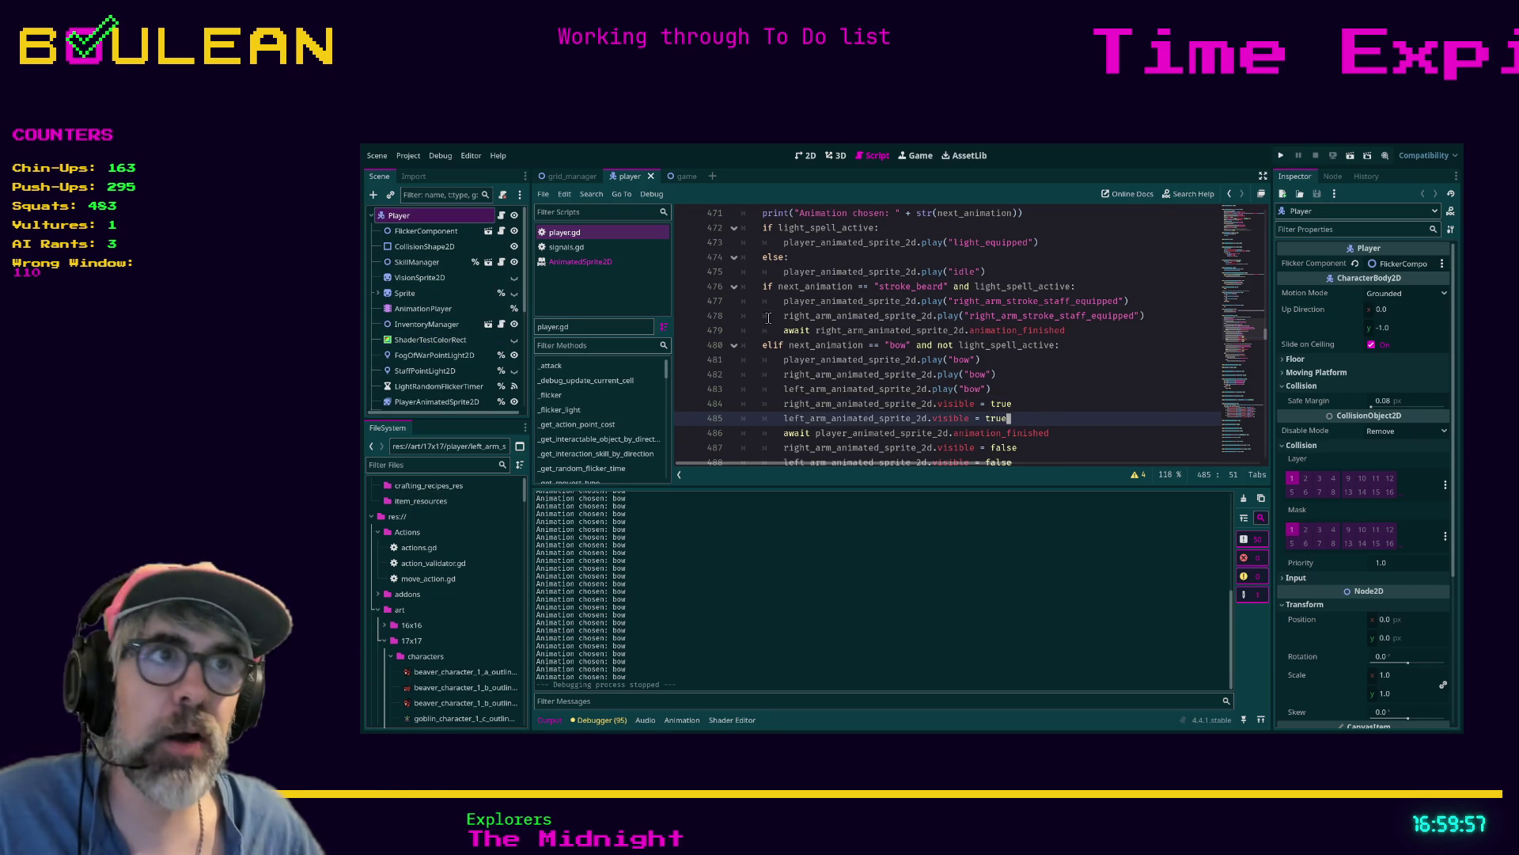
left_click(1003, 368)
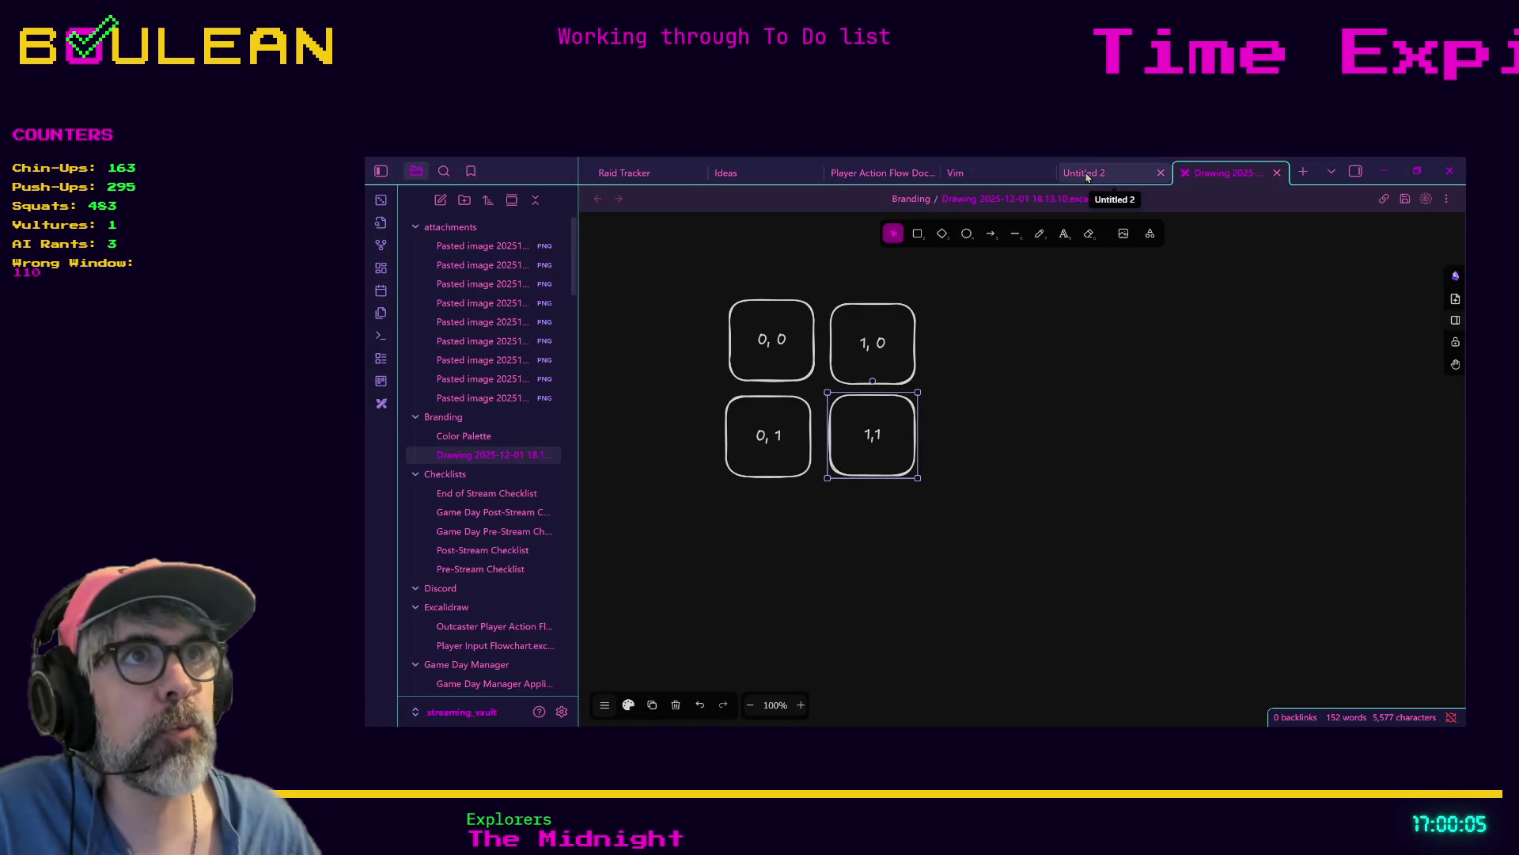
View the Ideas note's pixel-art evil wizard hairdo, then minimize Obsidian
left_click(767, 181)
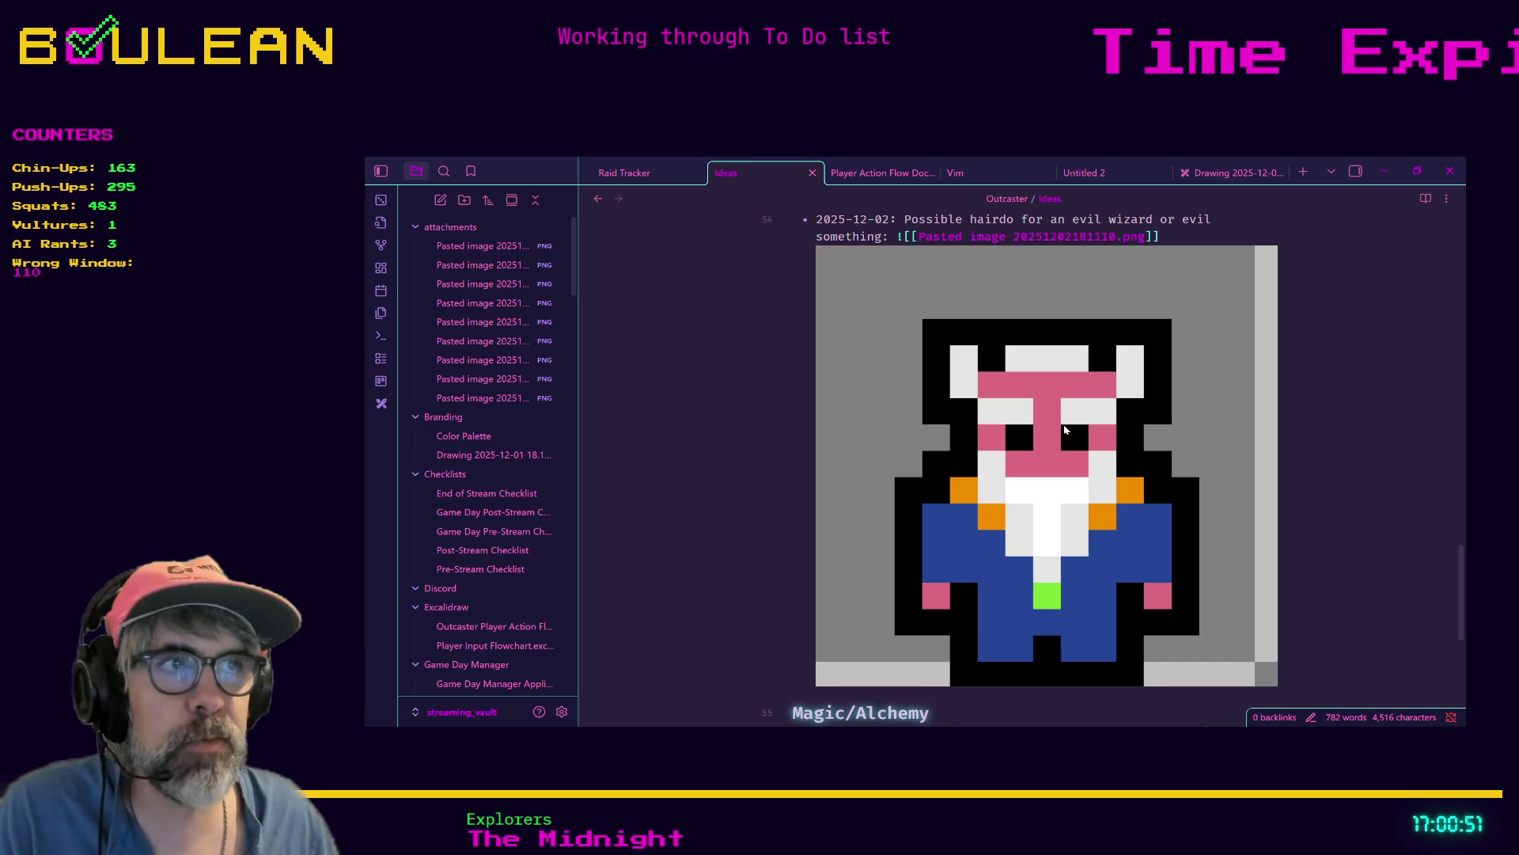
left_click(1388, 173)
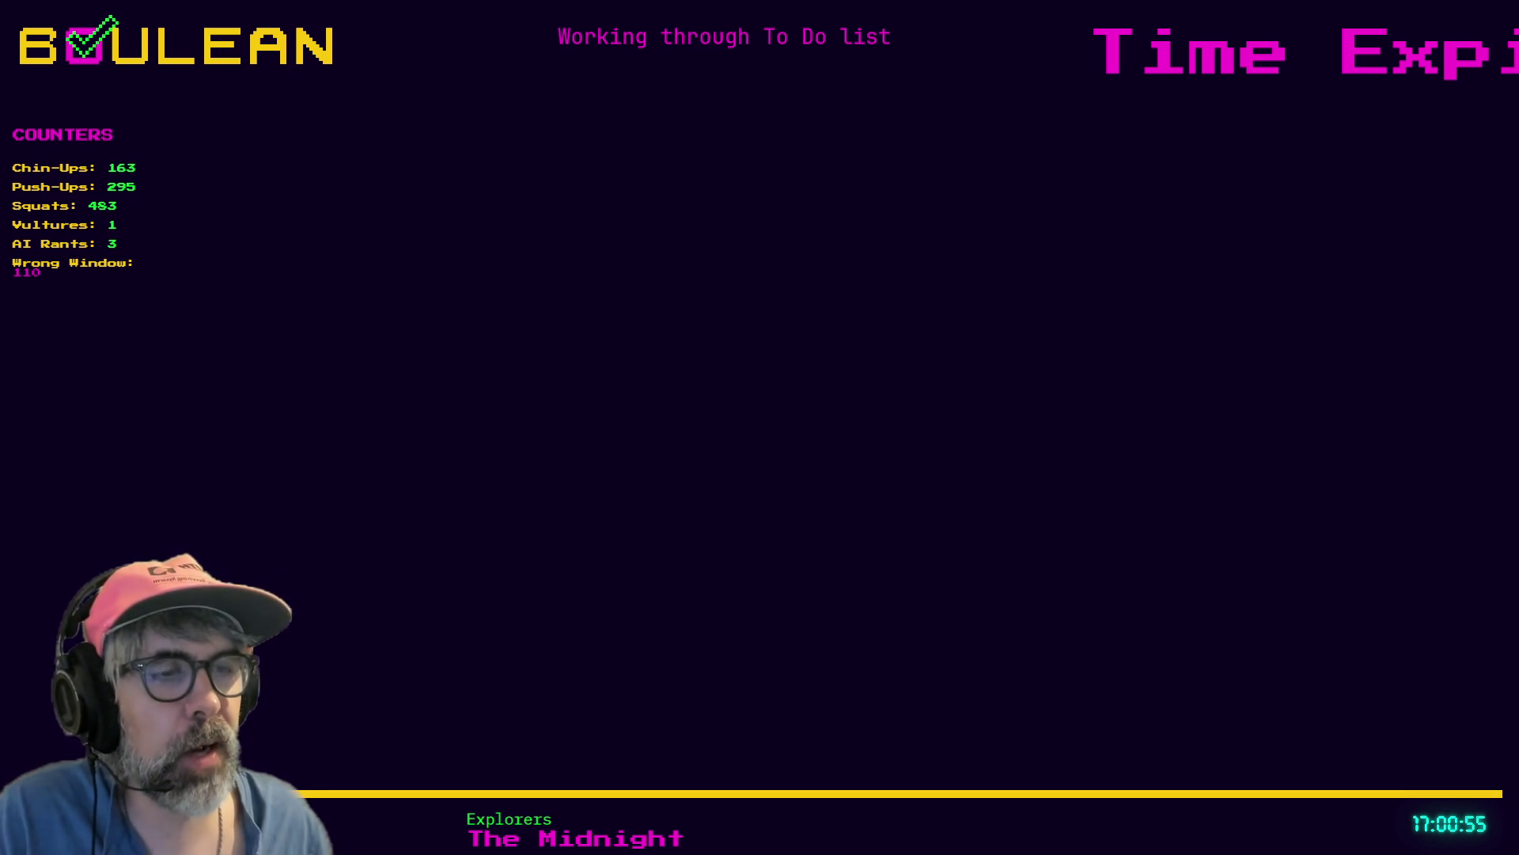
In Aseprite, browse the wizard sprite documents and settle on the multi-layer staff wizard
key("alt+Tab")
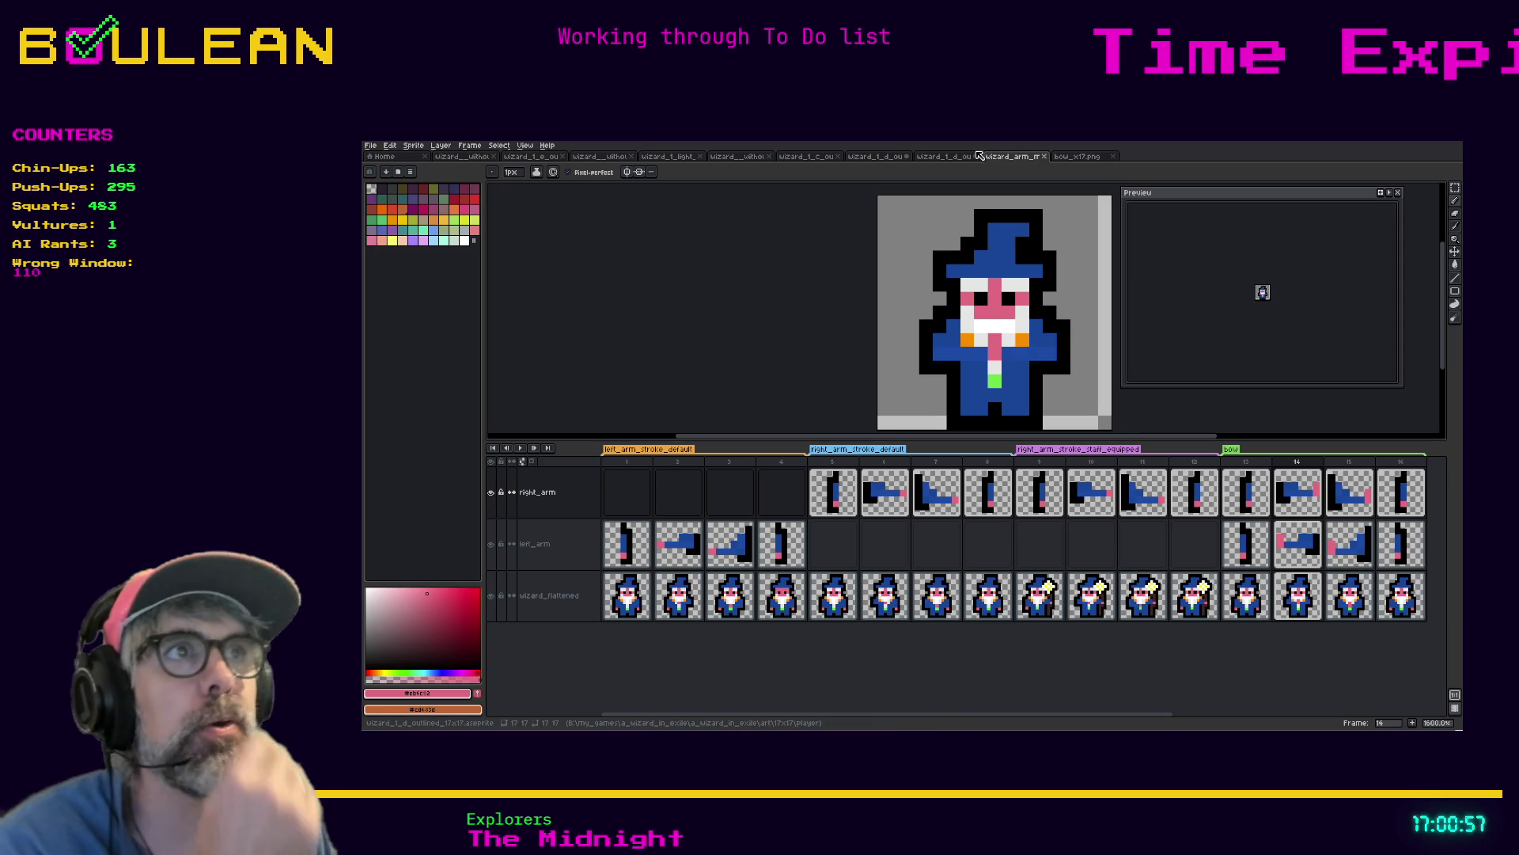
left_click(936, 161)
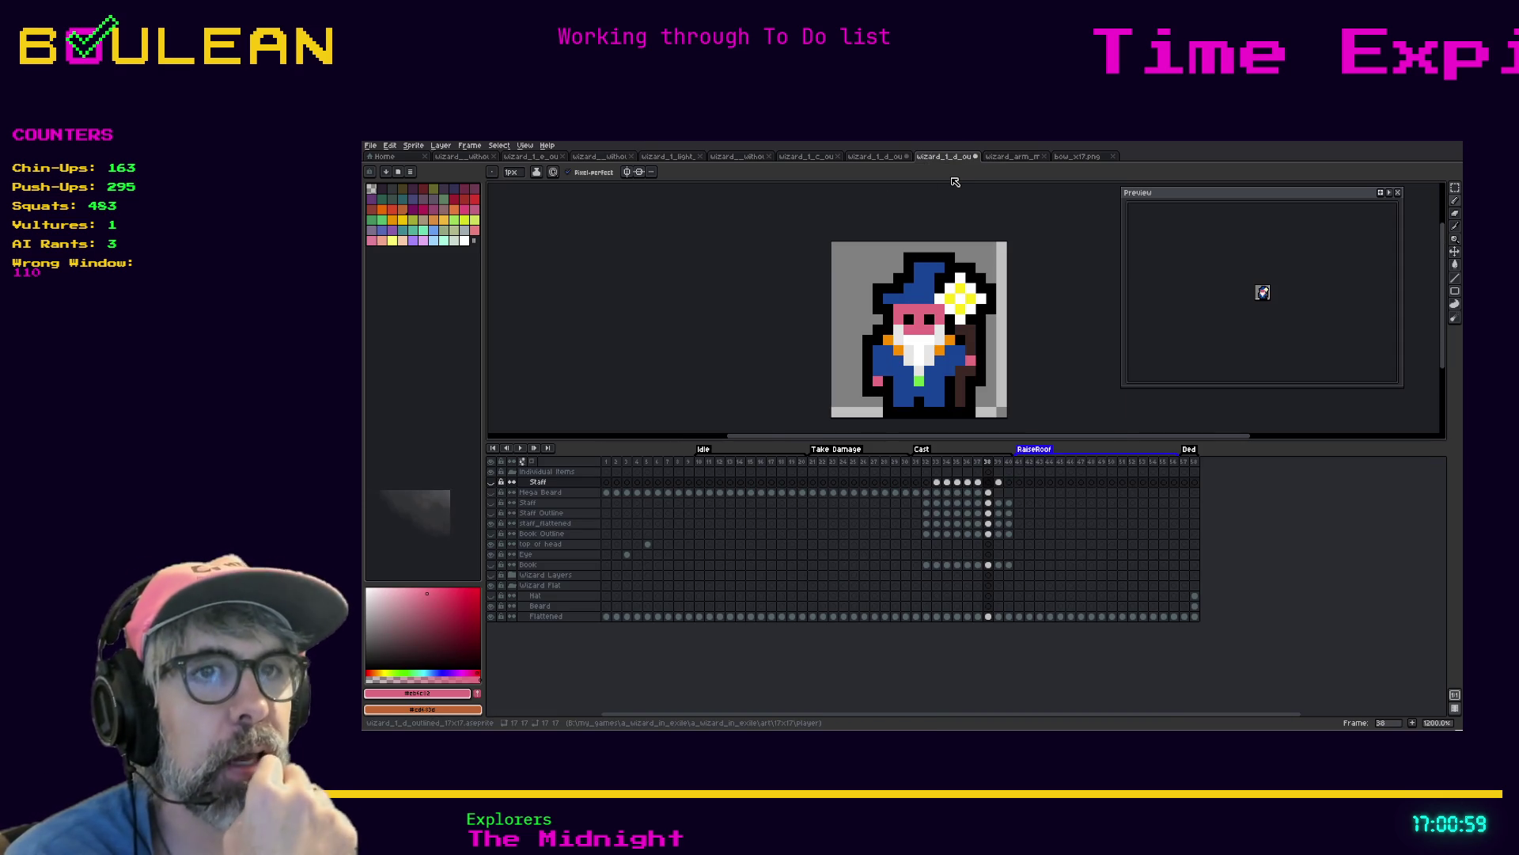
left_click(829, 157)
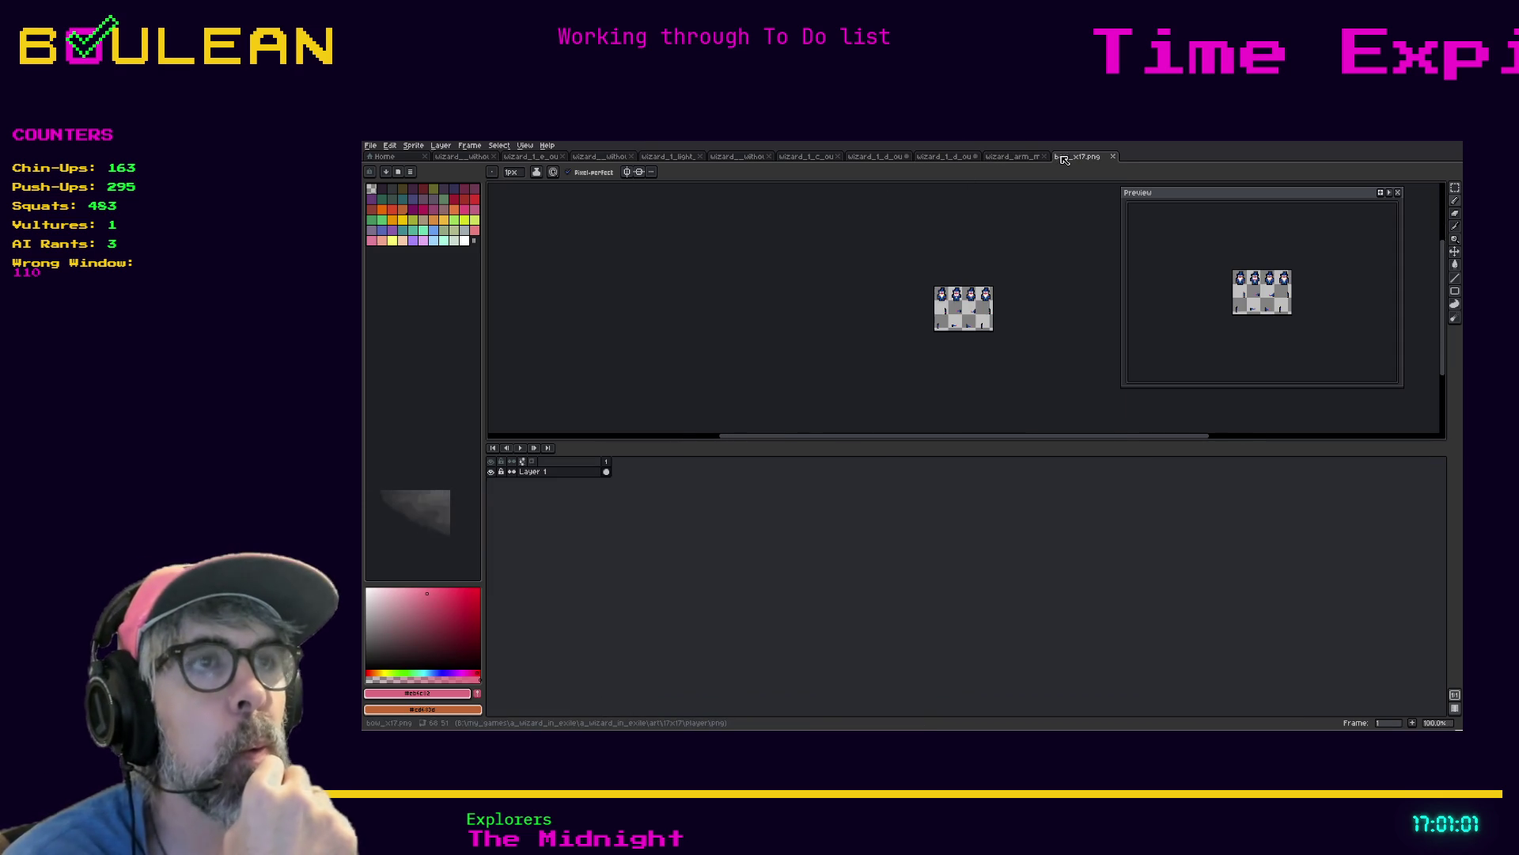
left_click(831, 157)
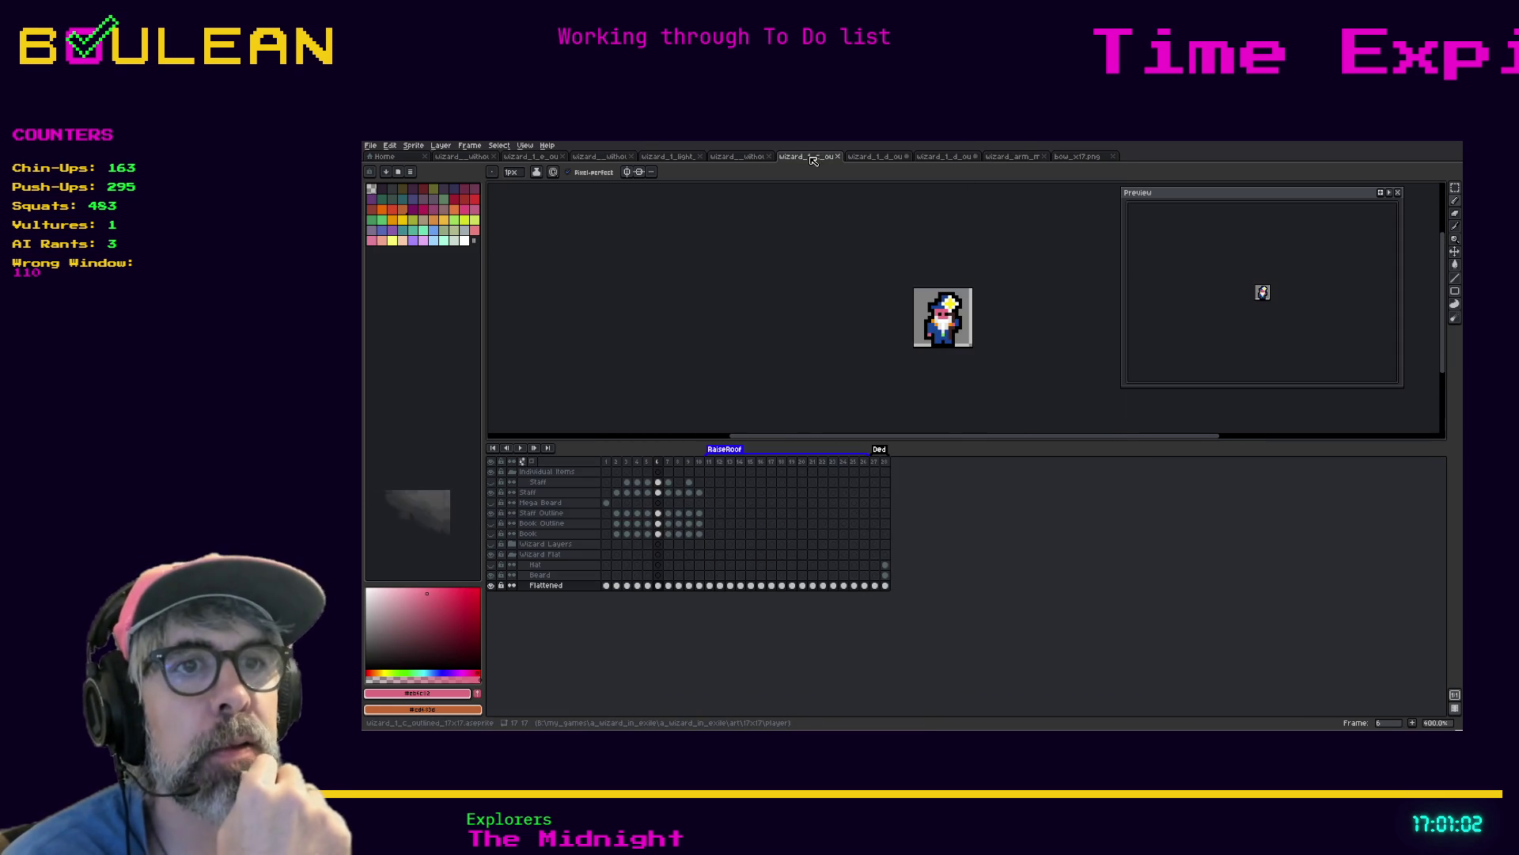
left_click(736, 158)
left_click(669, 157)
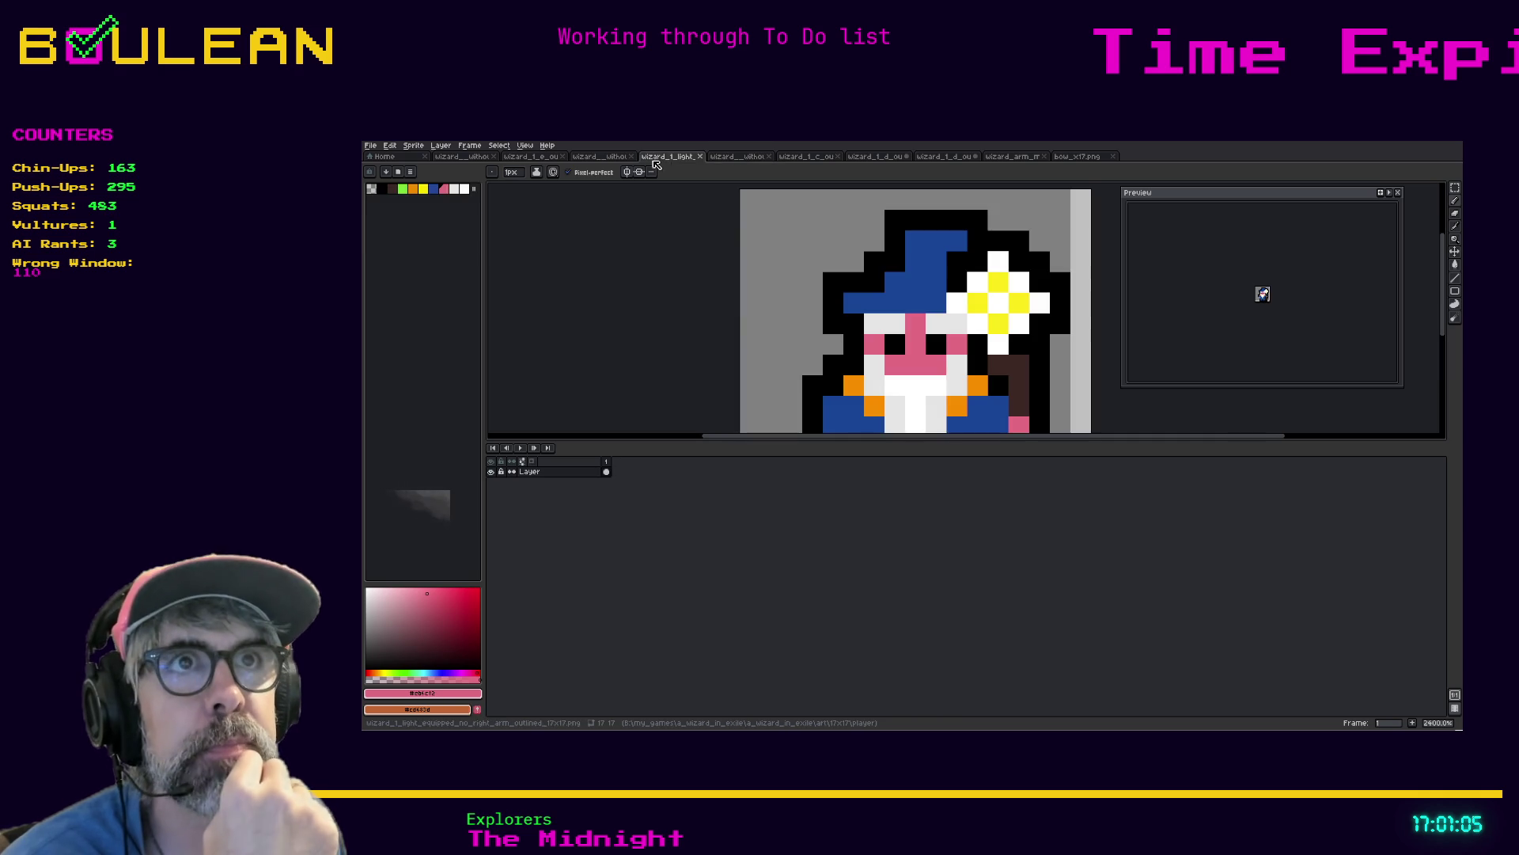
left_click(606, 162)
left_click(548, 162)
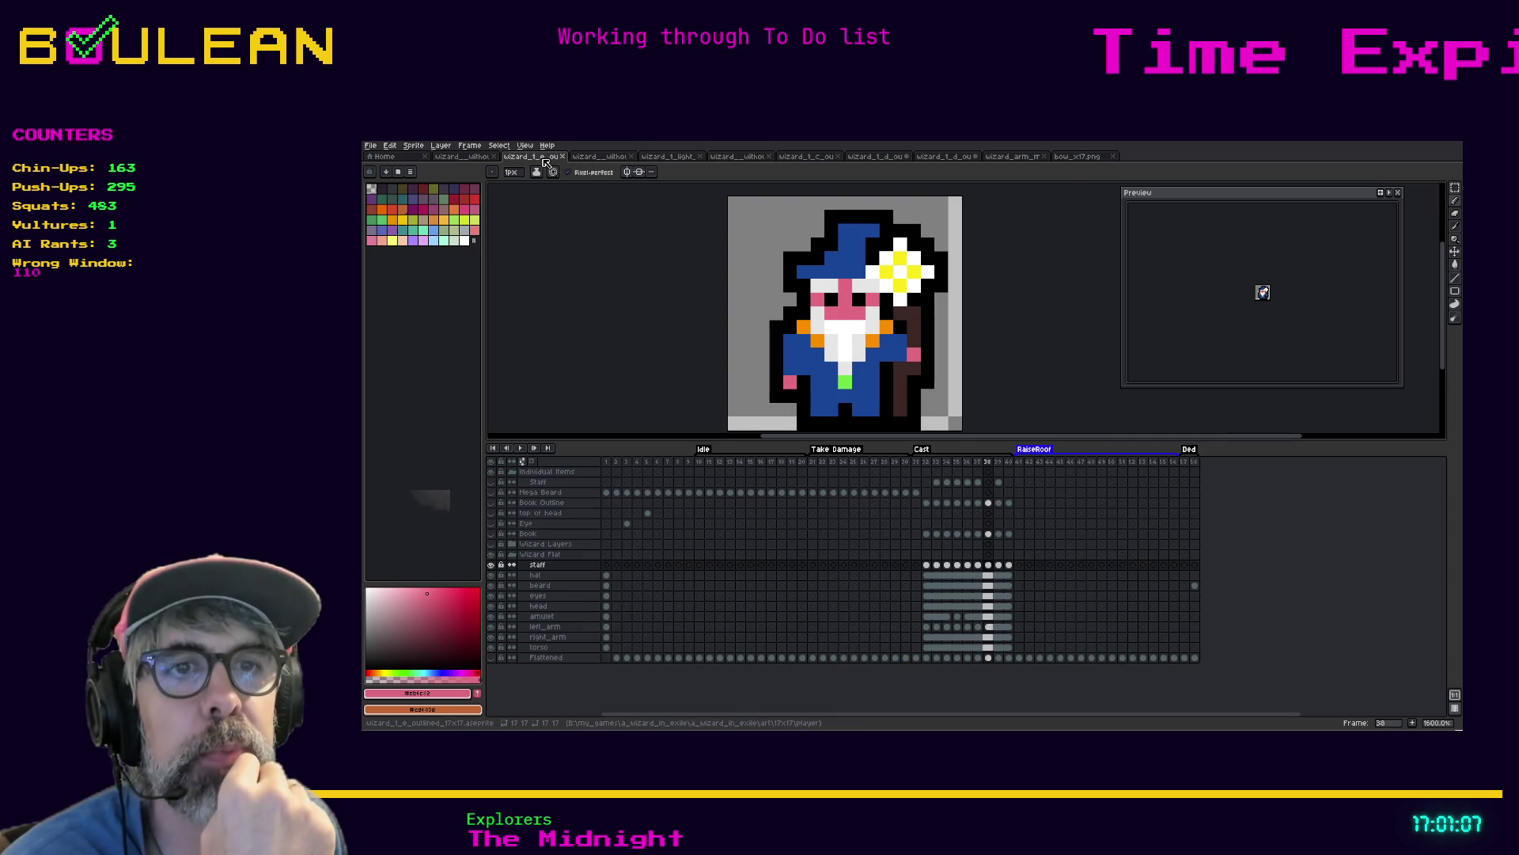
Compare the wizard with beard, hat and staff layers hidden, then save it with all three visible
left_click(492, 585)
left_click(492, 575)
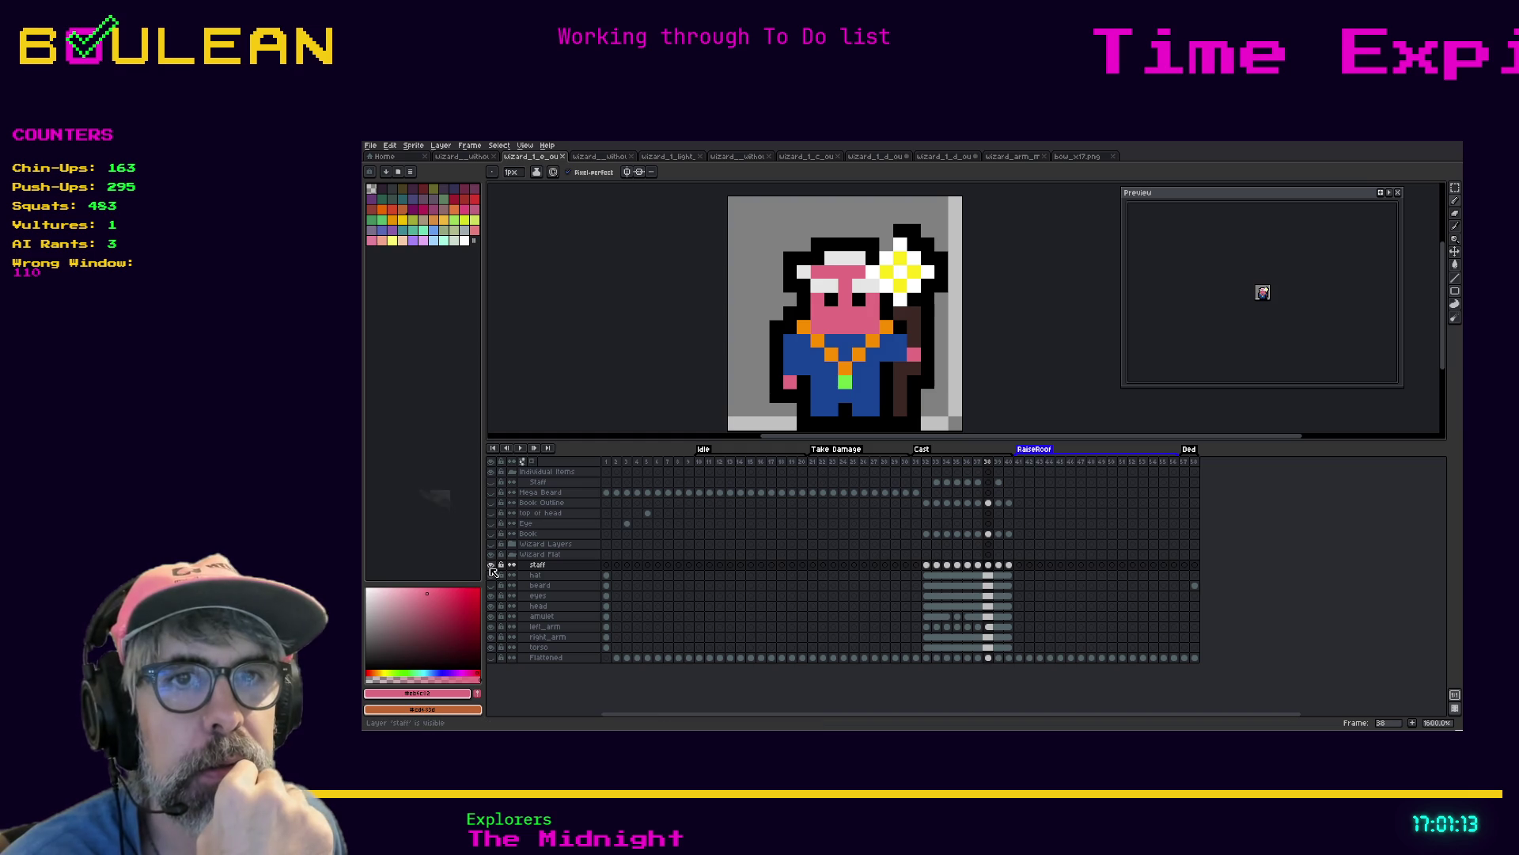
left_click(490, 565)
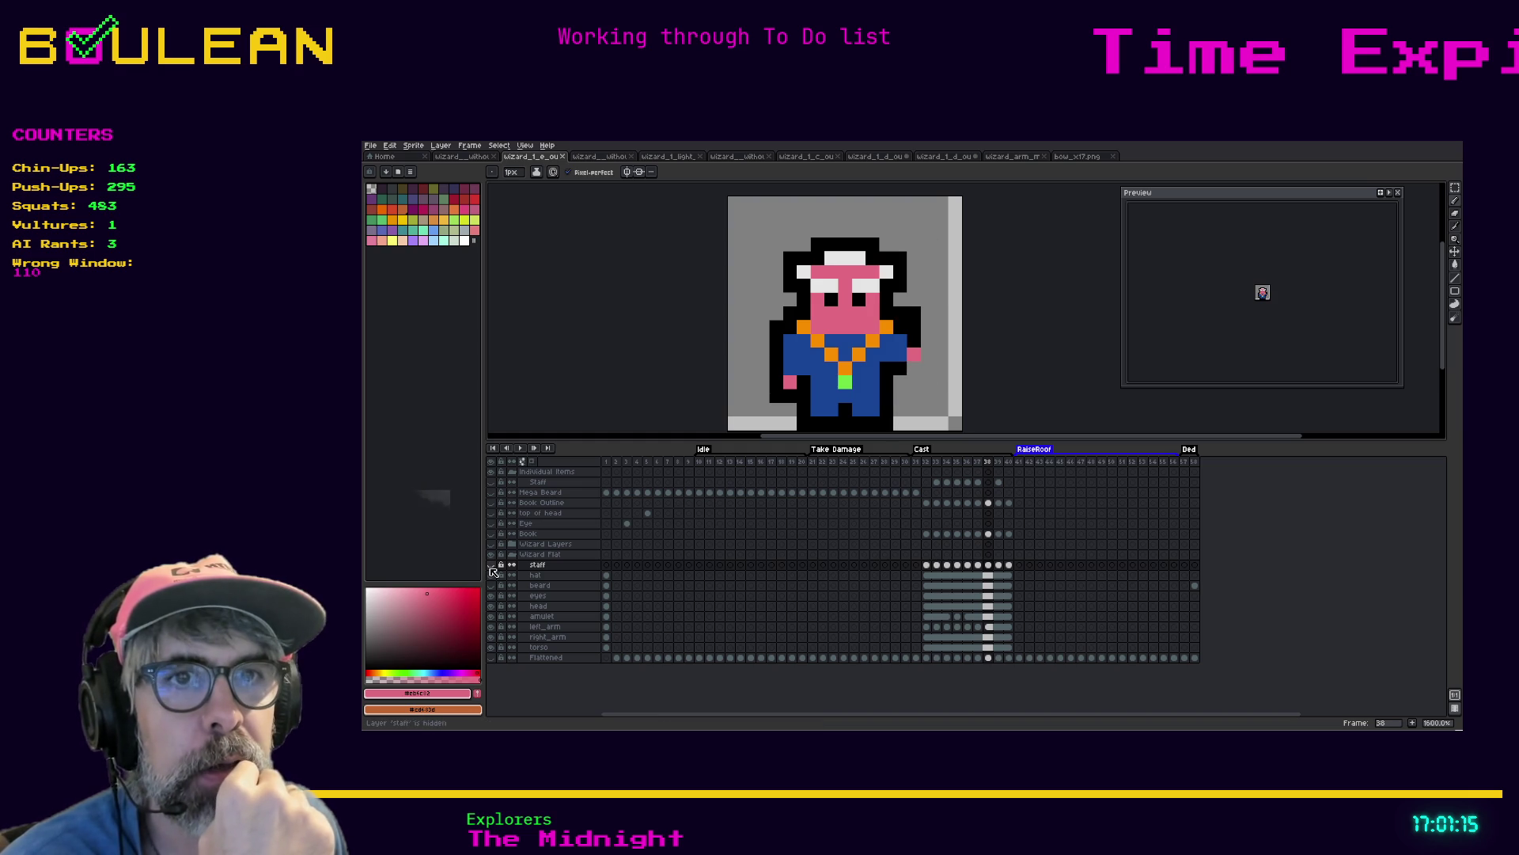
left_click(491, 586)
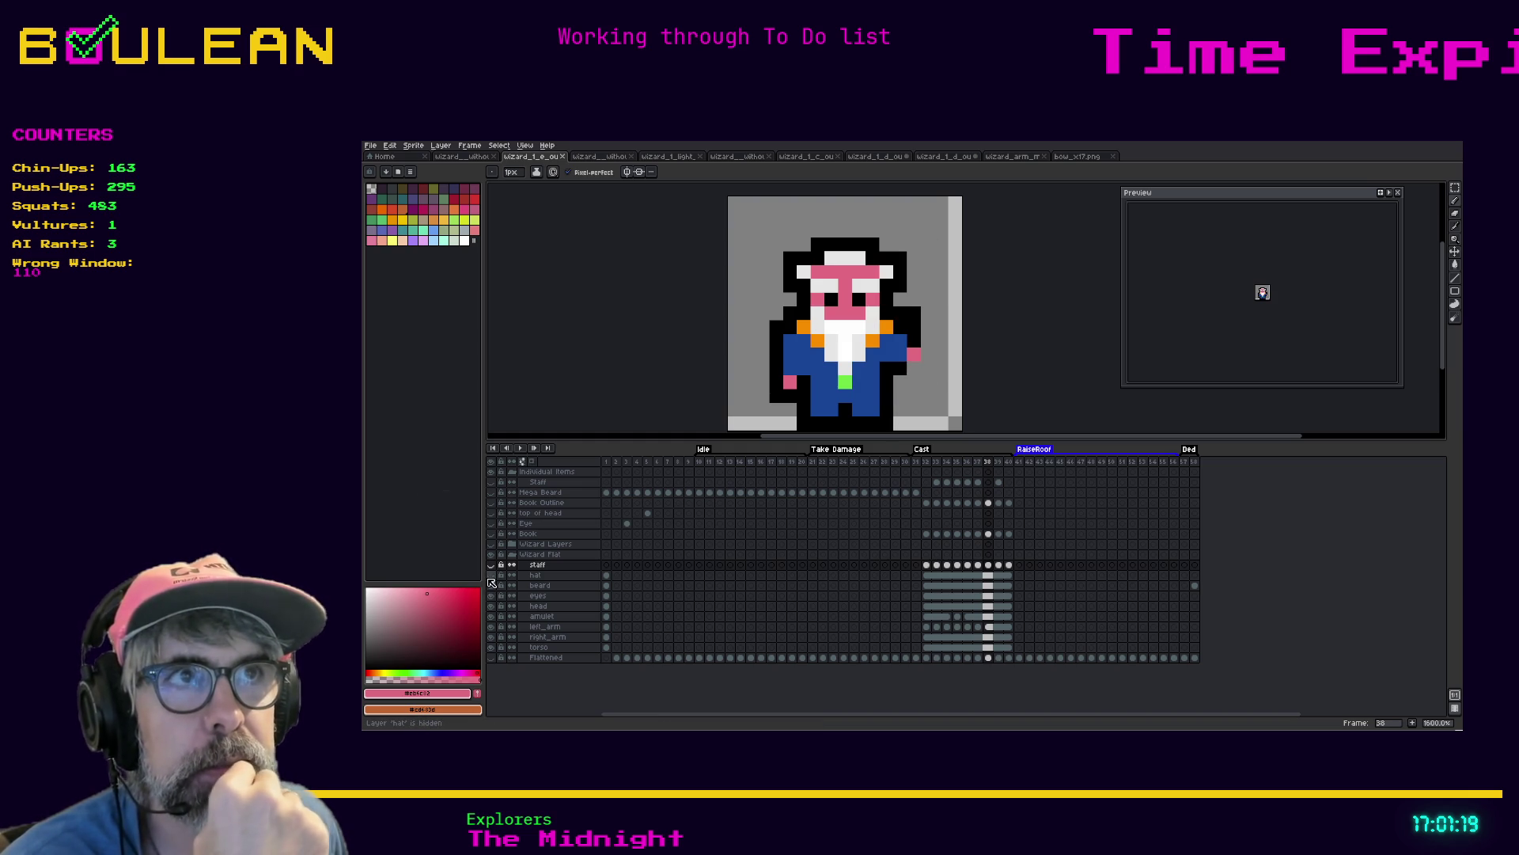
left_click(490, 579)
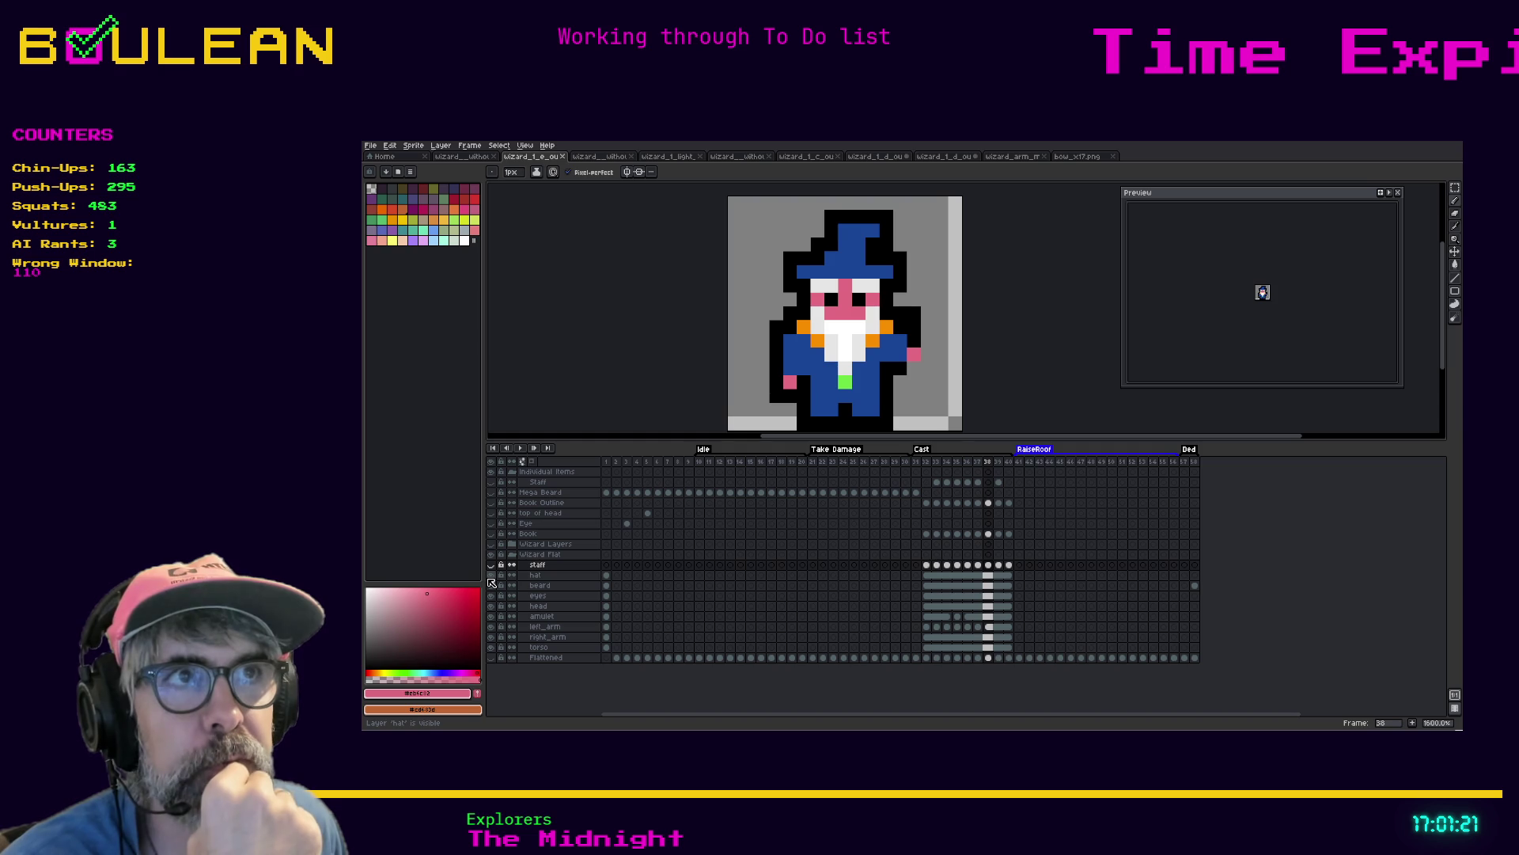
left_click(491, 578)
left_click(491, 579)
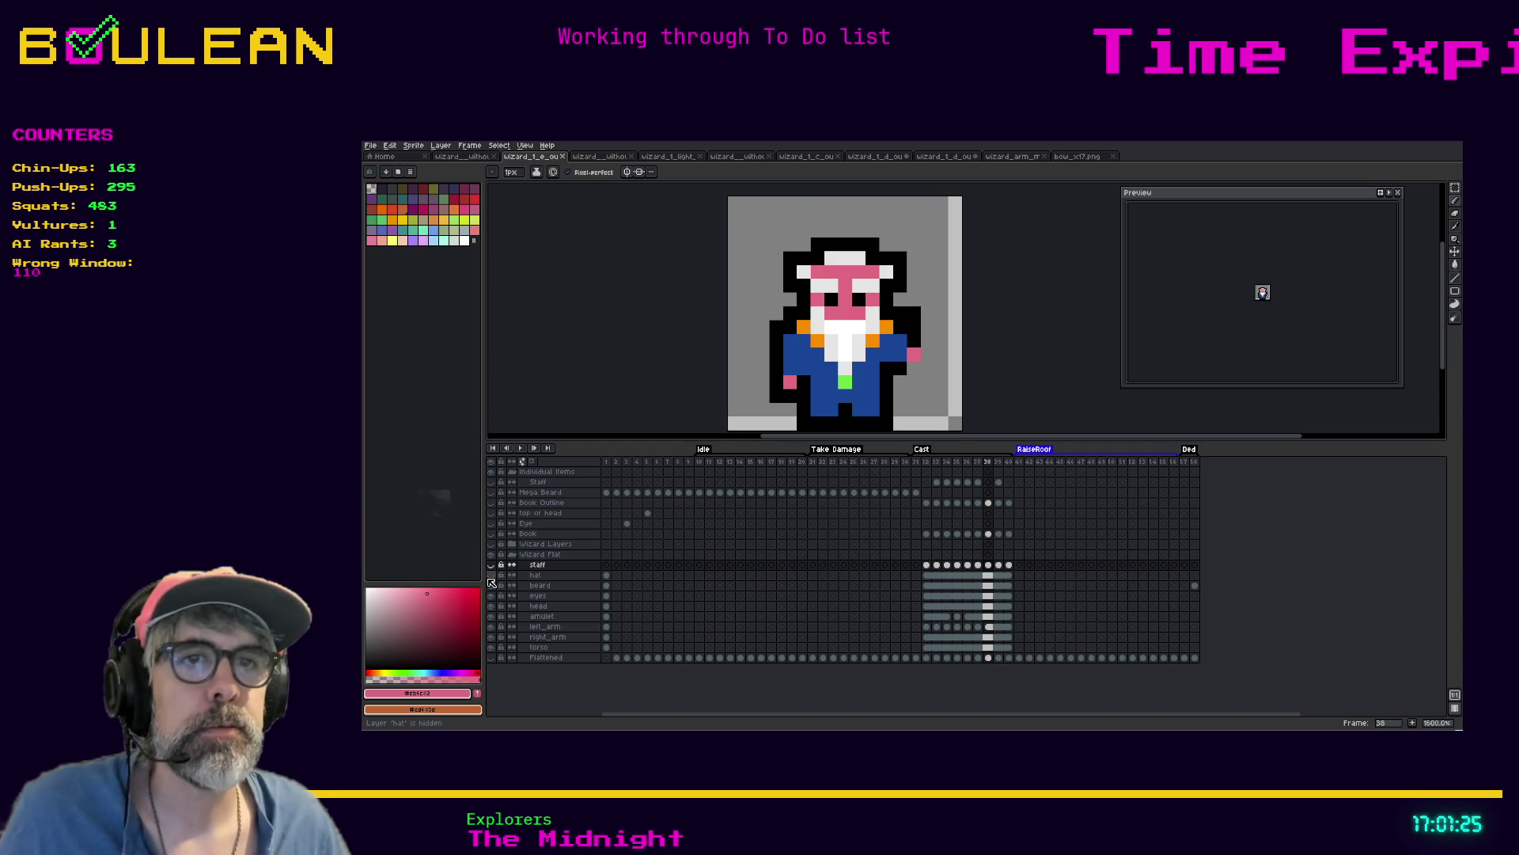
left_click(491, 576)
left_click(491, 564)
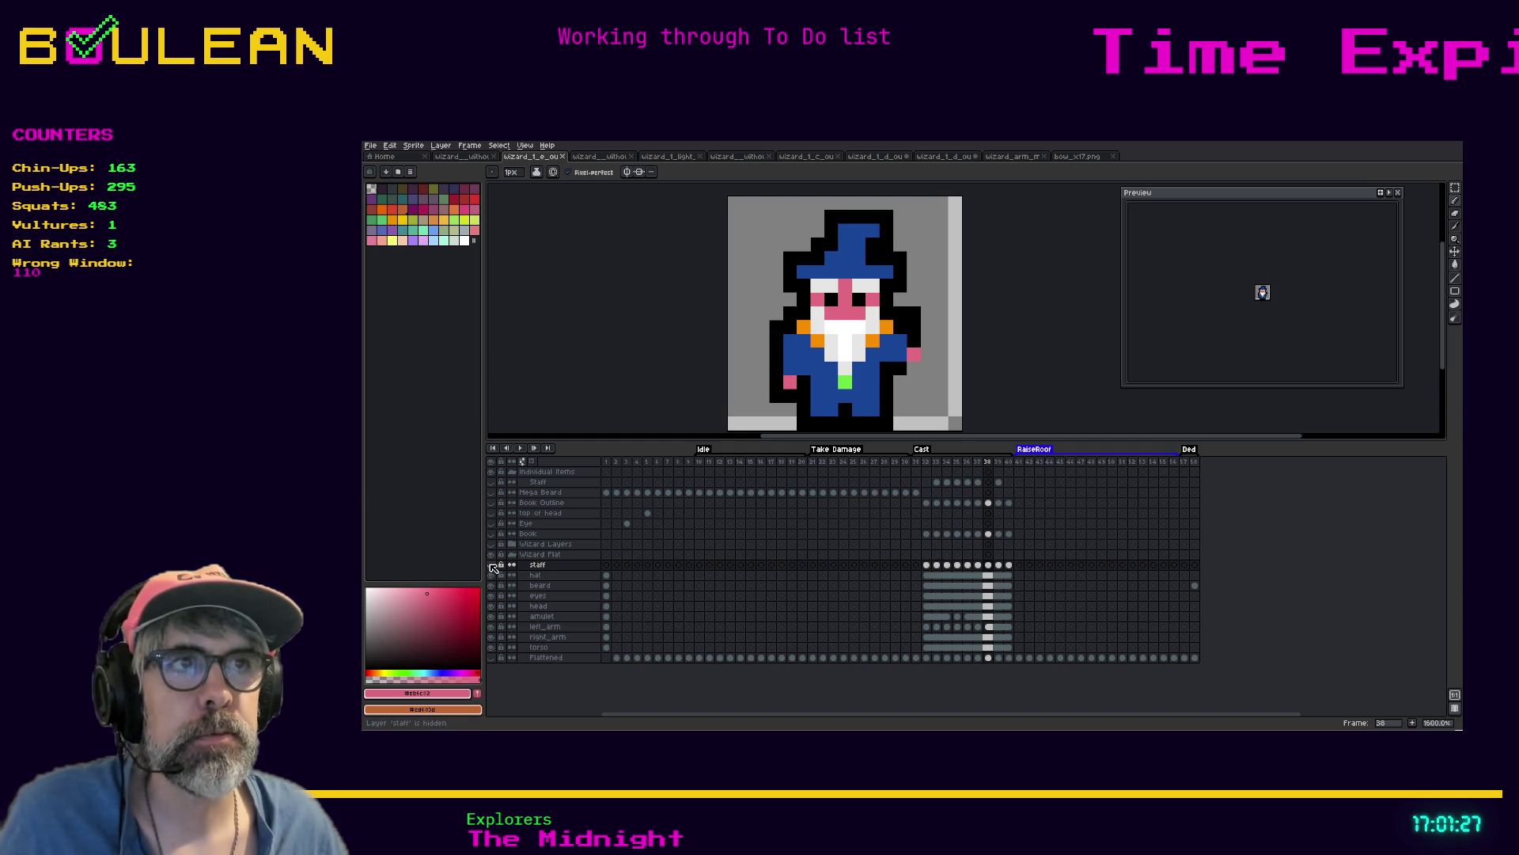
left_click(490, 565)
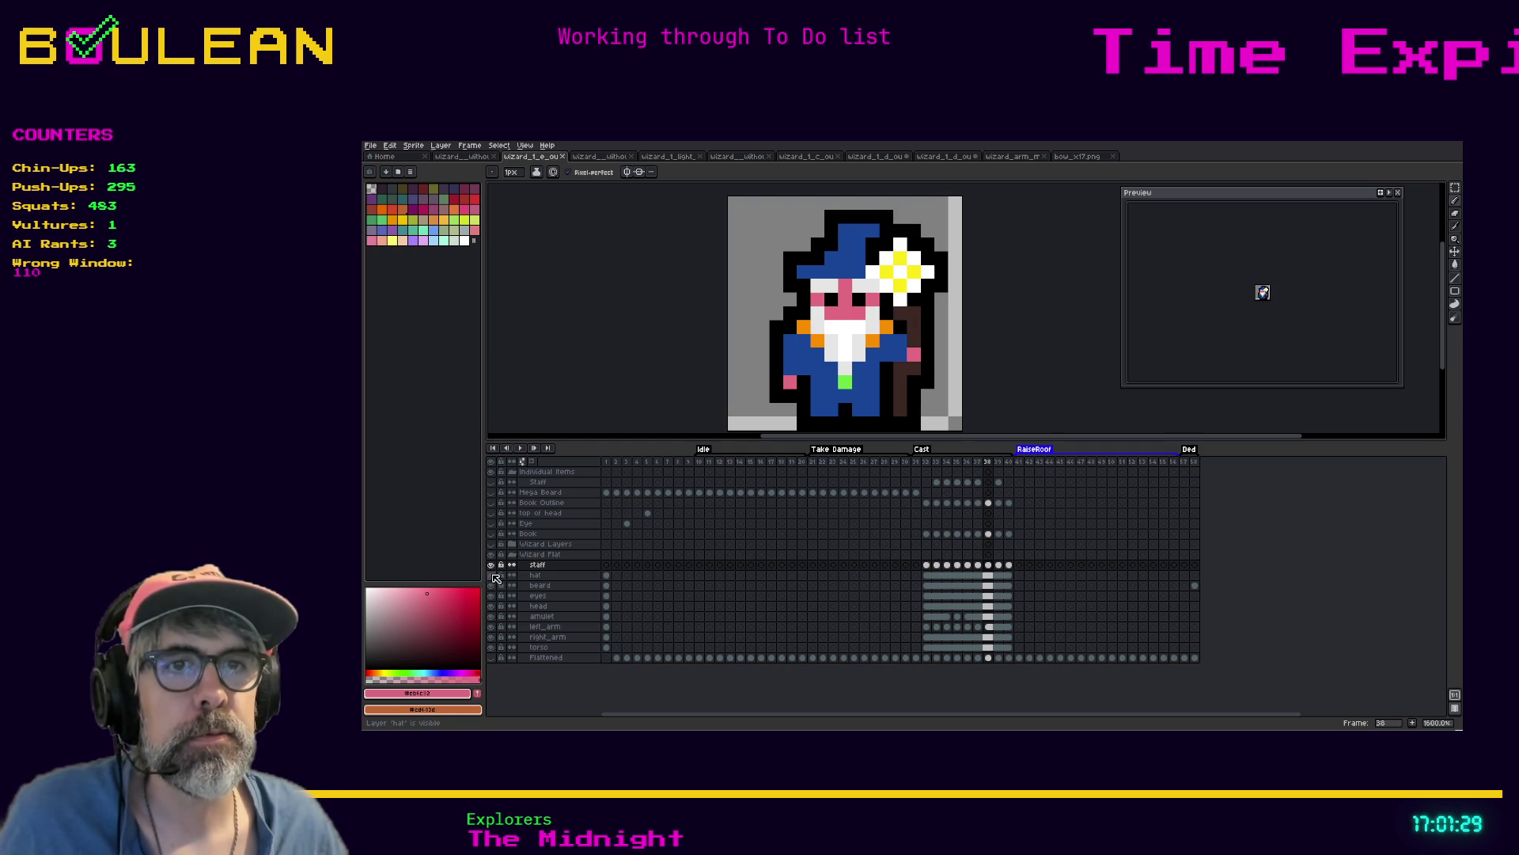
left_click(491, 576)
left_click(492, 577)
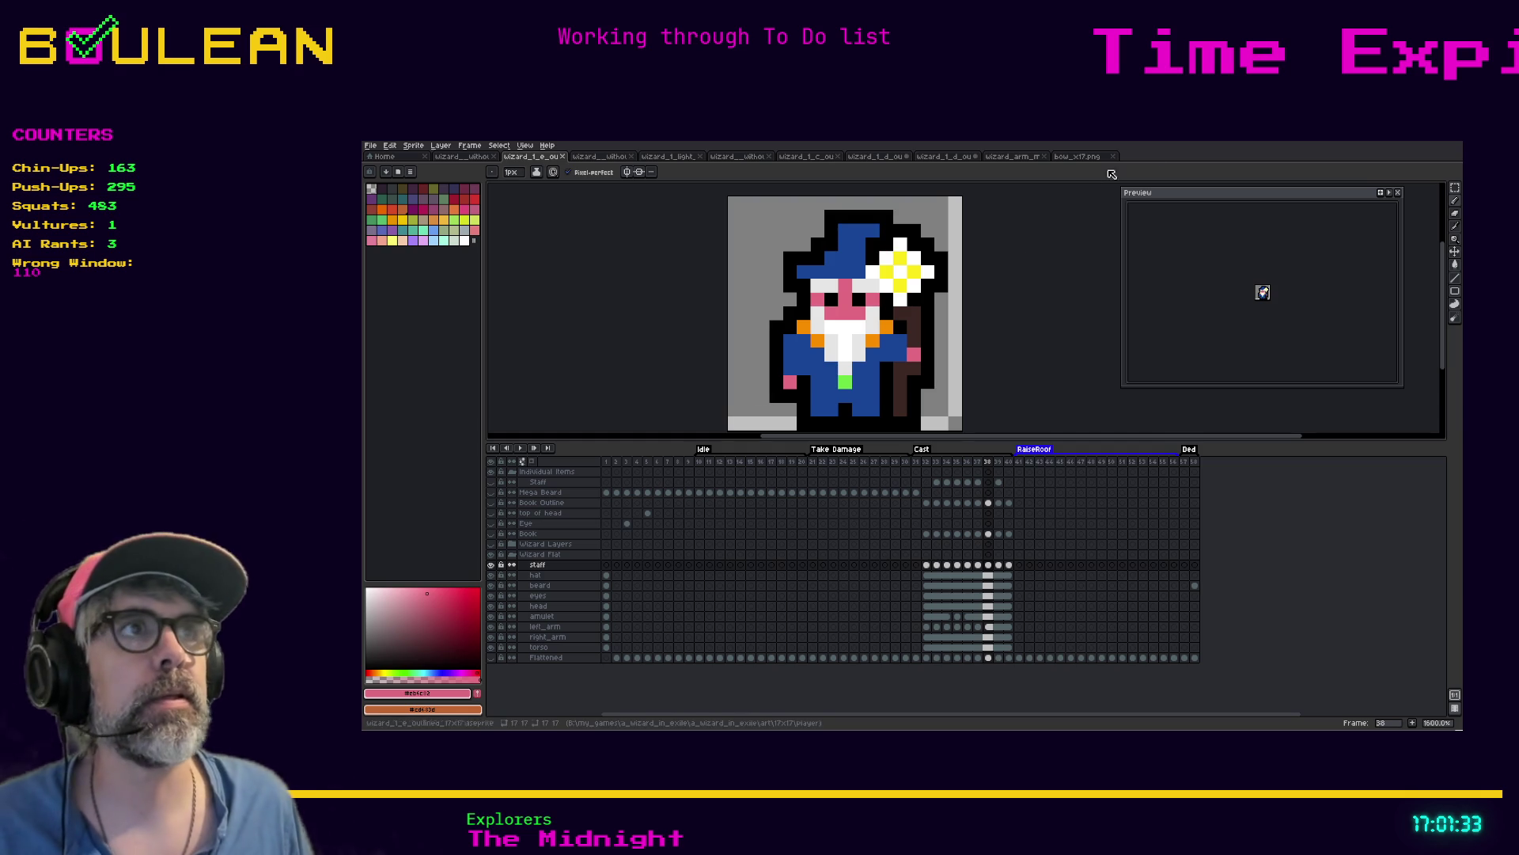
key("ctrl+s")
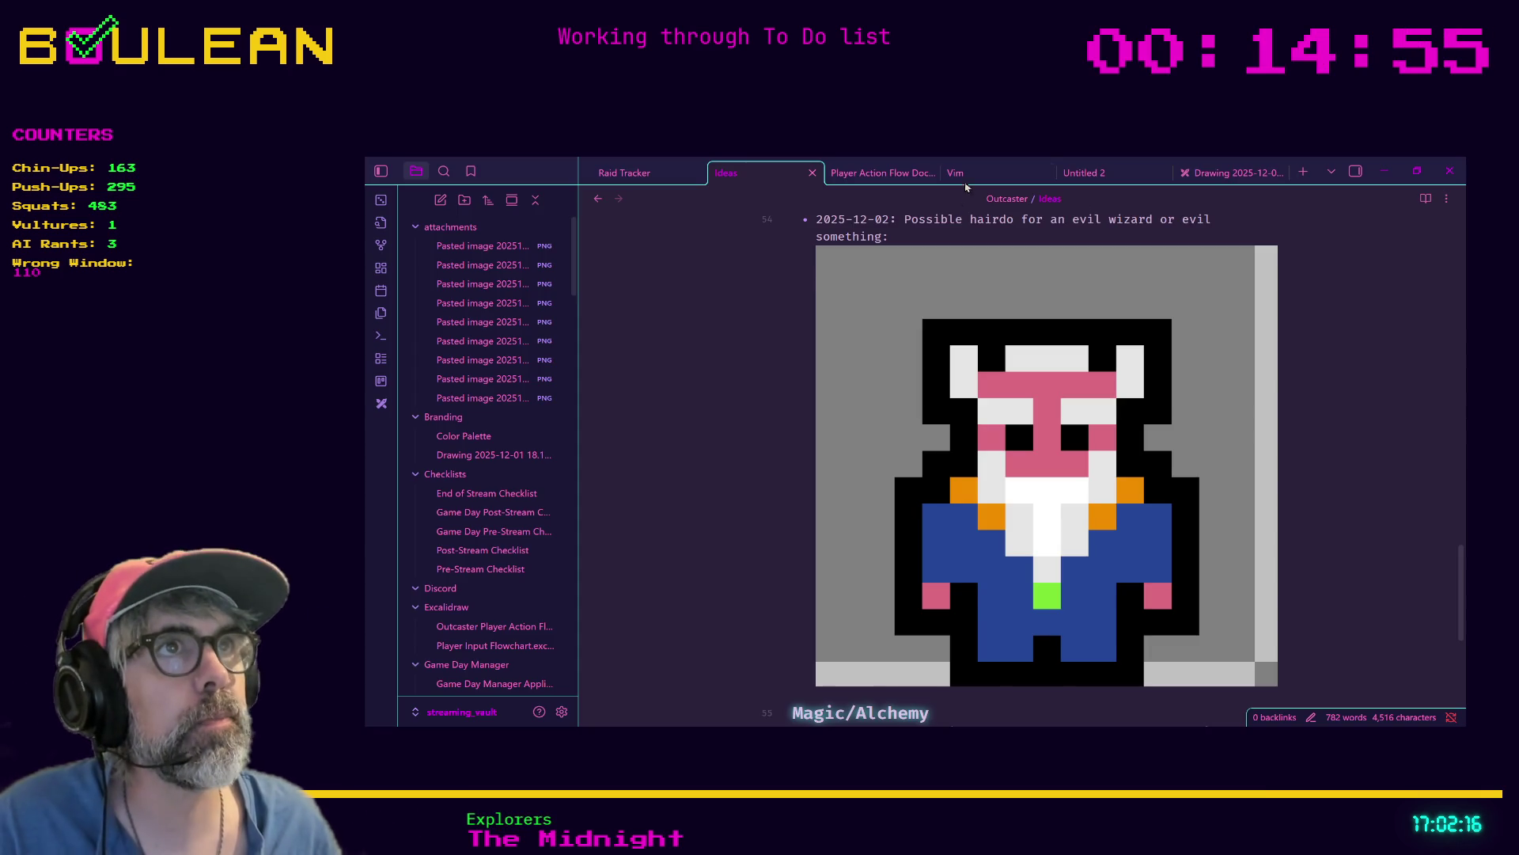
Bring up the Vim note with its dated Vim Tutor log
left_click(958, 173)
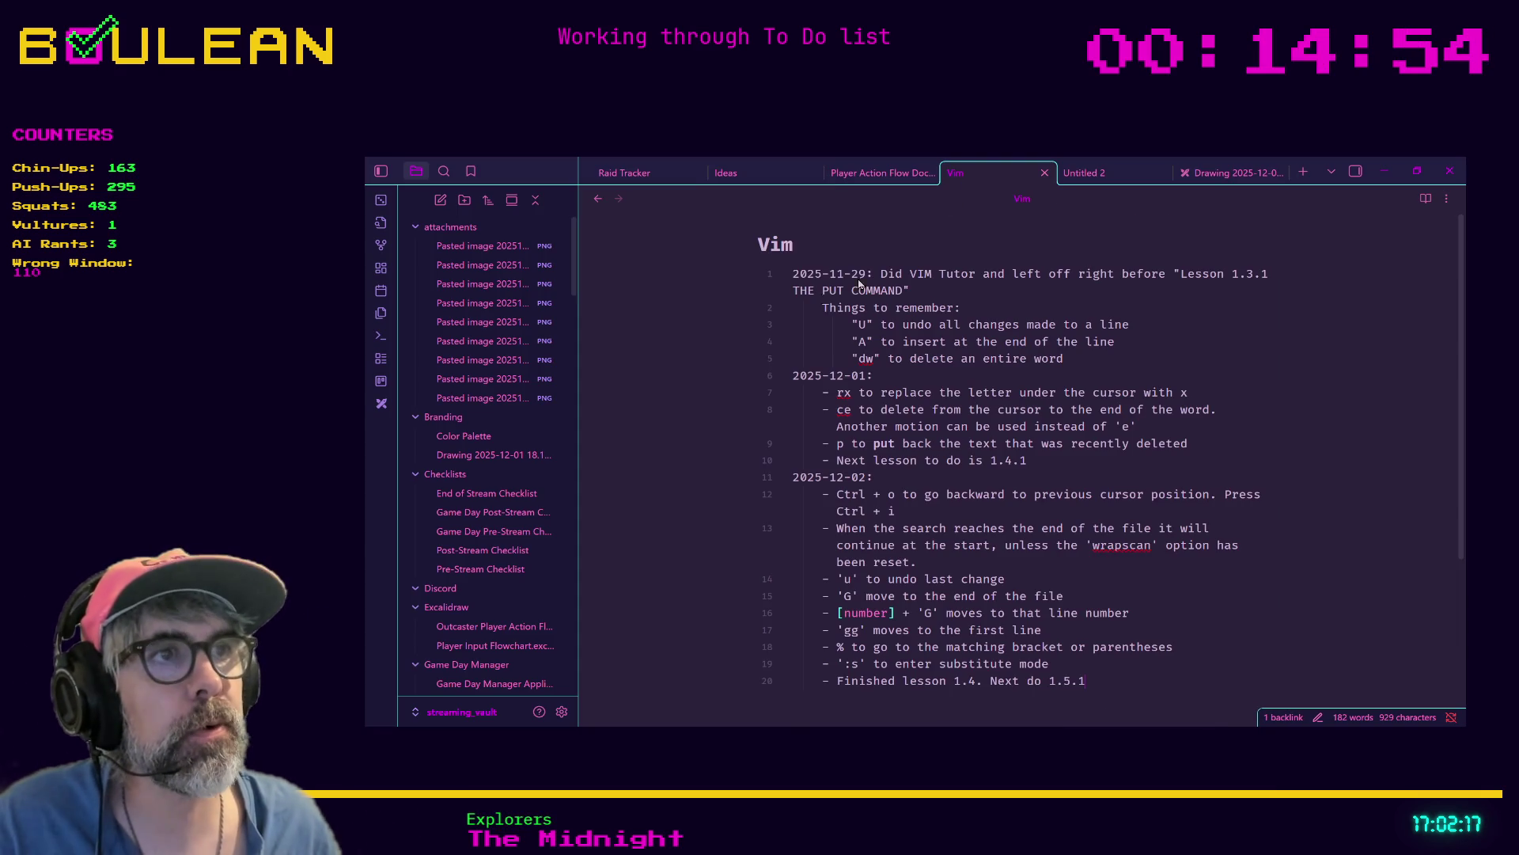
Complete line 12 of the 2025-12-02 entry so it reads 'Ctrl + i to go forward'
scroll(757, 363, "down", 2)
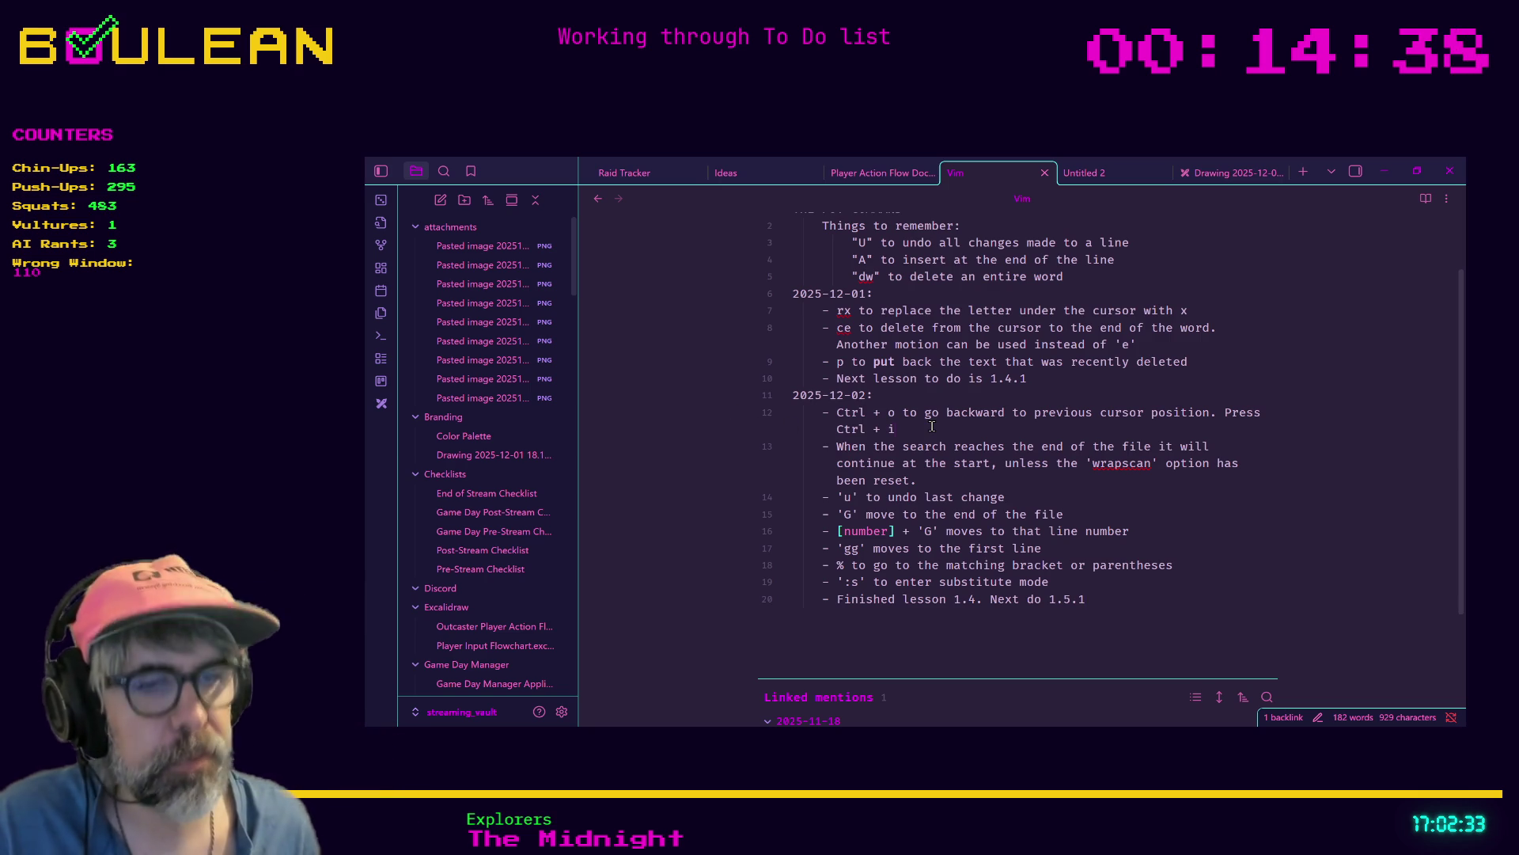
type("togo forward")
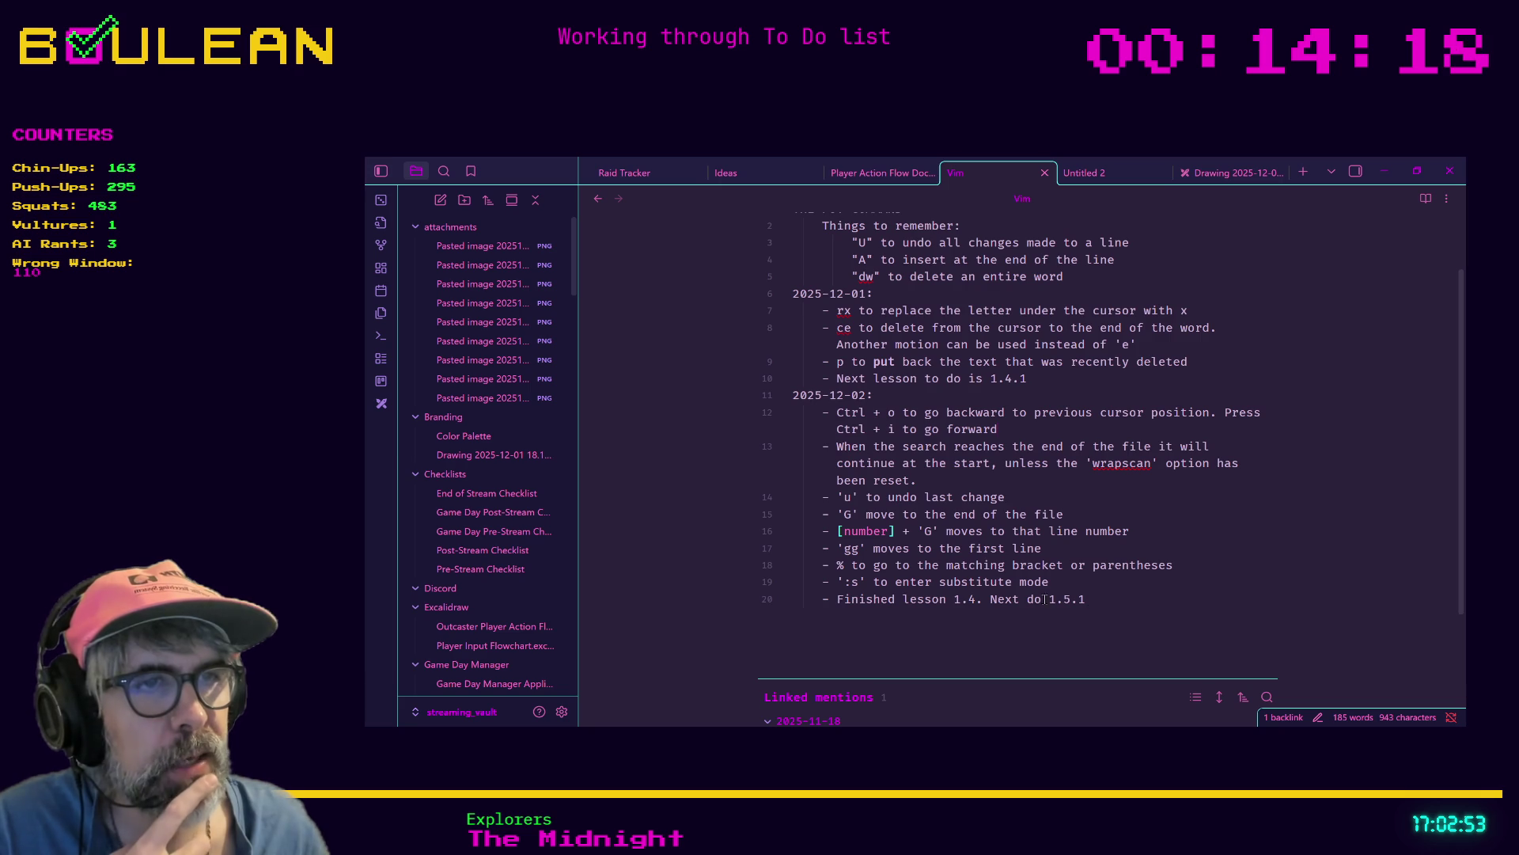
scroll(922, 328, "up", 1)
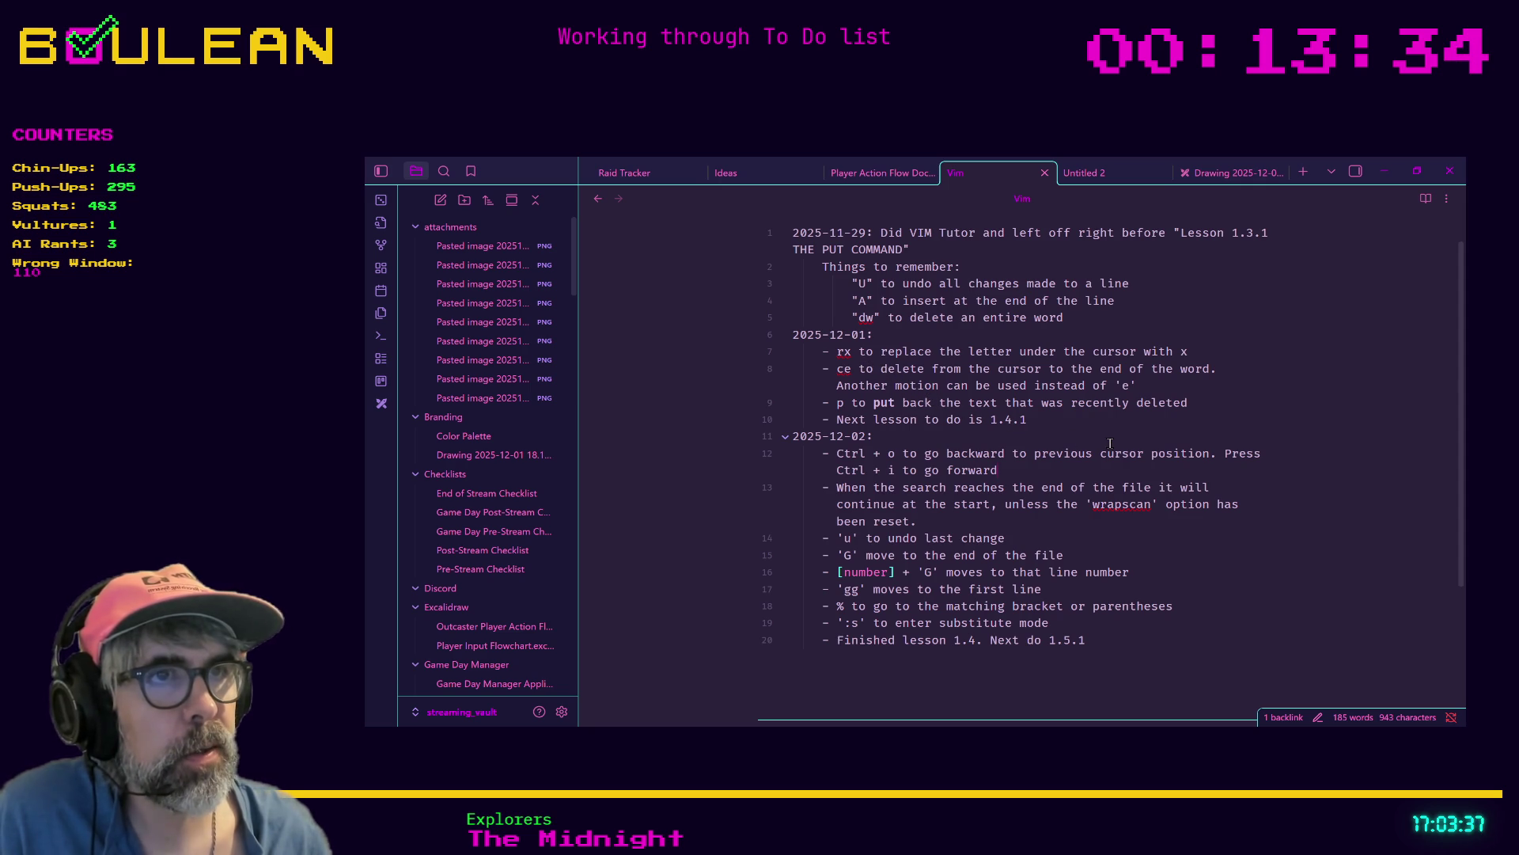
Scroll through the Vim note, then minimize Obsidian to return to gVim
scroll(1149, 541, "down", 1)
left_click(1384, 171)
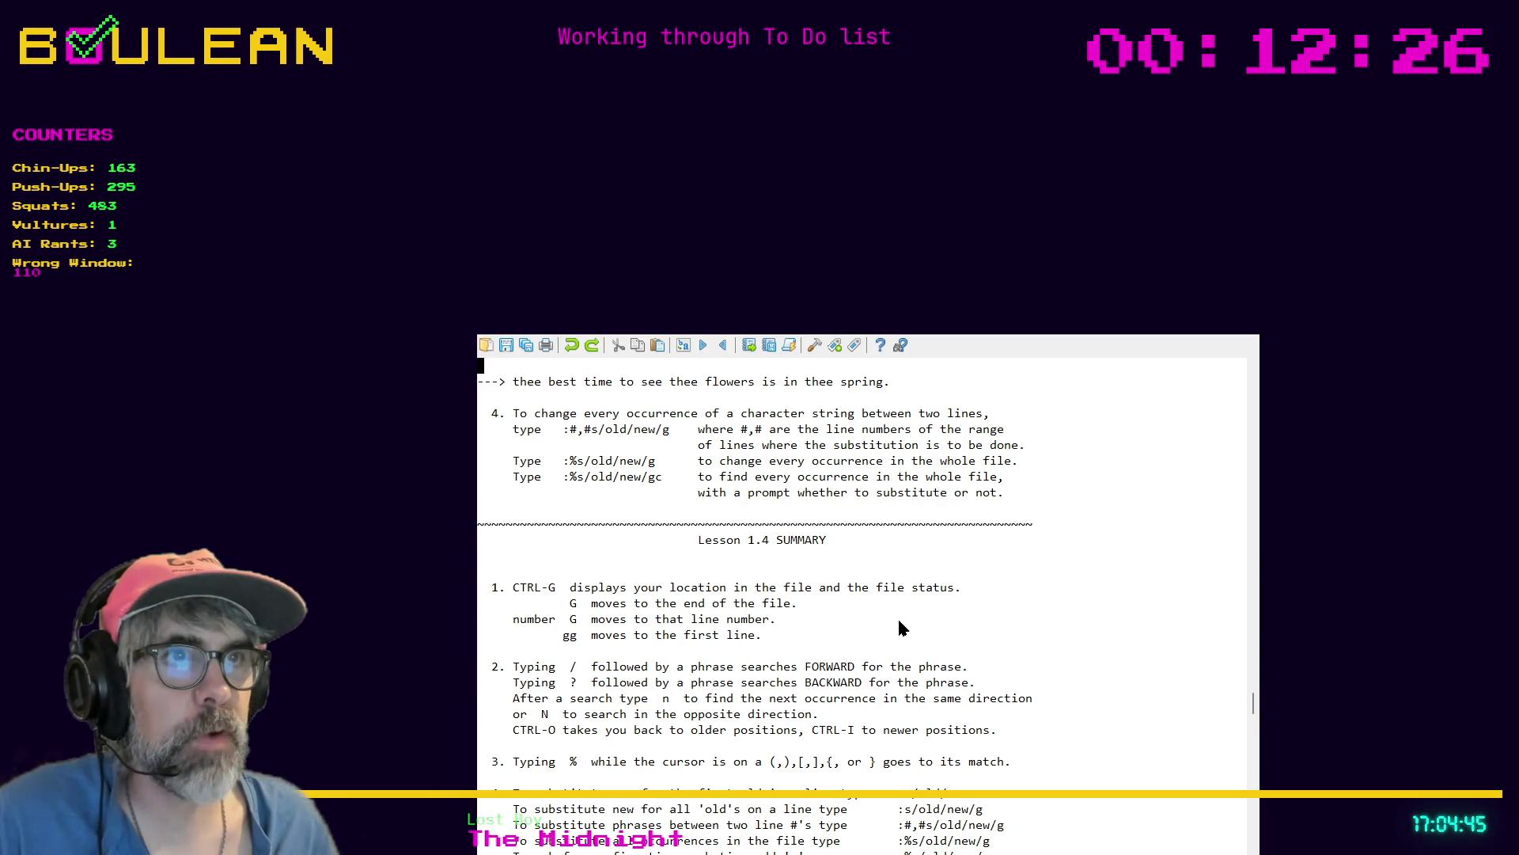
Scroll the Vim tutor down to Lesson 1.5.1 on executing external commands with :!
scroll(899, 621, "down", 6)
scroll(885, 599, "down", 4)
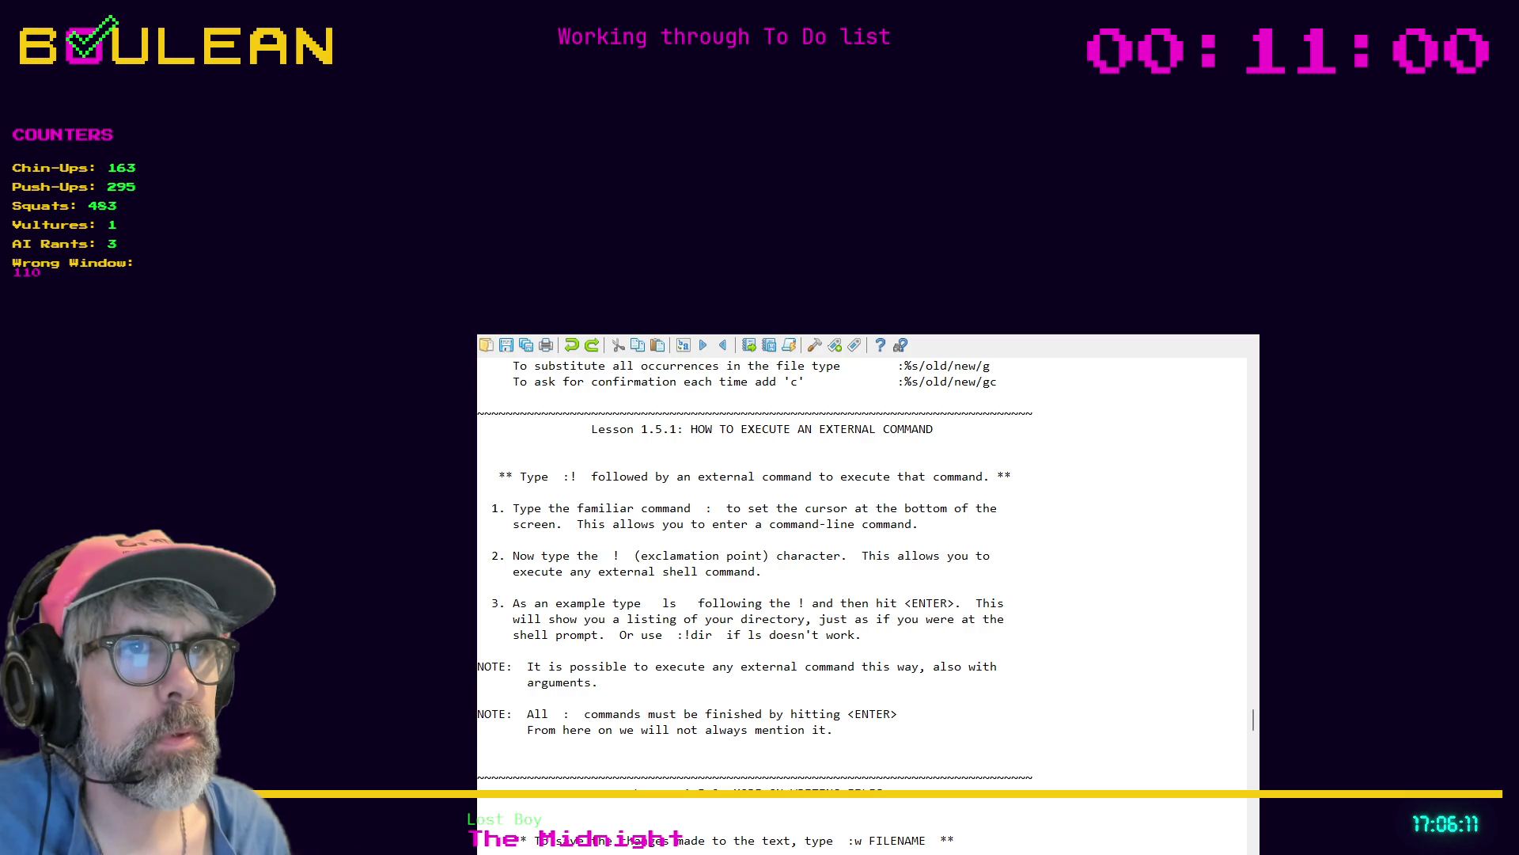
scroll(978, 550, "down", 1)
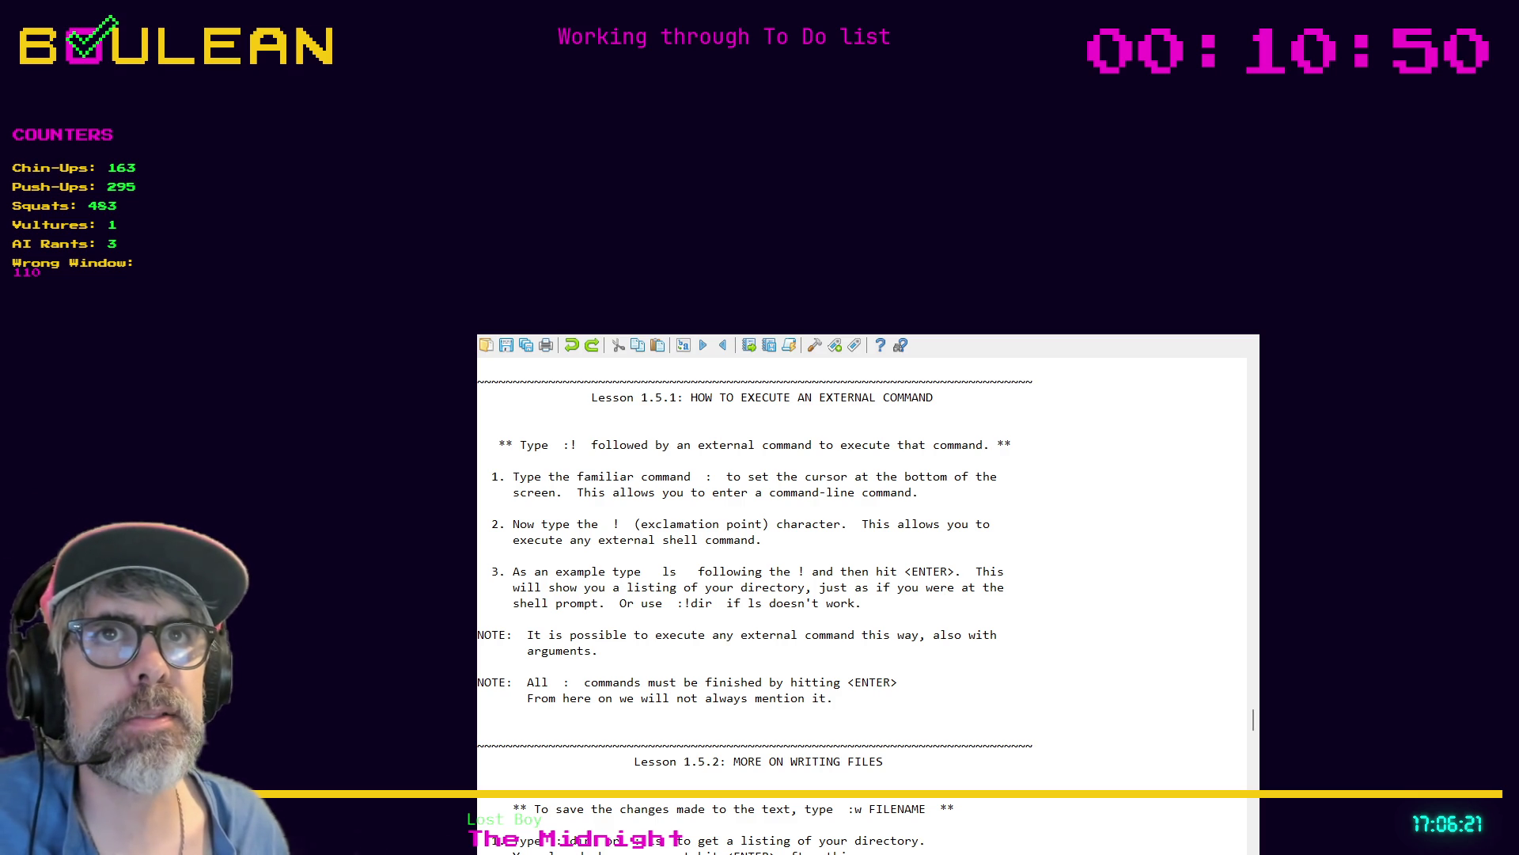
Move down through the tutor with j and Ctrl-D to Lesson 1.5.2, More on Writing Files
key("j")
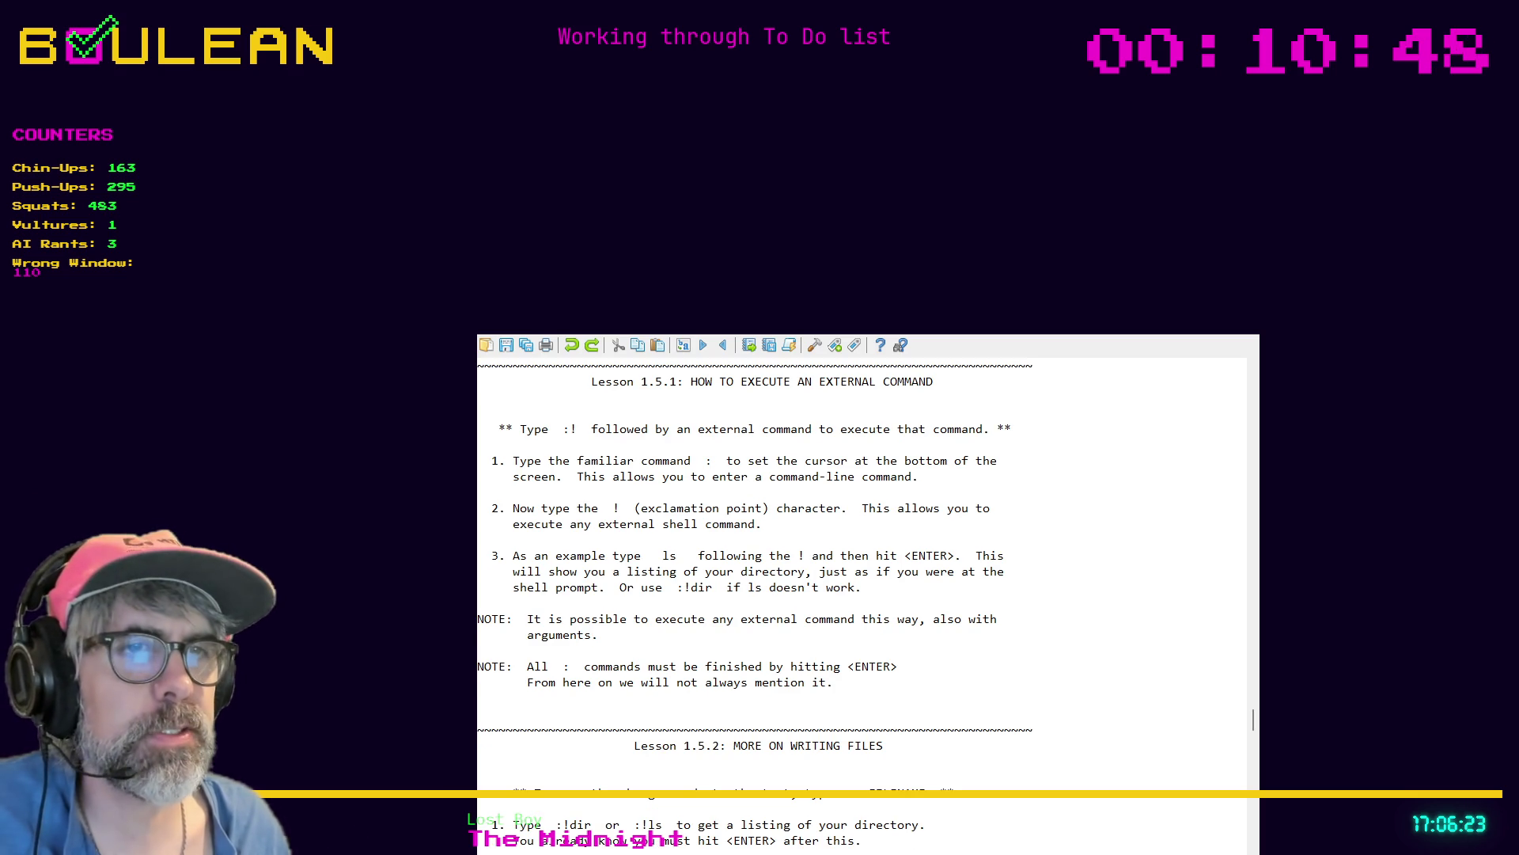
scroll(607, 522, "up", 1)
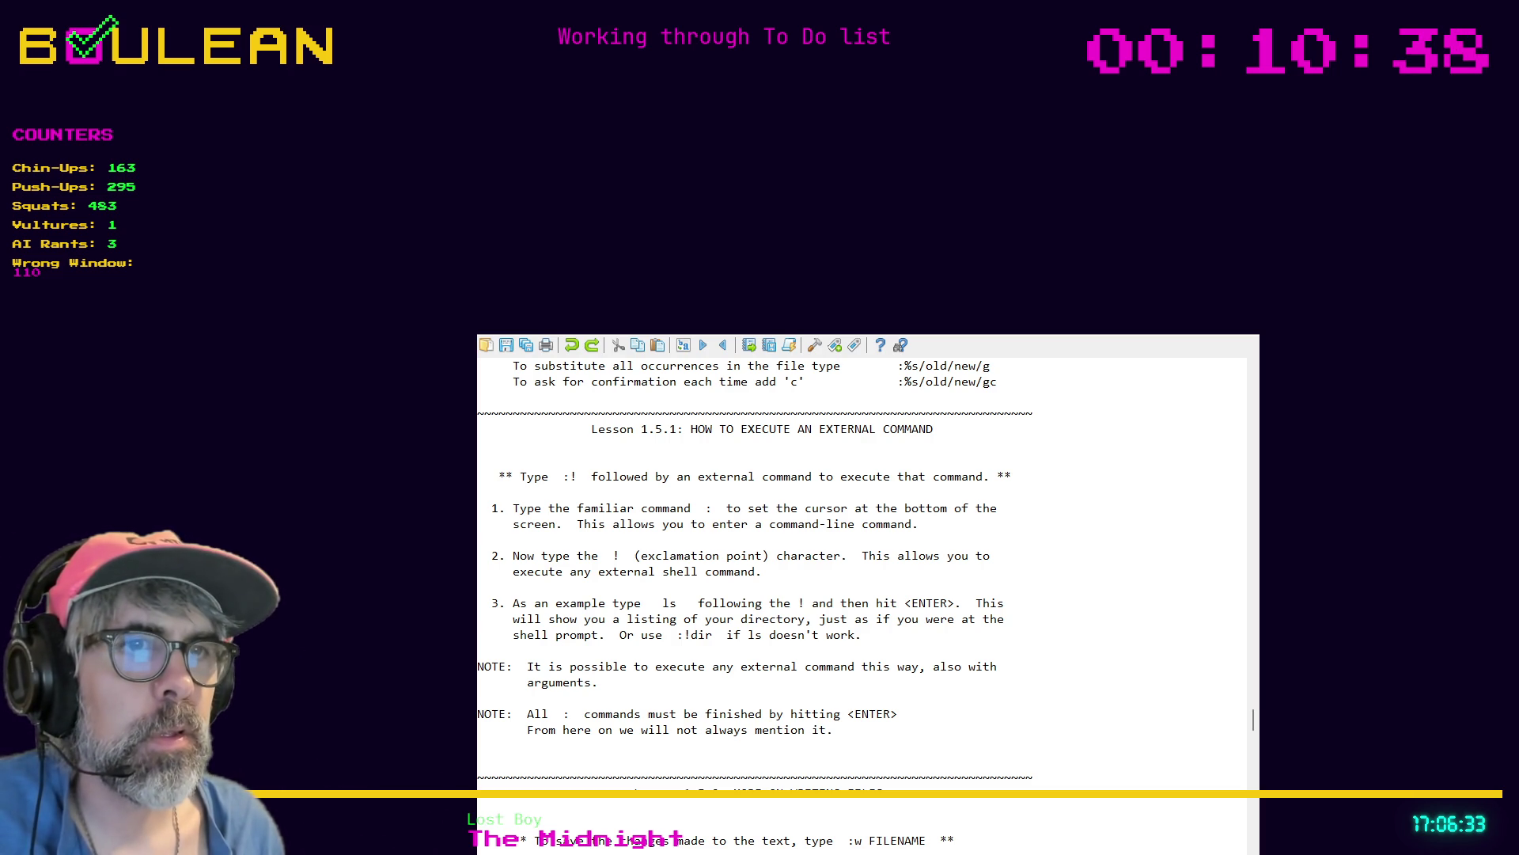
key("j")
key("j")
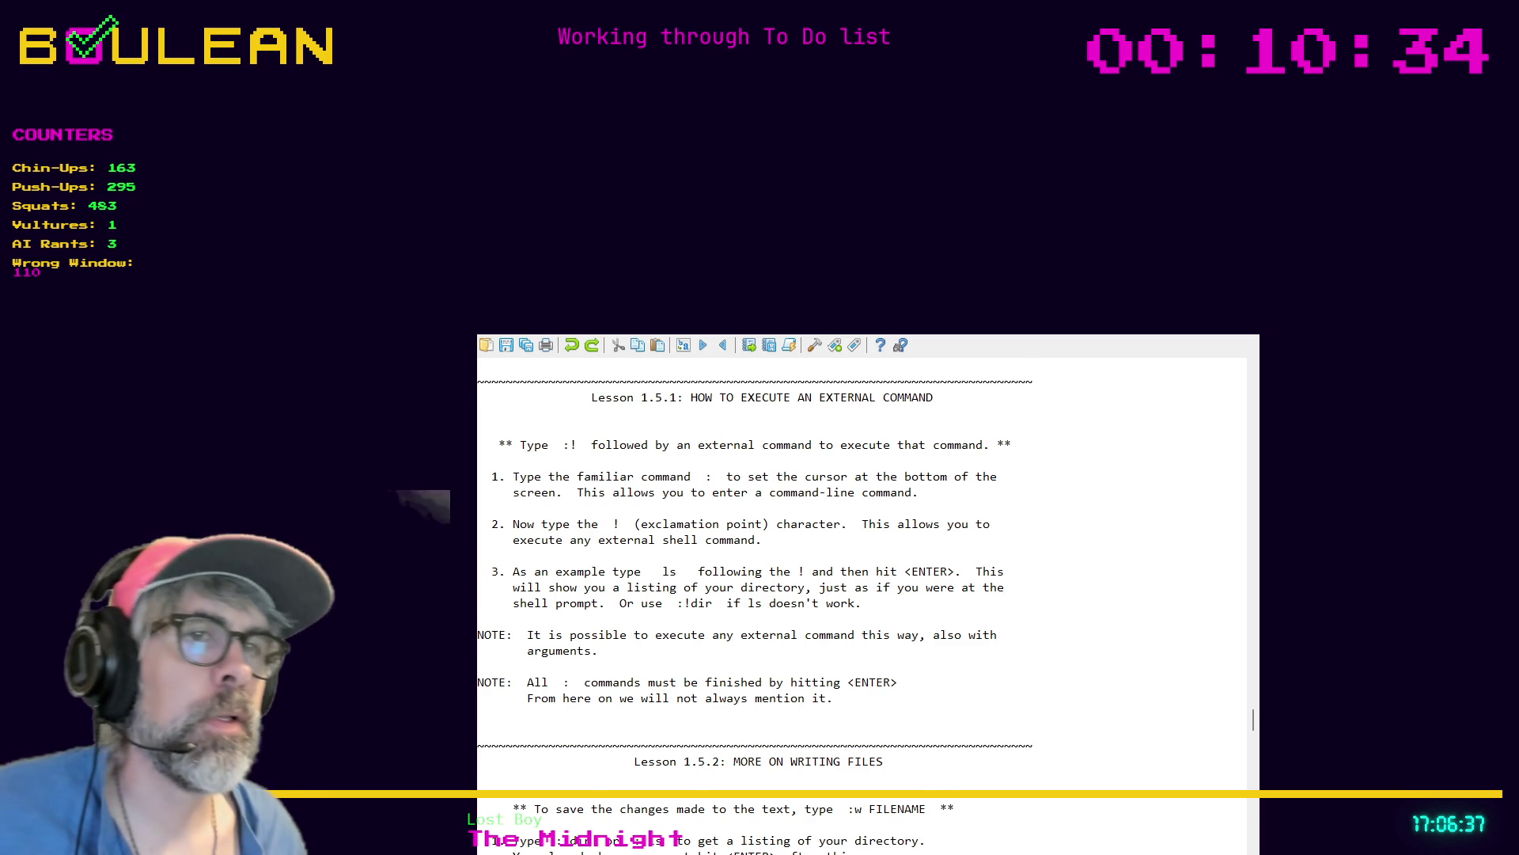
key("j")
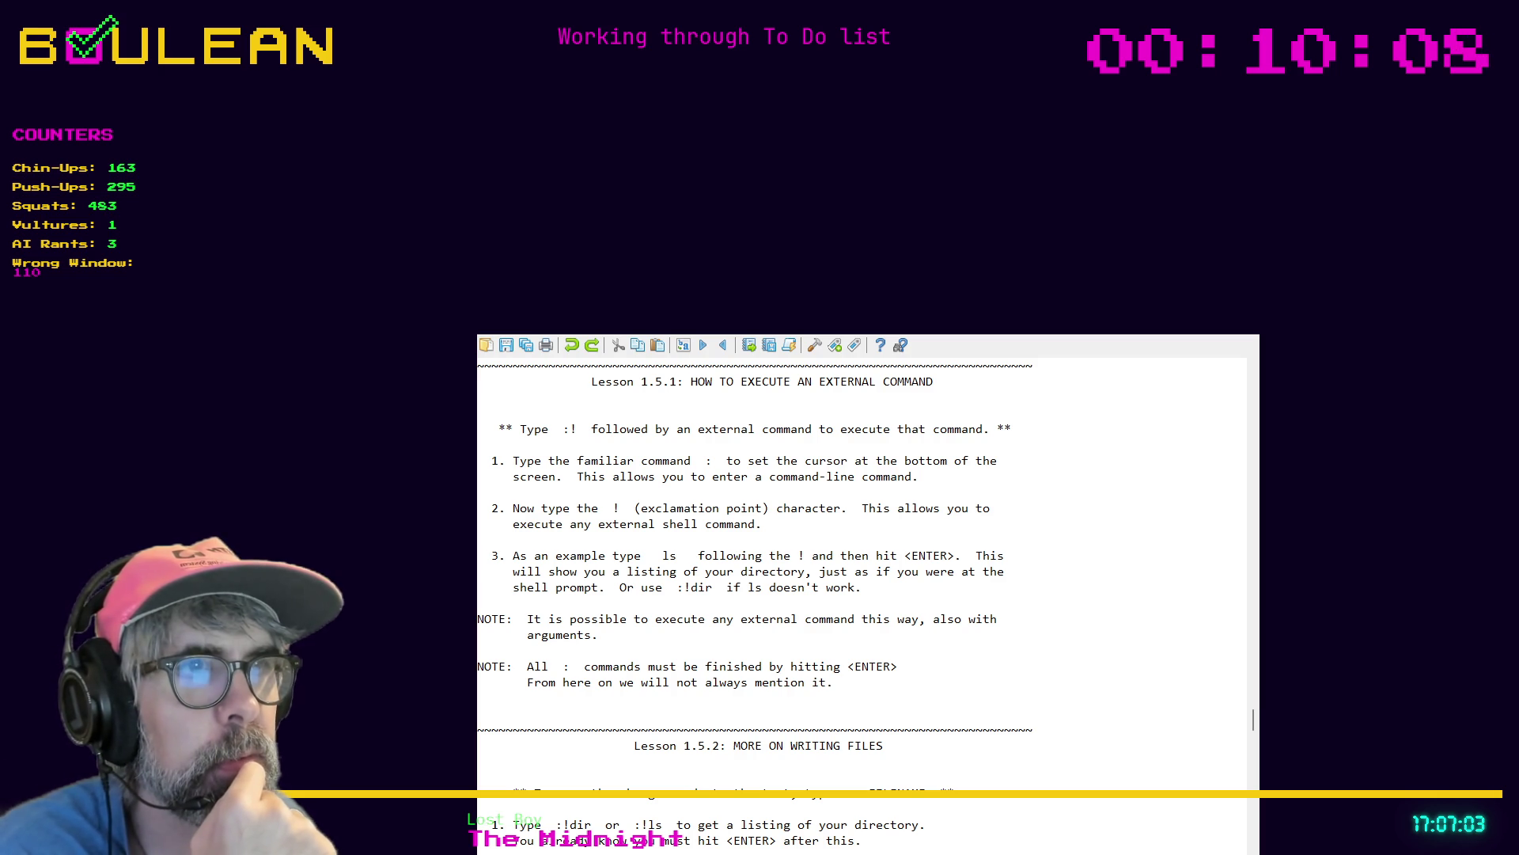
scroll(863, 601, "up", 1)
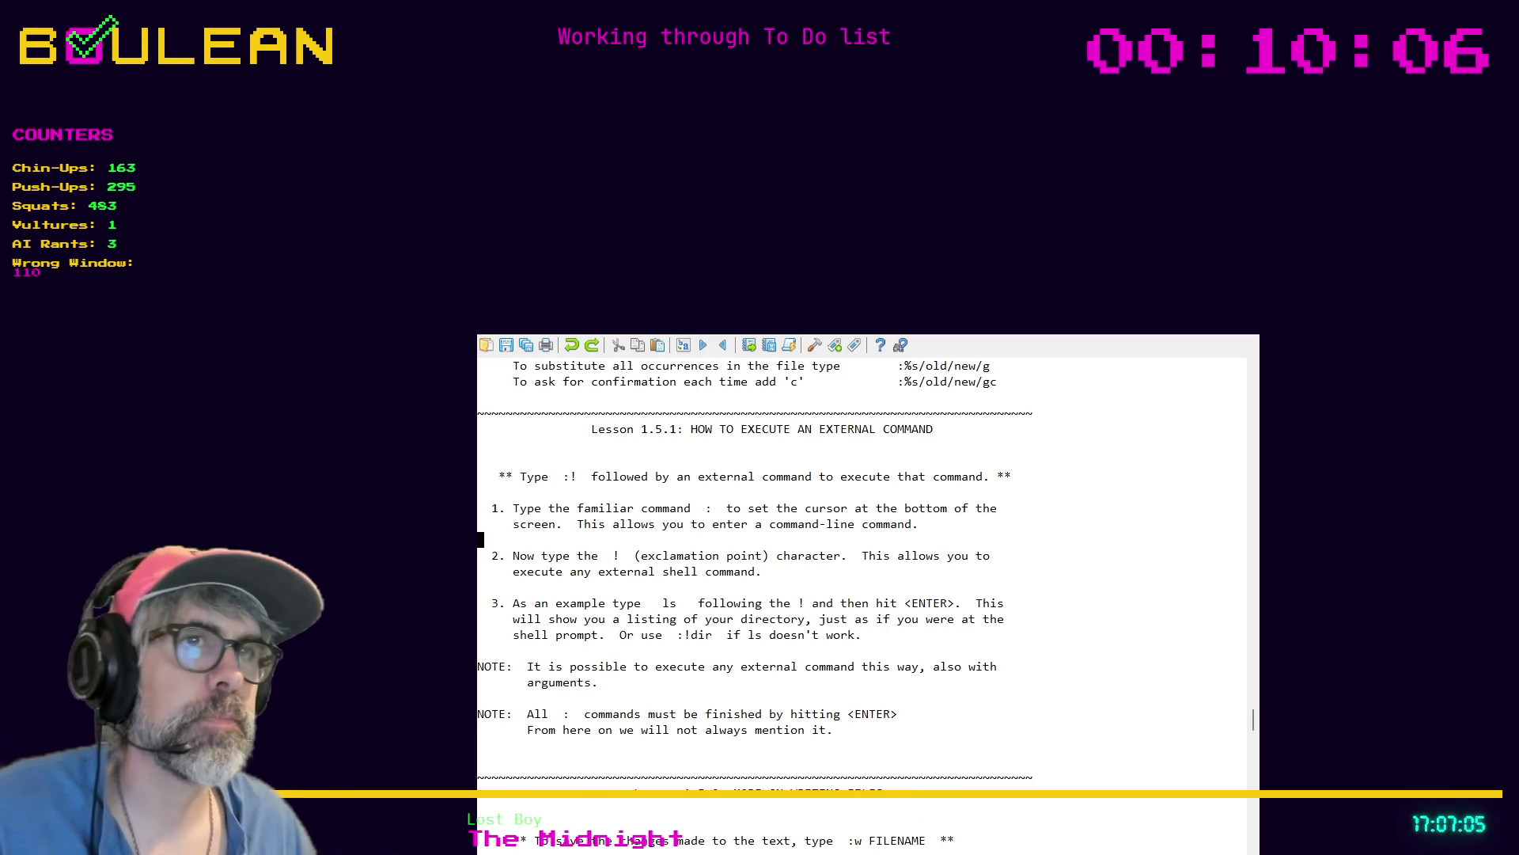
key("ctrl+d")
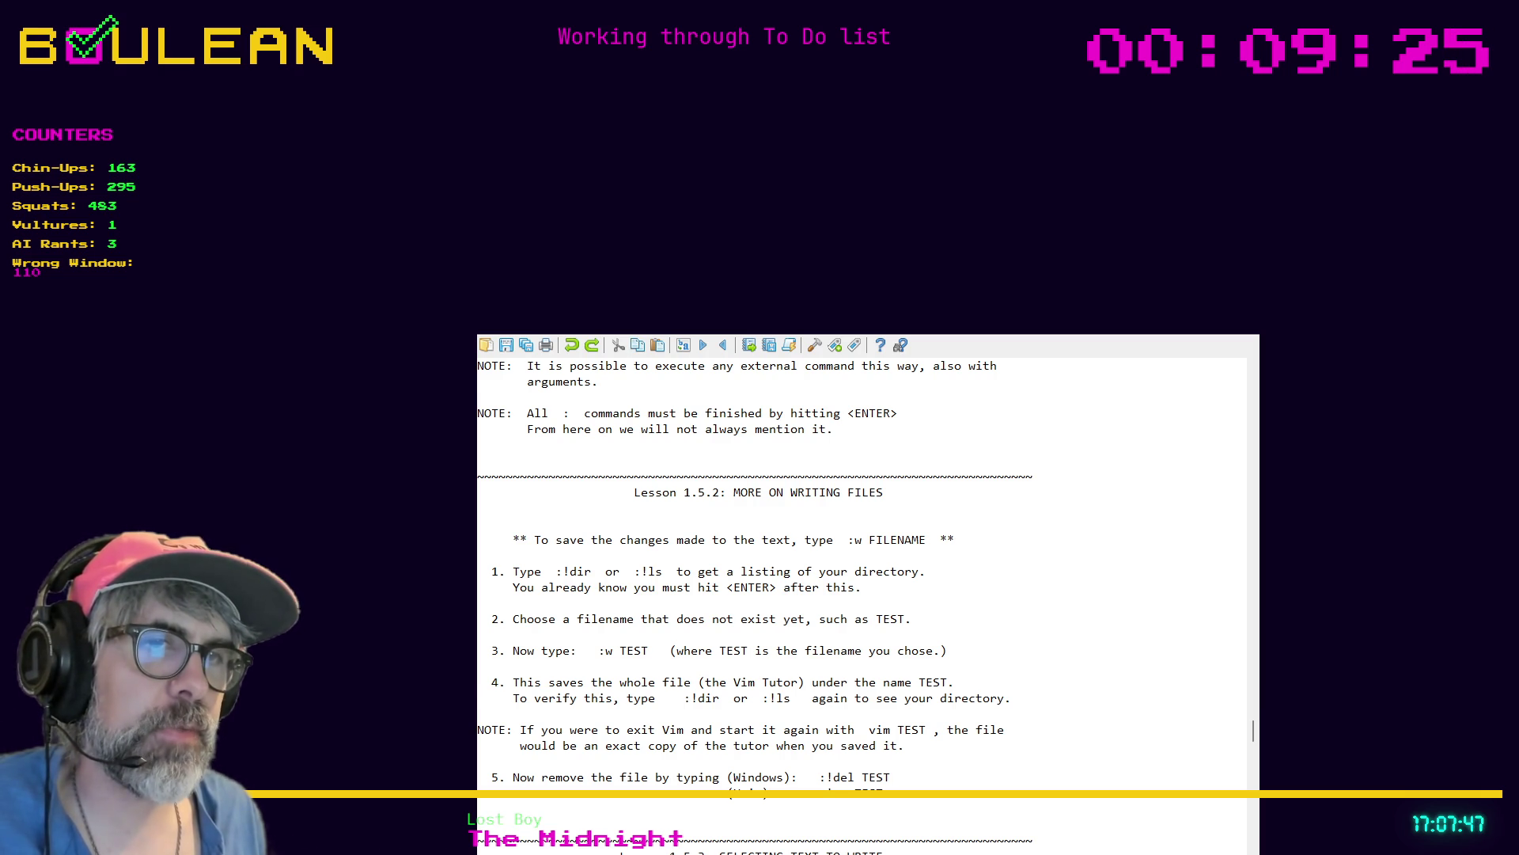
key("j")
key("j")
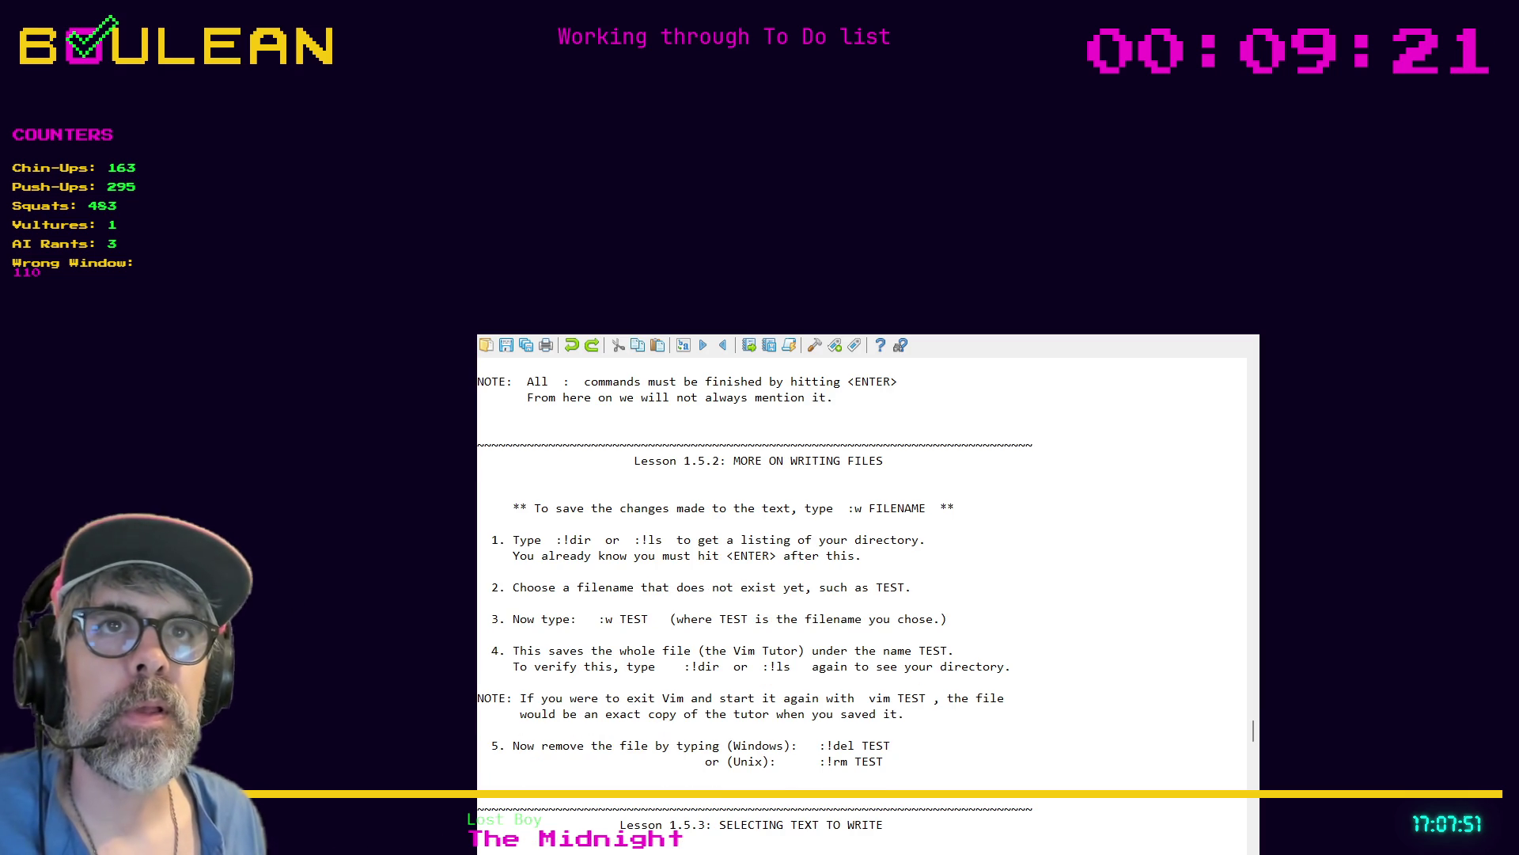
key("j")
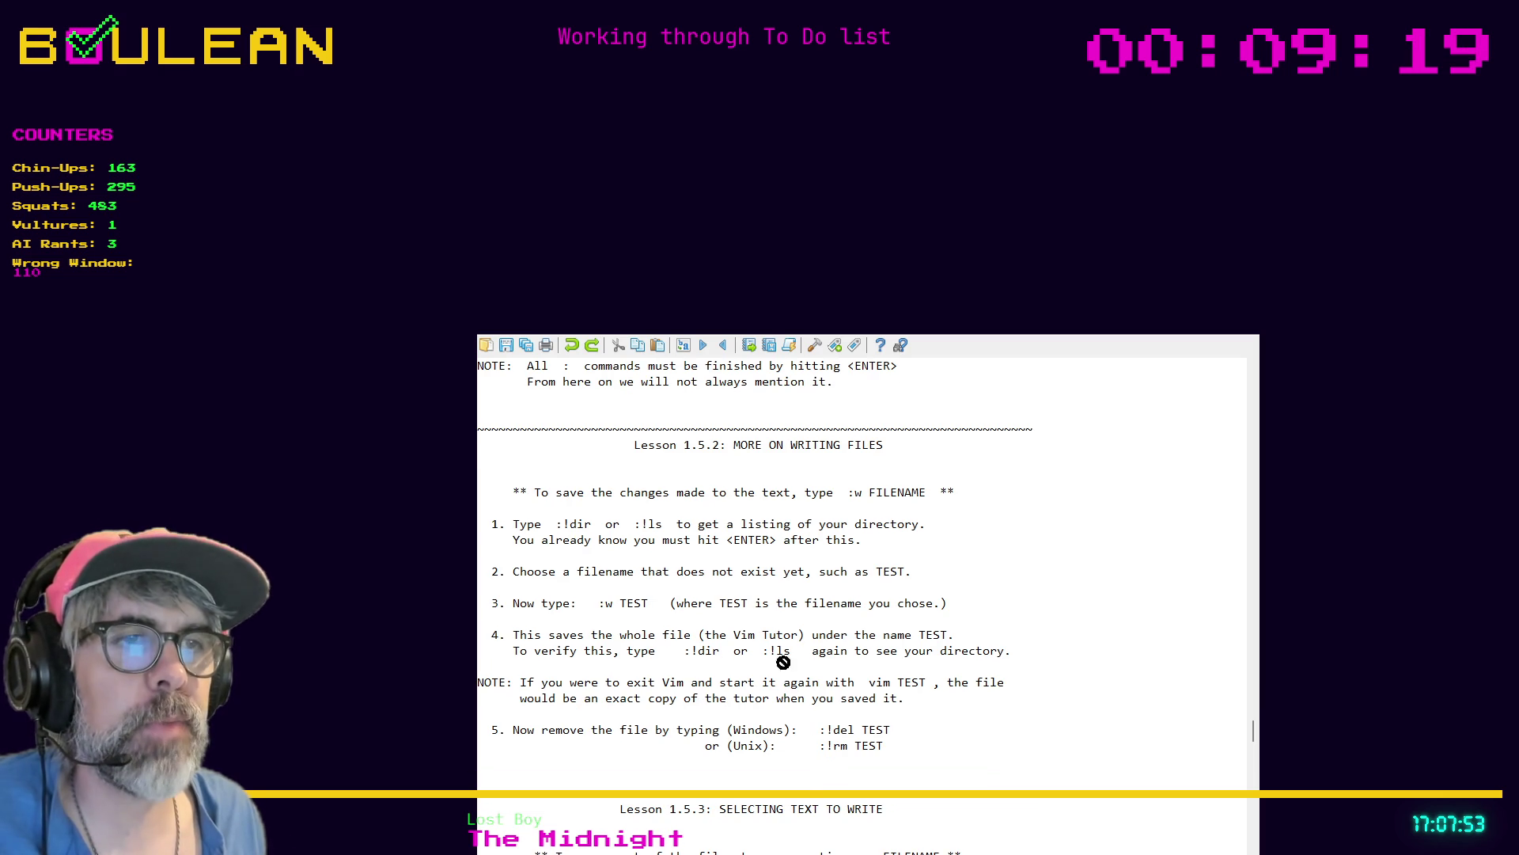
scroll(863, 570, "up", 1)
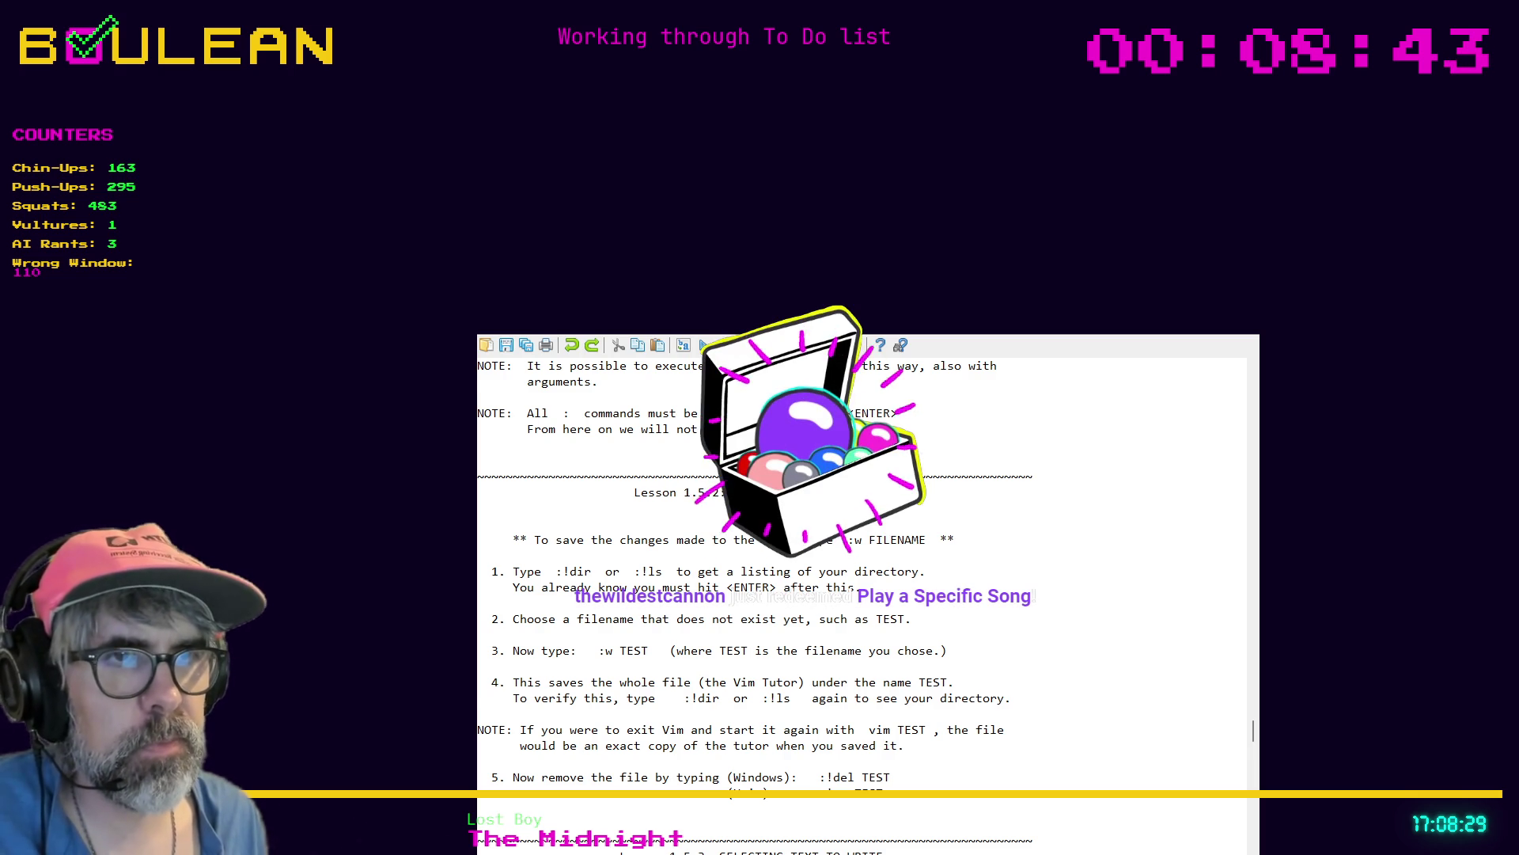
key("j")
key("j")
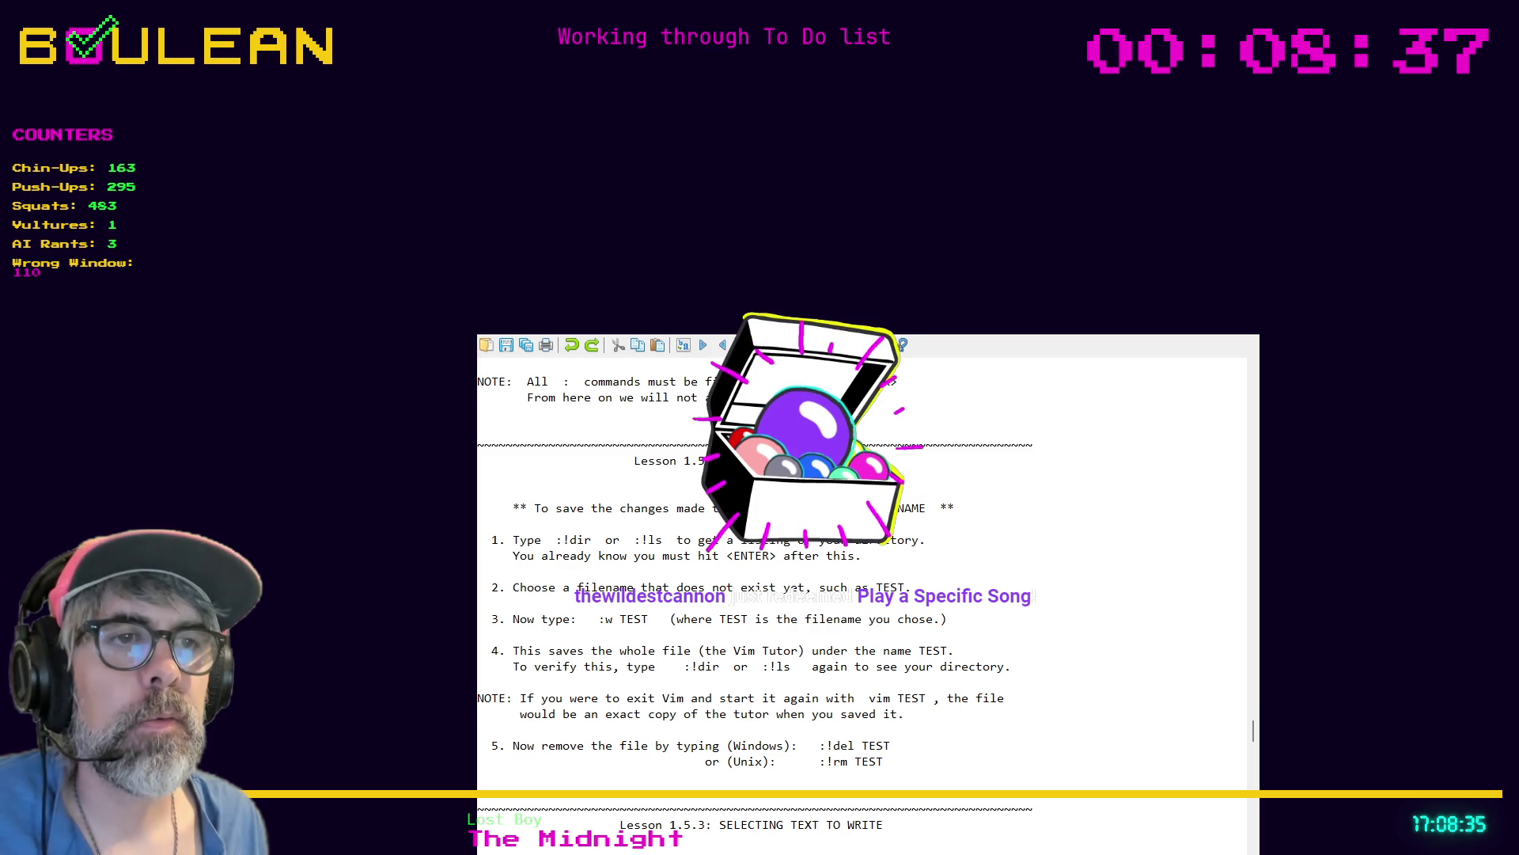
key("j")
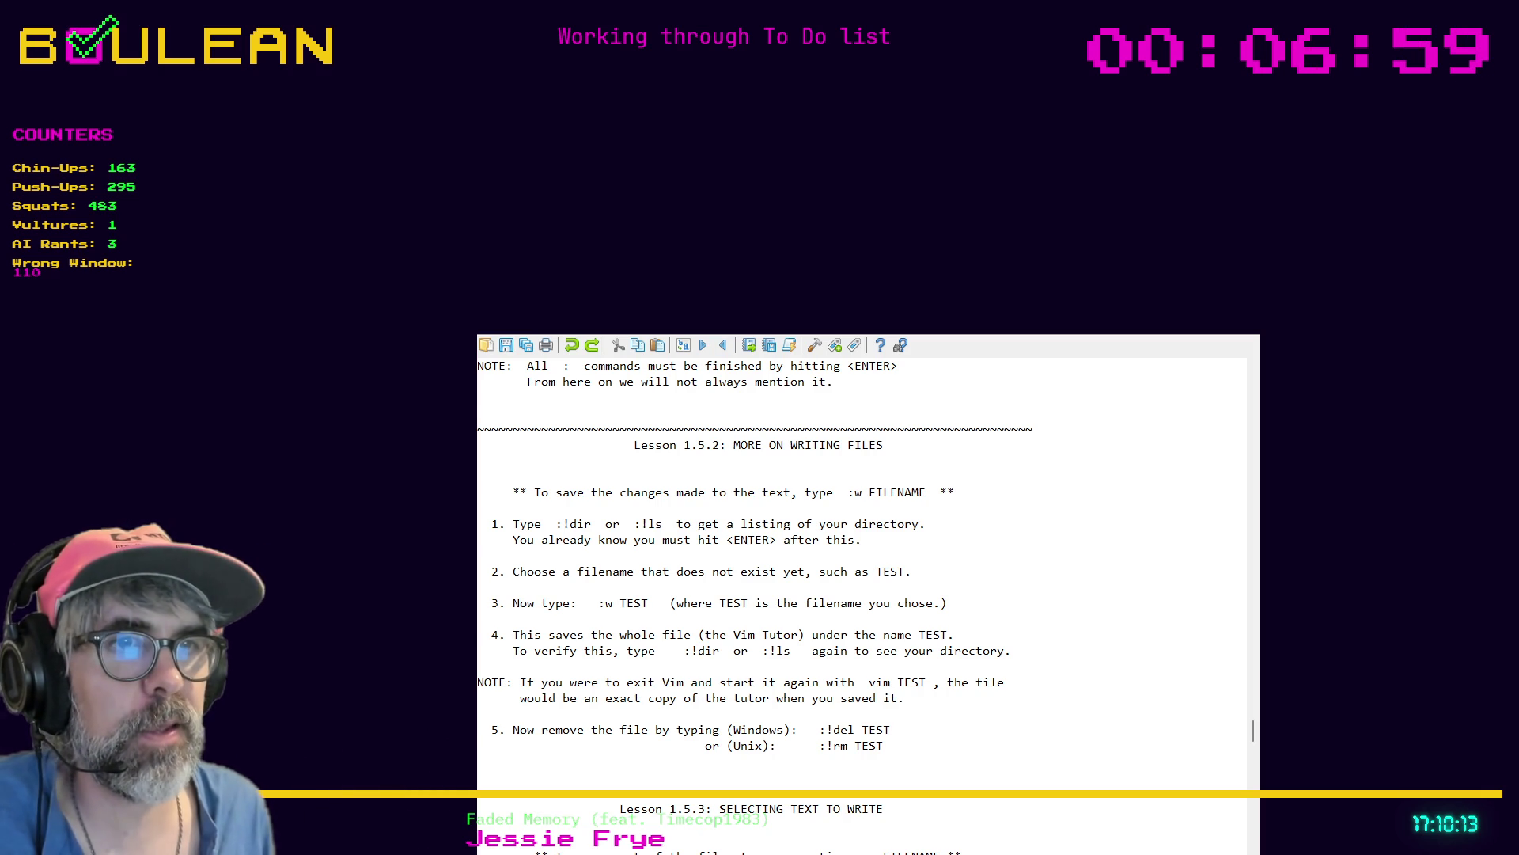
scroll(862, 594, "up", 1)
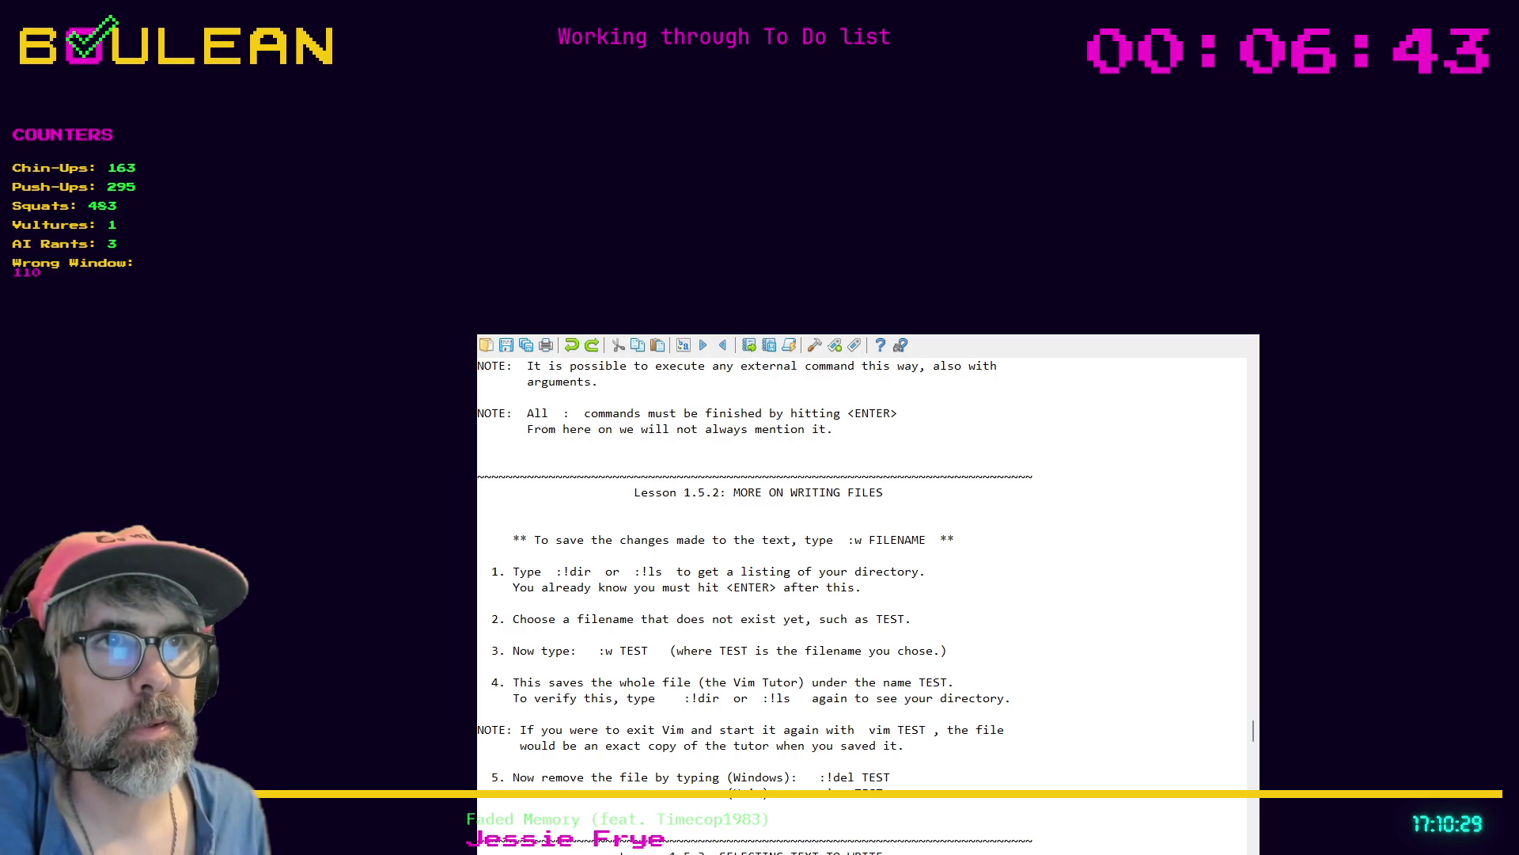
key("j")
key("j")
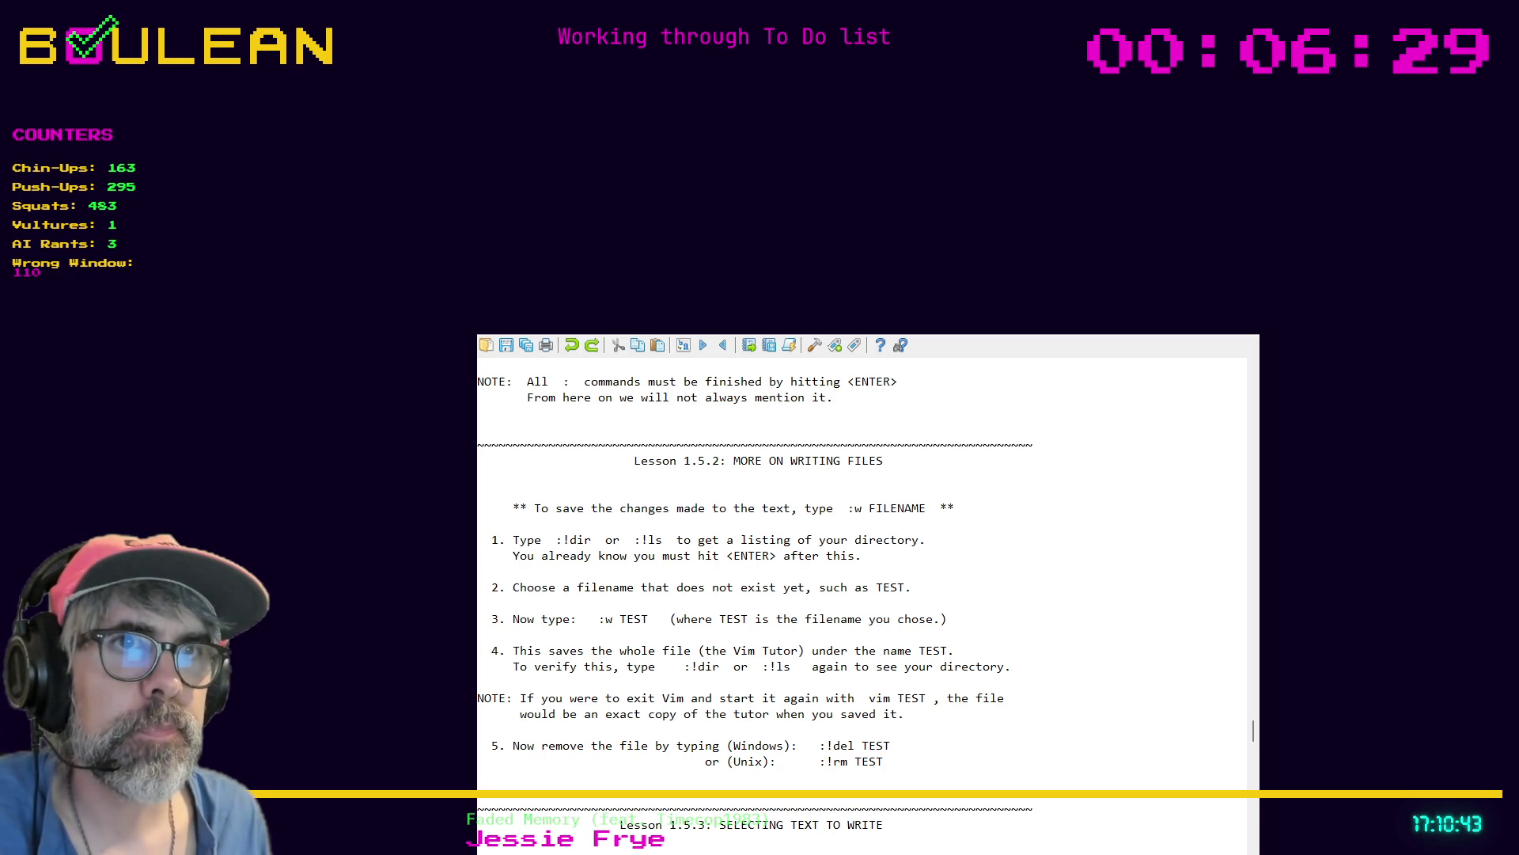
key("j")
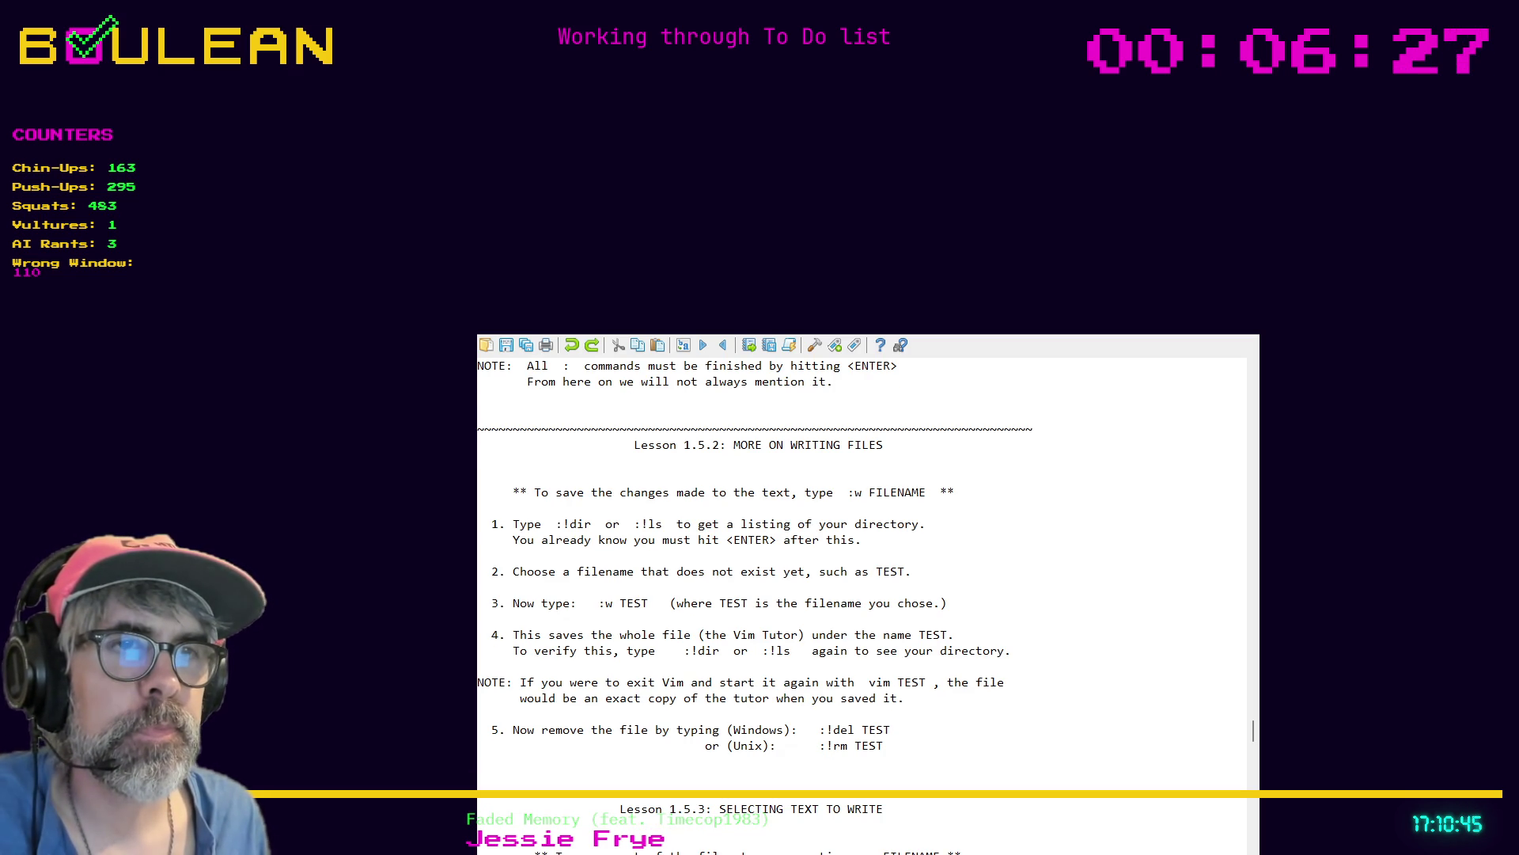
scroll(862, 570, "up", 1)
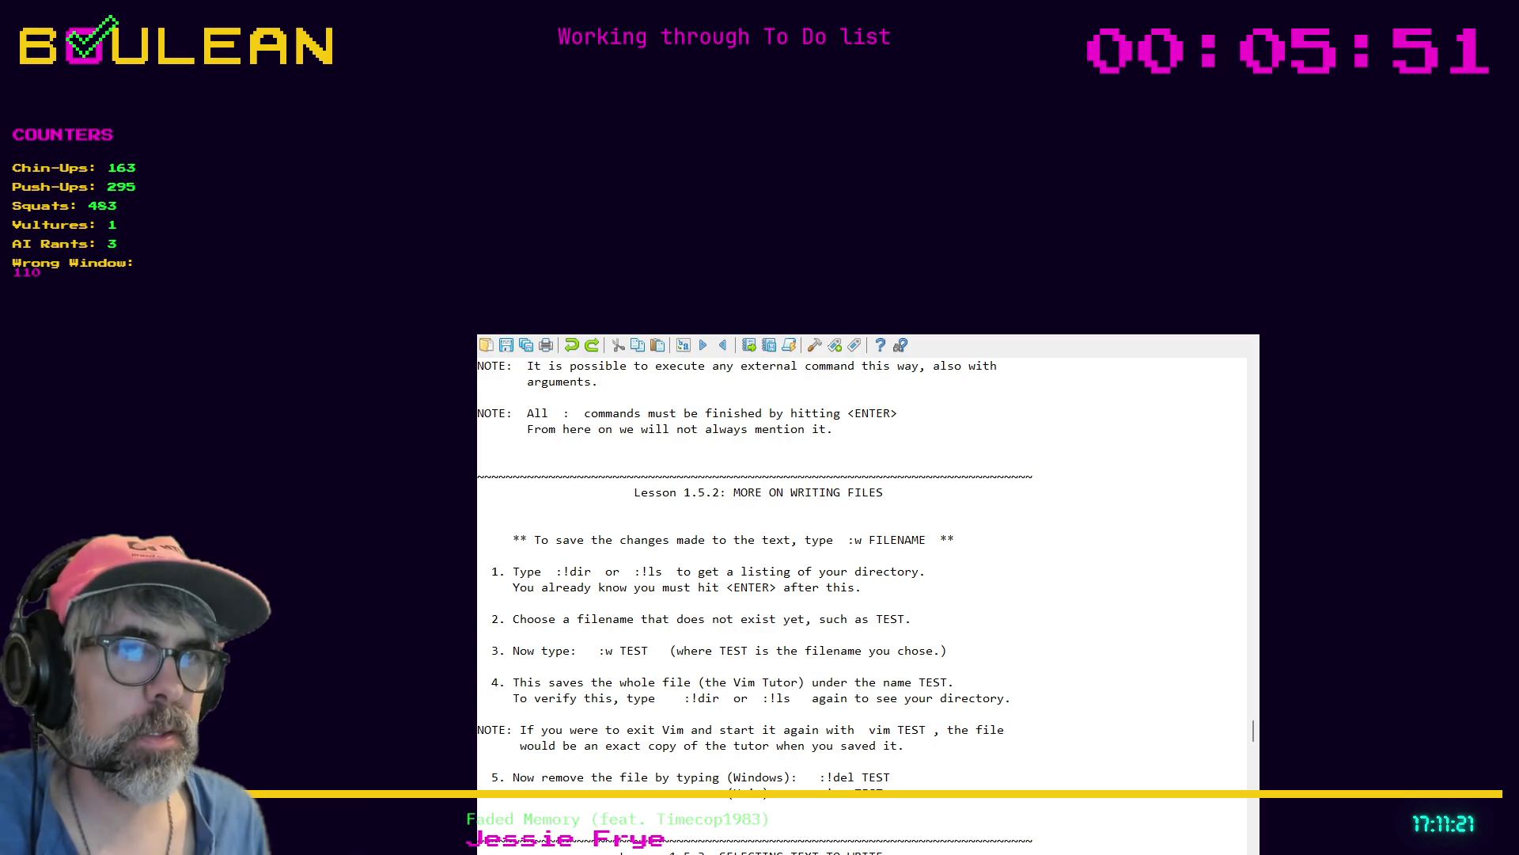
key("j")
key("j")
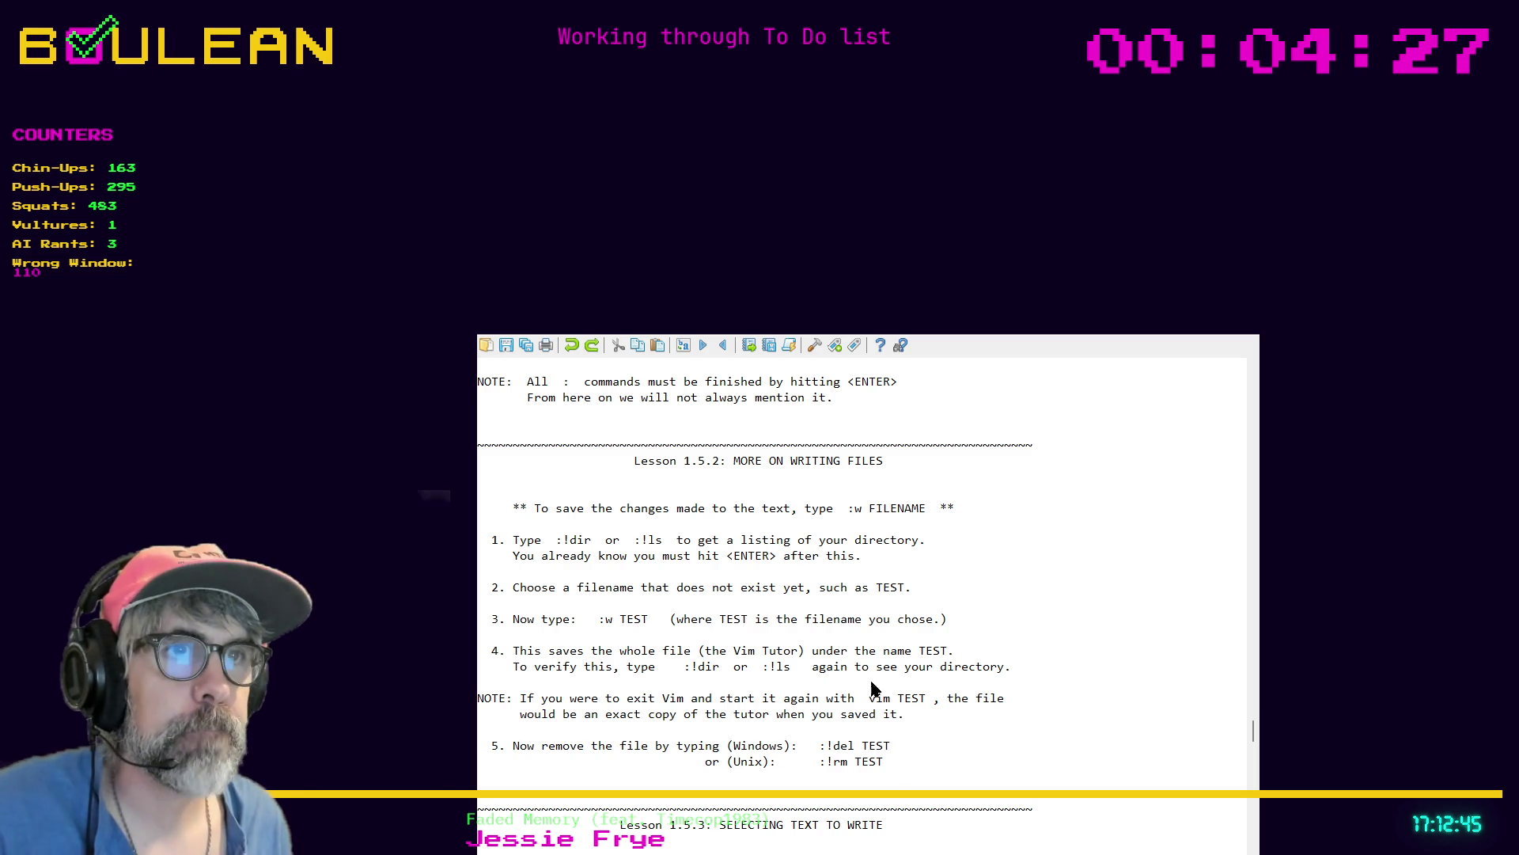
key("j")
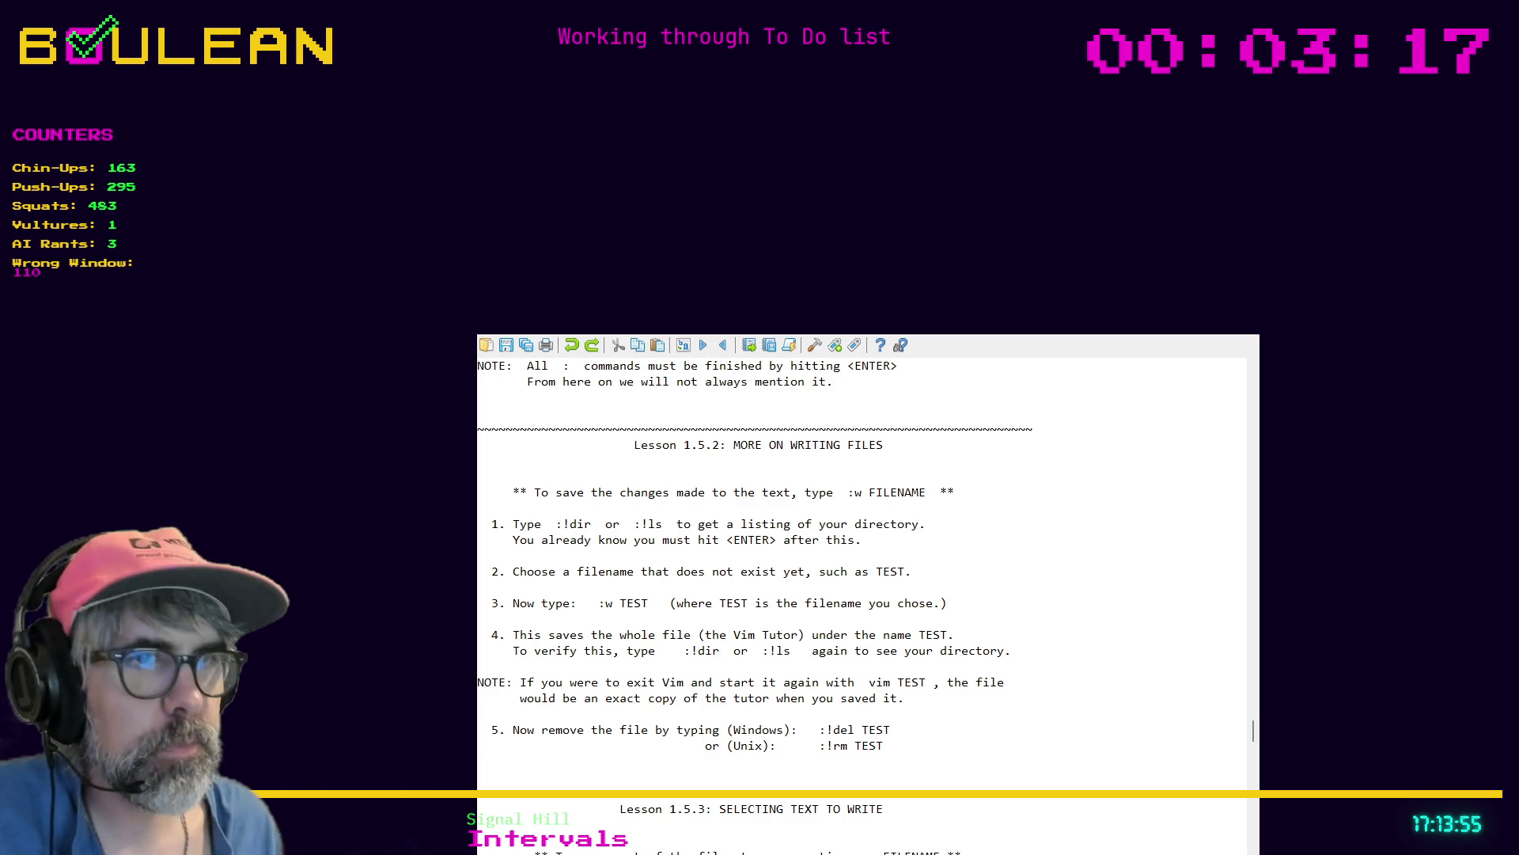
scroll(862, 594, "up", 1)
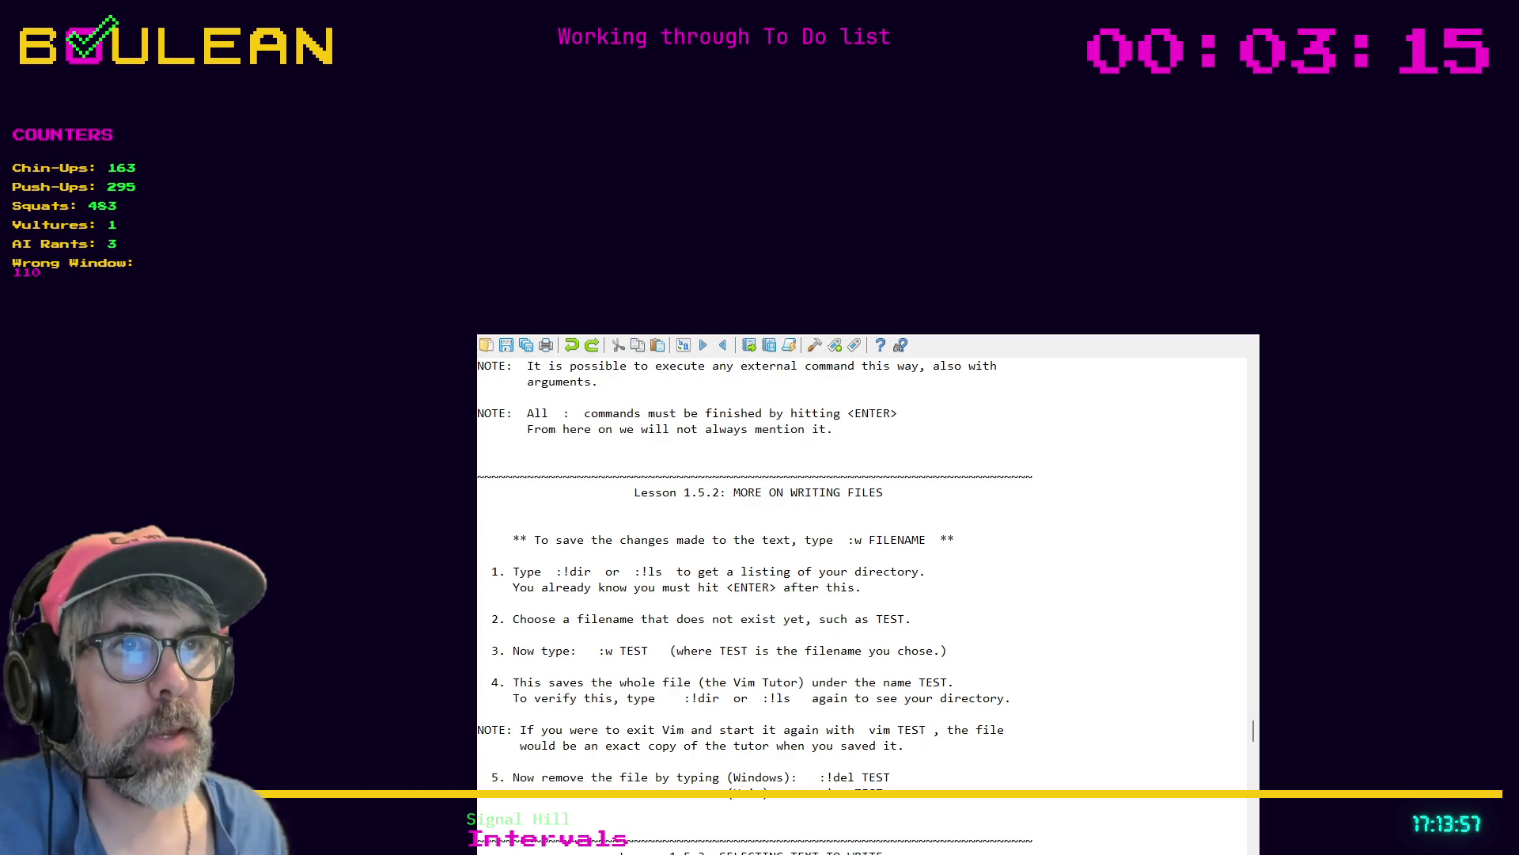
scroll(862, 594, "down", 1)
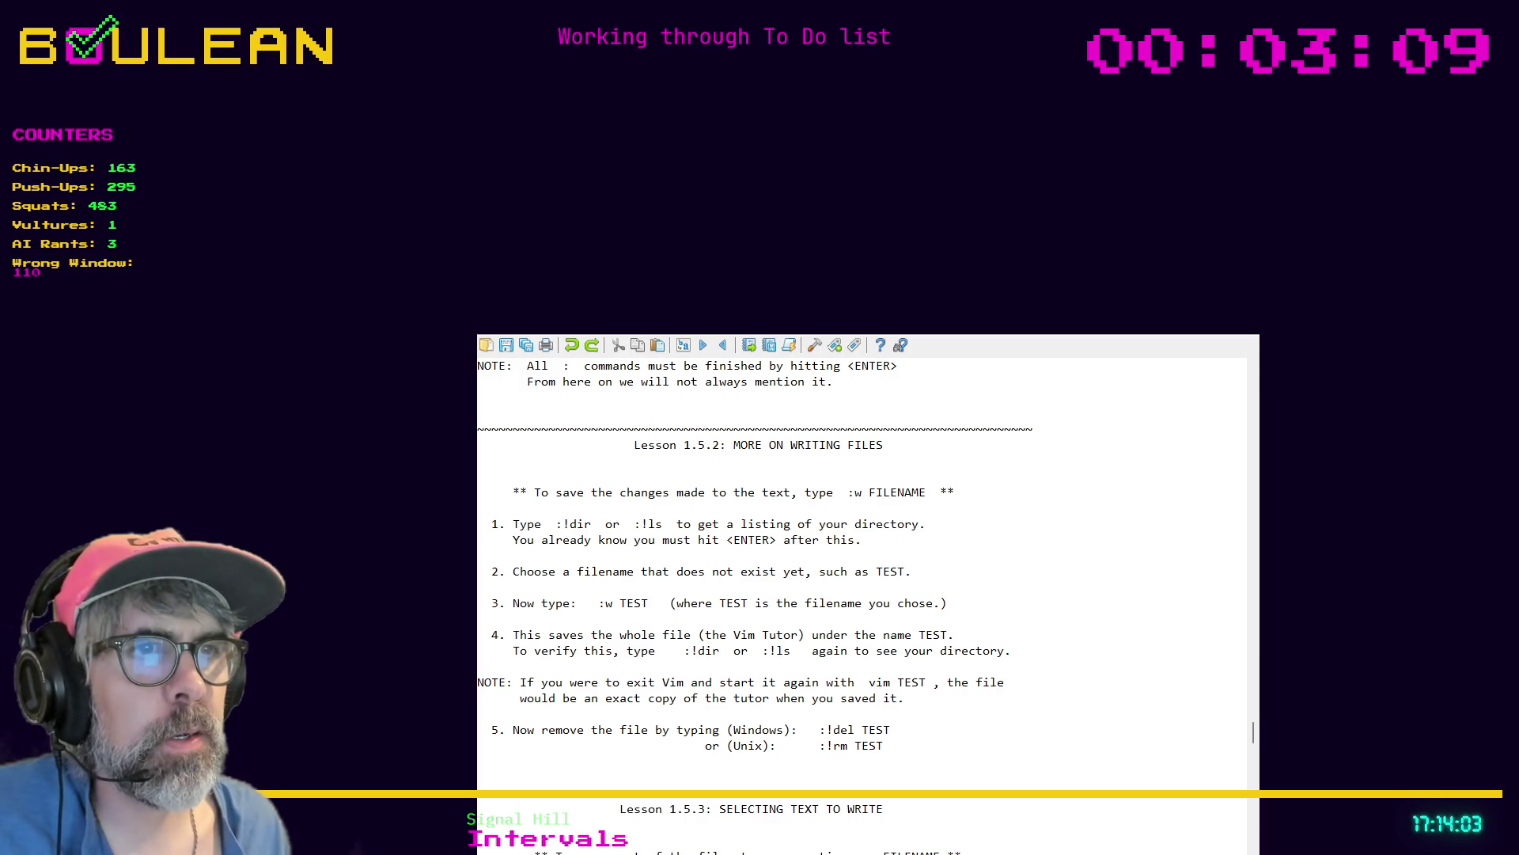
key("j")
key("j")
key("j")
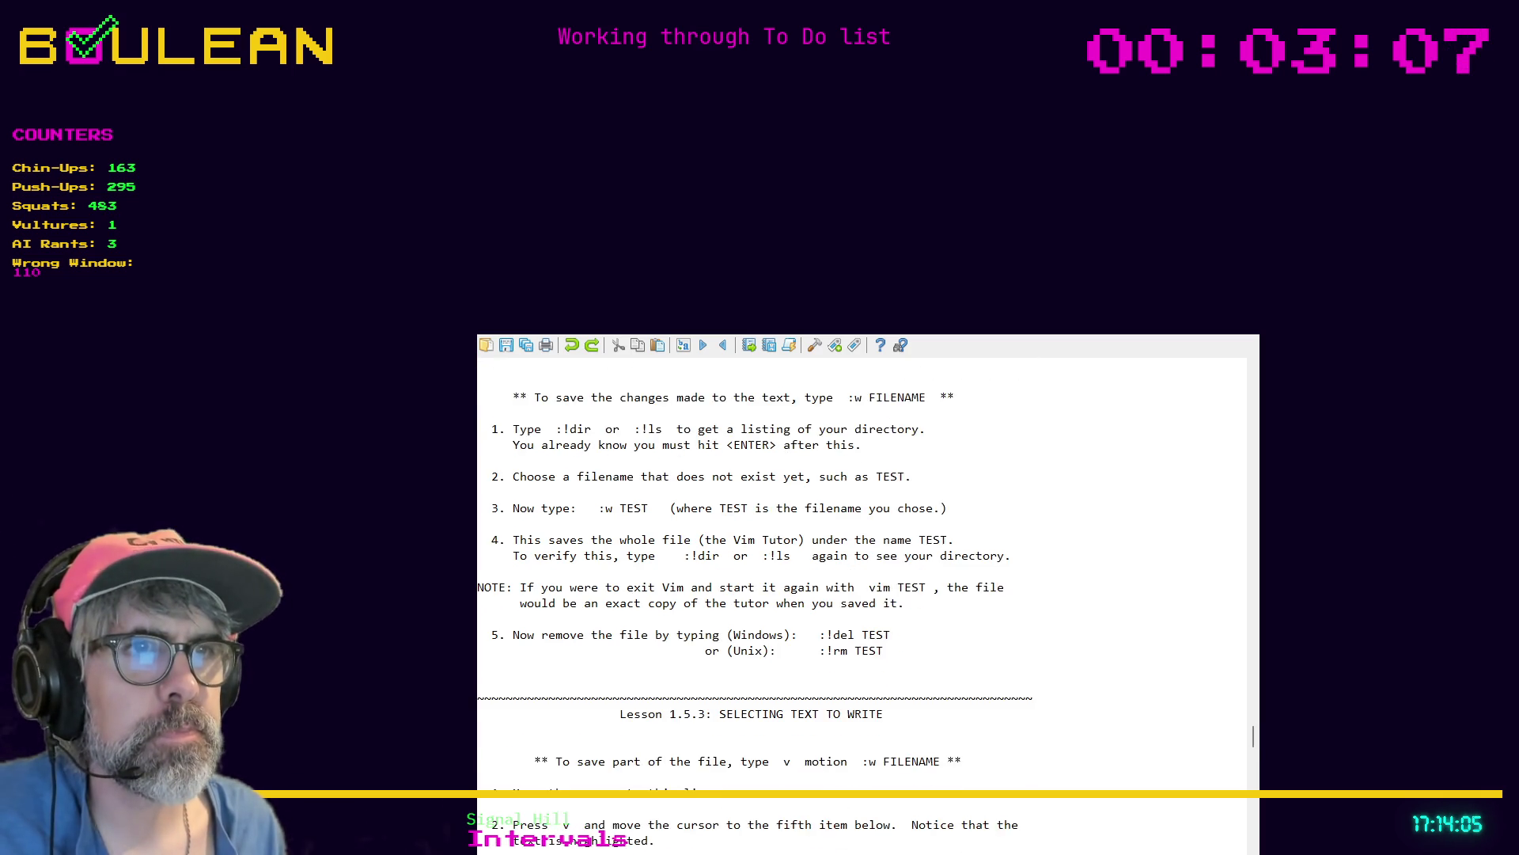
Place the cursor on the word 'Move' in step 1 of Lesson 1.5.3
key("j")
key("j")
key("j")
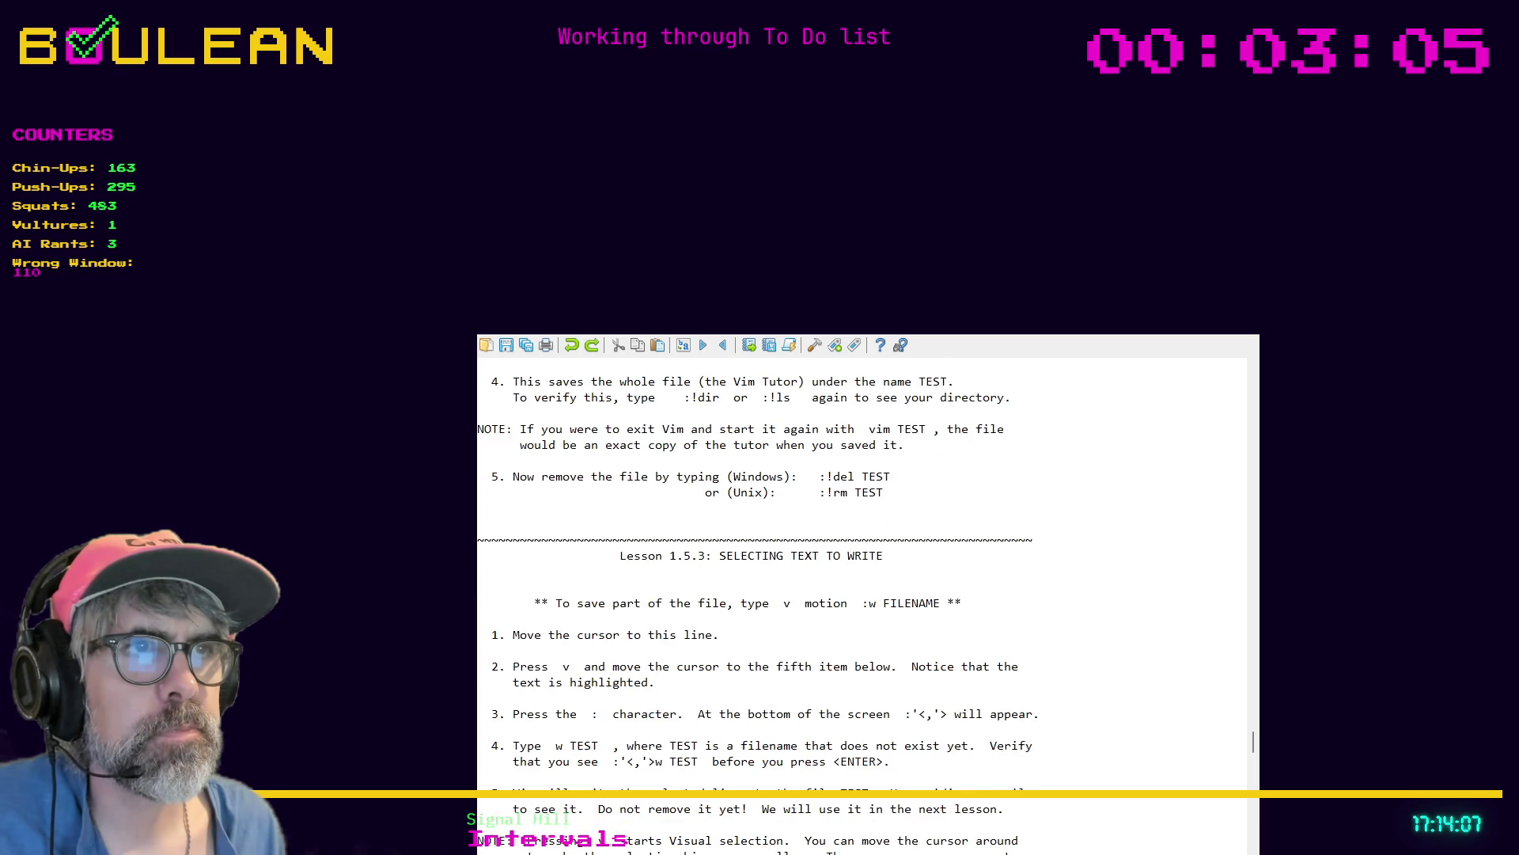
key("j")
key("j")
key("j")
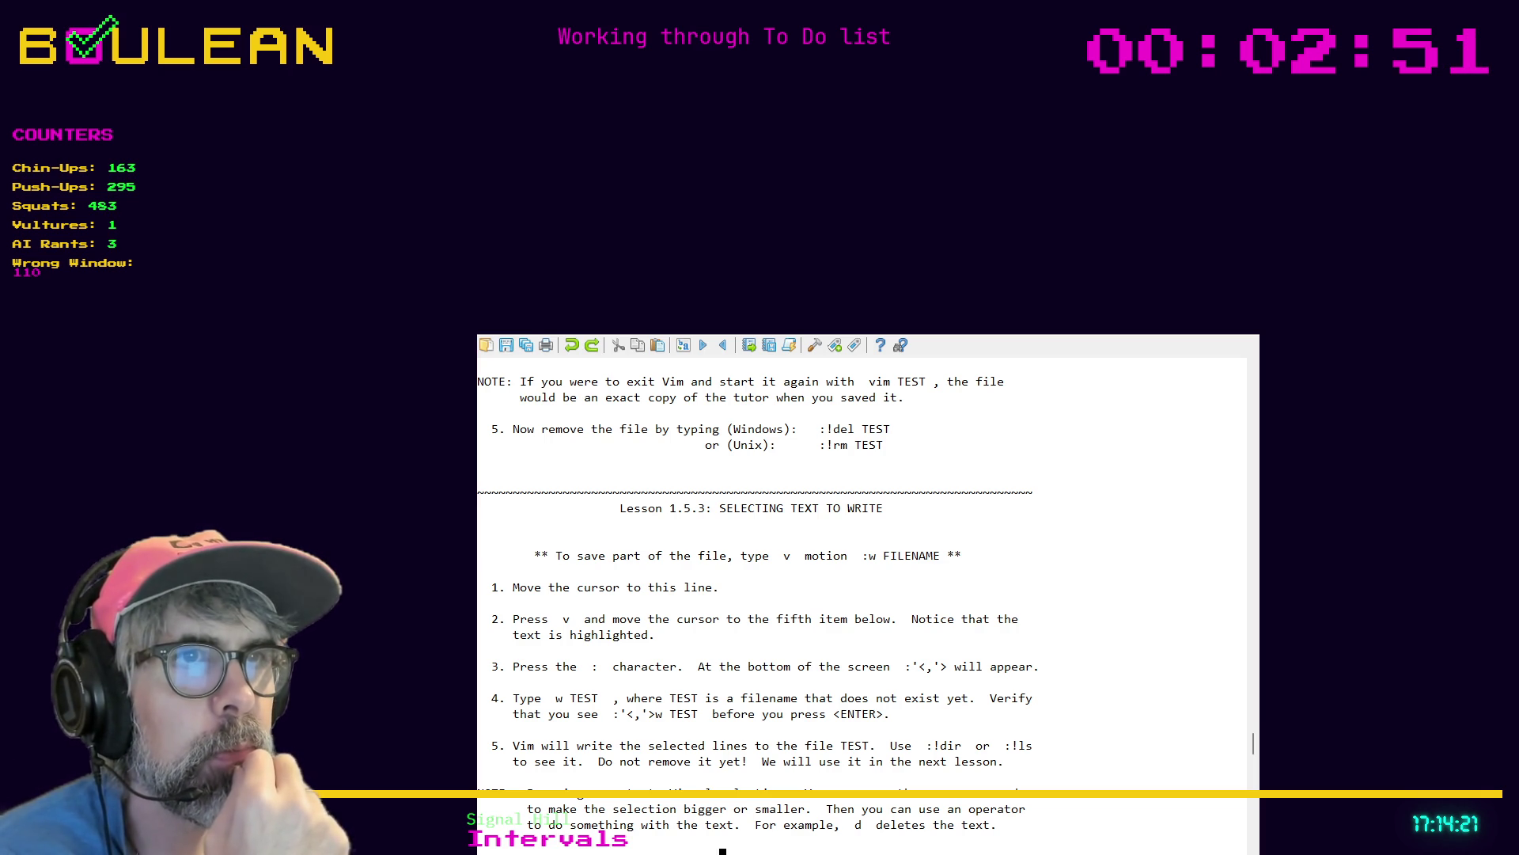
key("k")
key("k")
key("k")
key("k")
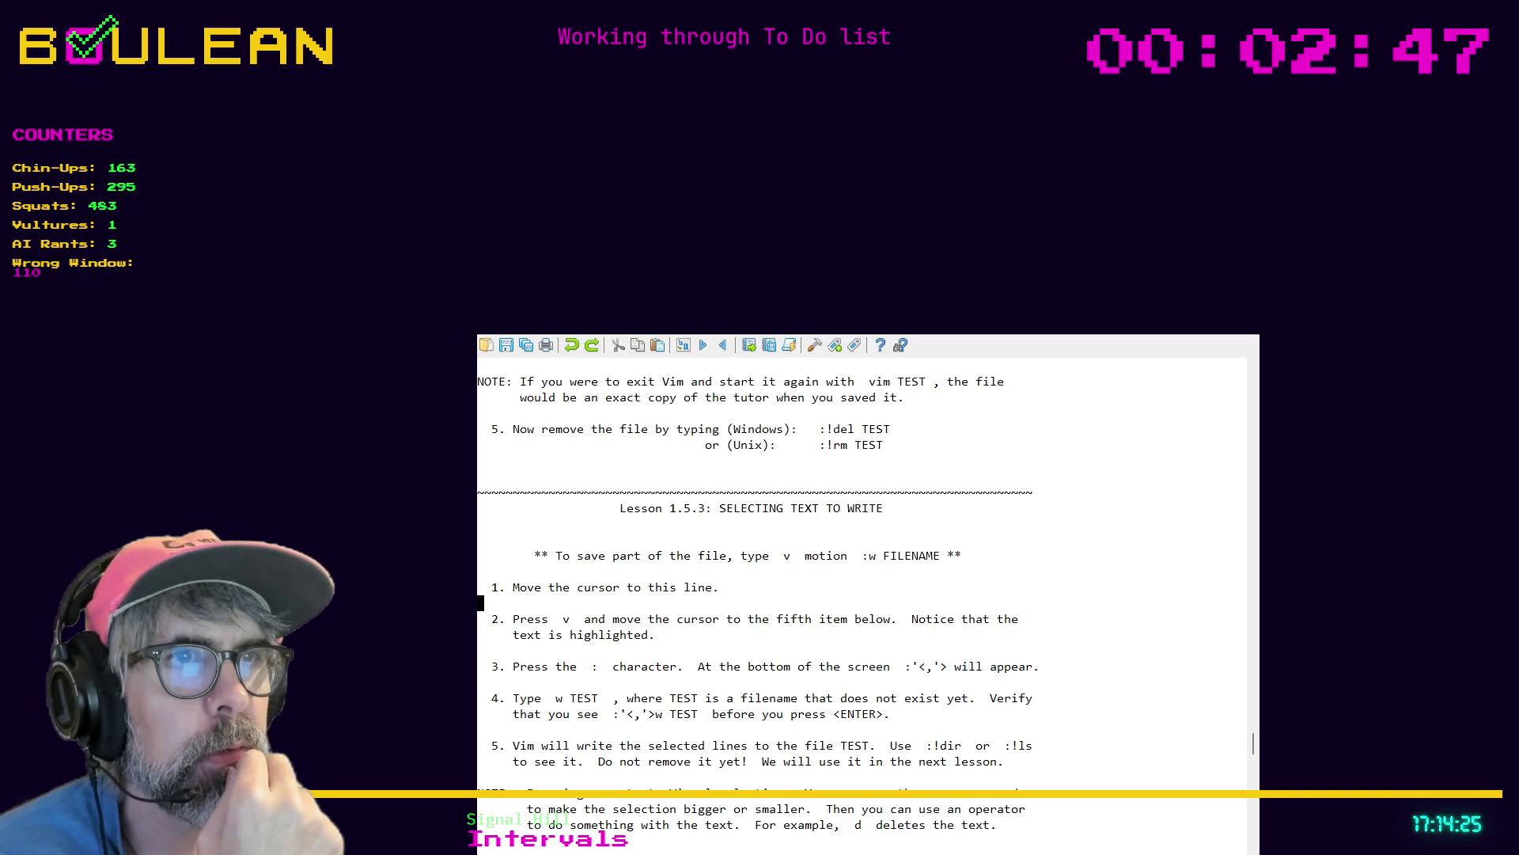
key("h")
key("h")
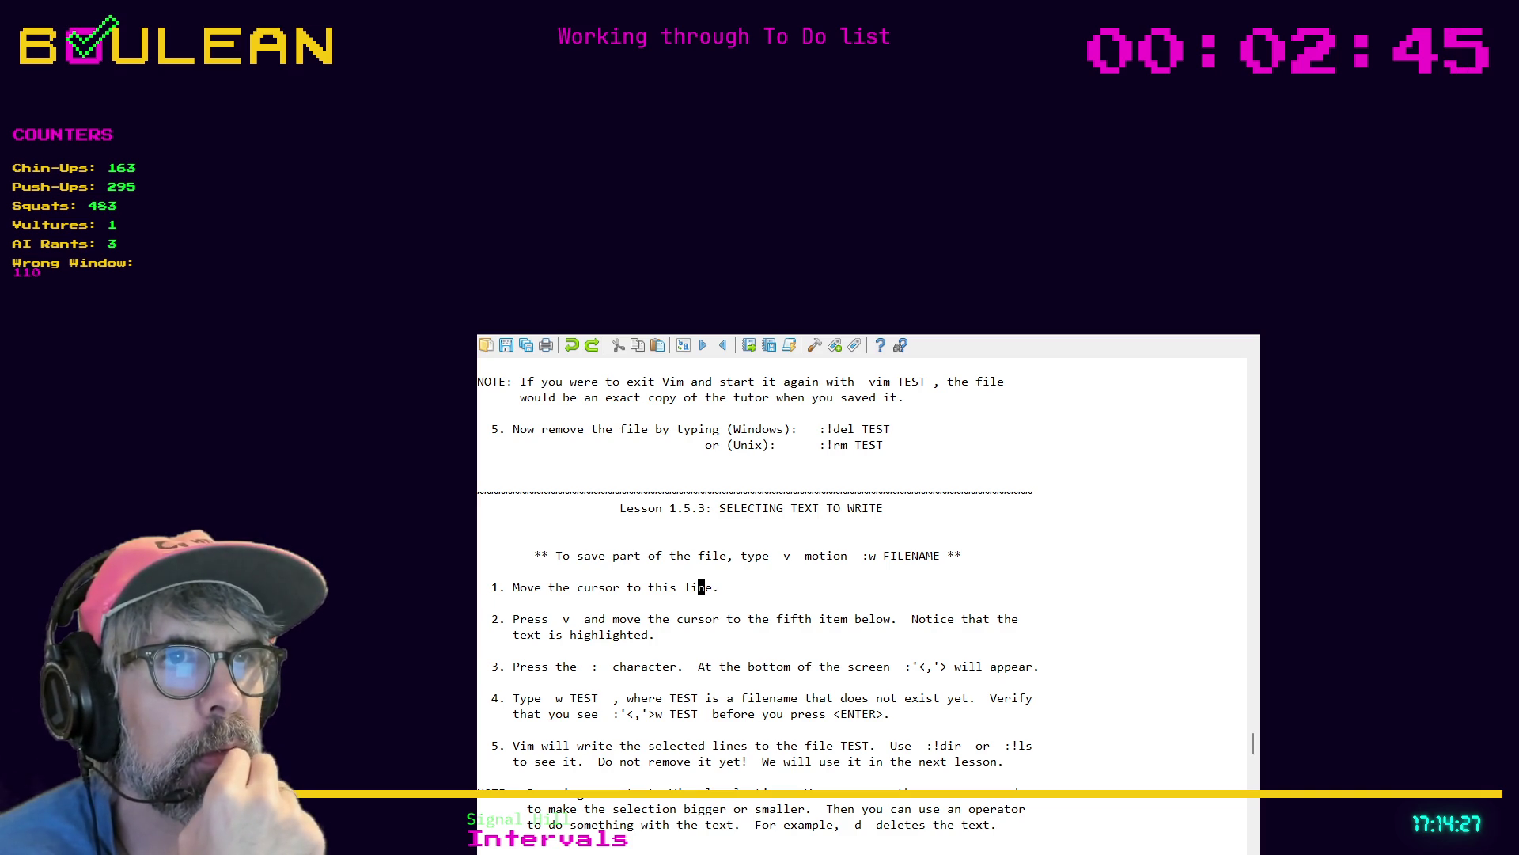
key("h")
key("h")
key("h")
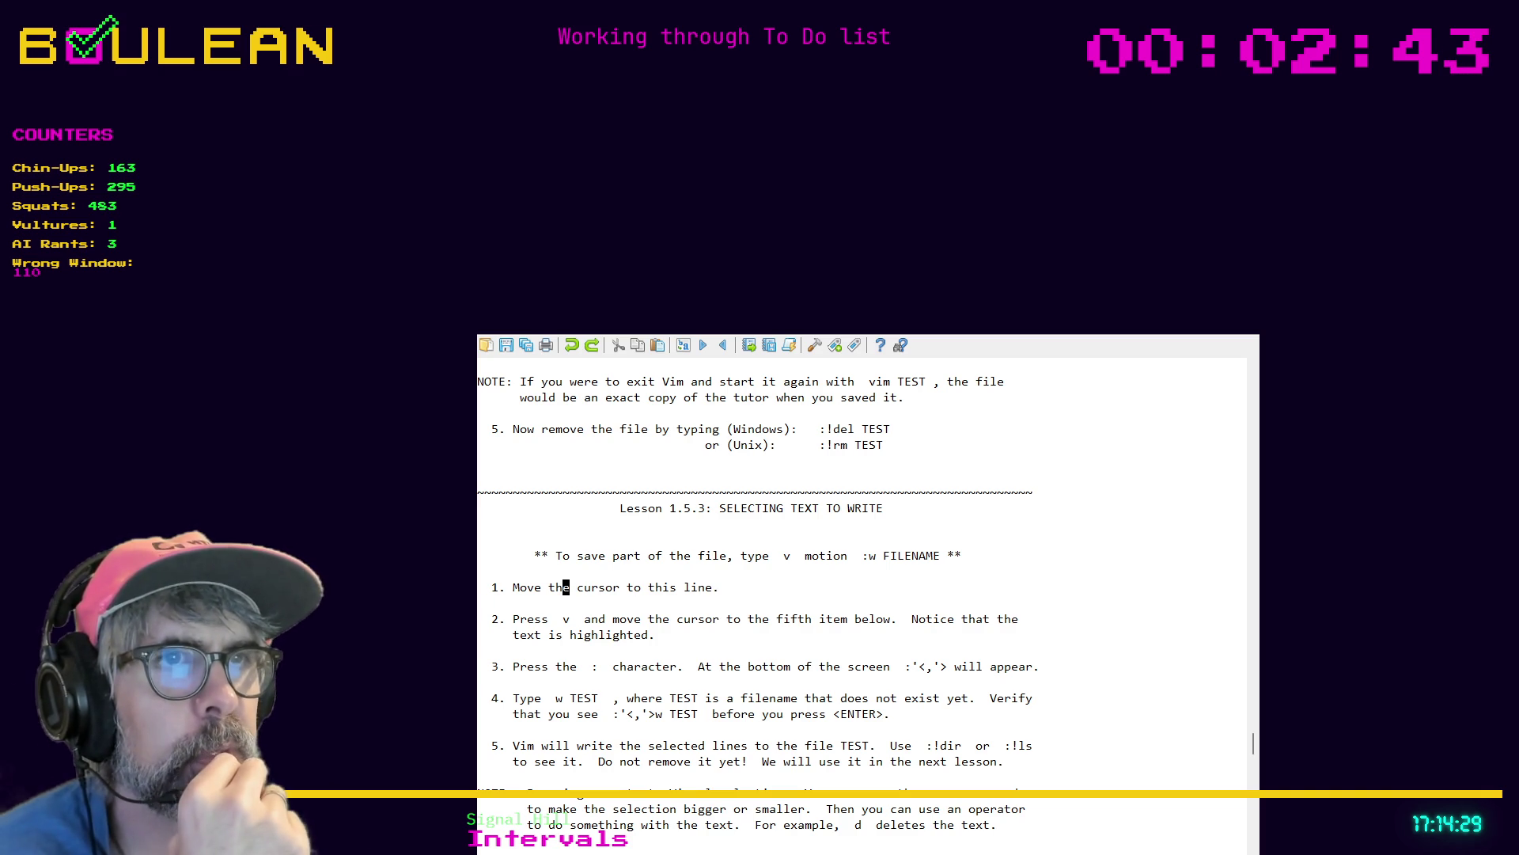
key("h")
key("h")
key("h")
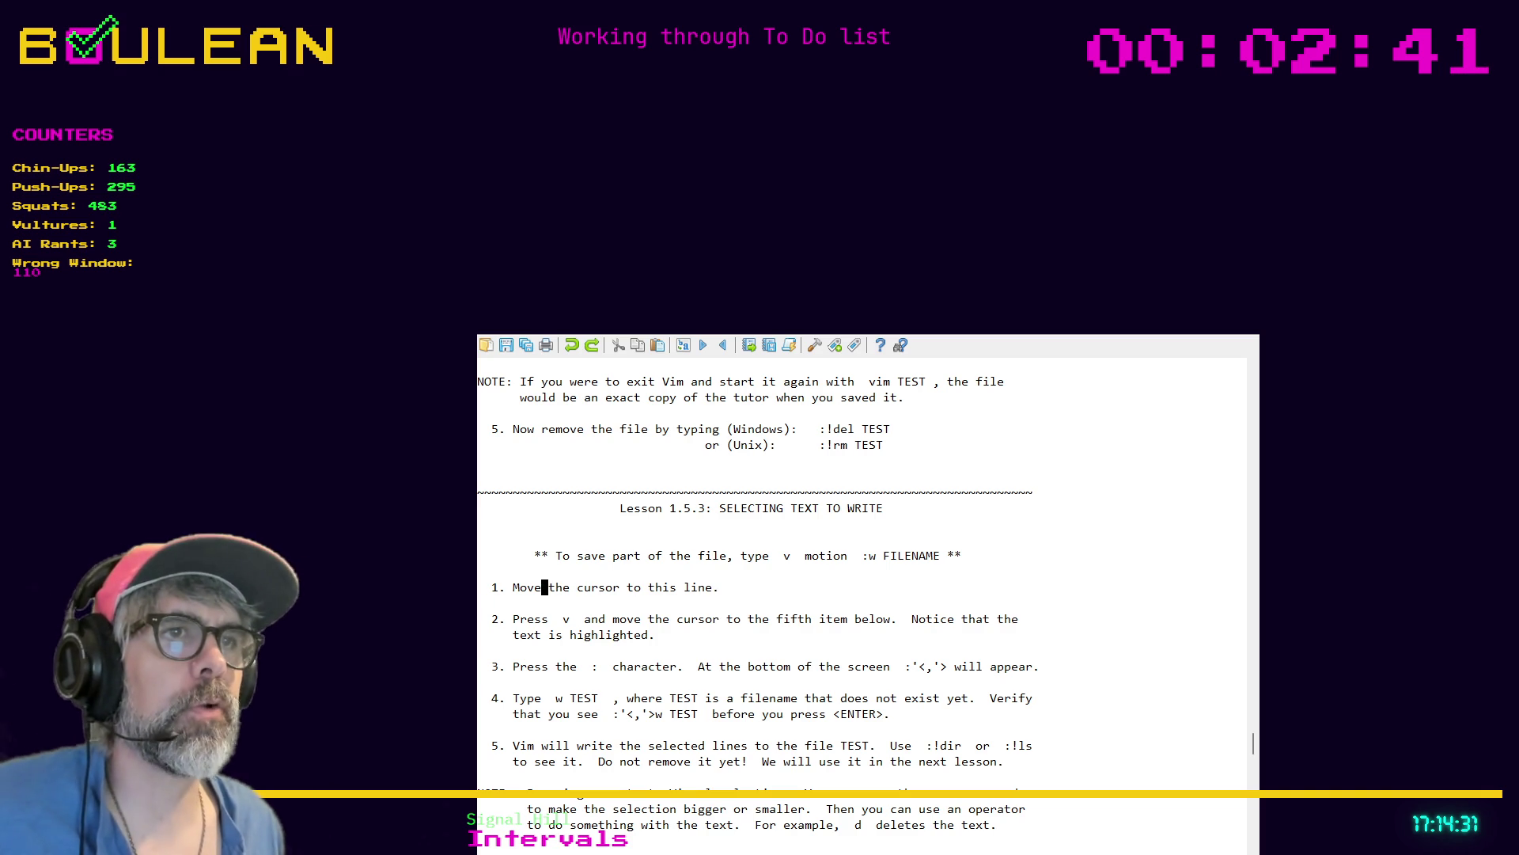
key("h")
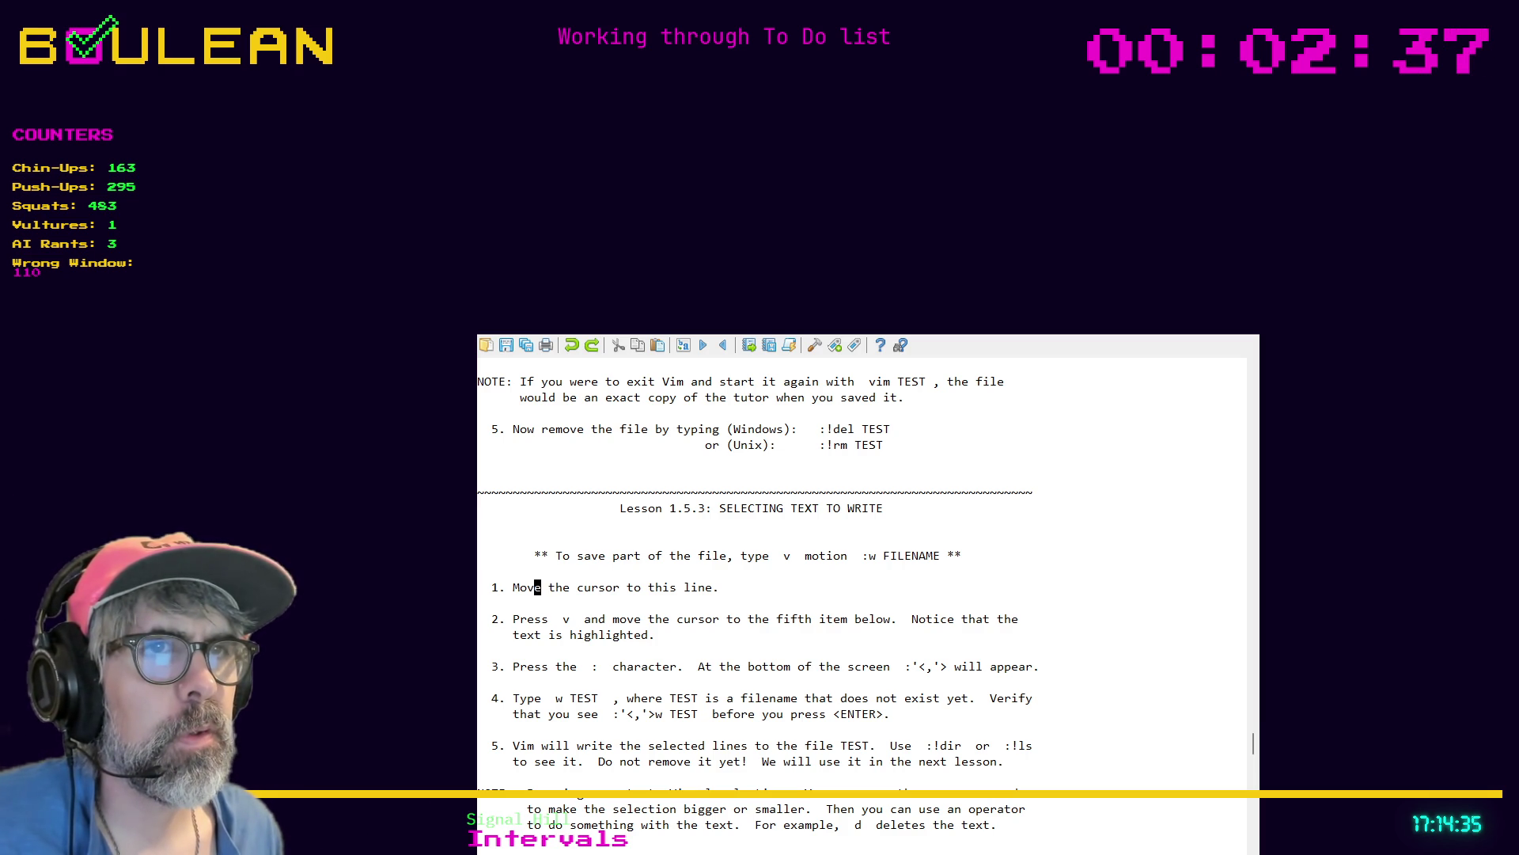
key("h")
key("h")
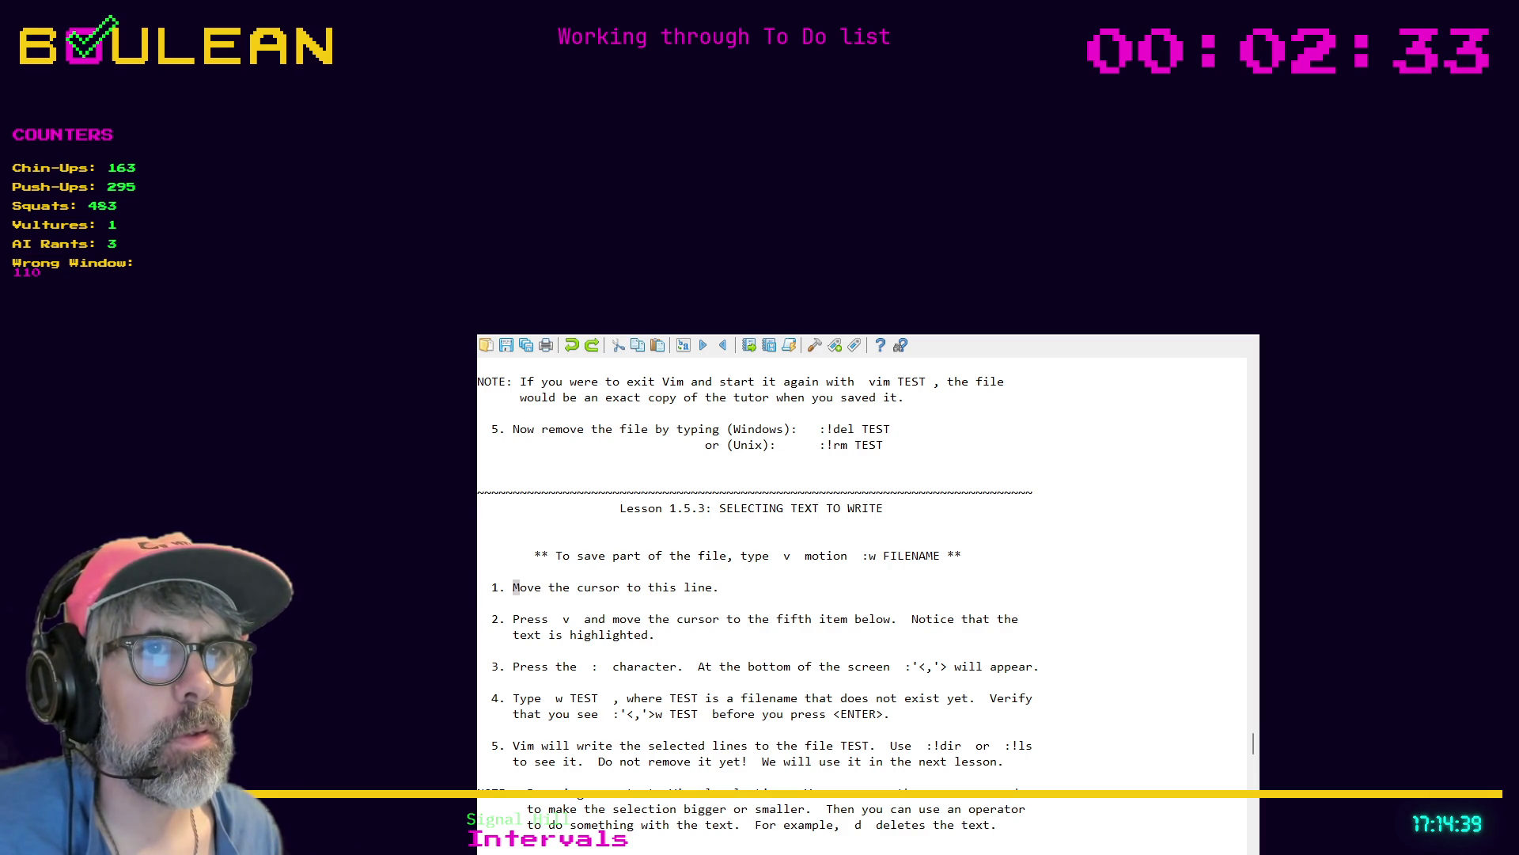
Visually select steps 1–5 of Lesson 1.5.3 and write them to the file TEST
key("v")
key("j")
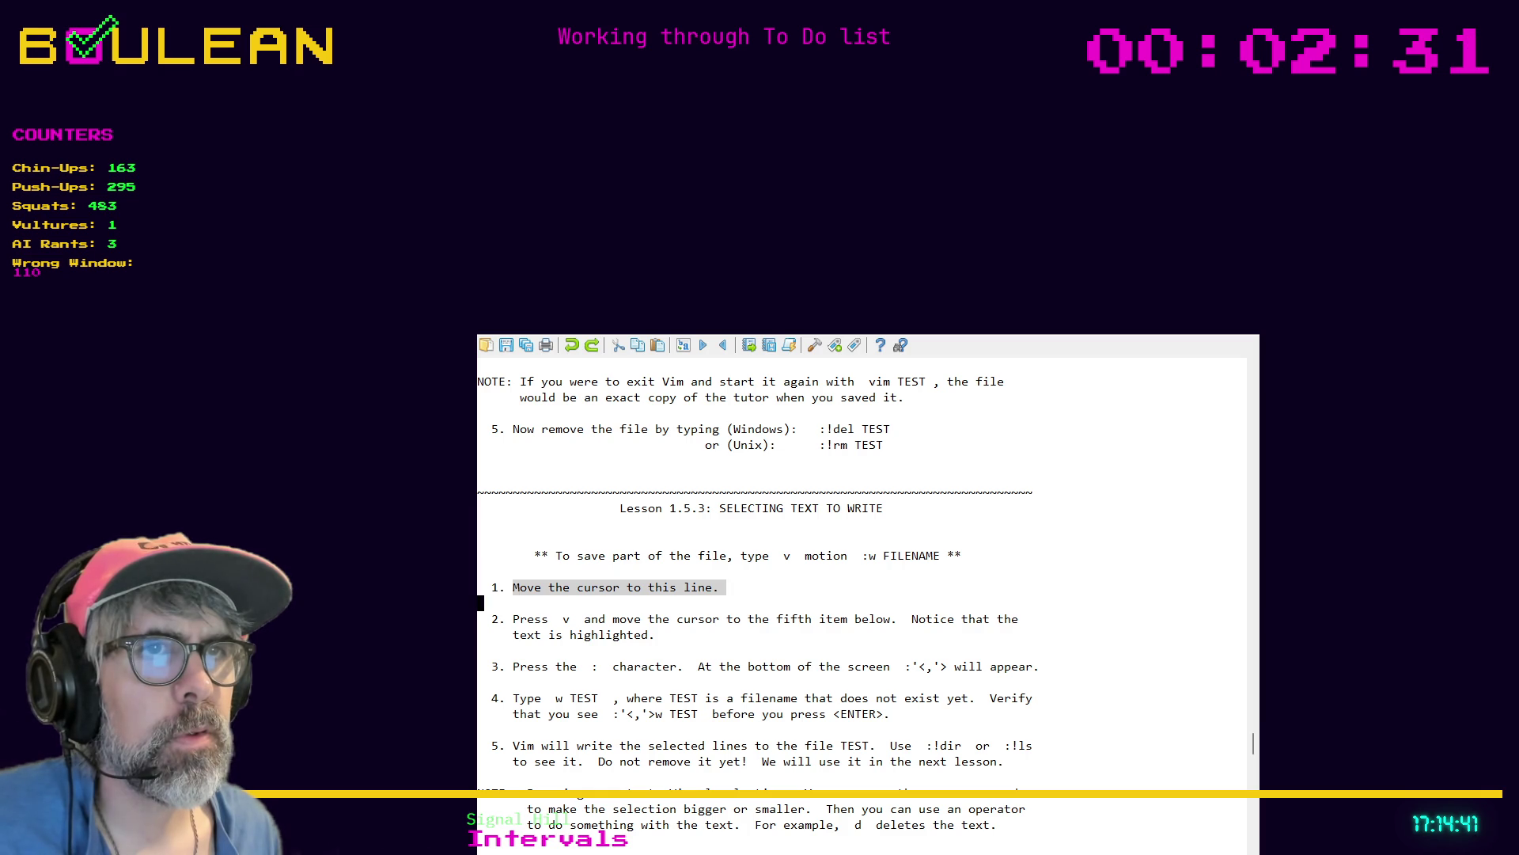
key("j")
key("j")
key("j")
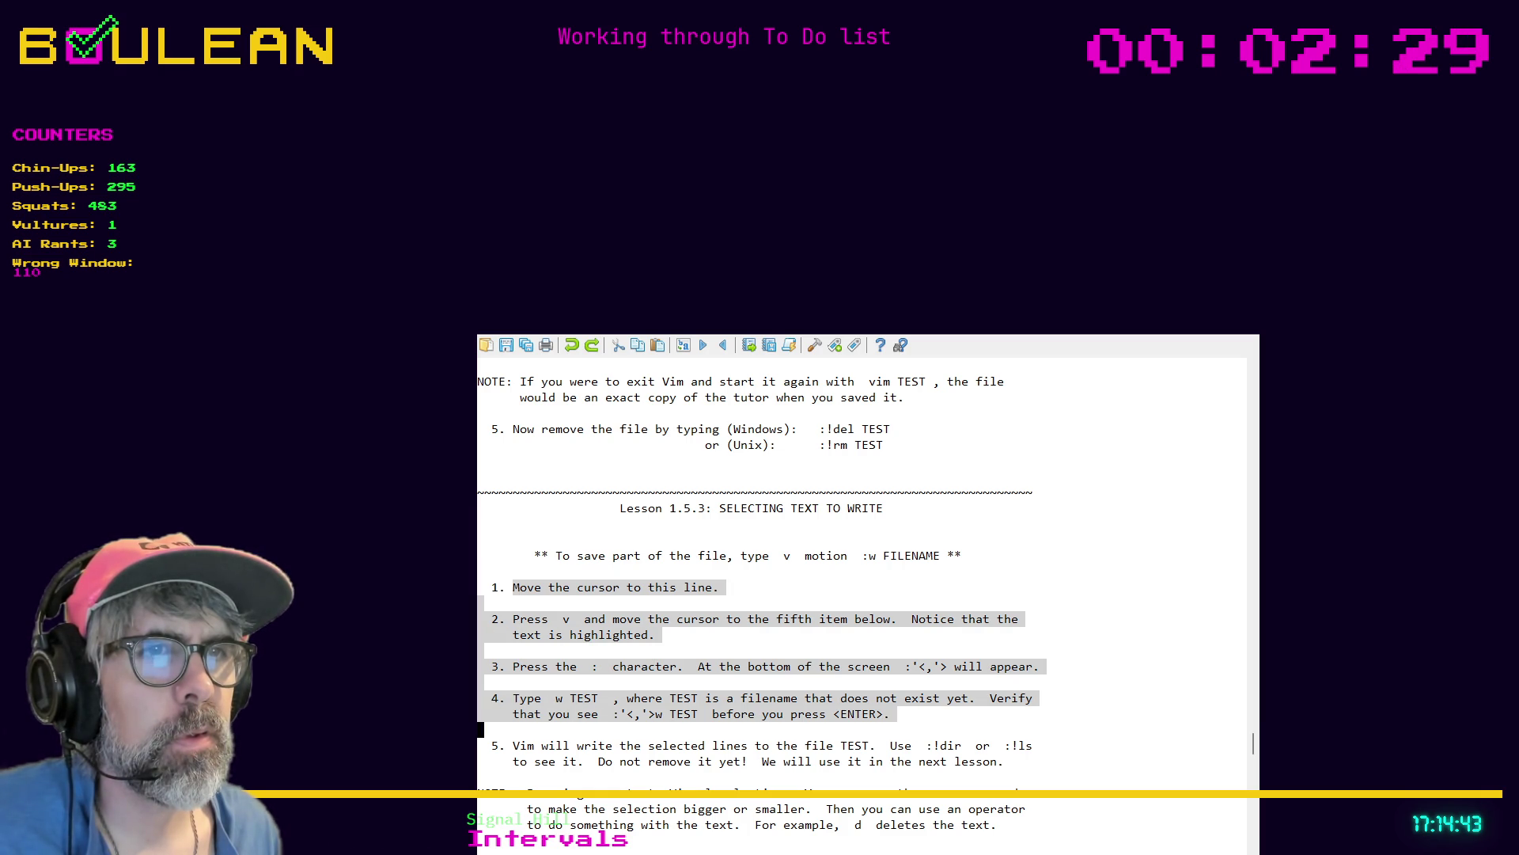
key("j")
key("l")
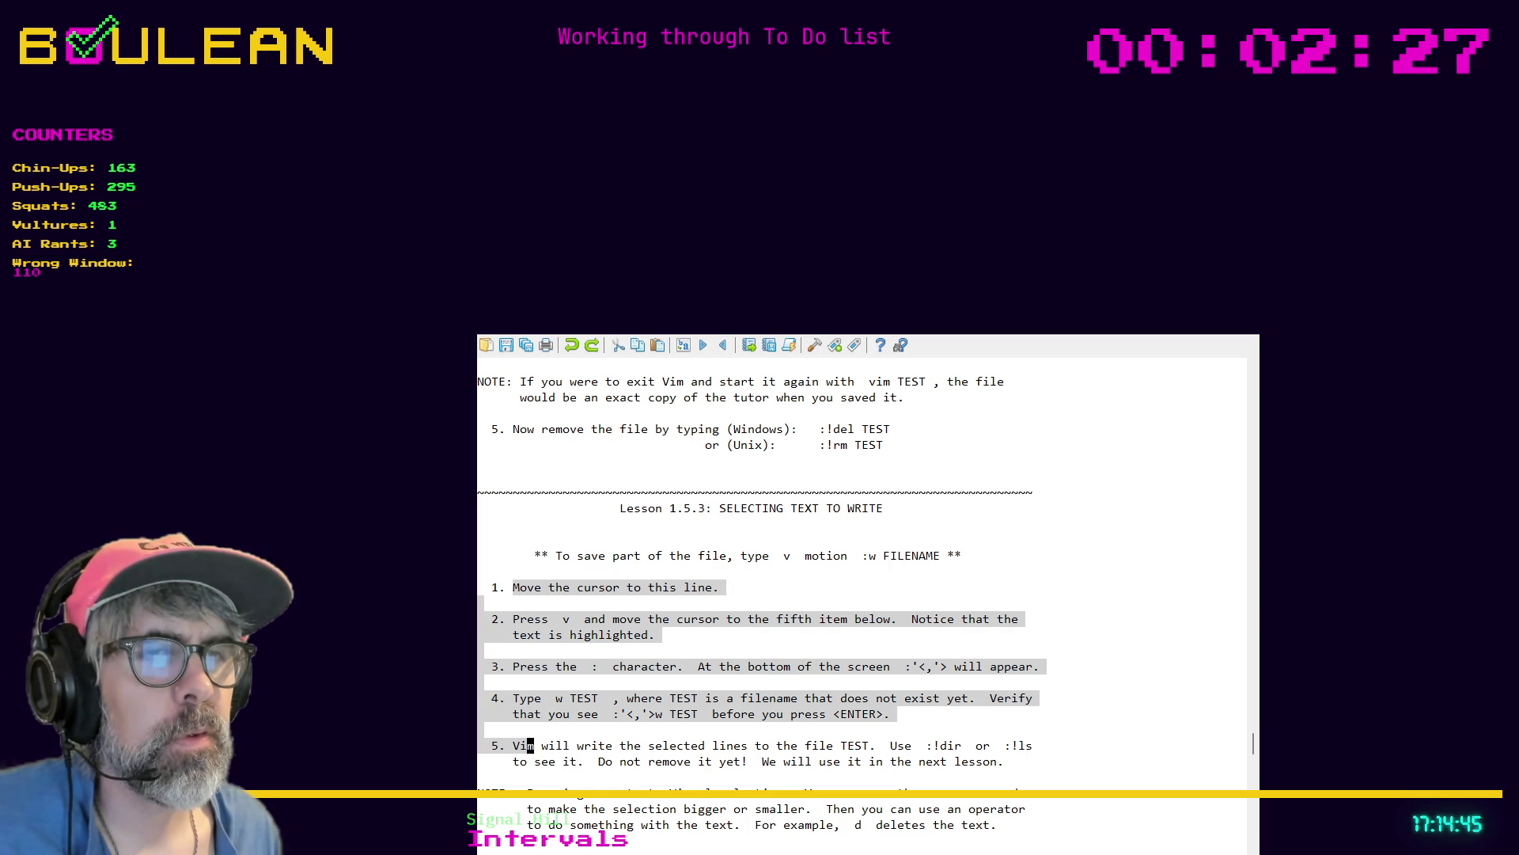
key("l")
key("l")
key("l")
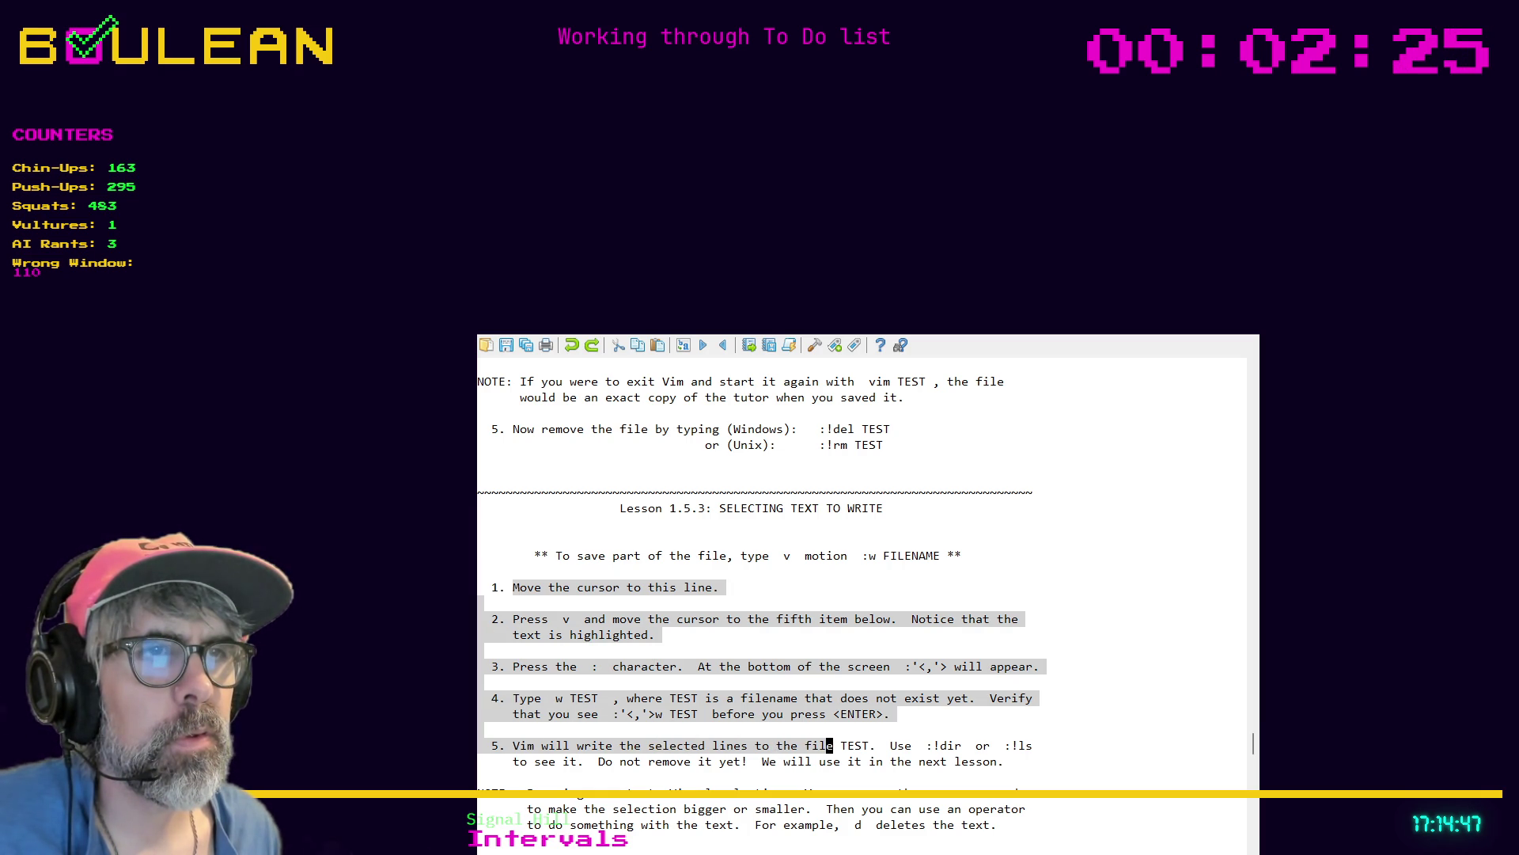
key("j")
key("l")
key("l")
key("l")
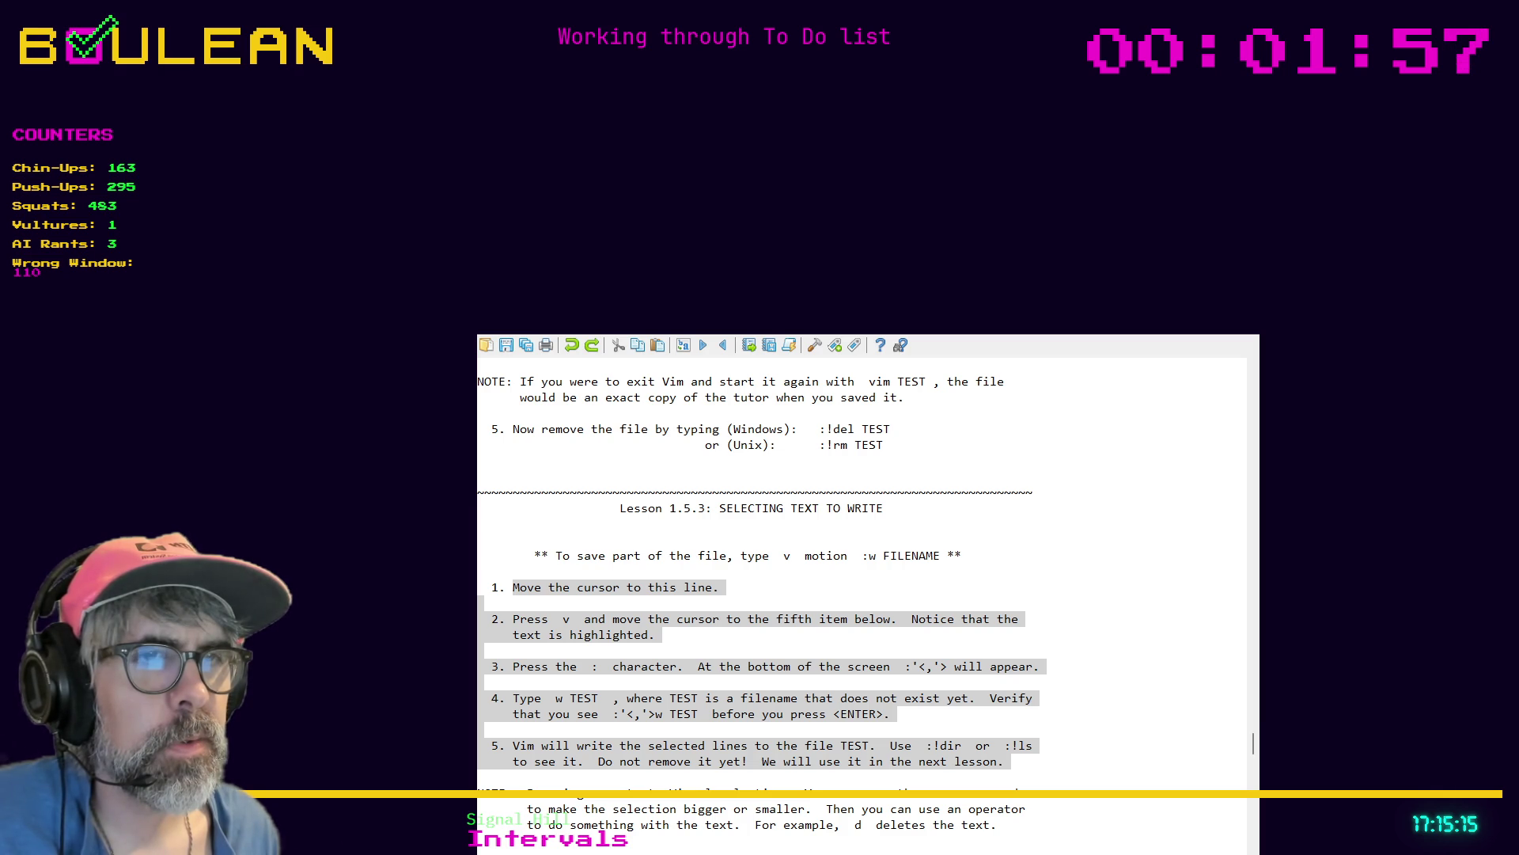
key("Escape")
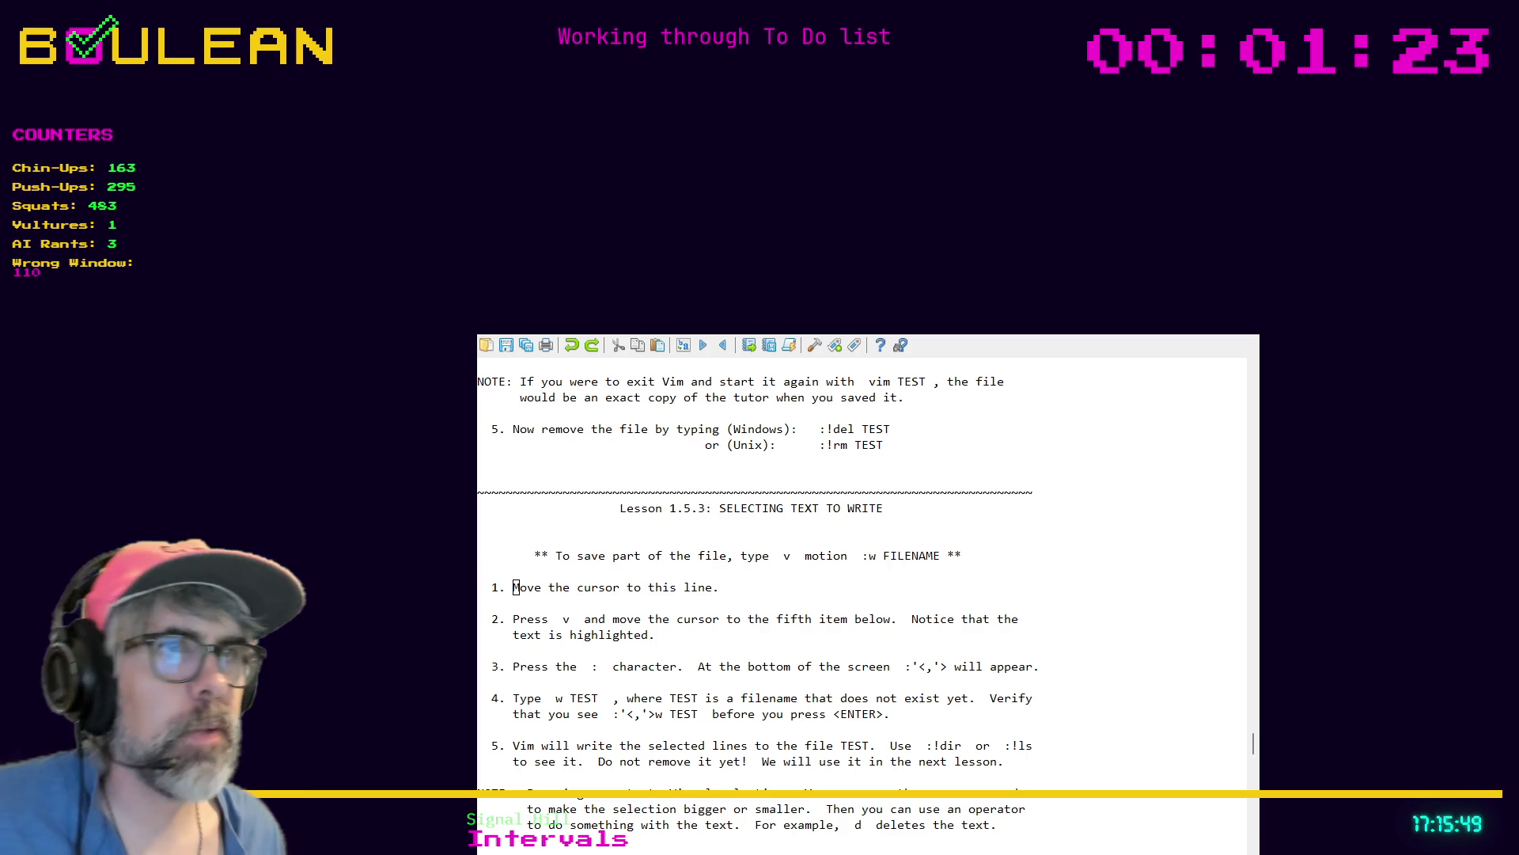
Move down the Vim tutor to Lesson 1.5.4, Retrieving and Merging Files, near its step 1
left_click(481, 777)
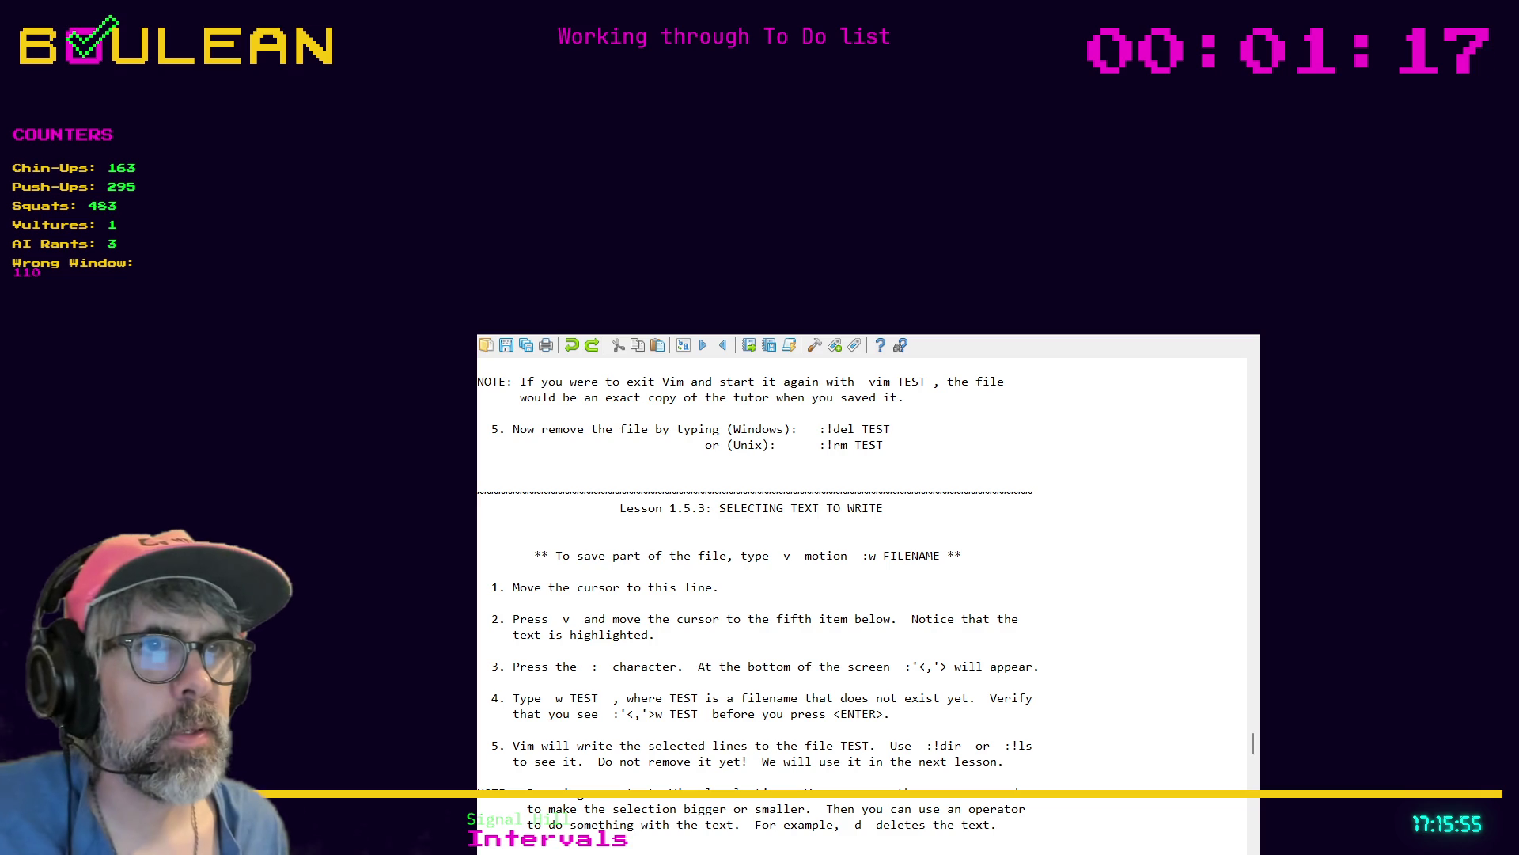
key("j")
key("j")
key("j")
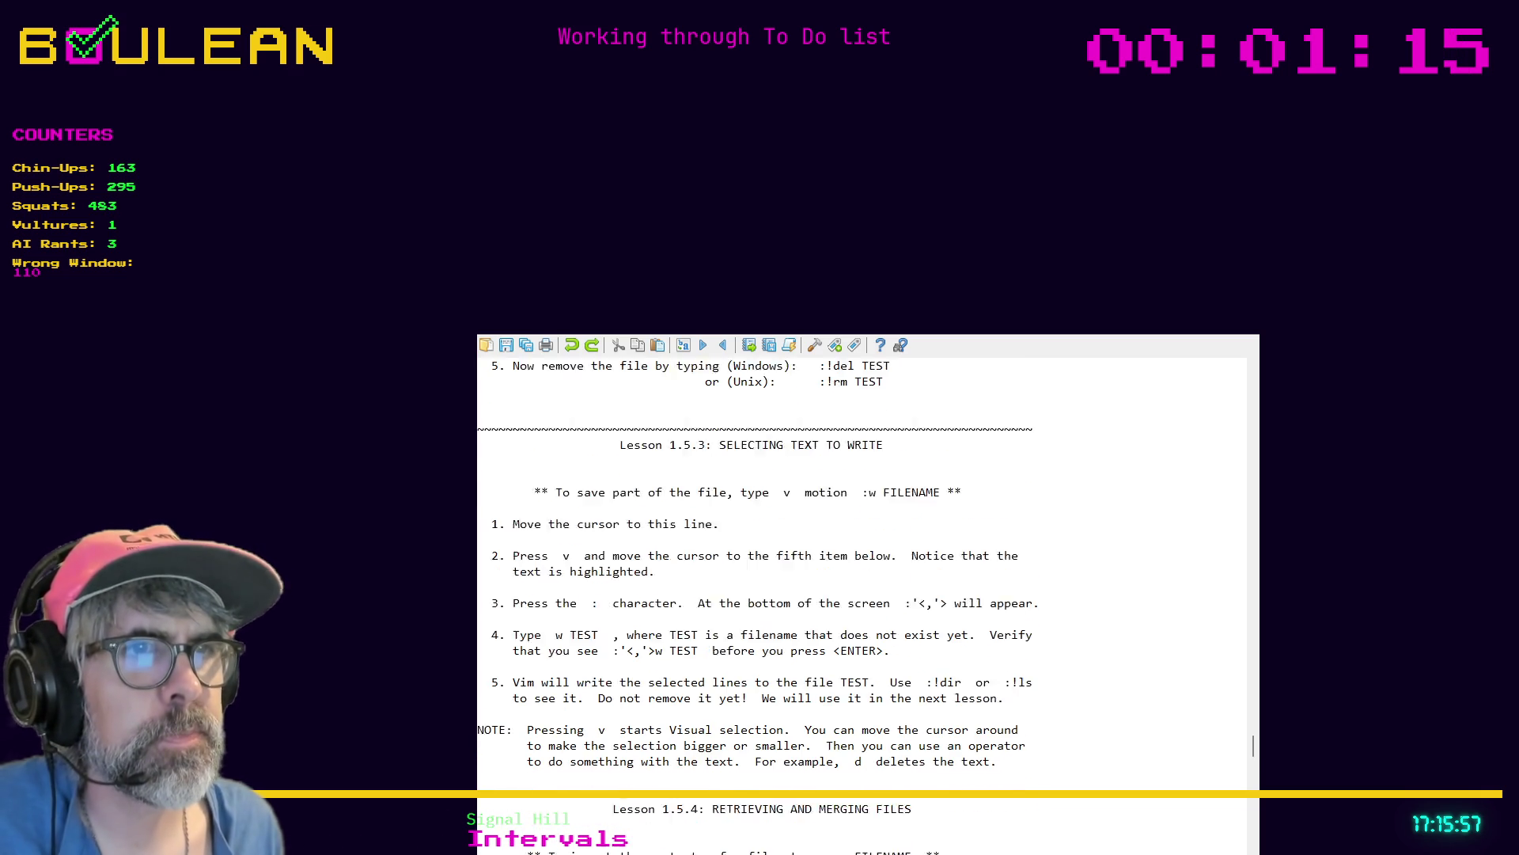
key("j")
key("j")
key("j")
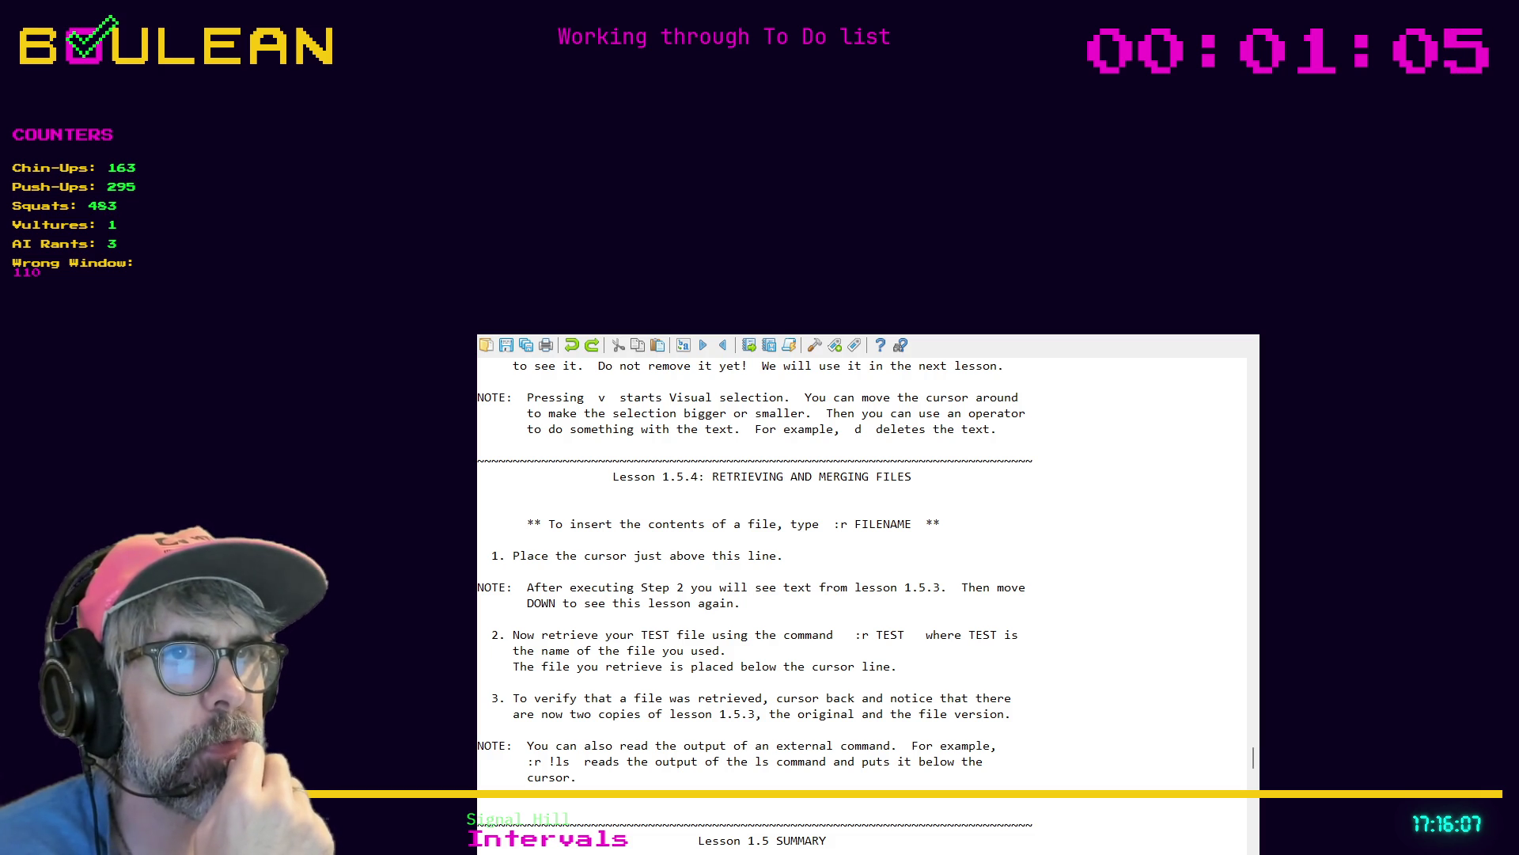
key("k")
key("k")
key("k")
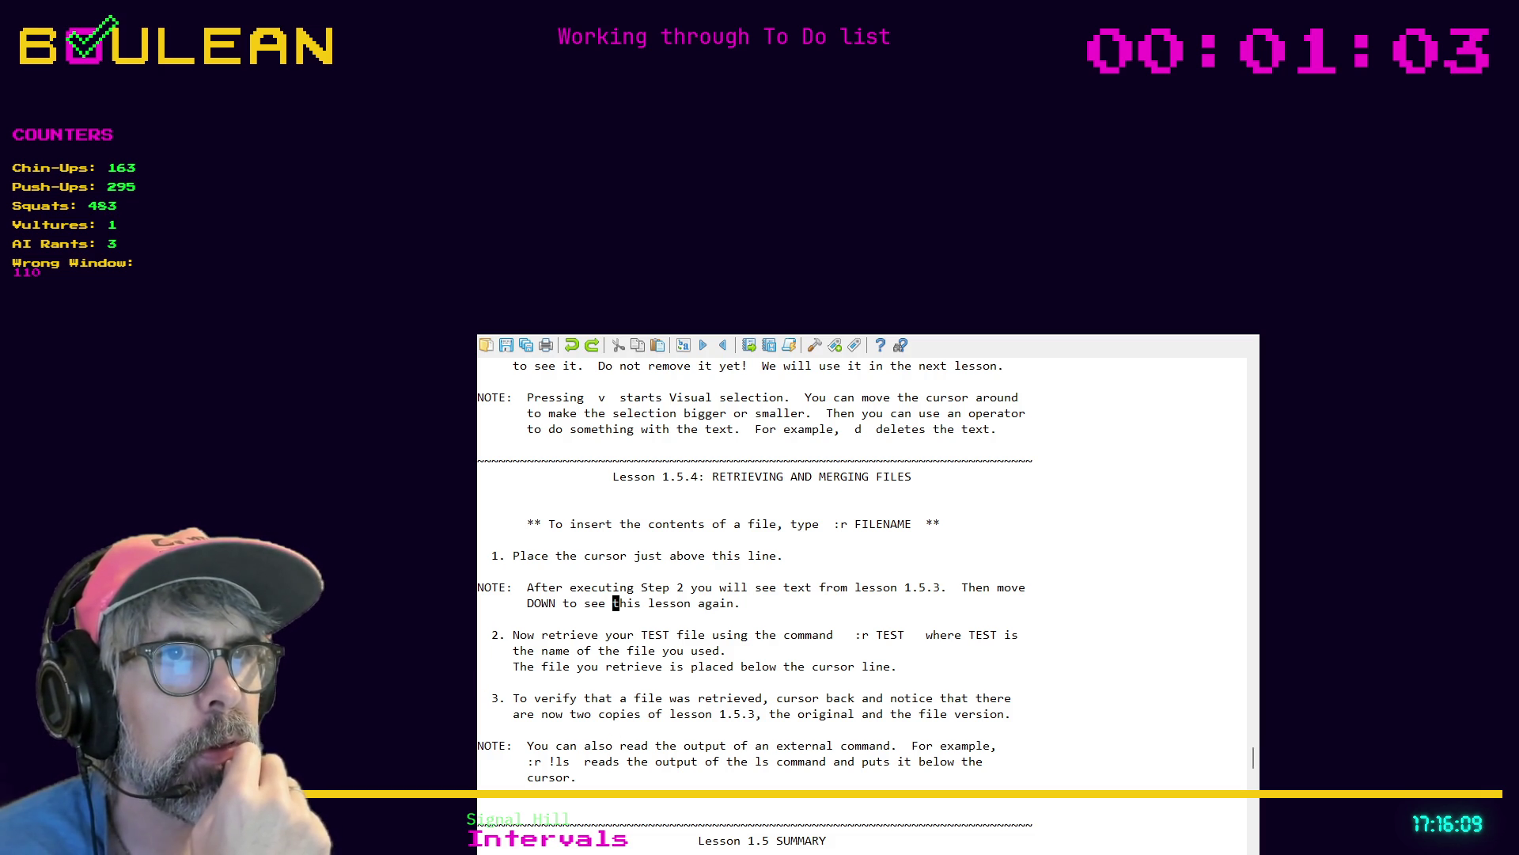
Place the cursor on the blank line directly above step 1 of Lesson 1.5.4
left_click(615, 556)
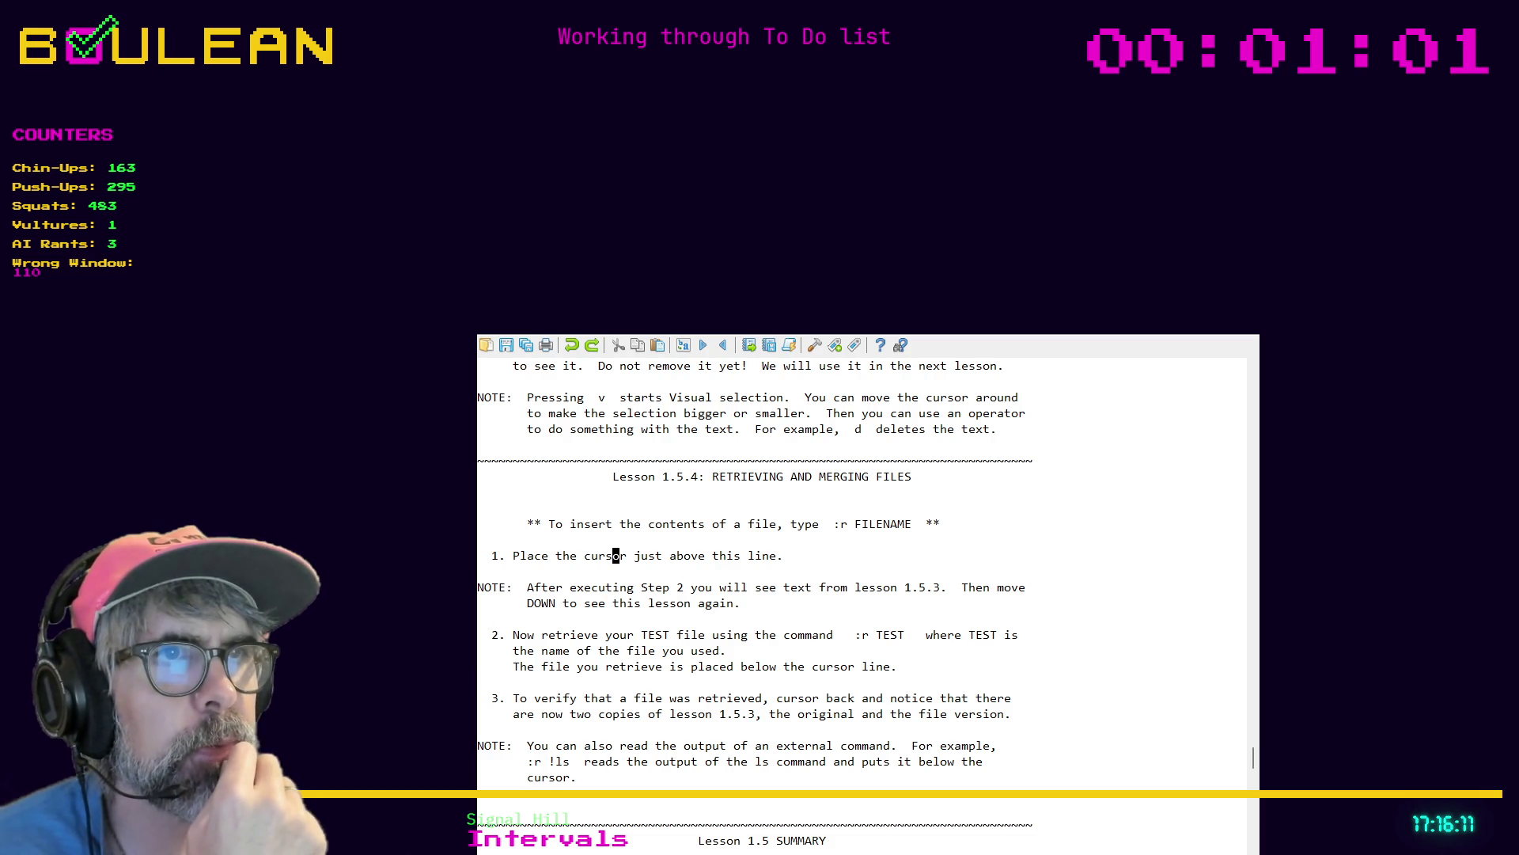
key("h")
key("h")
left_click(552, 556)
key("h")
key("h")
key("h")
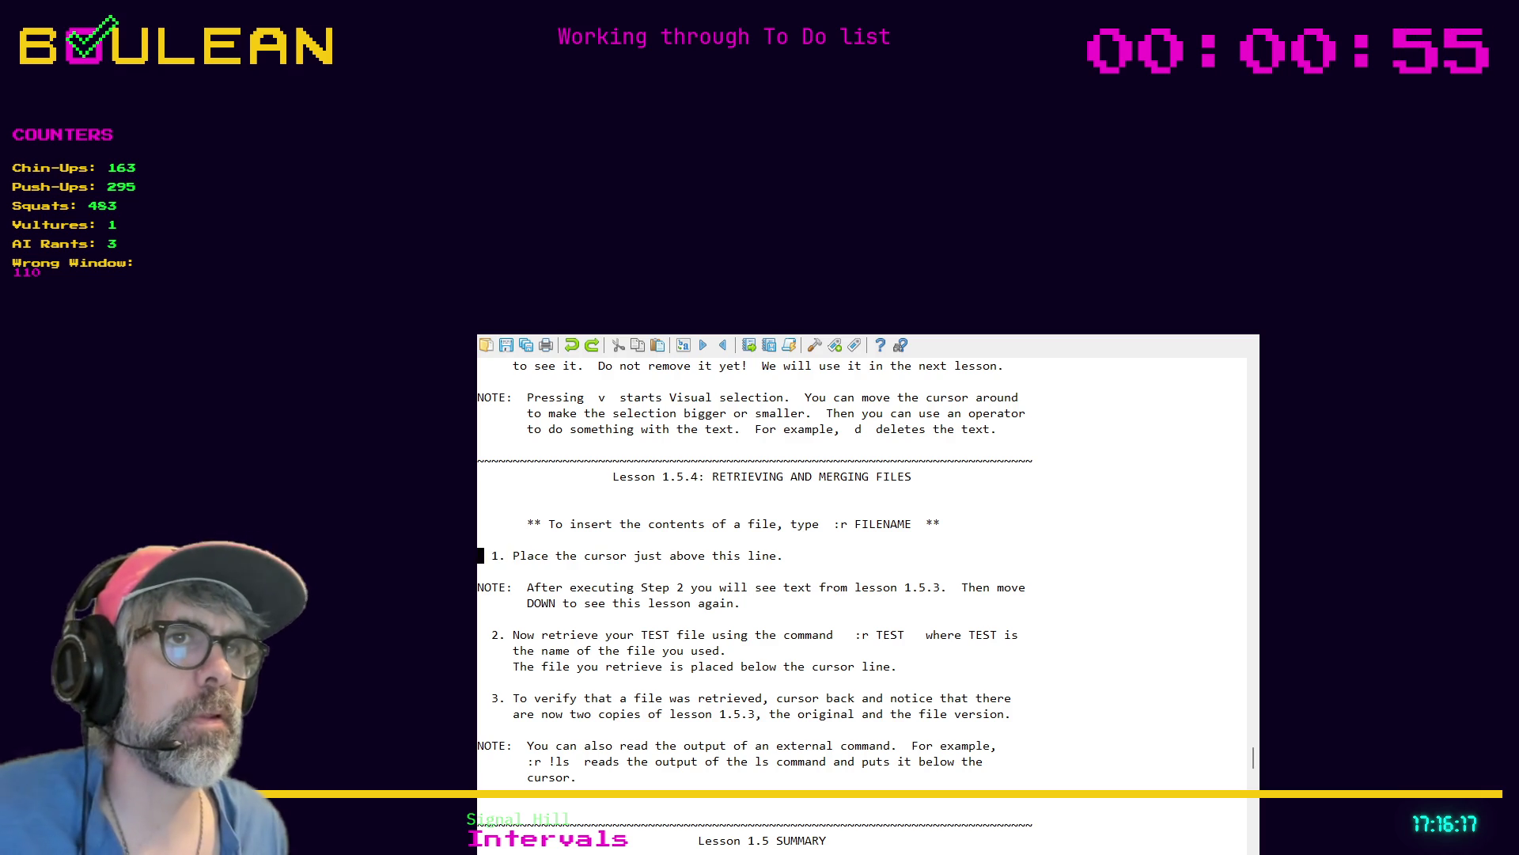
key("k")
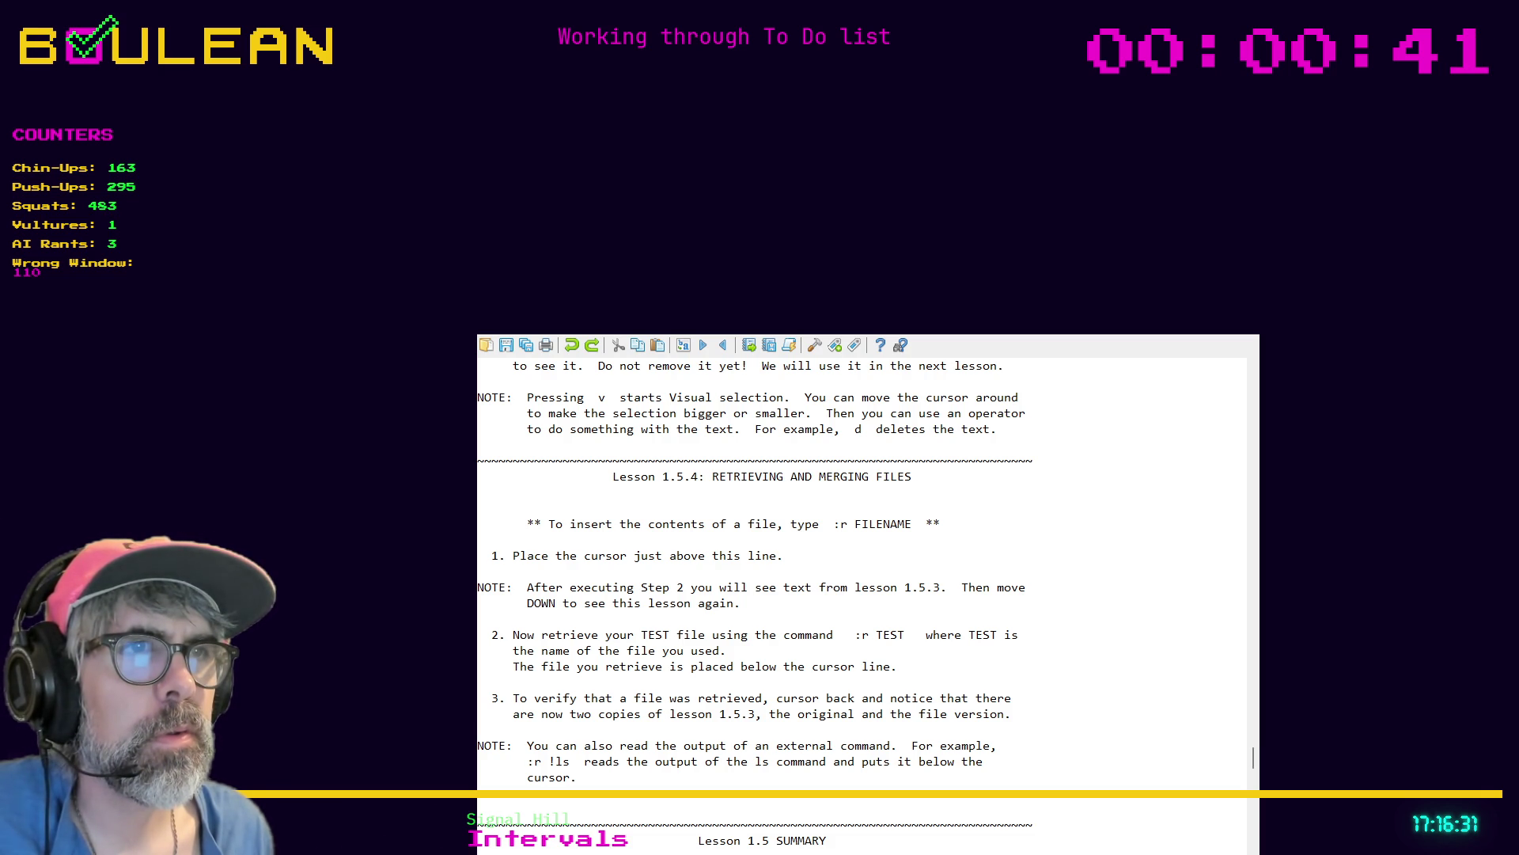
Merge the TEST file into Lesson 1.5.4 with :r TEST and review the inserted steps 1–5
type(":r TEST")
key("Return")
key("j")
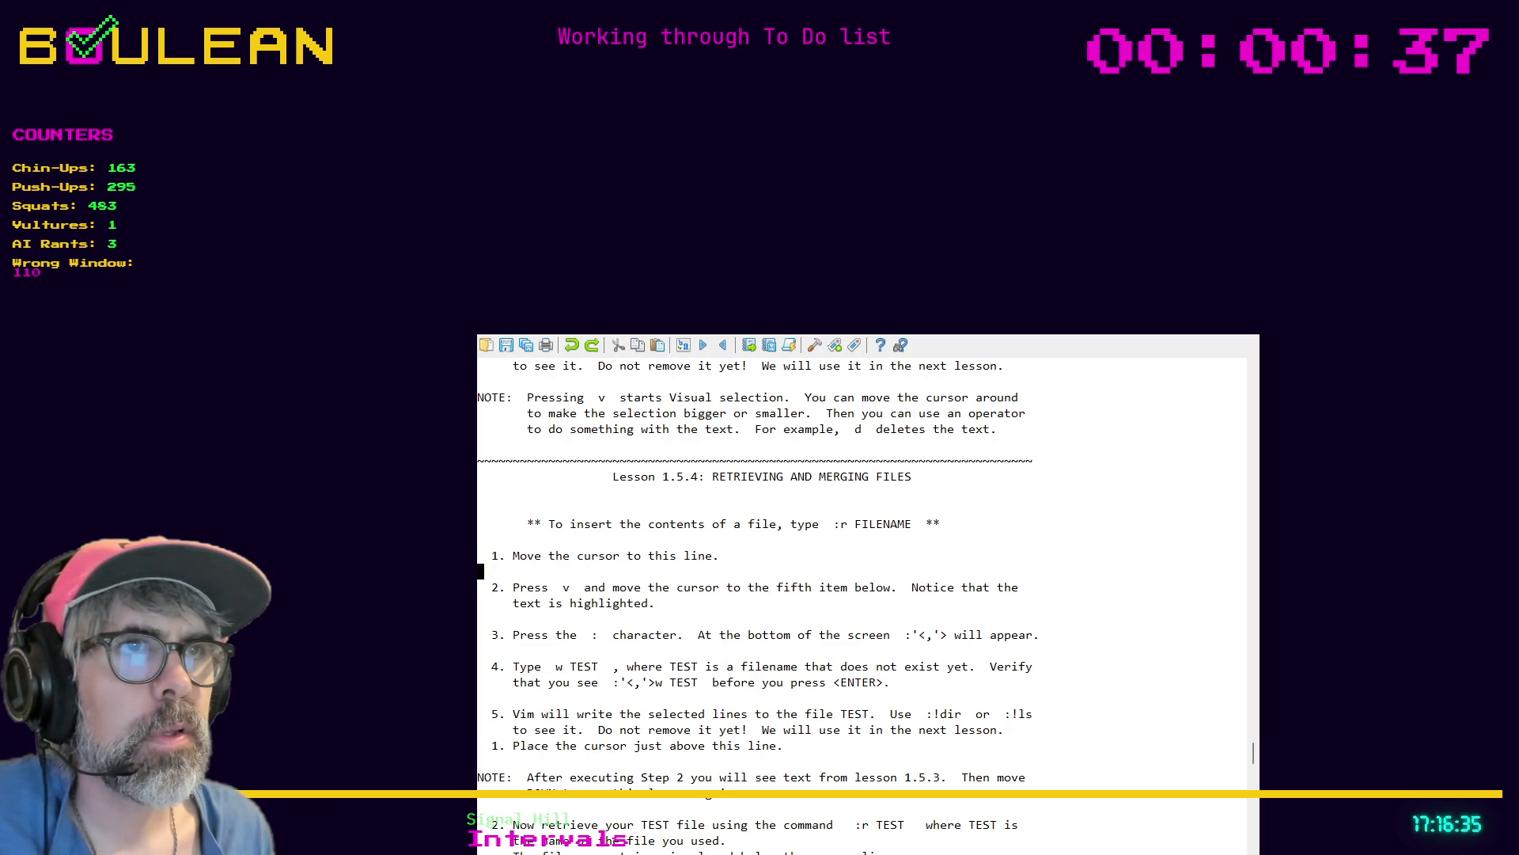
key("j")
key("j")
key("j")
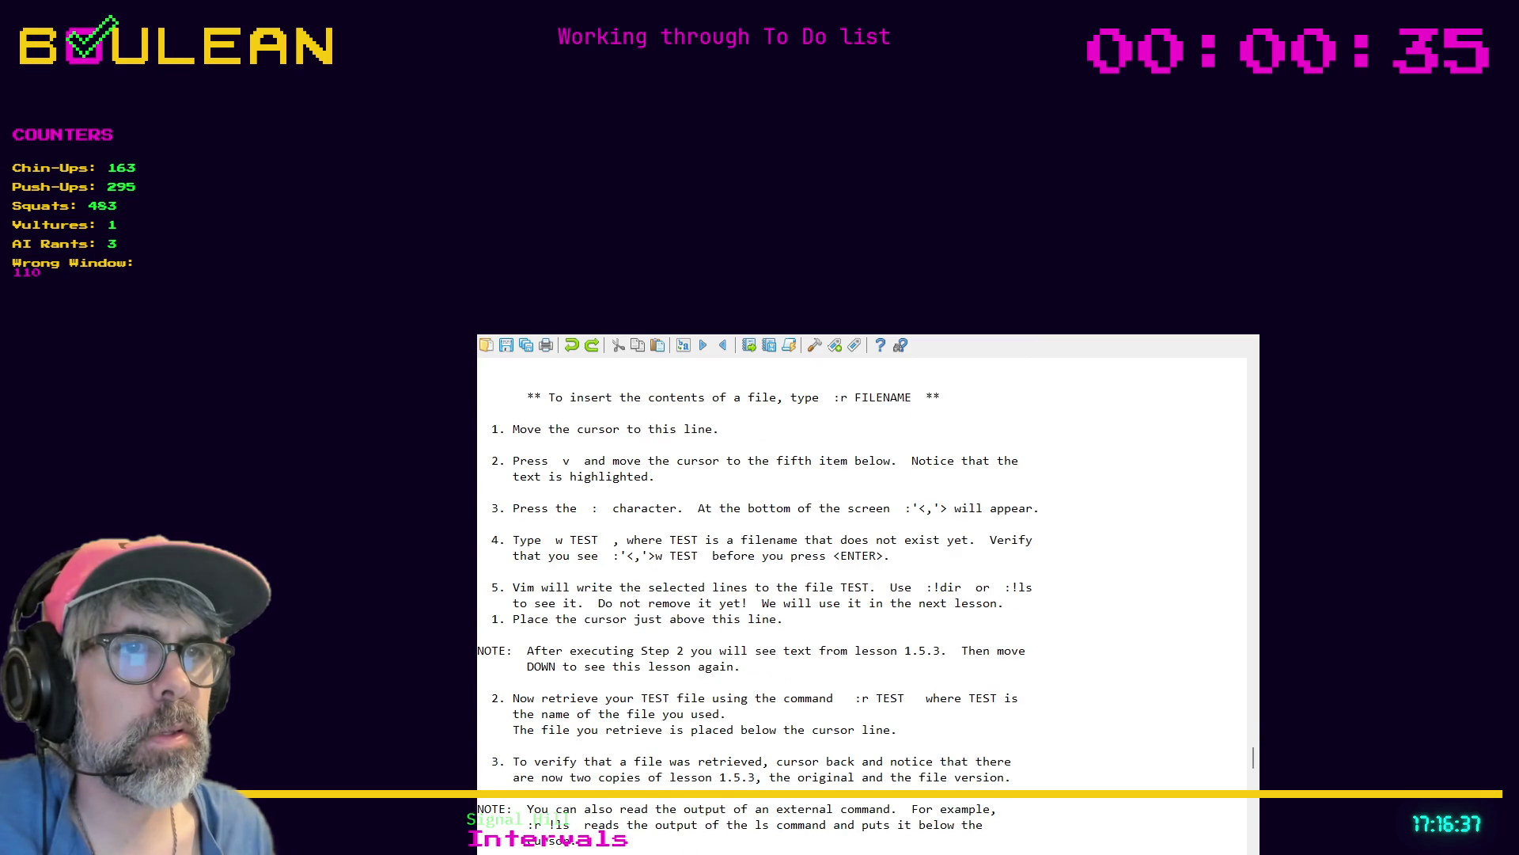
key("j")
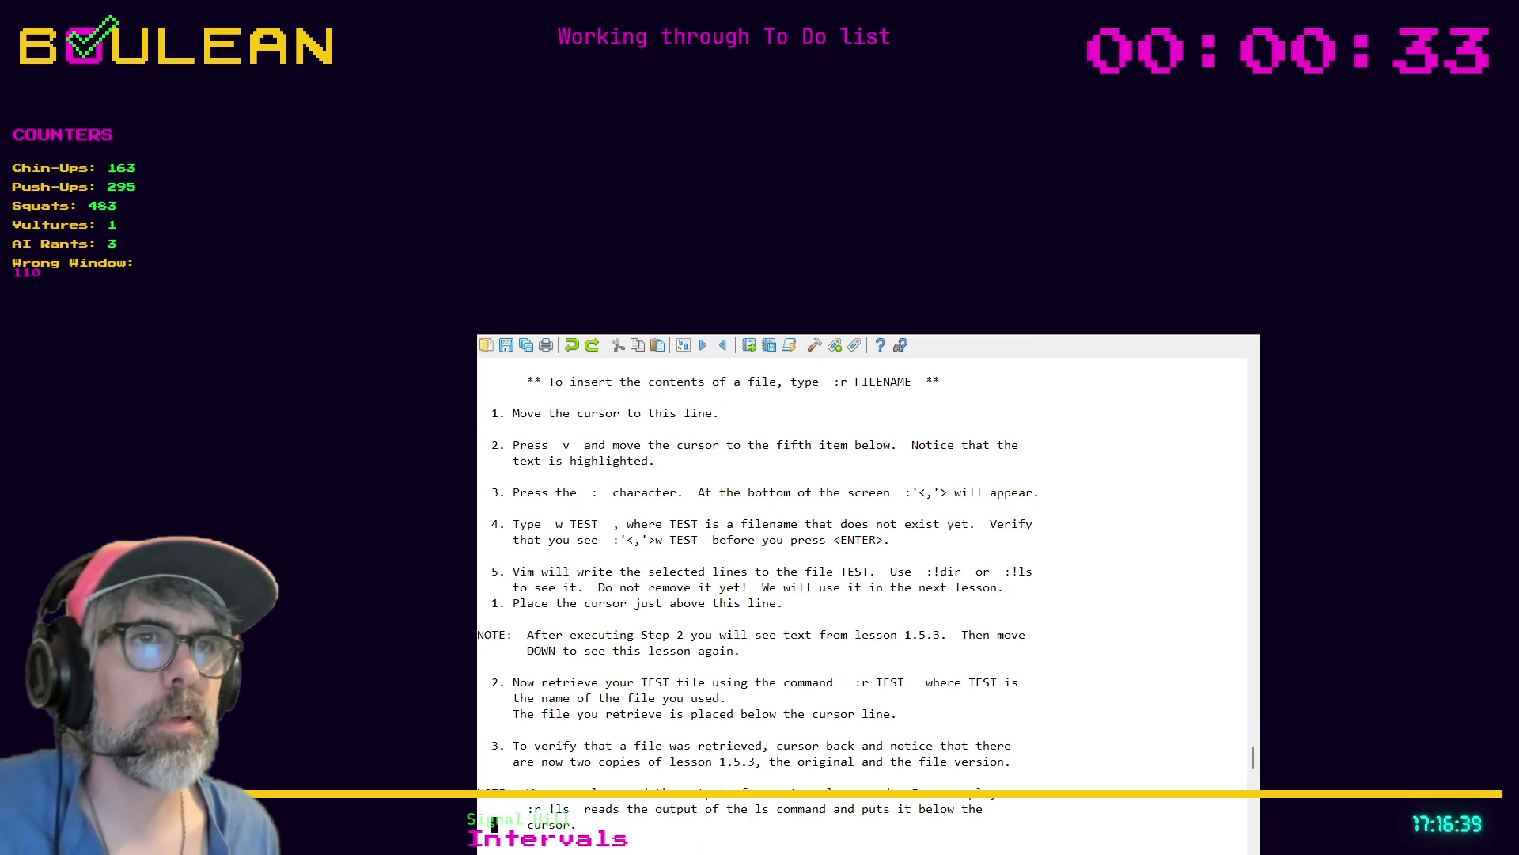
key("k")
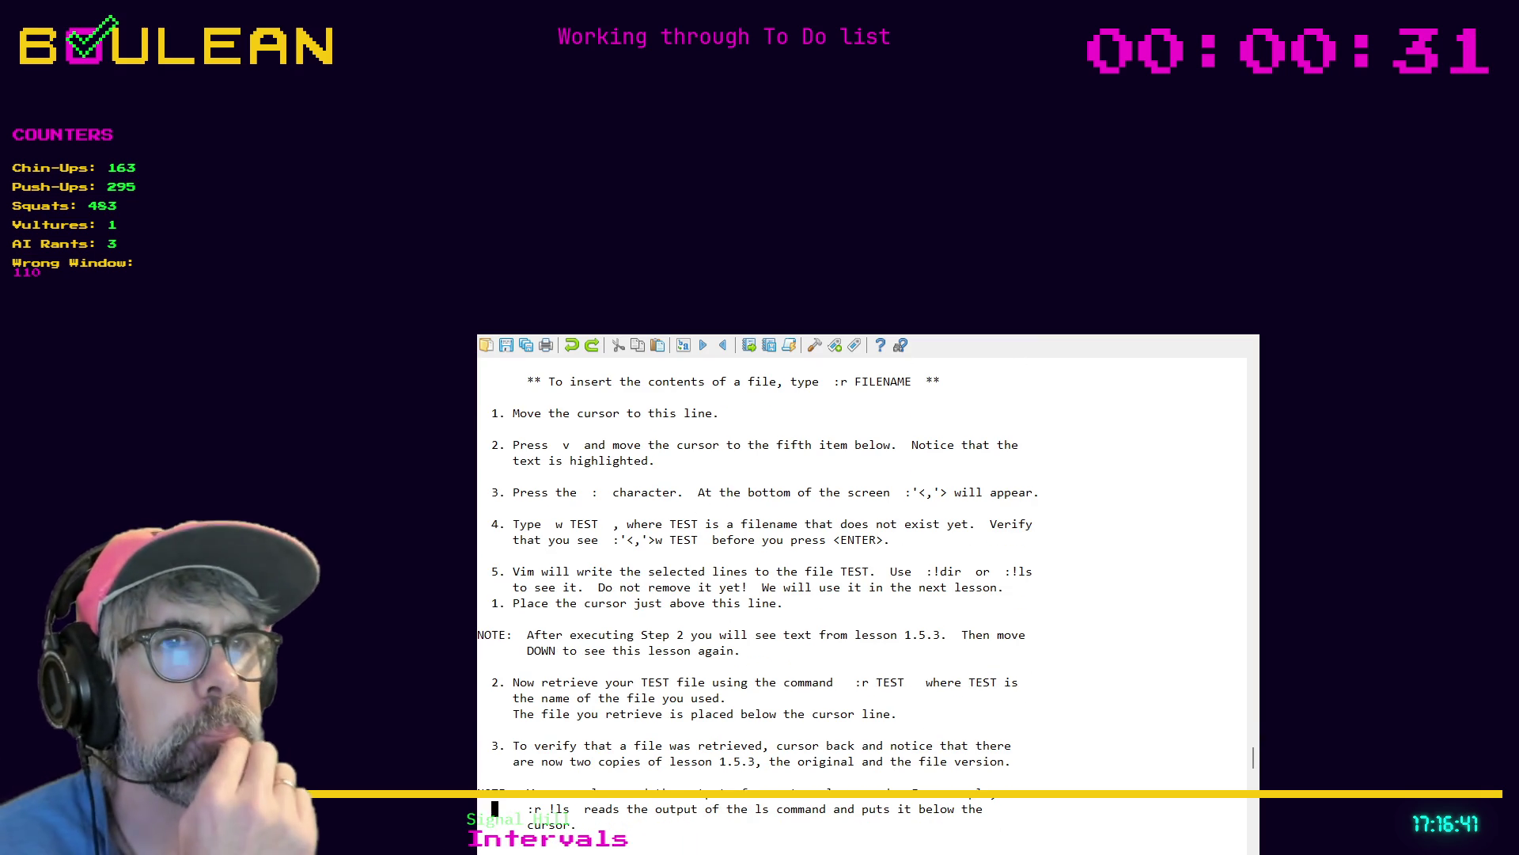
key("k")
key("k")
key("k")
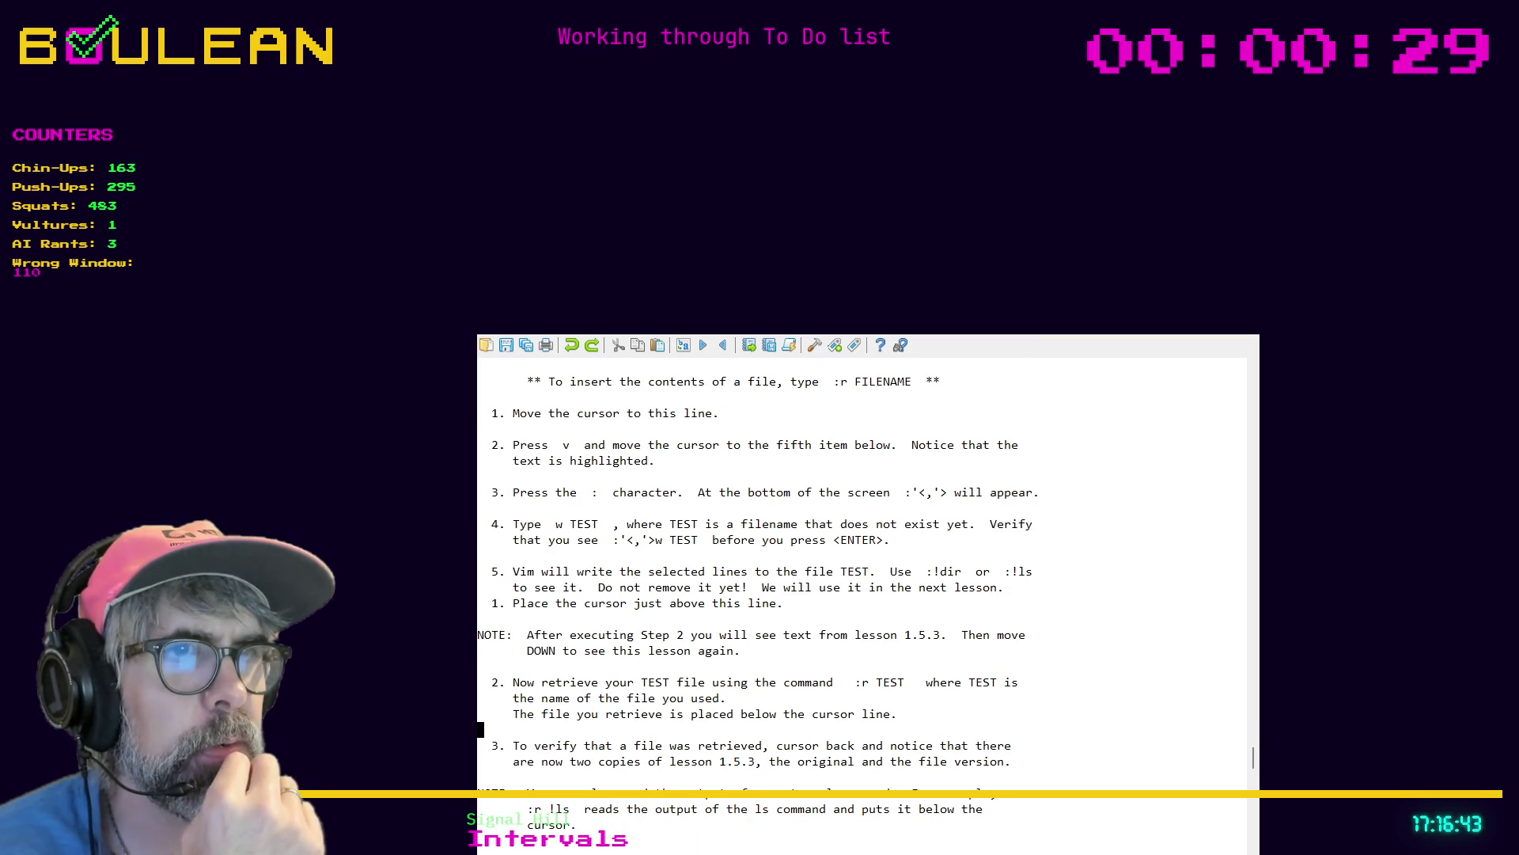
key("j")
key("j")
key("j")
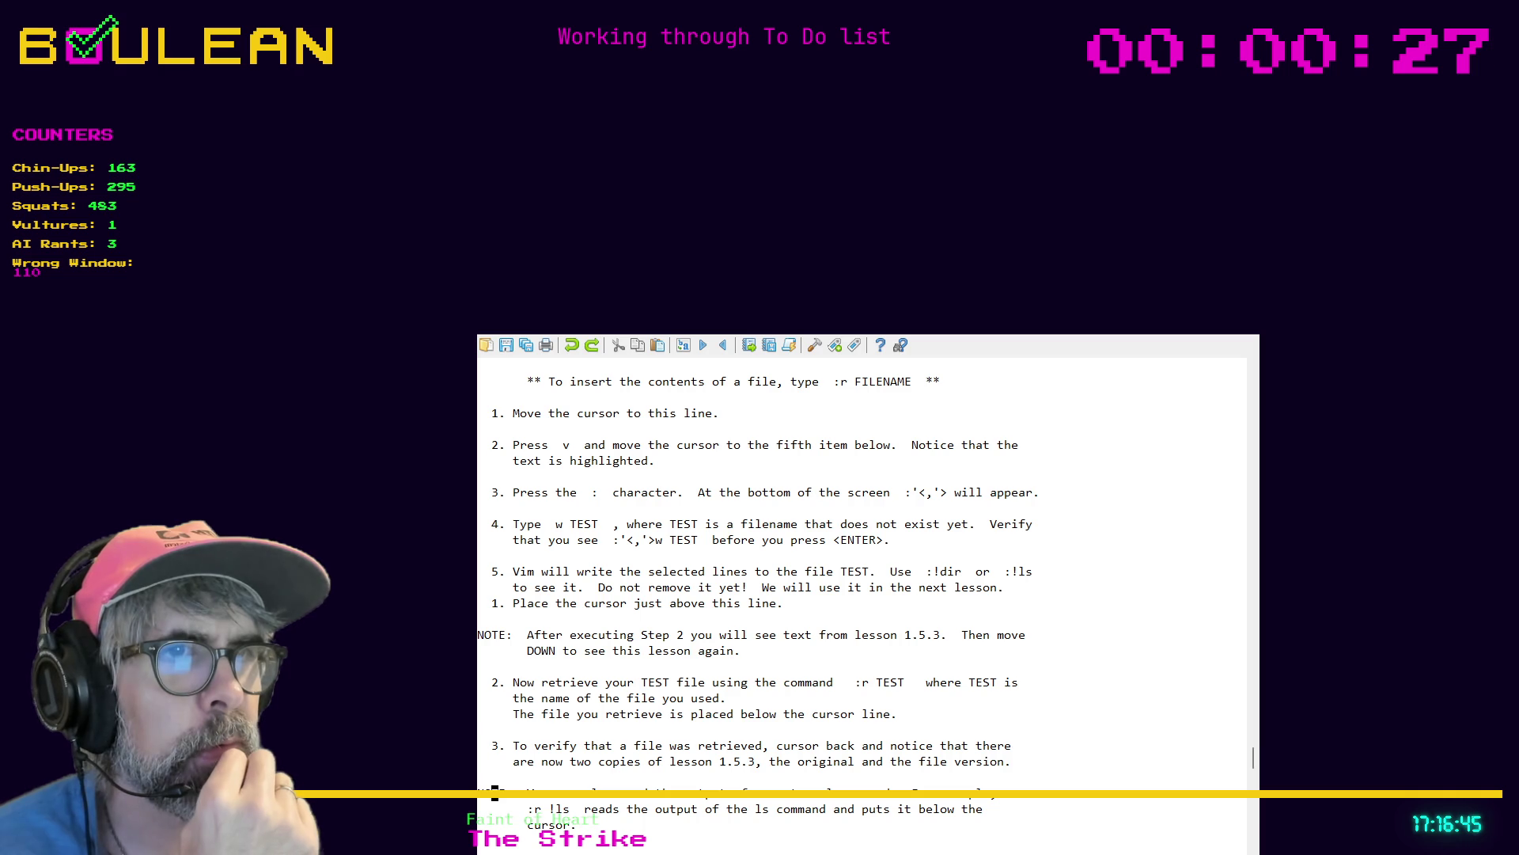
key("j")
key("j")
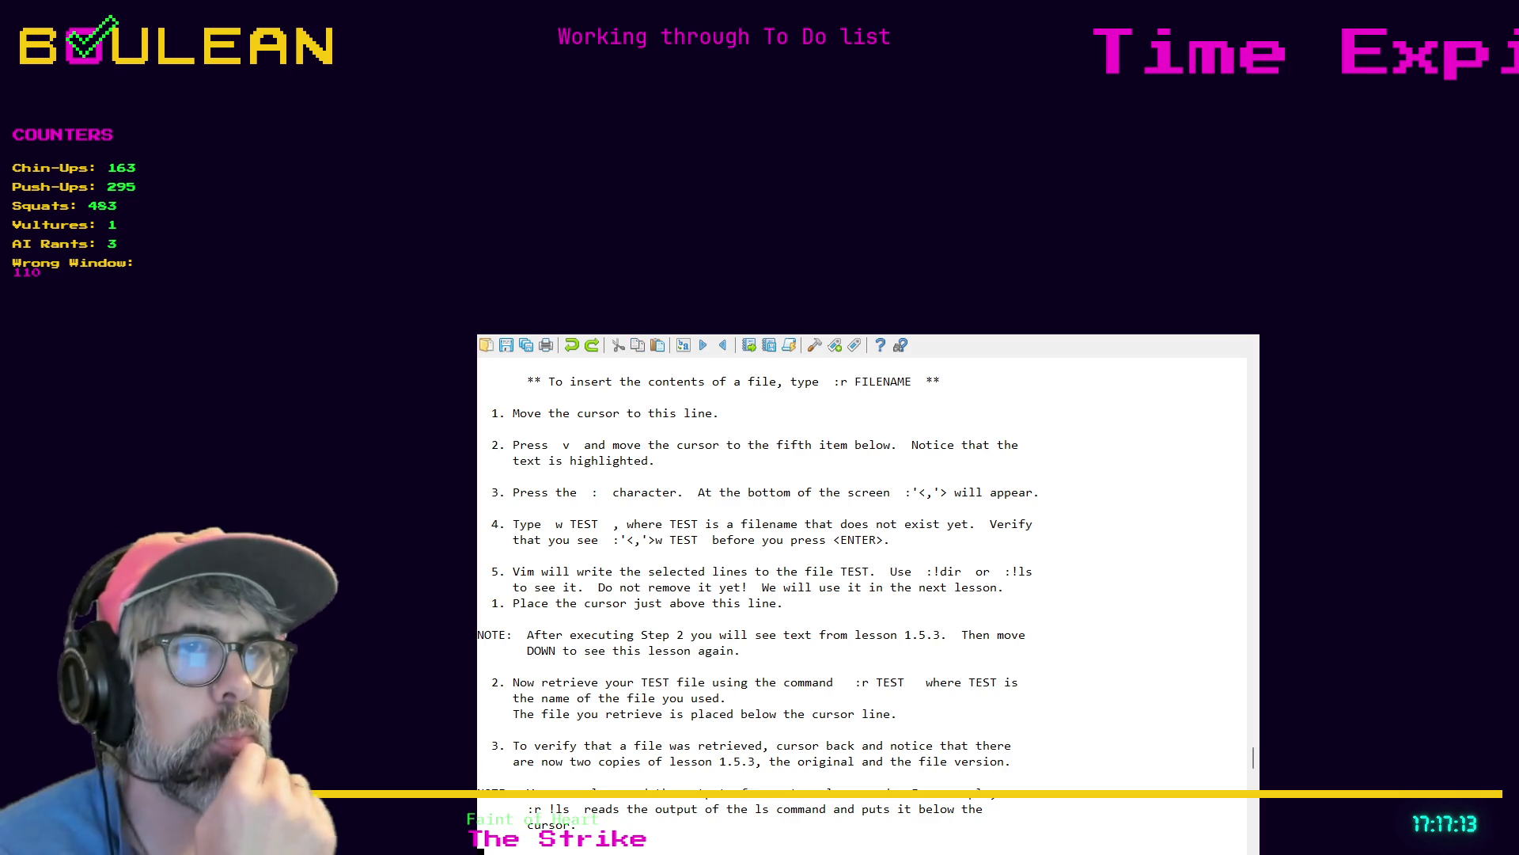
Read through the Lesson 1.5 summary items: :!command, :w FILENAME and v motion :w FILENAME
key("j")
key("j")
key("j")
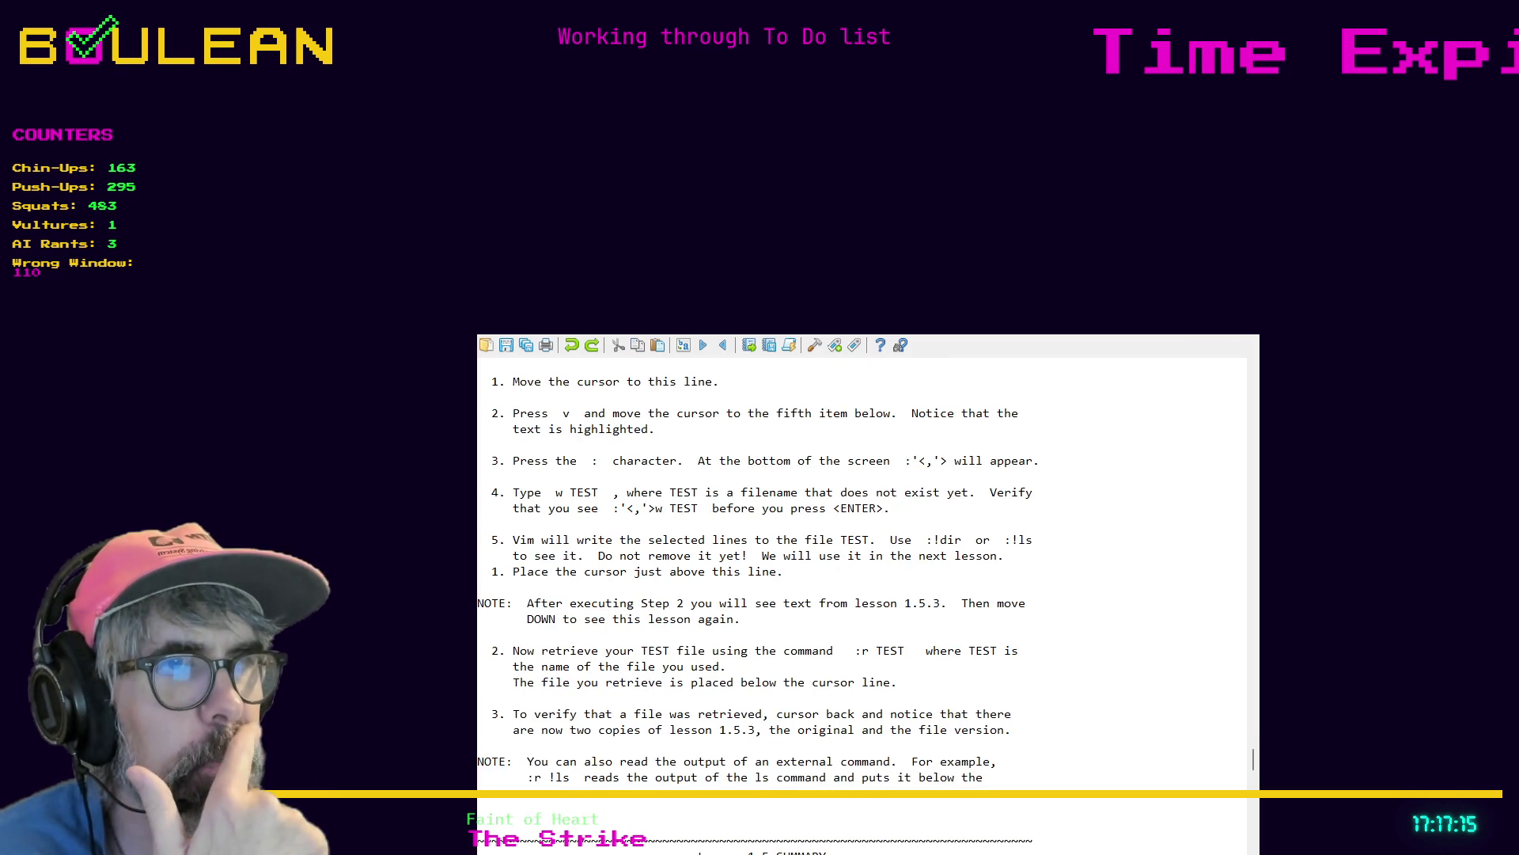
key("j")
key("j")
key("j")
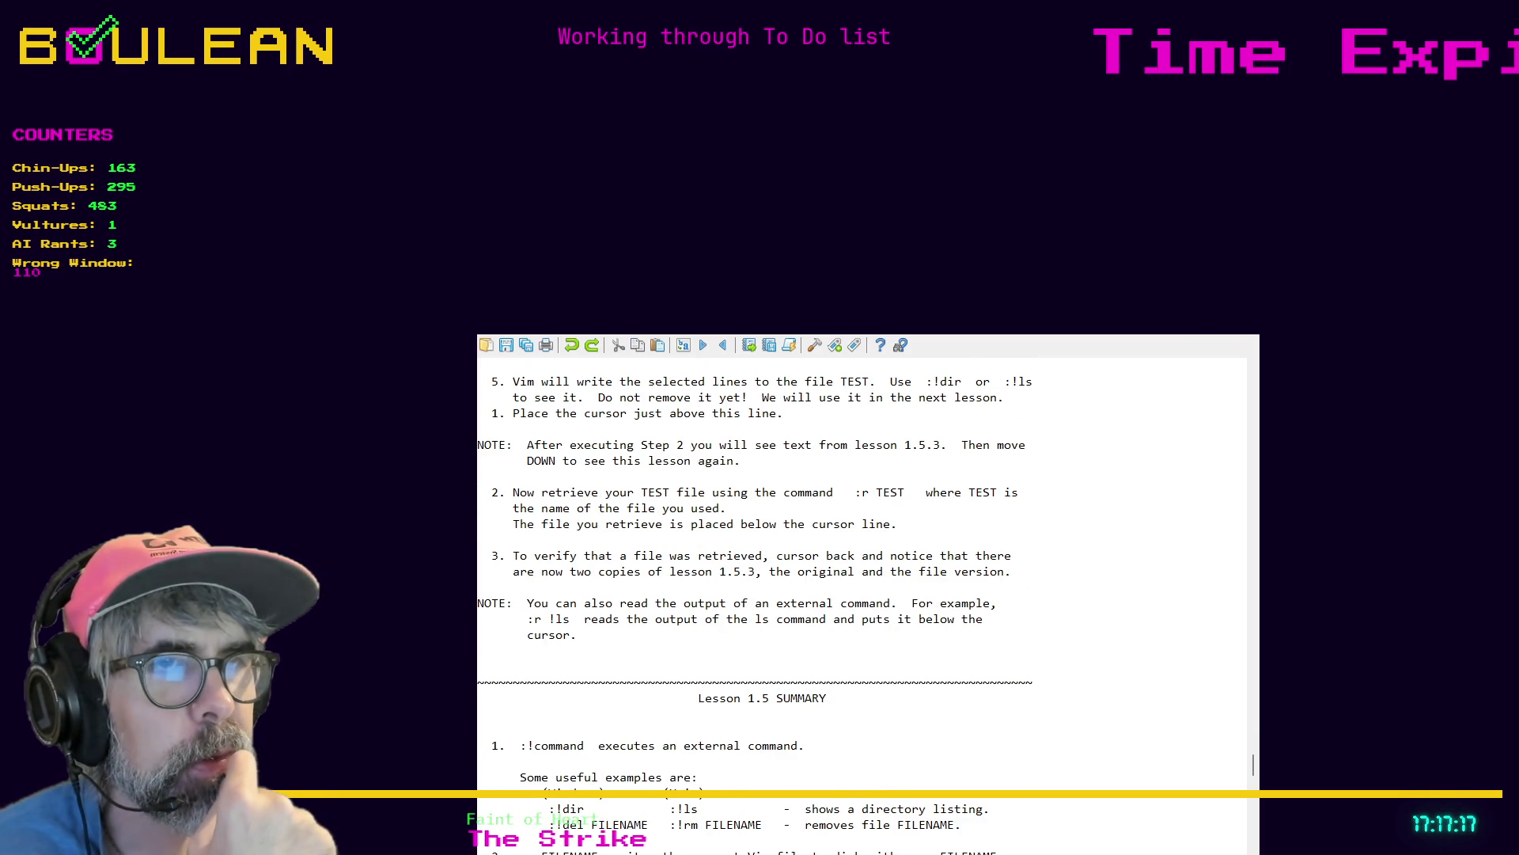
key("j")
key("j")
key("j")
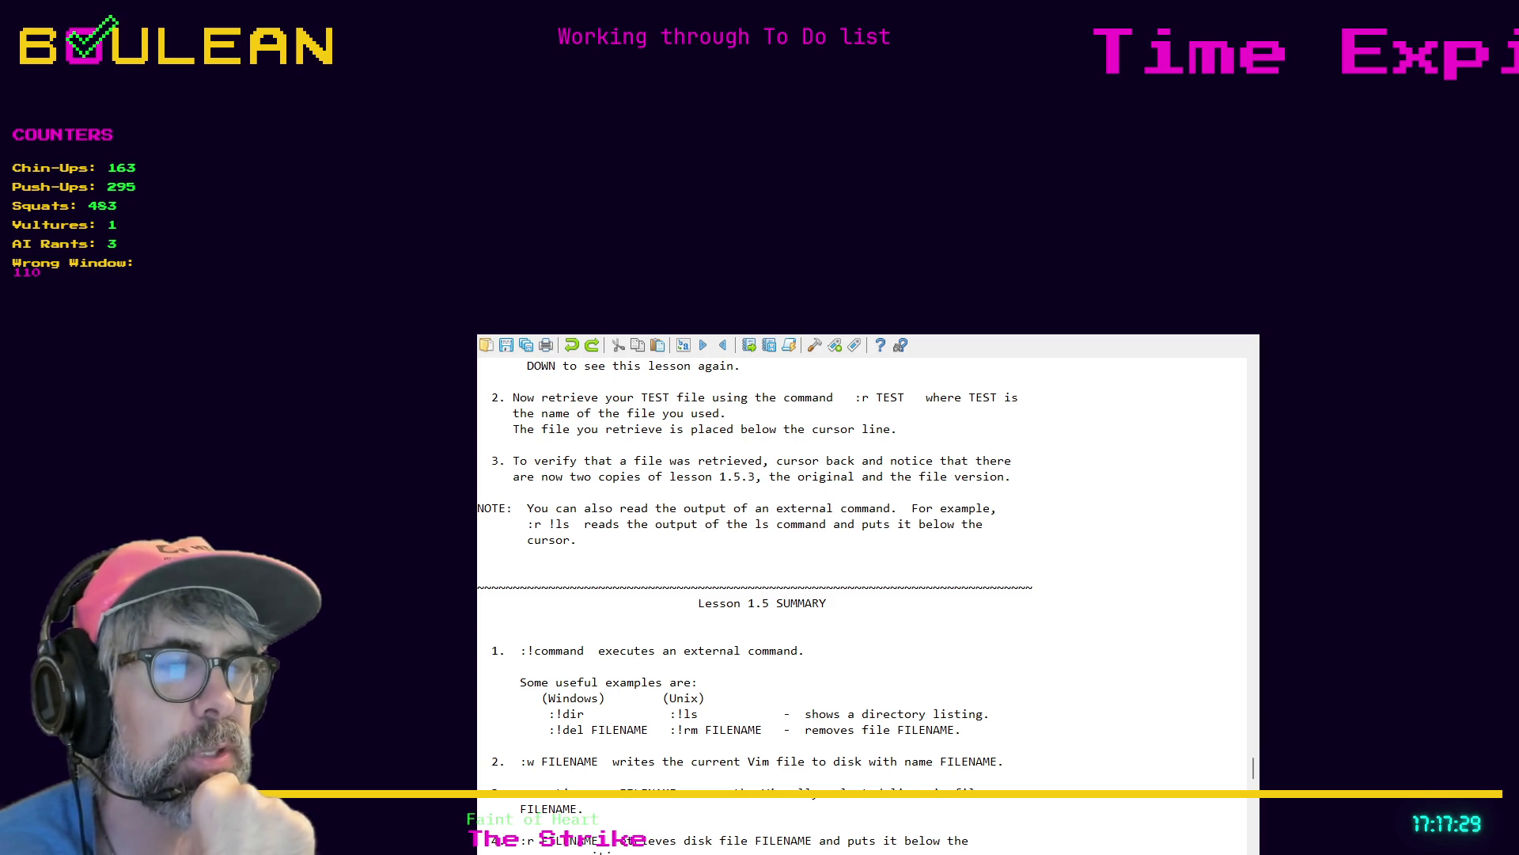
key("j")
key("j")
key("j")
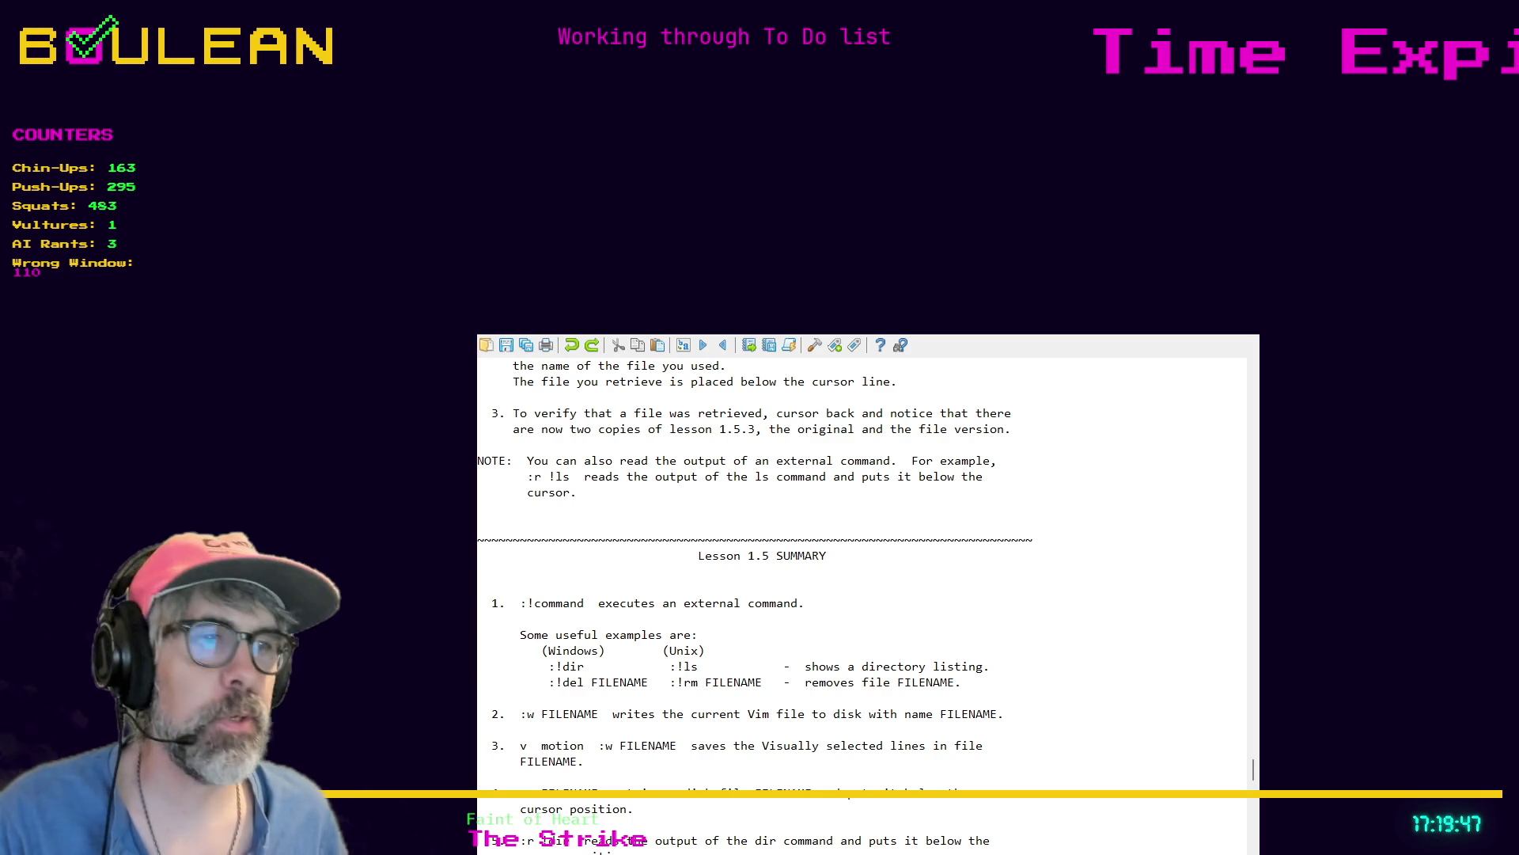
Open the copied X poll post address in a new browser tab
key("alt+Tab")
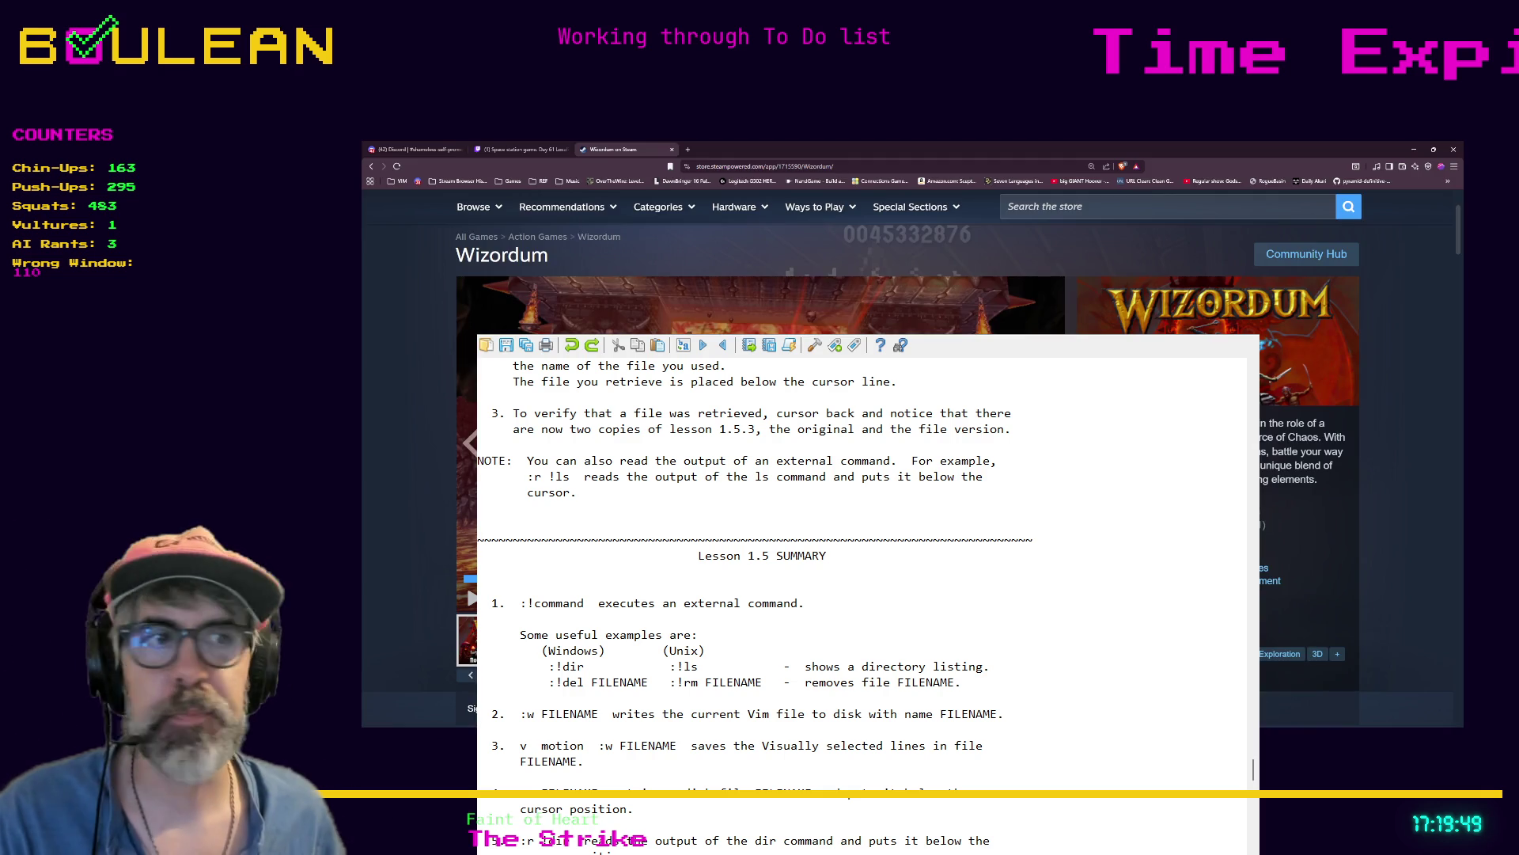
key("ctrl+t")
key("ctrl+v")
key("Return")
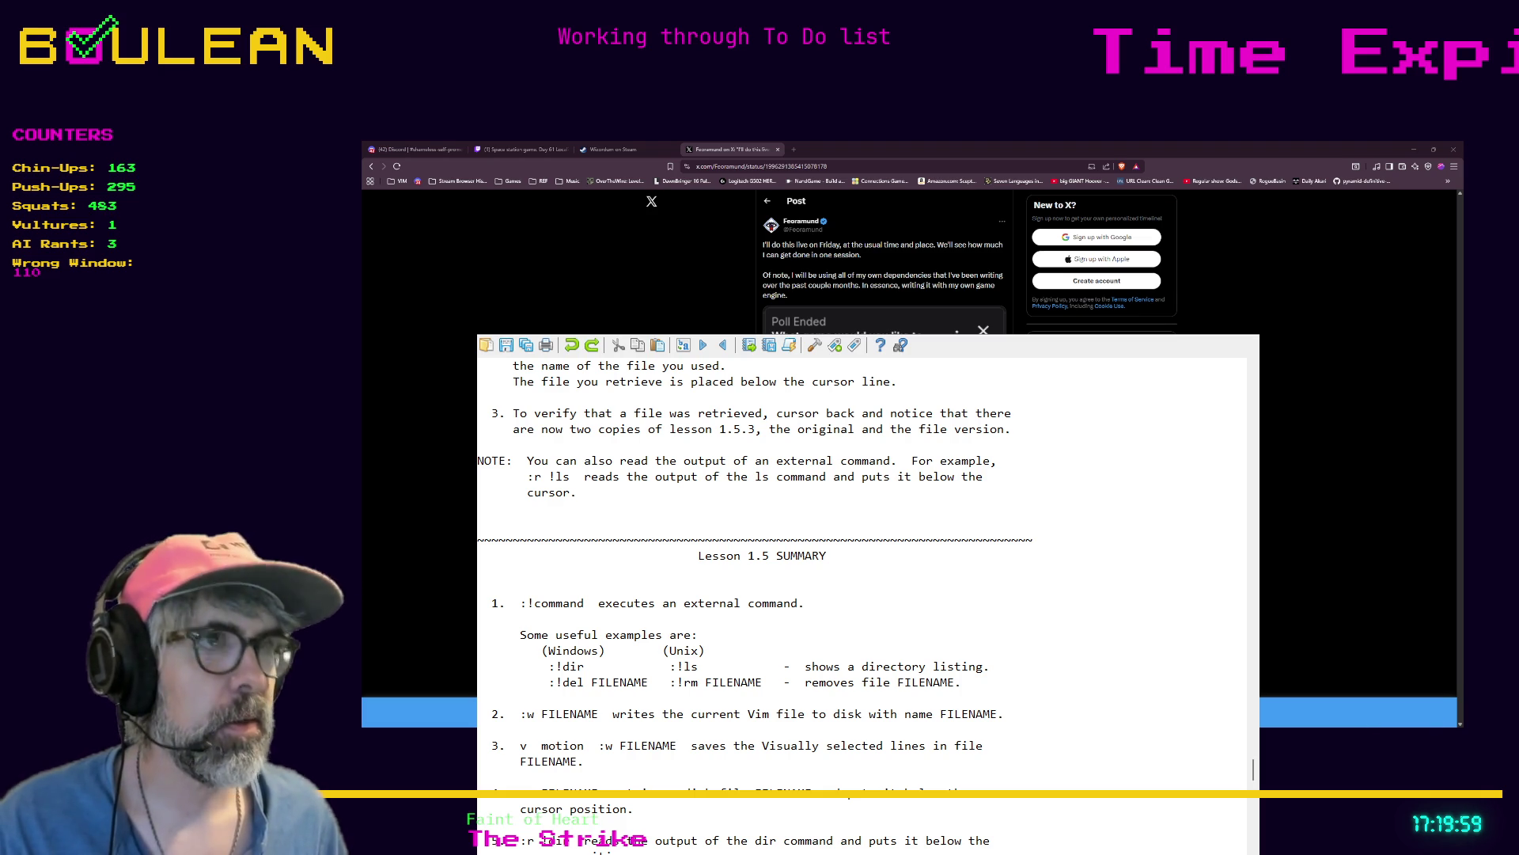
Quit the Vim tutor with :q and select the poll post's web address
type(":q")
key("Return")
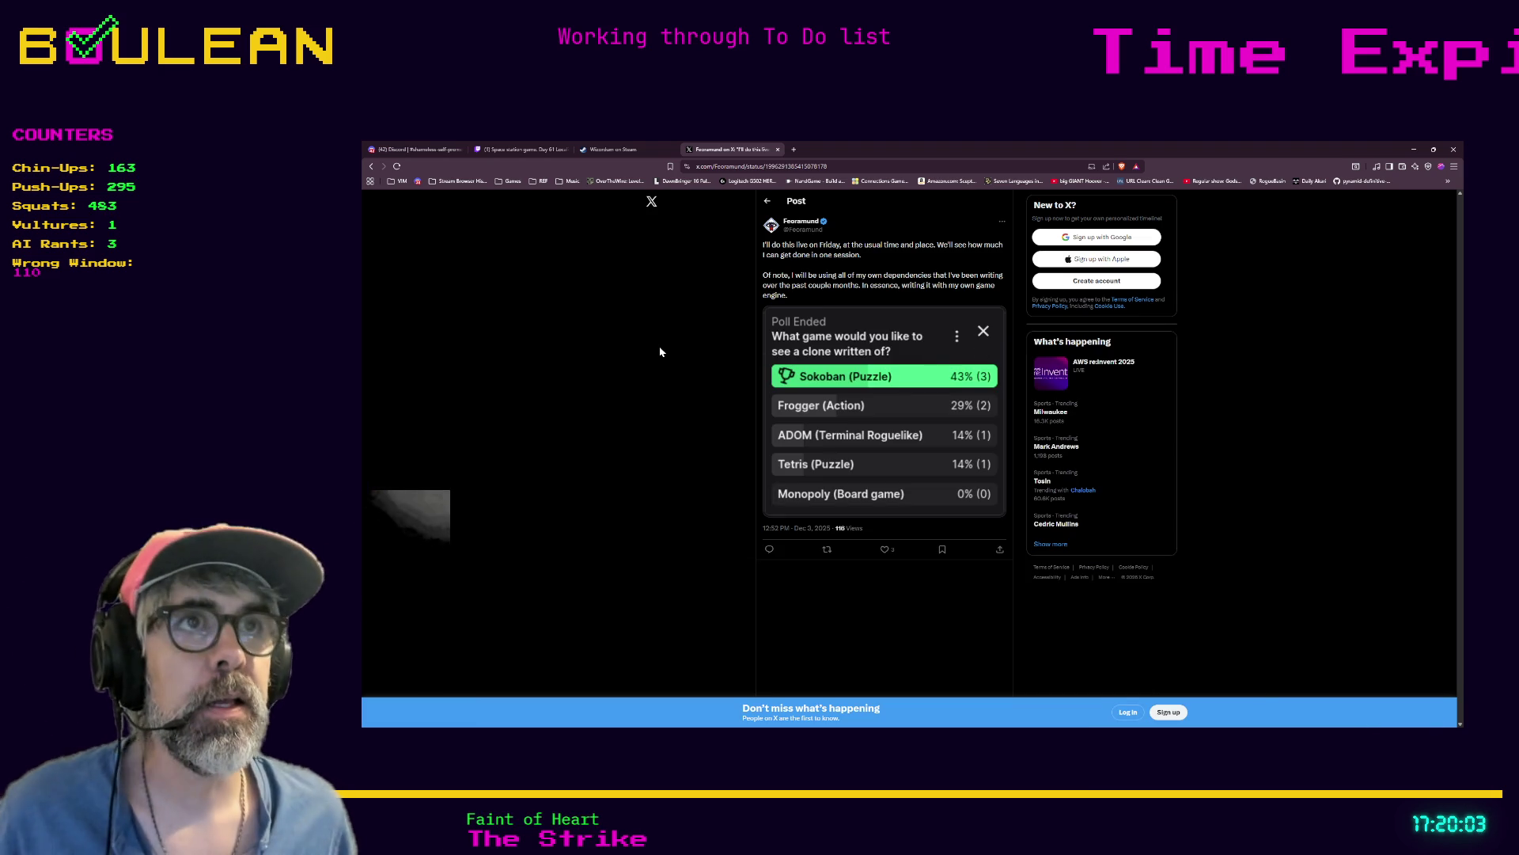
left_click(793, 167)
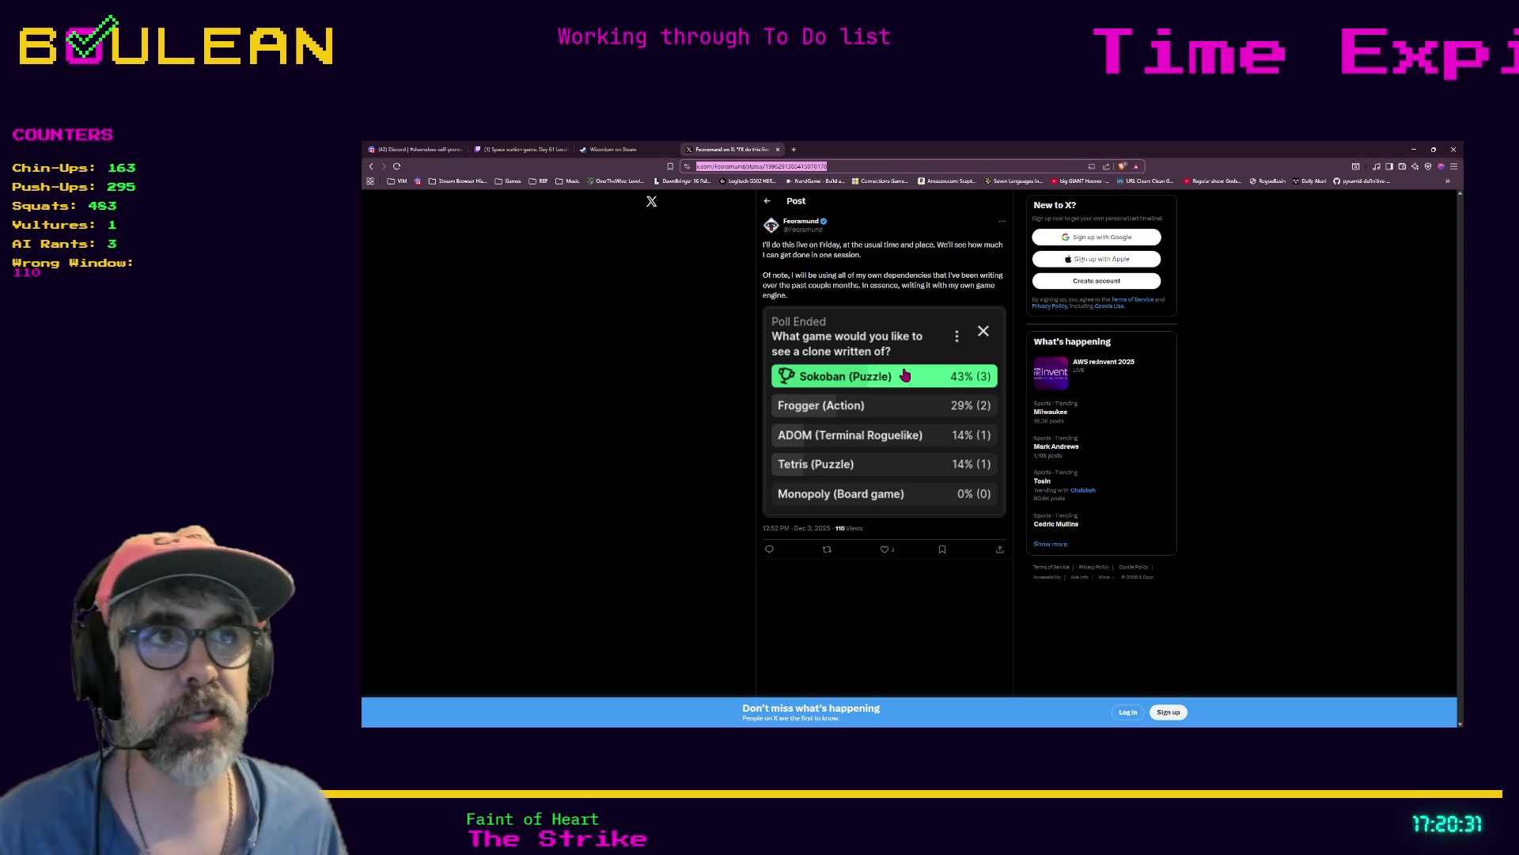
Copy the poll post's full web address and minimize the browser to reveal the Obsidian note
left_click(845, 166)
key("ctrl+a")
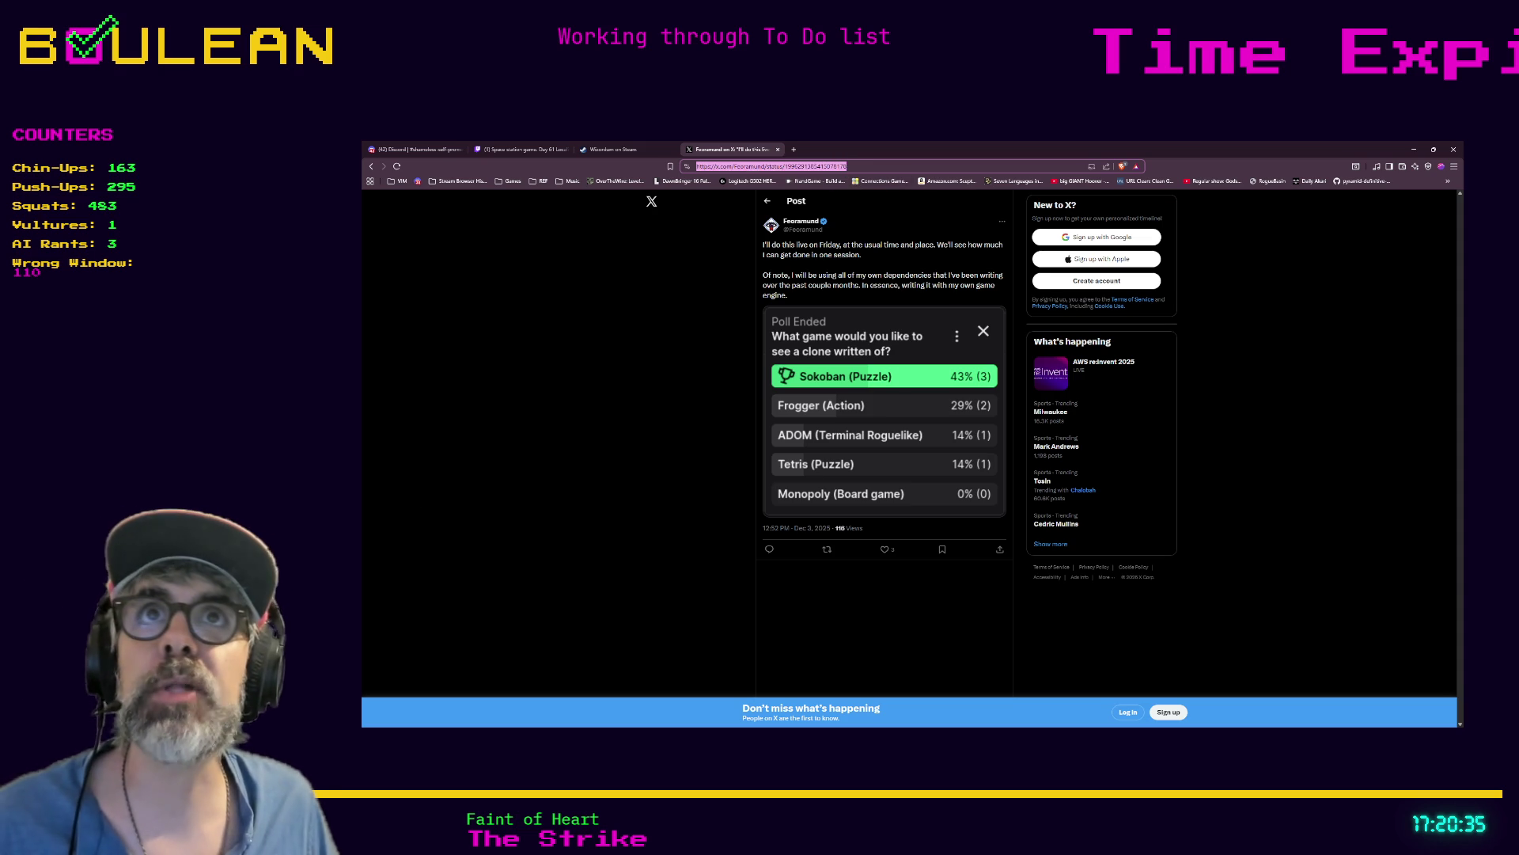
key("alt+Tab")
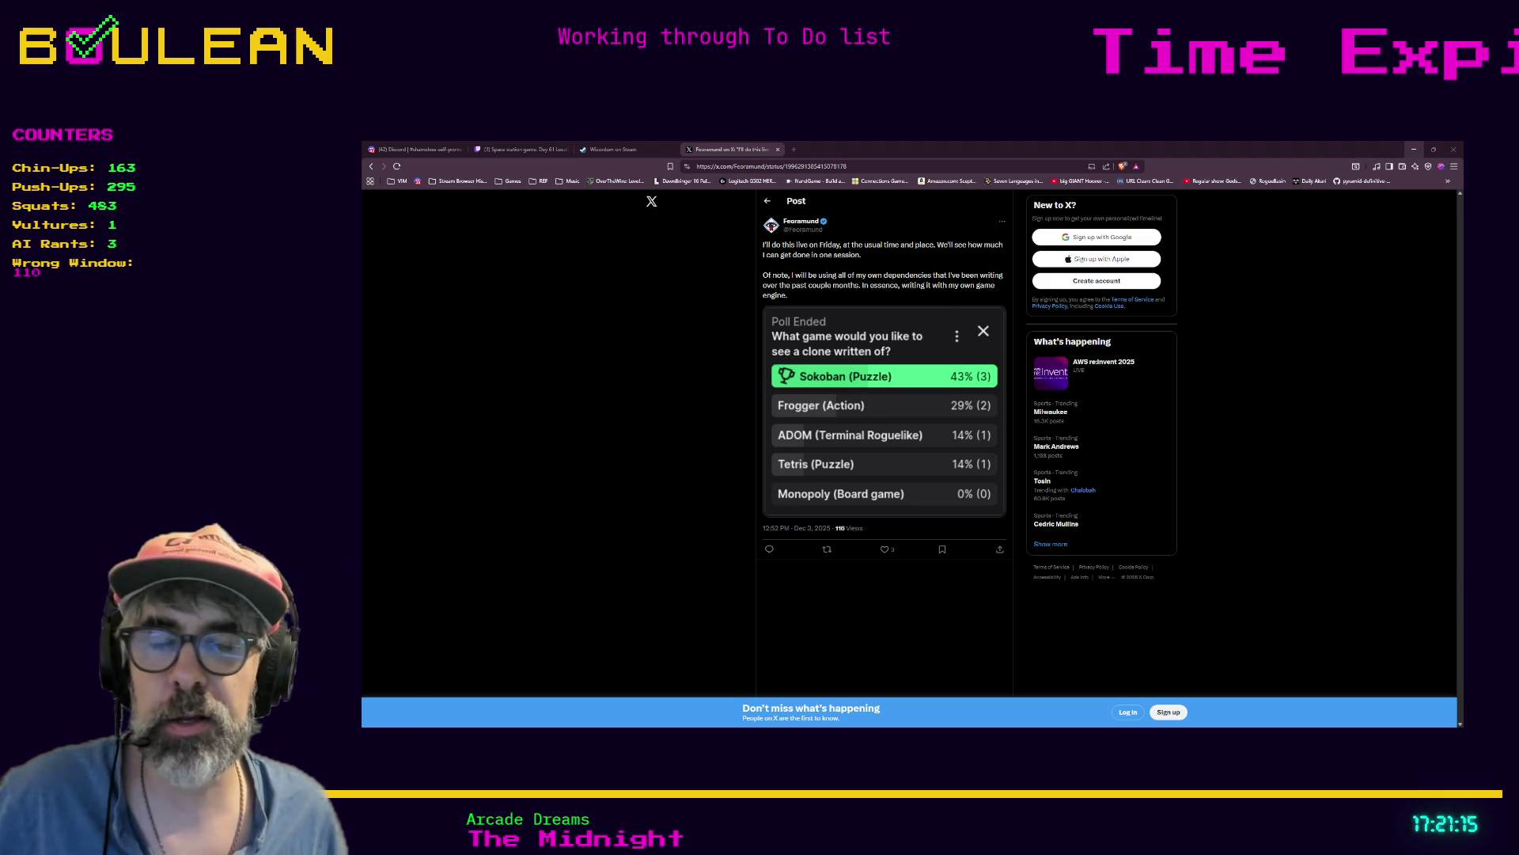
left_click(1414, 149)
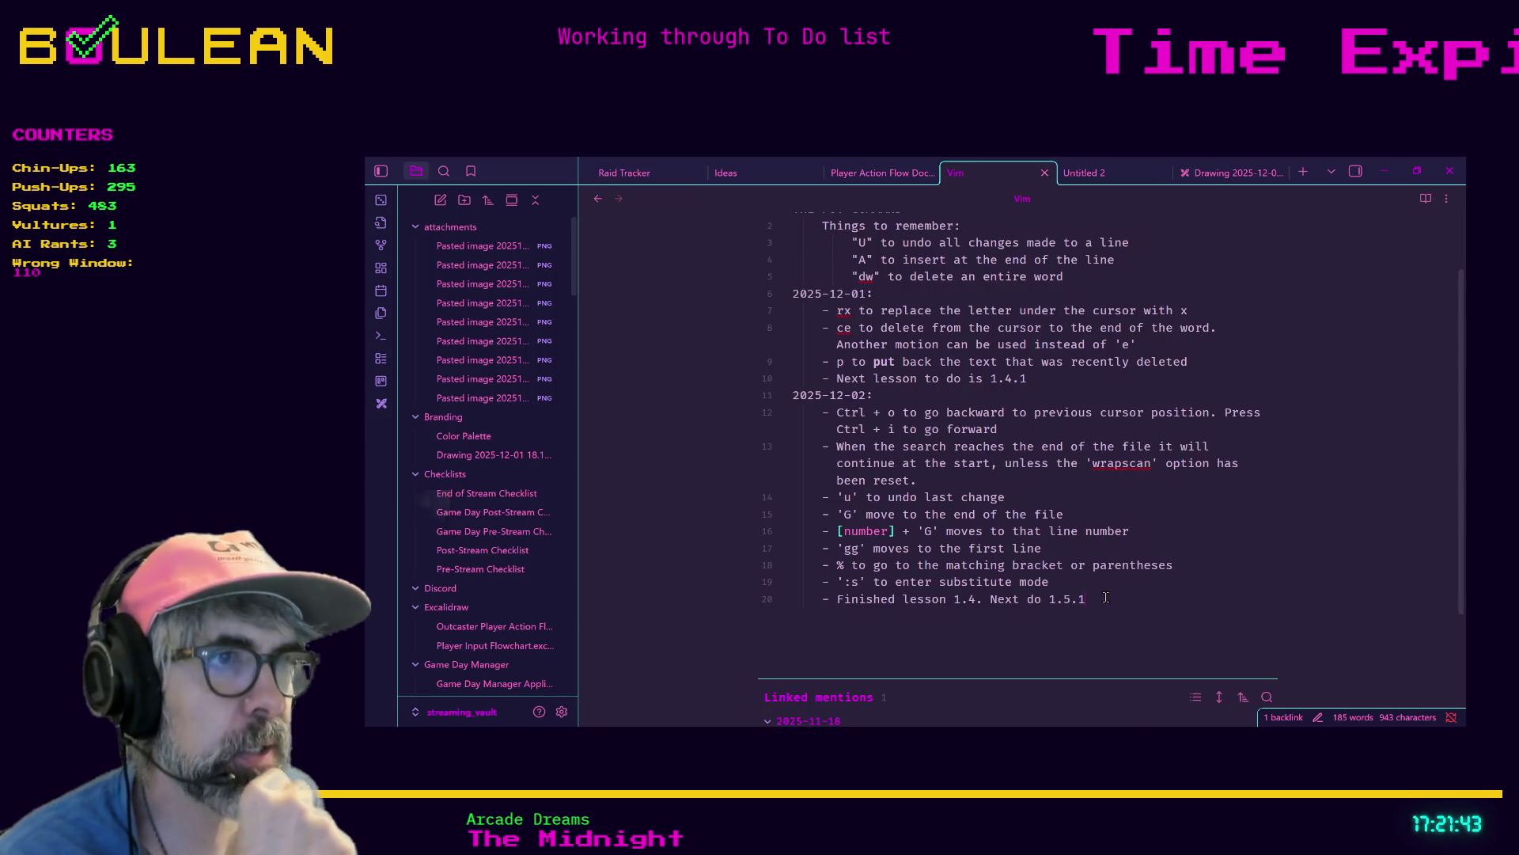
Start a new 2025-12-03 date heading with a bullet below line 20 of the Vim note
key("Return")
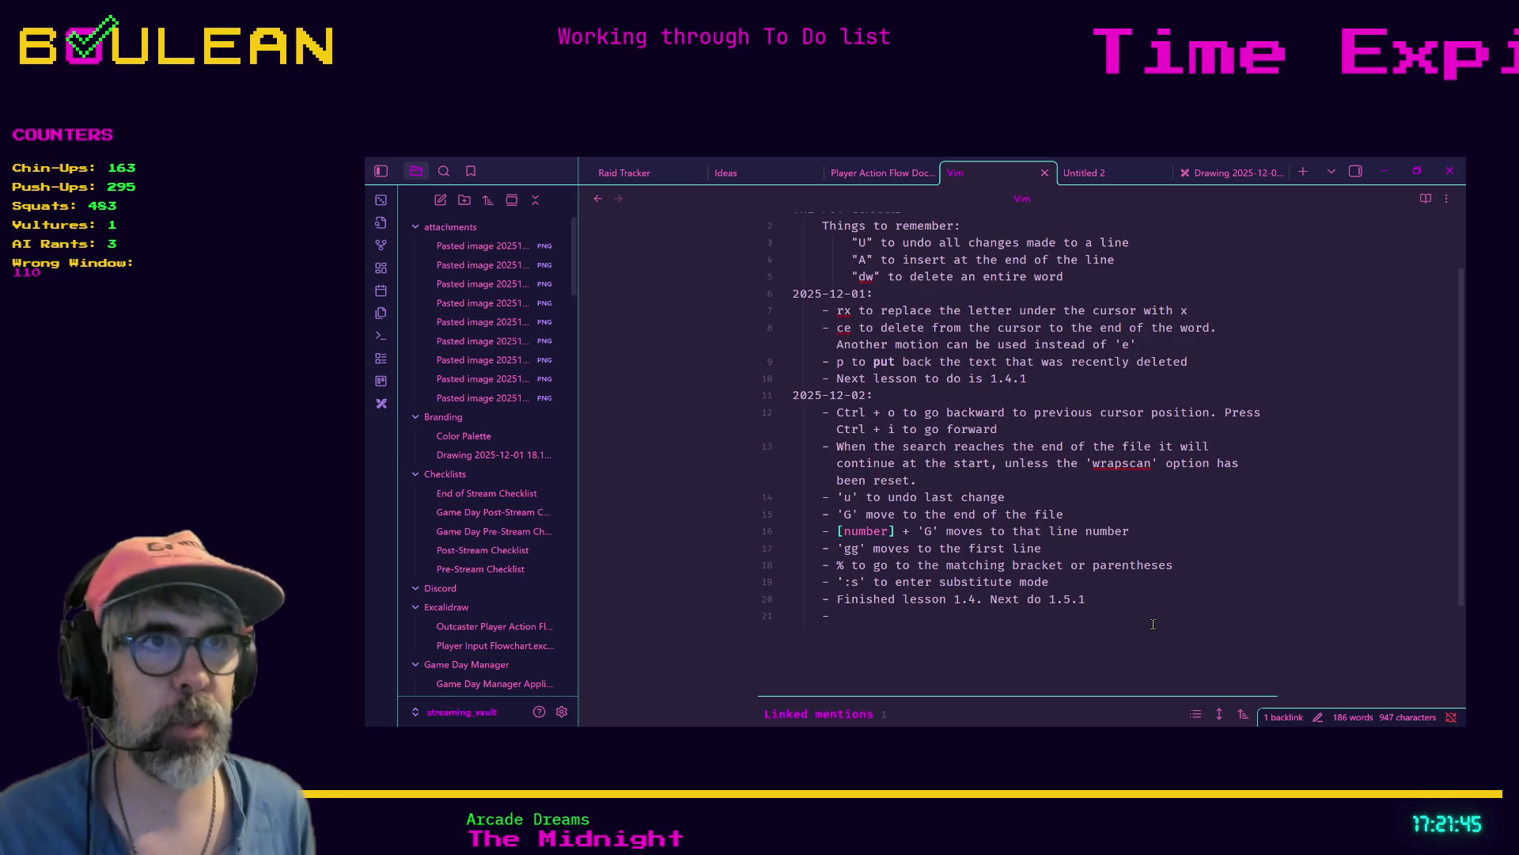
key("BackSpace")
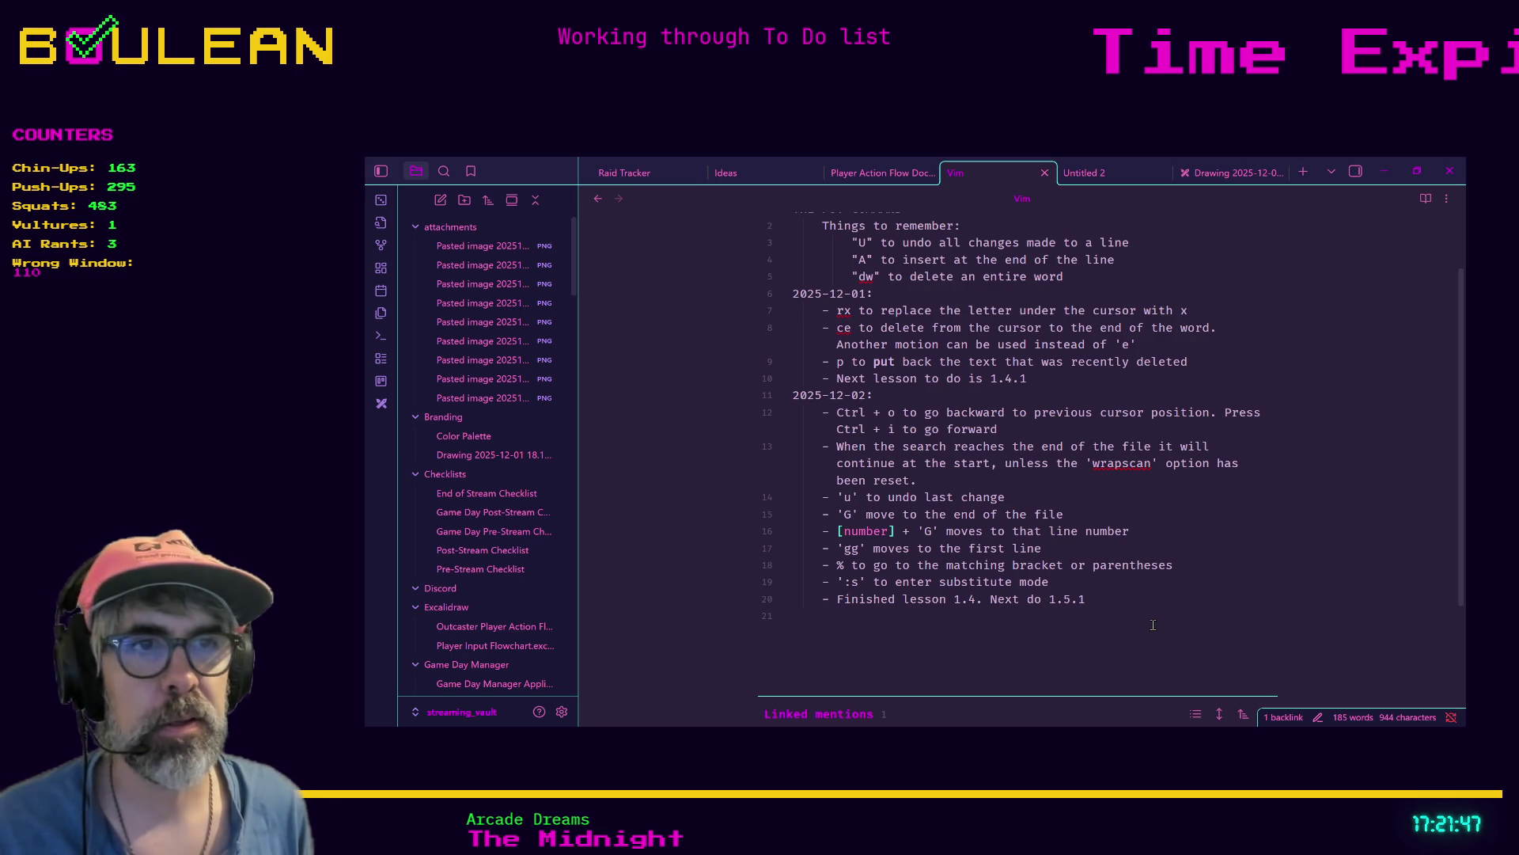
type("2025-12-0")
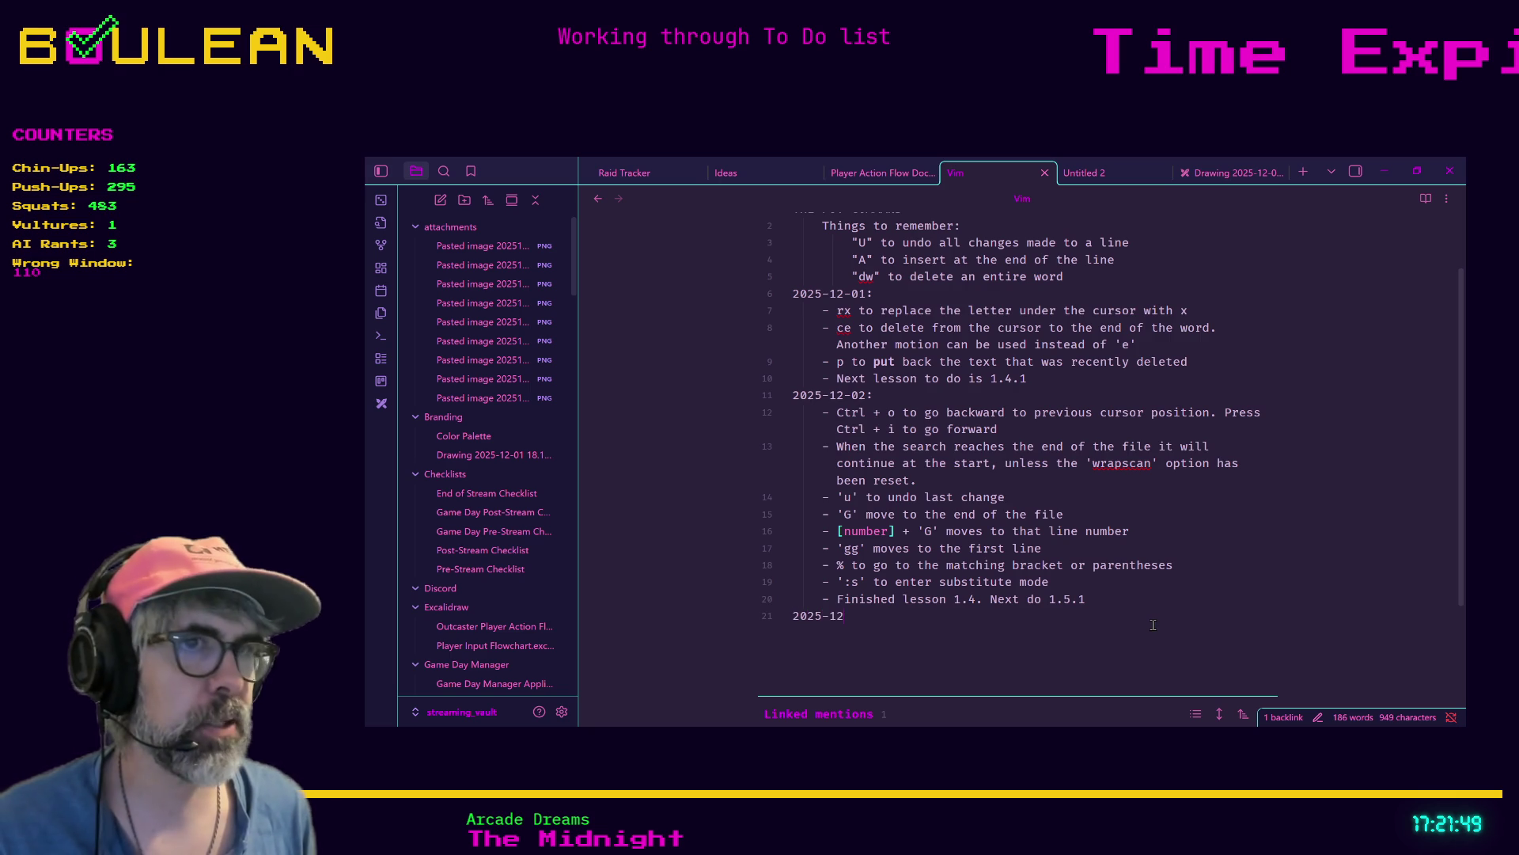
type("3:")
key("Return")
Log notes on ':!' running external commands and ':w FILENAME' writing the file to disk
type(":")
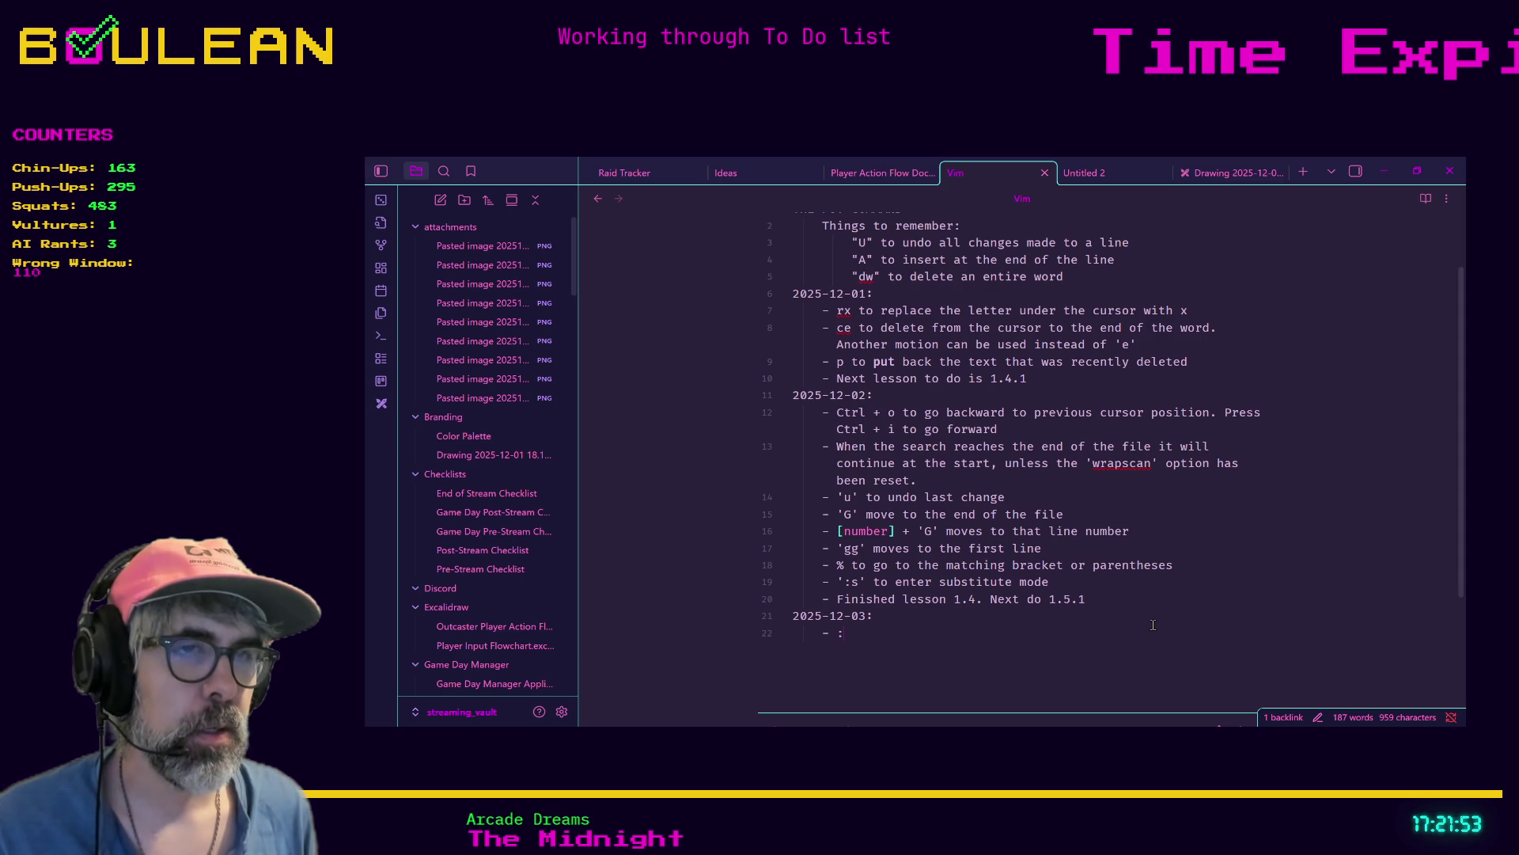
type("! executes ")
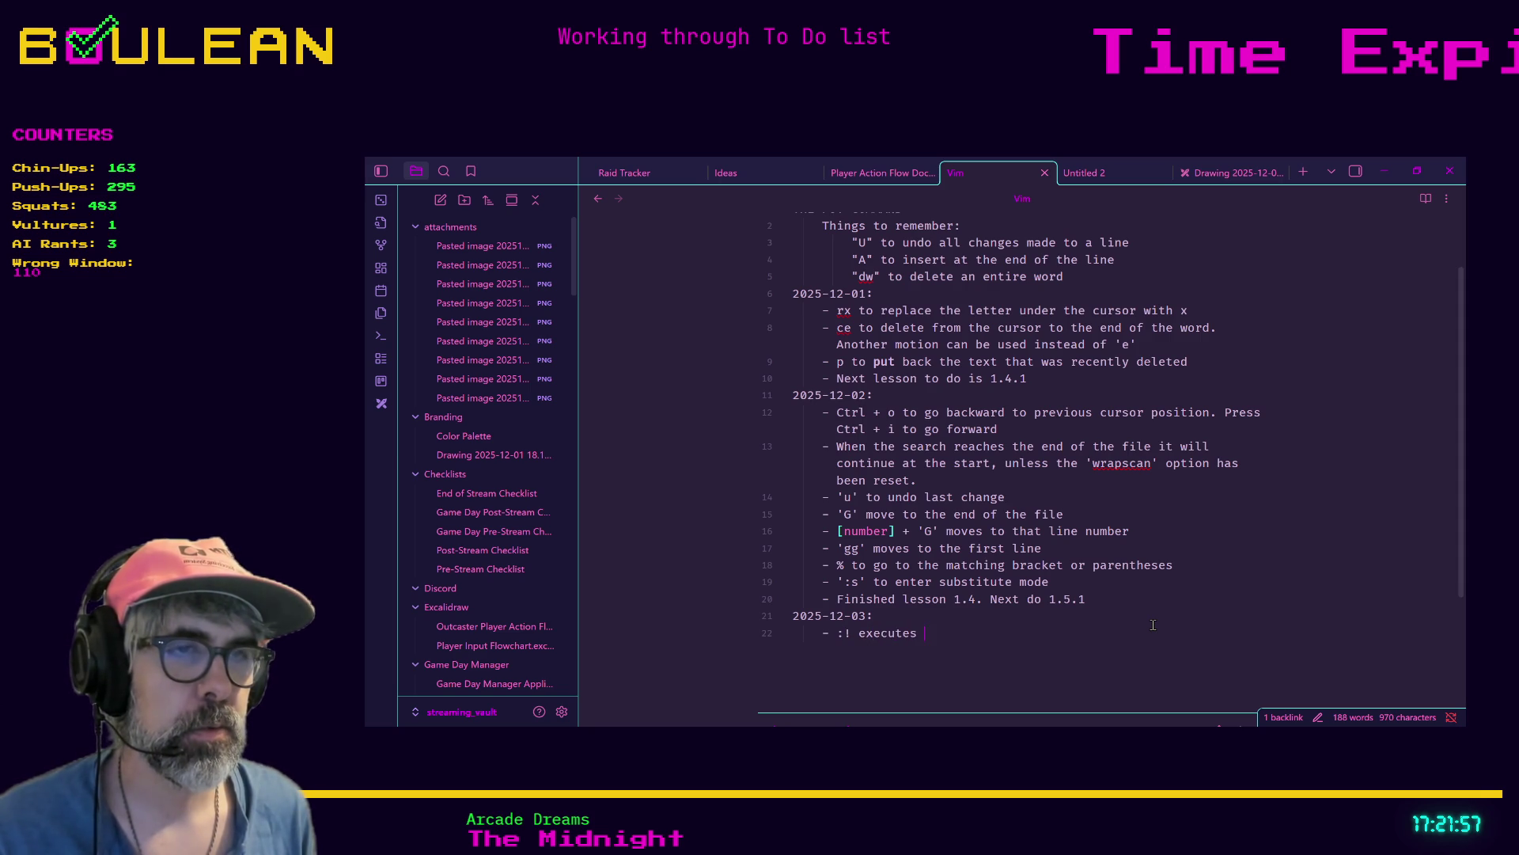
type("e")
type("nam")
type("l command")
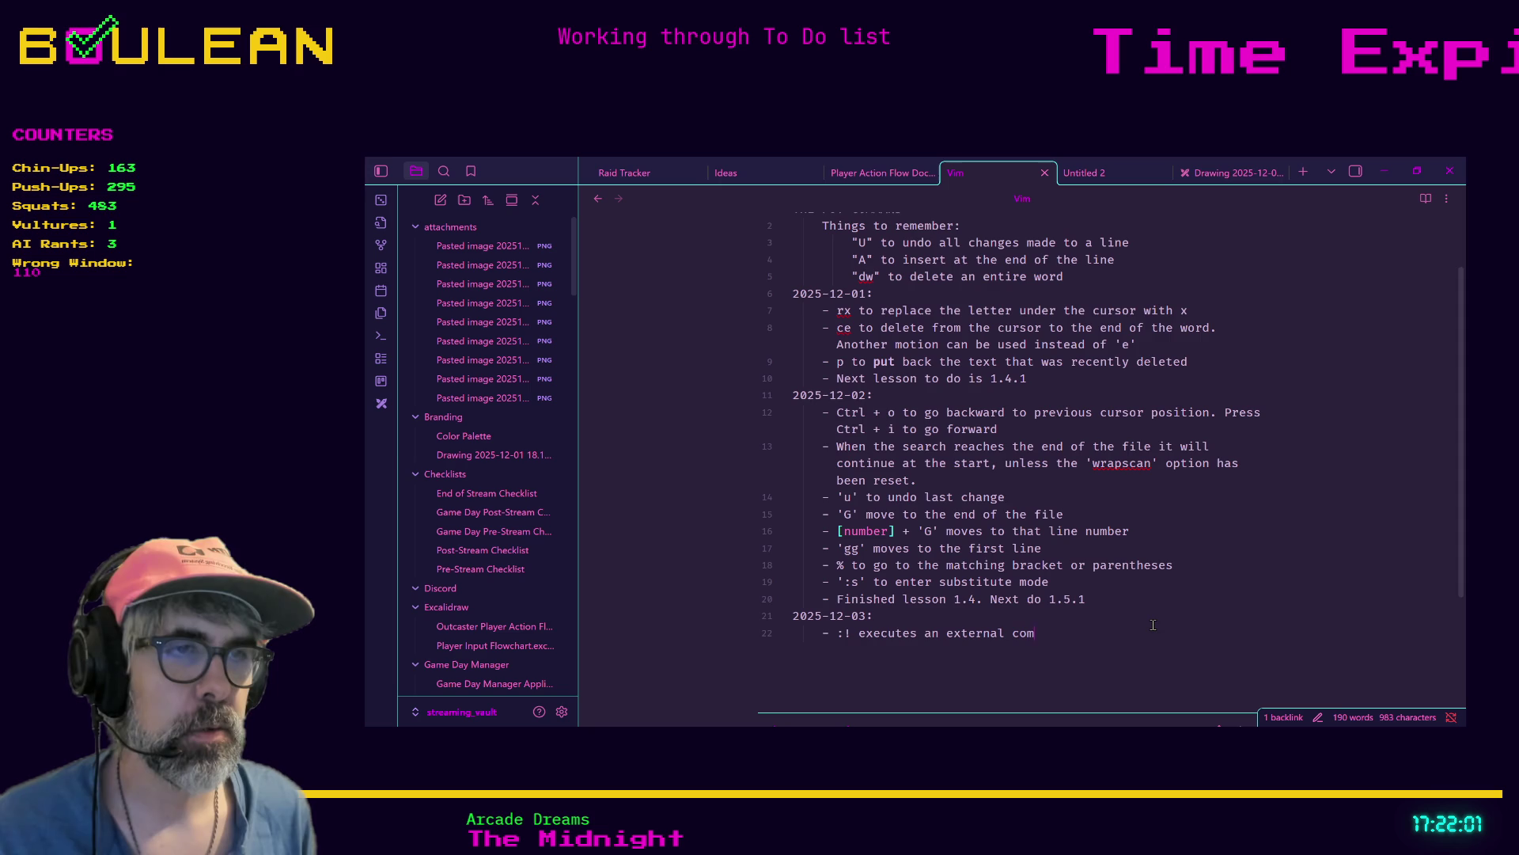
key("Return")
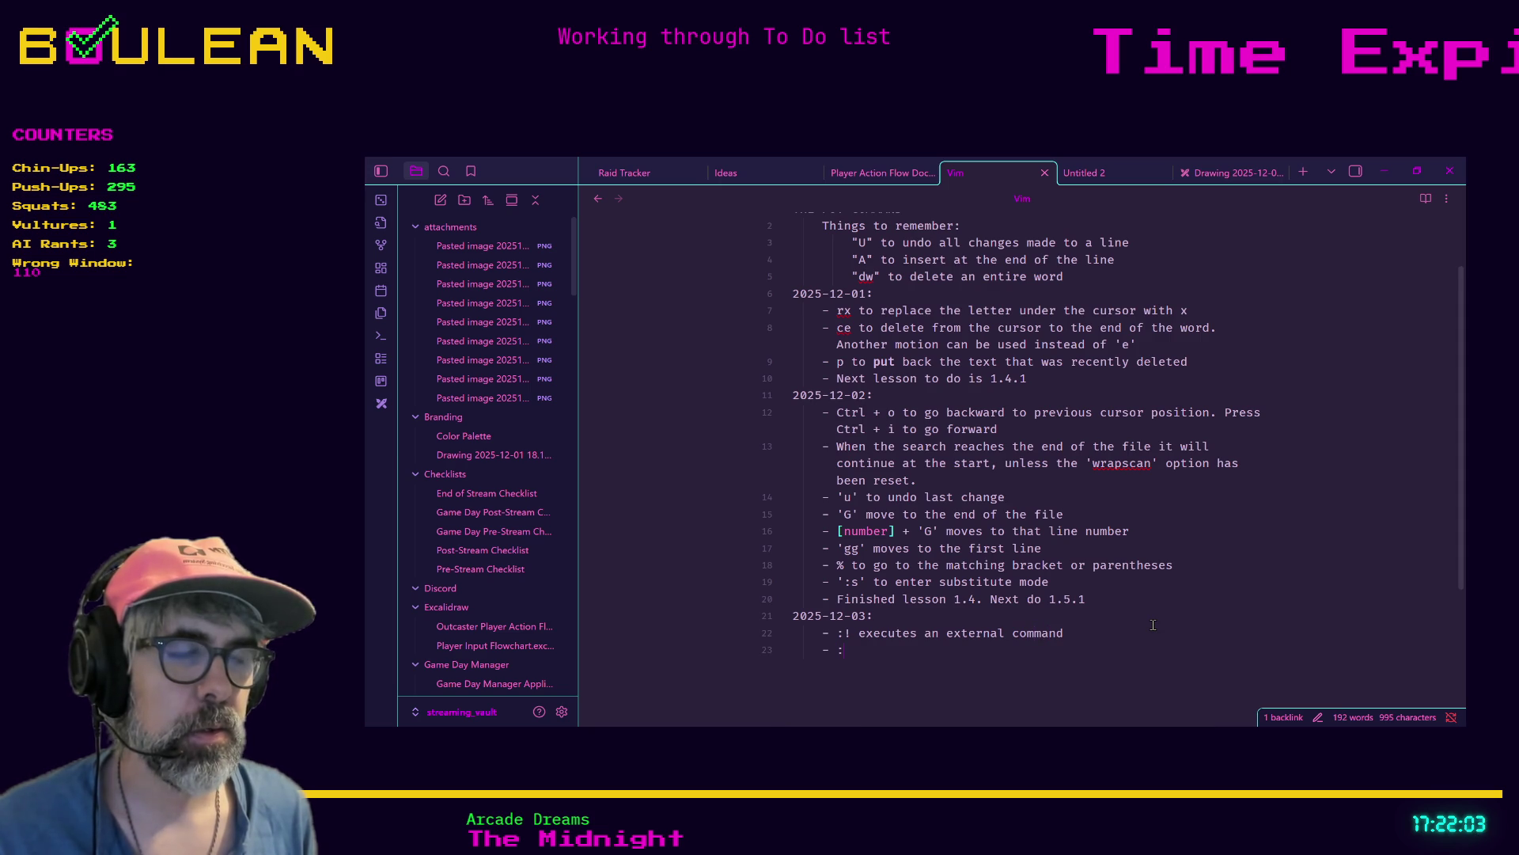
type("2 ")
type("w ")
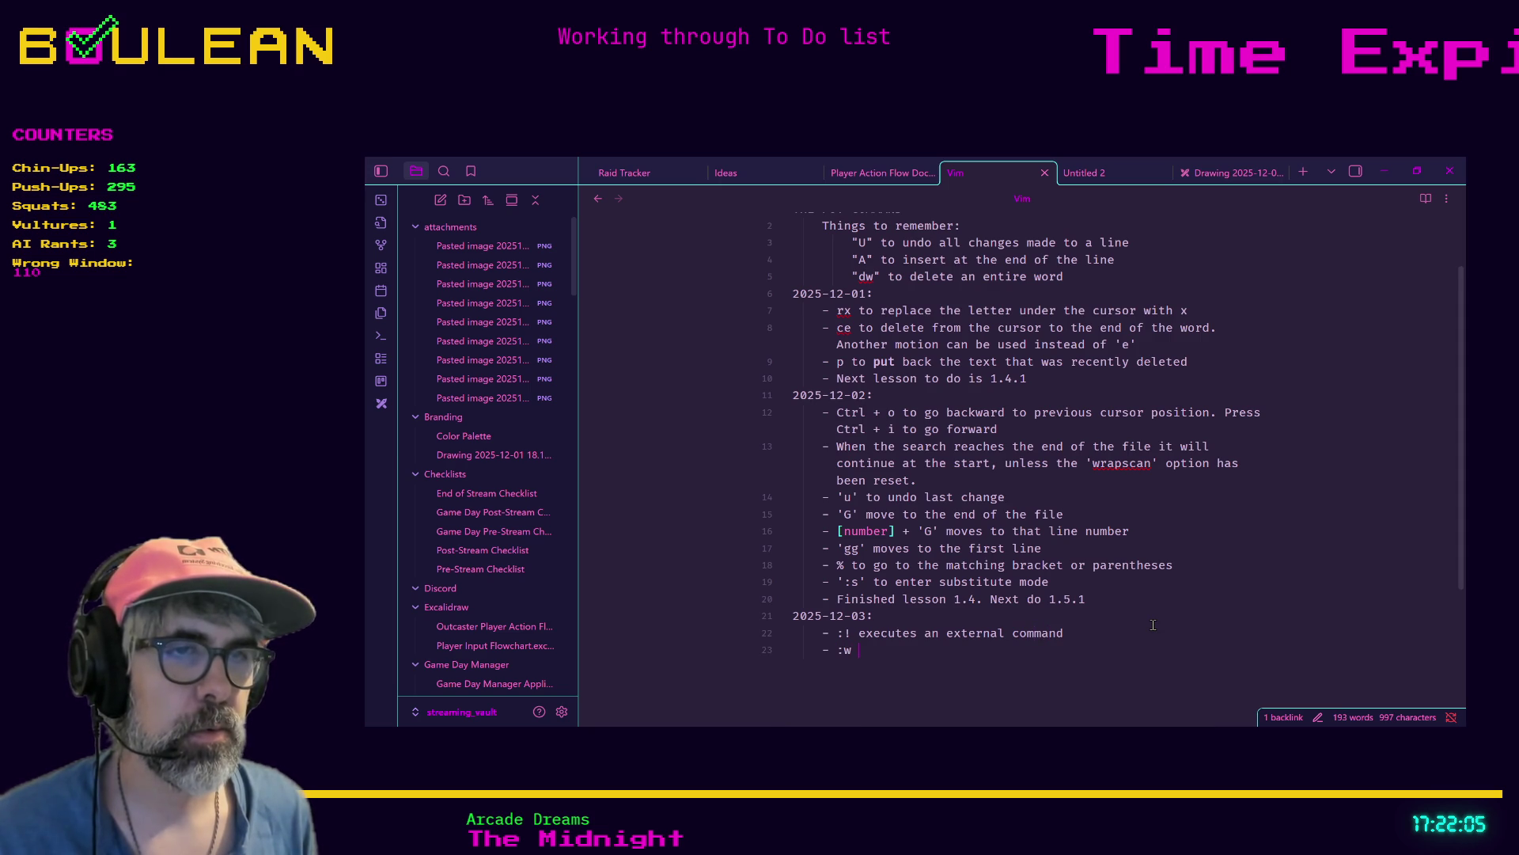
type("FIL")
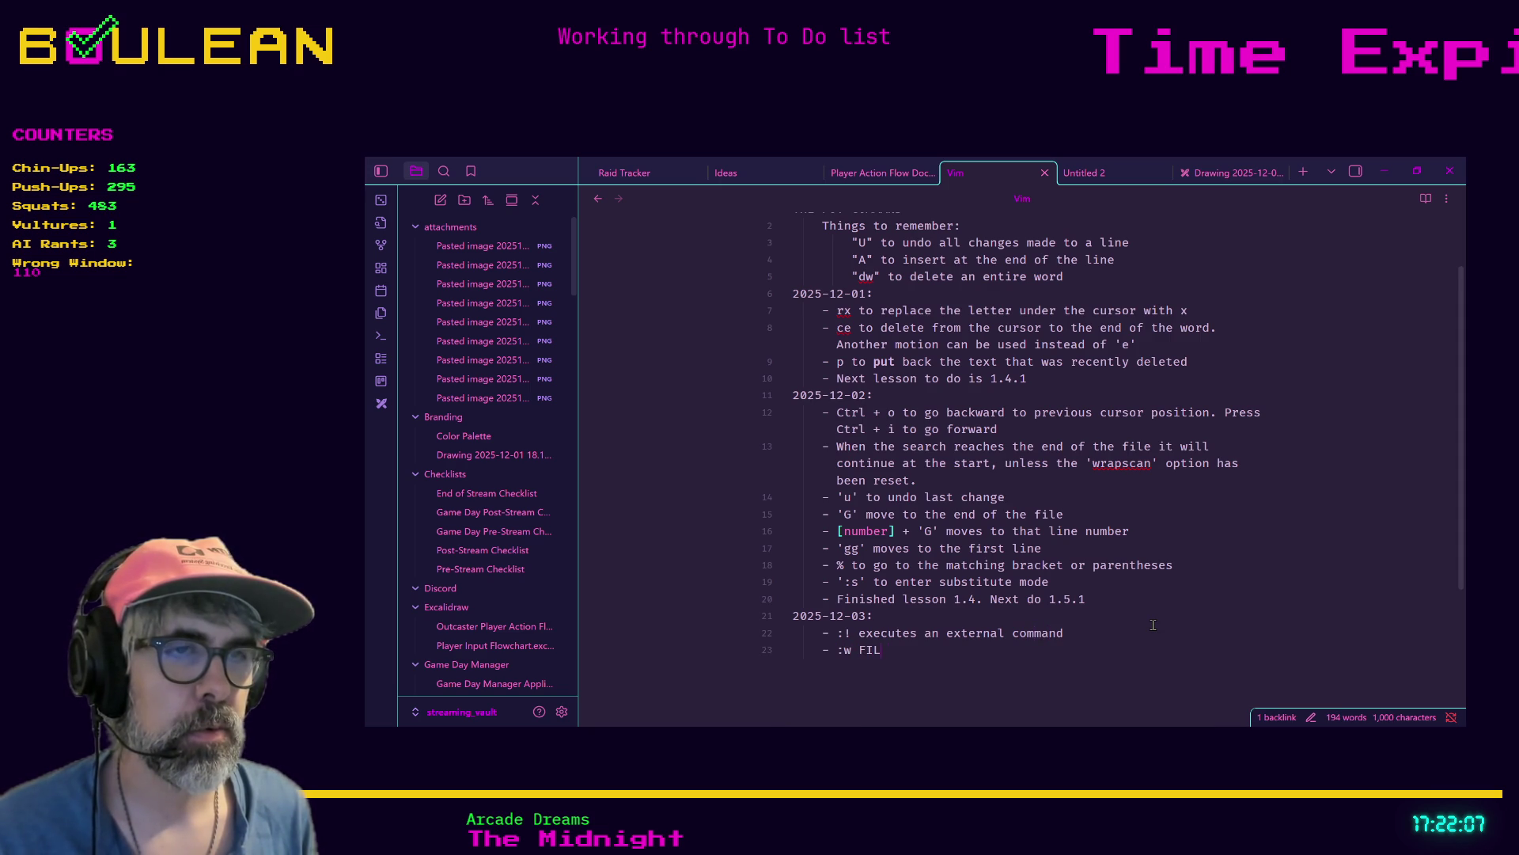
type("ENAME ")
type("writes t")
type("he cur")
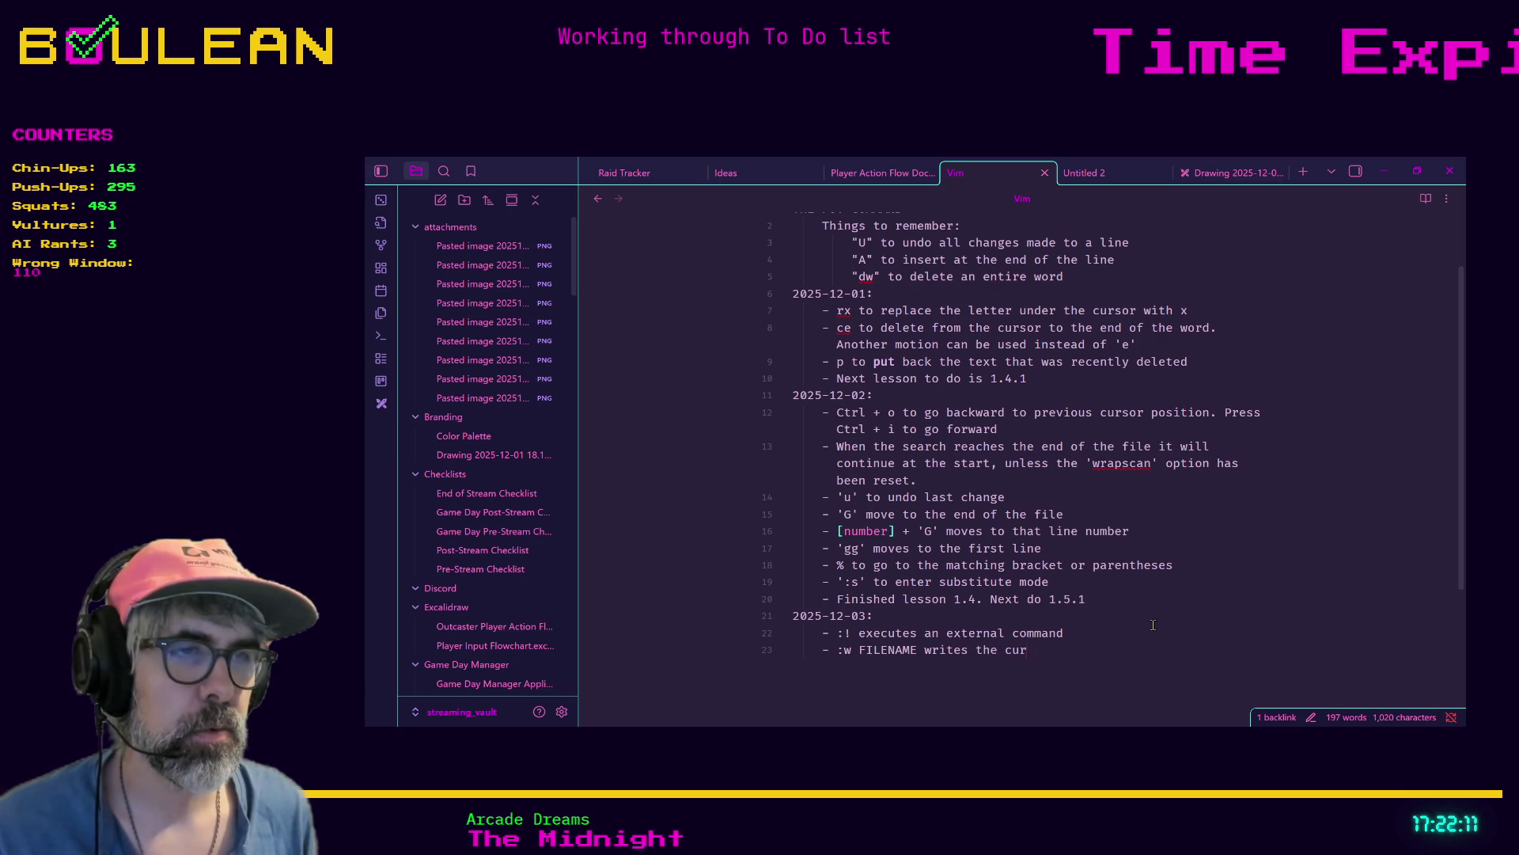
type("rent f")
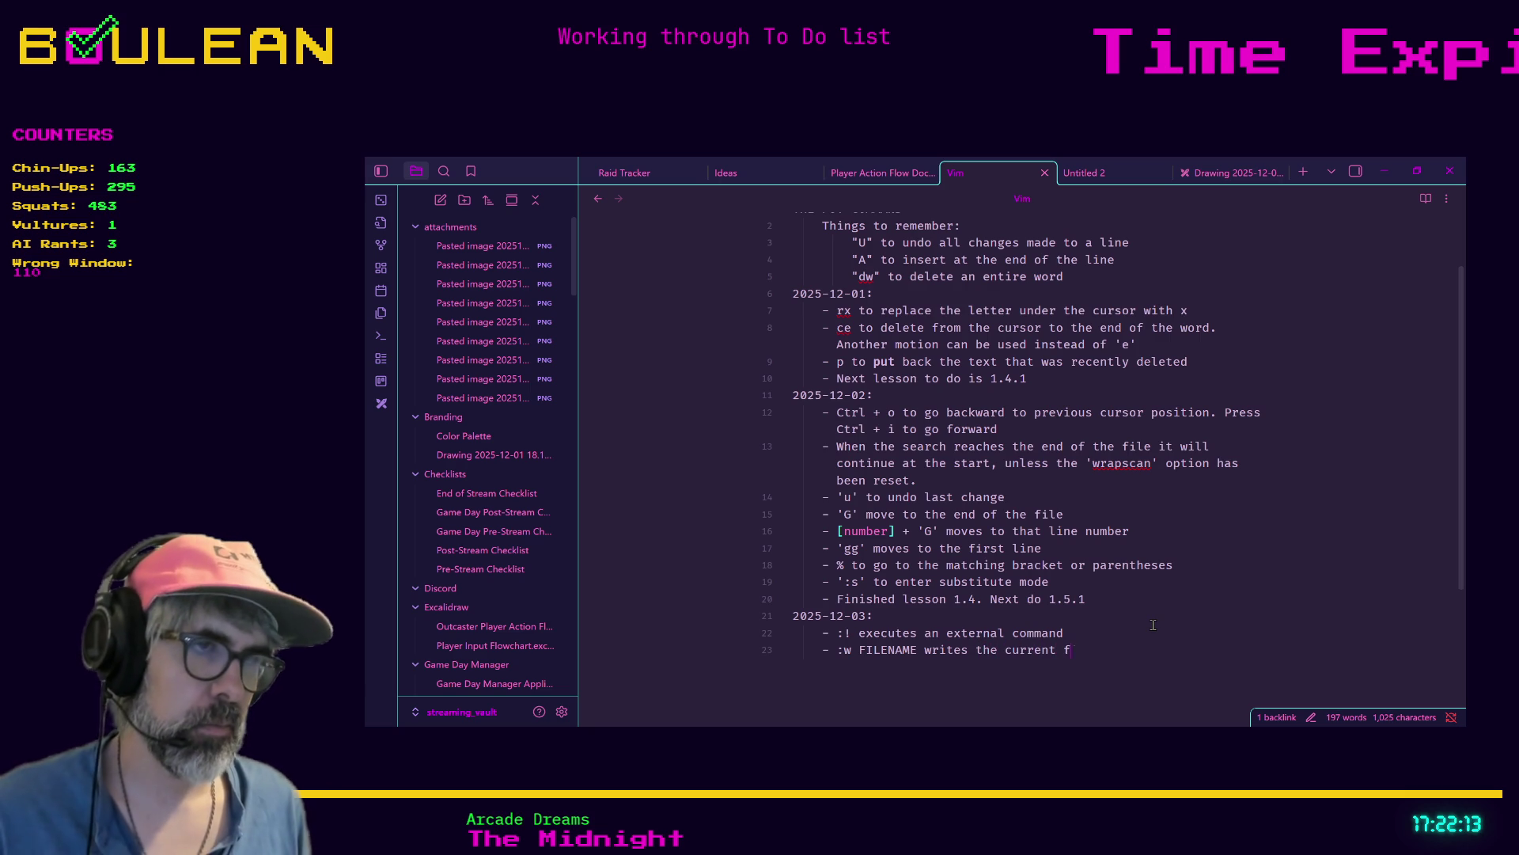
type("ile to disk")
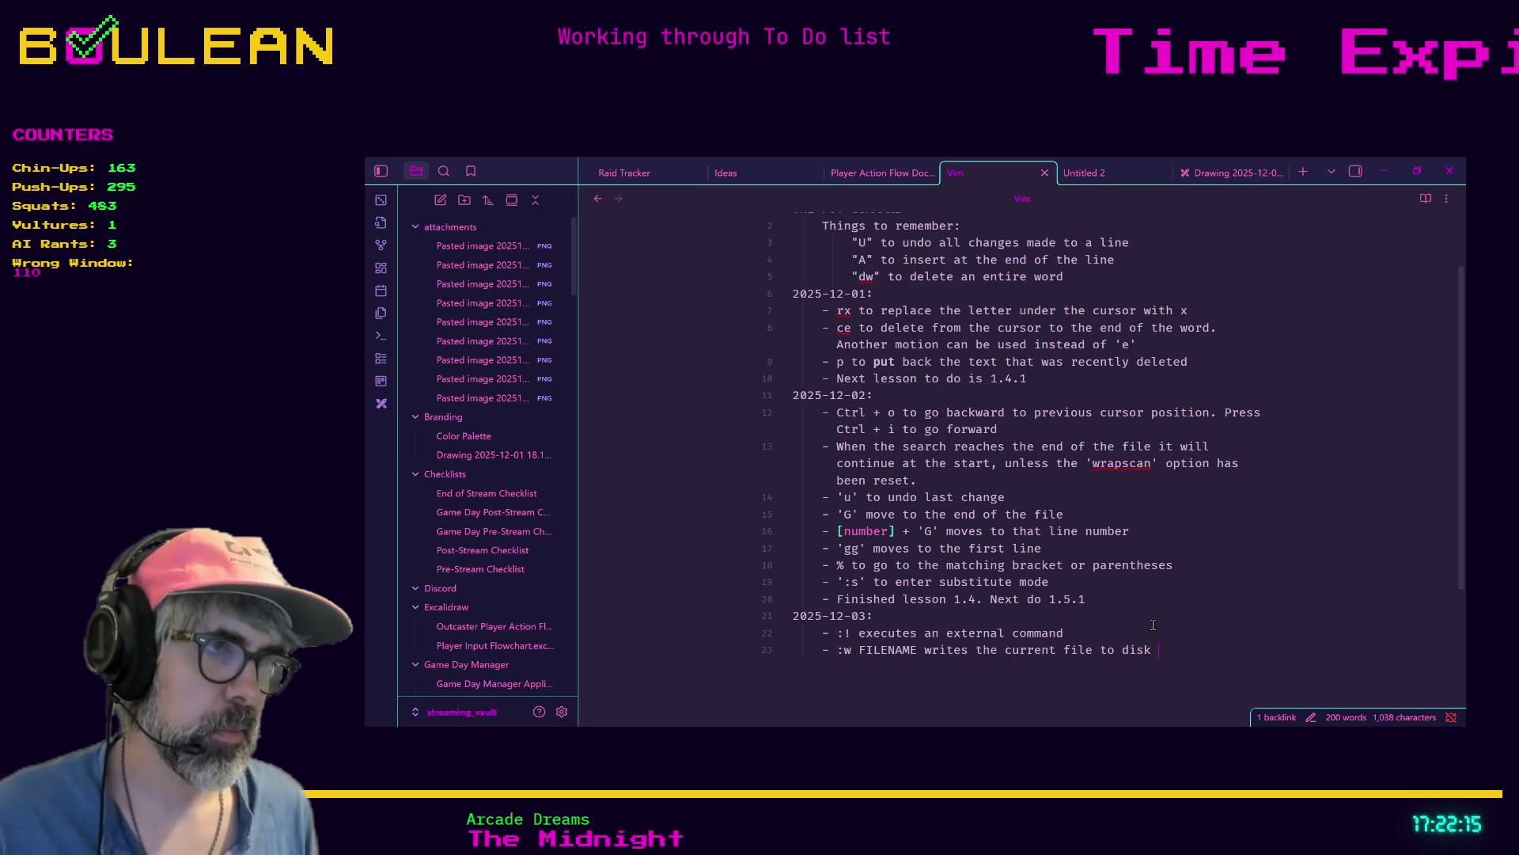
type(" th a")
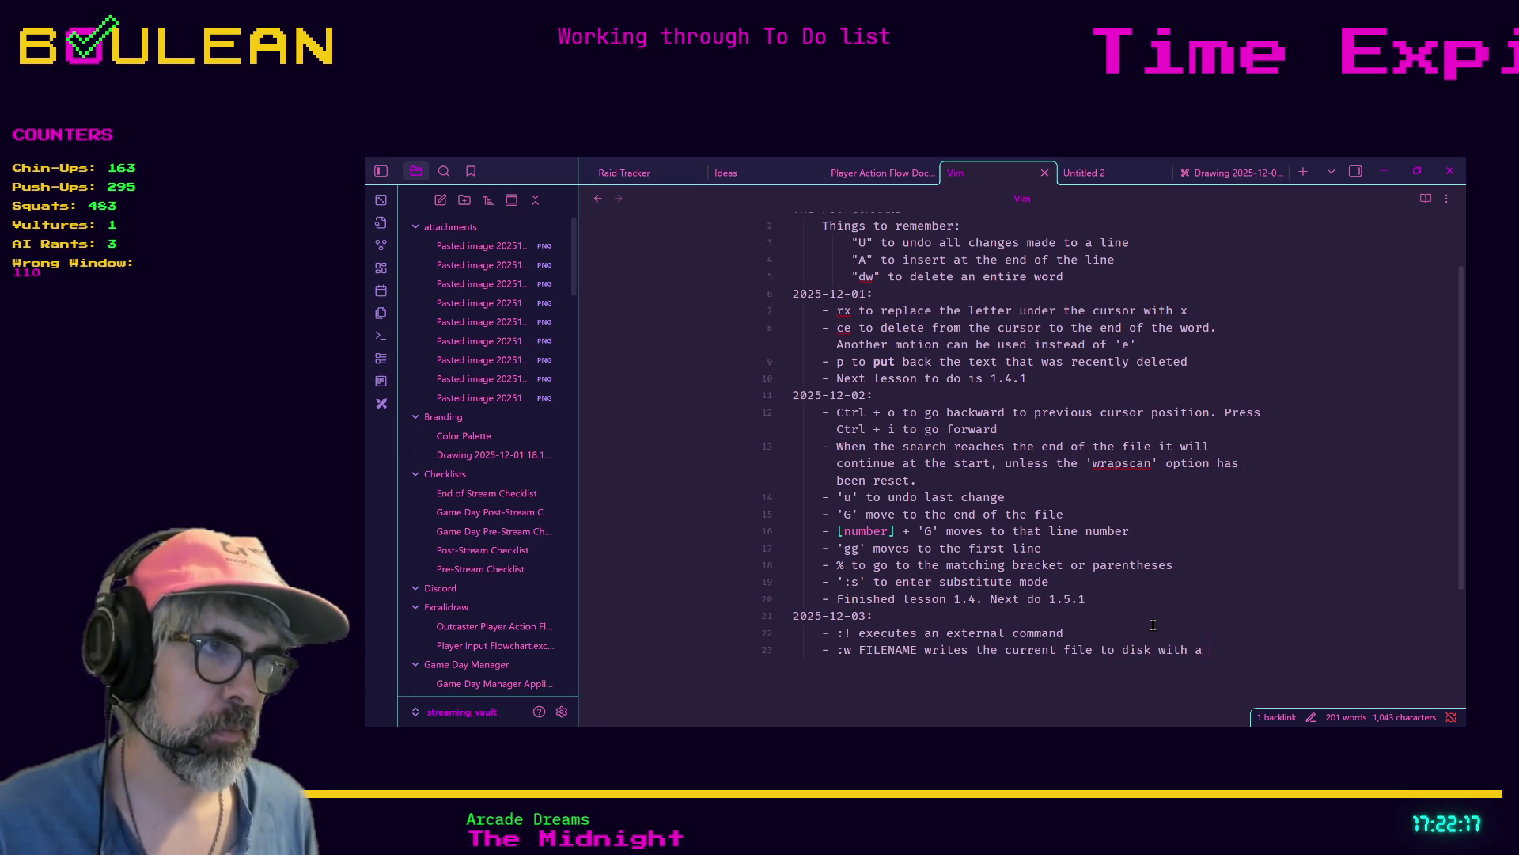
type("e of ")
type("FILENAM")
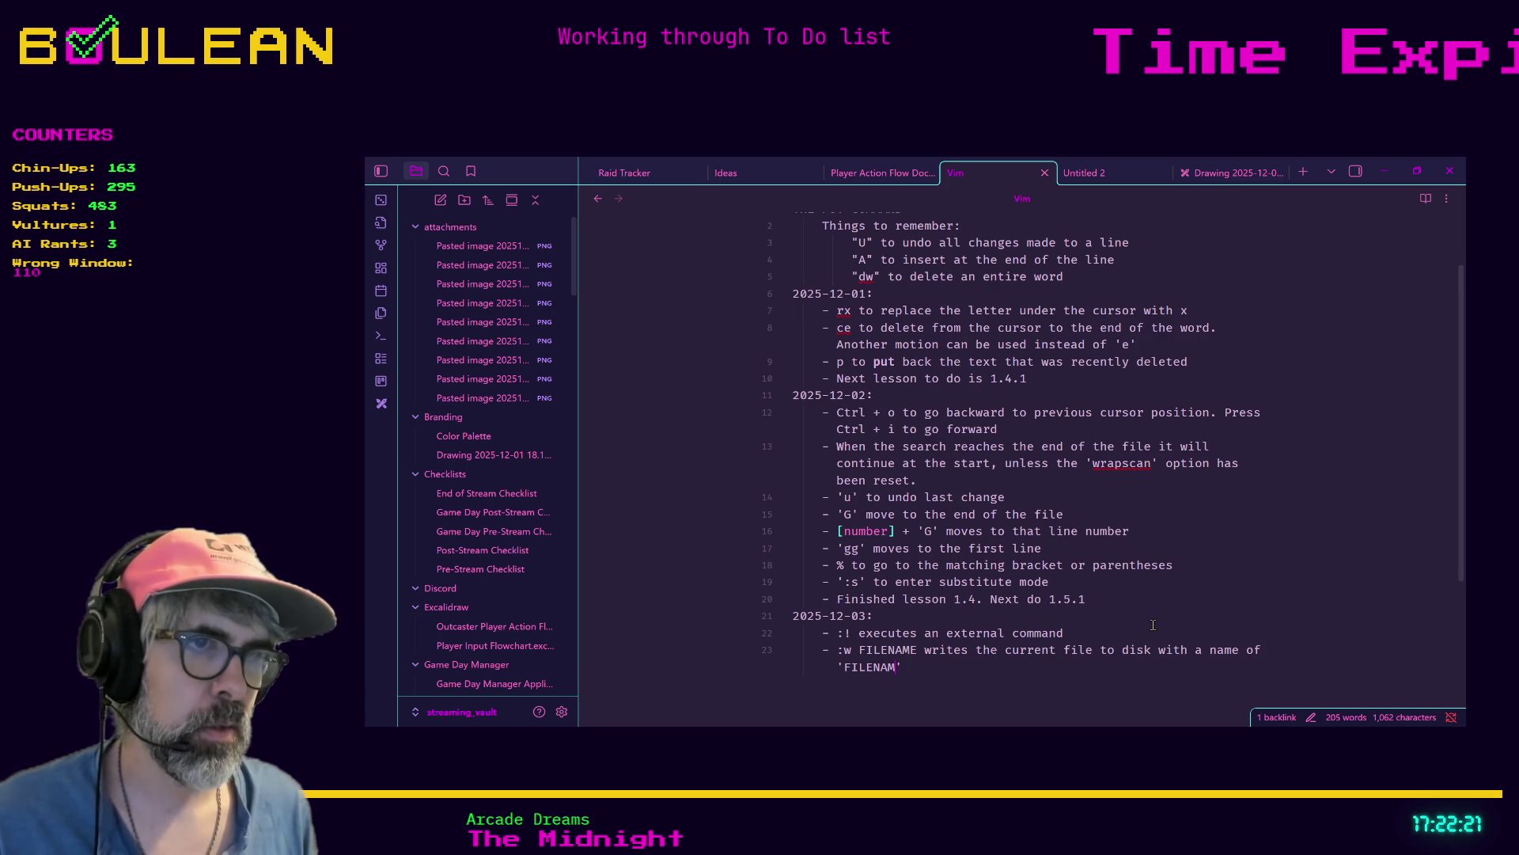
type("'")
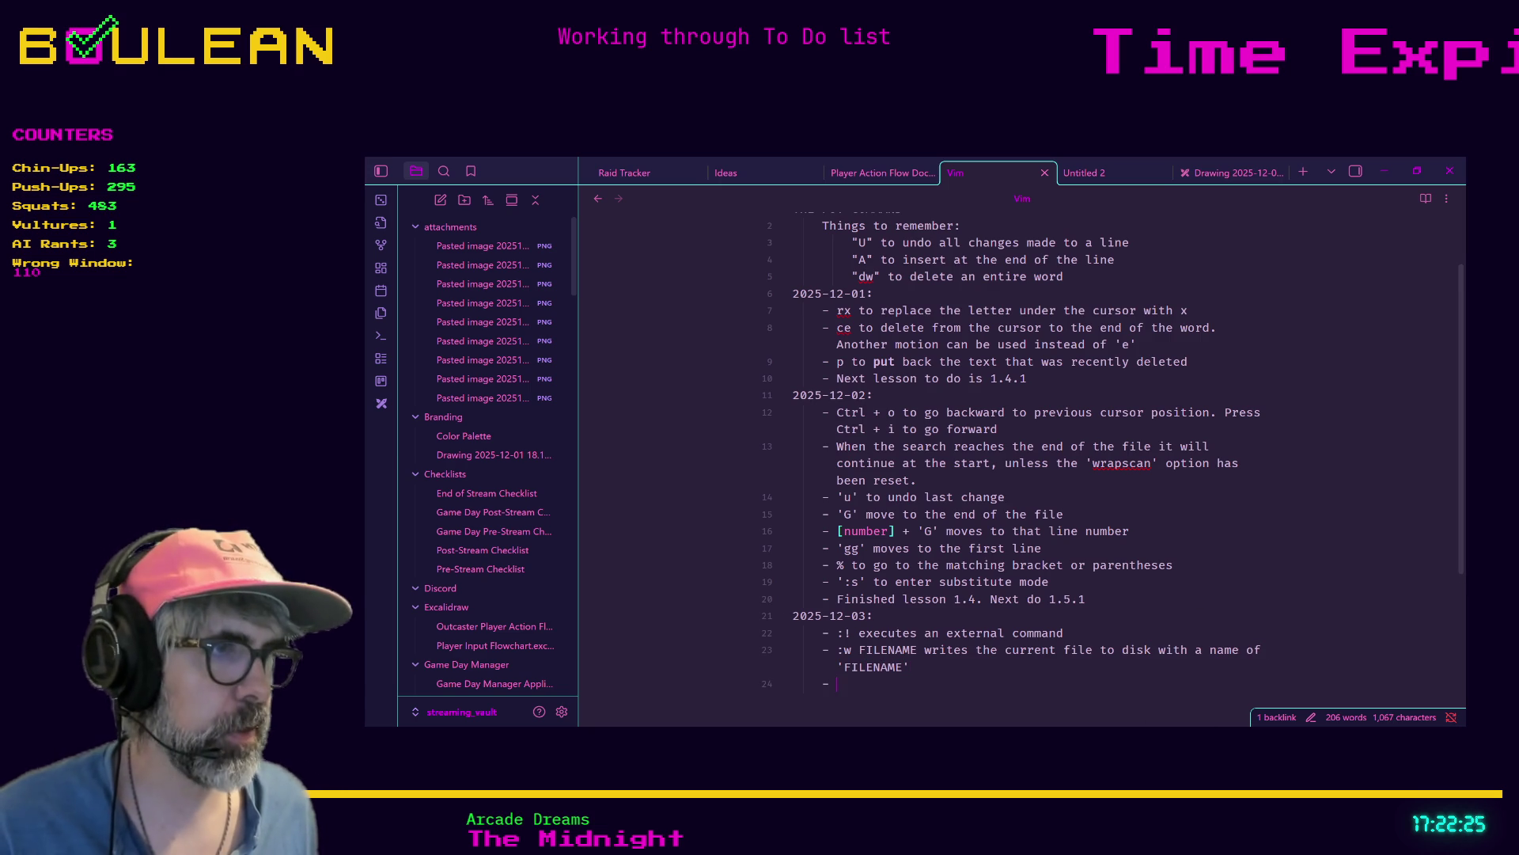
key("alt+Tab")
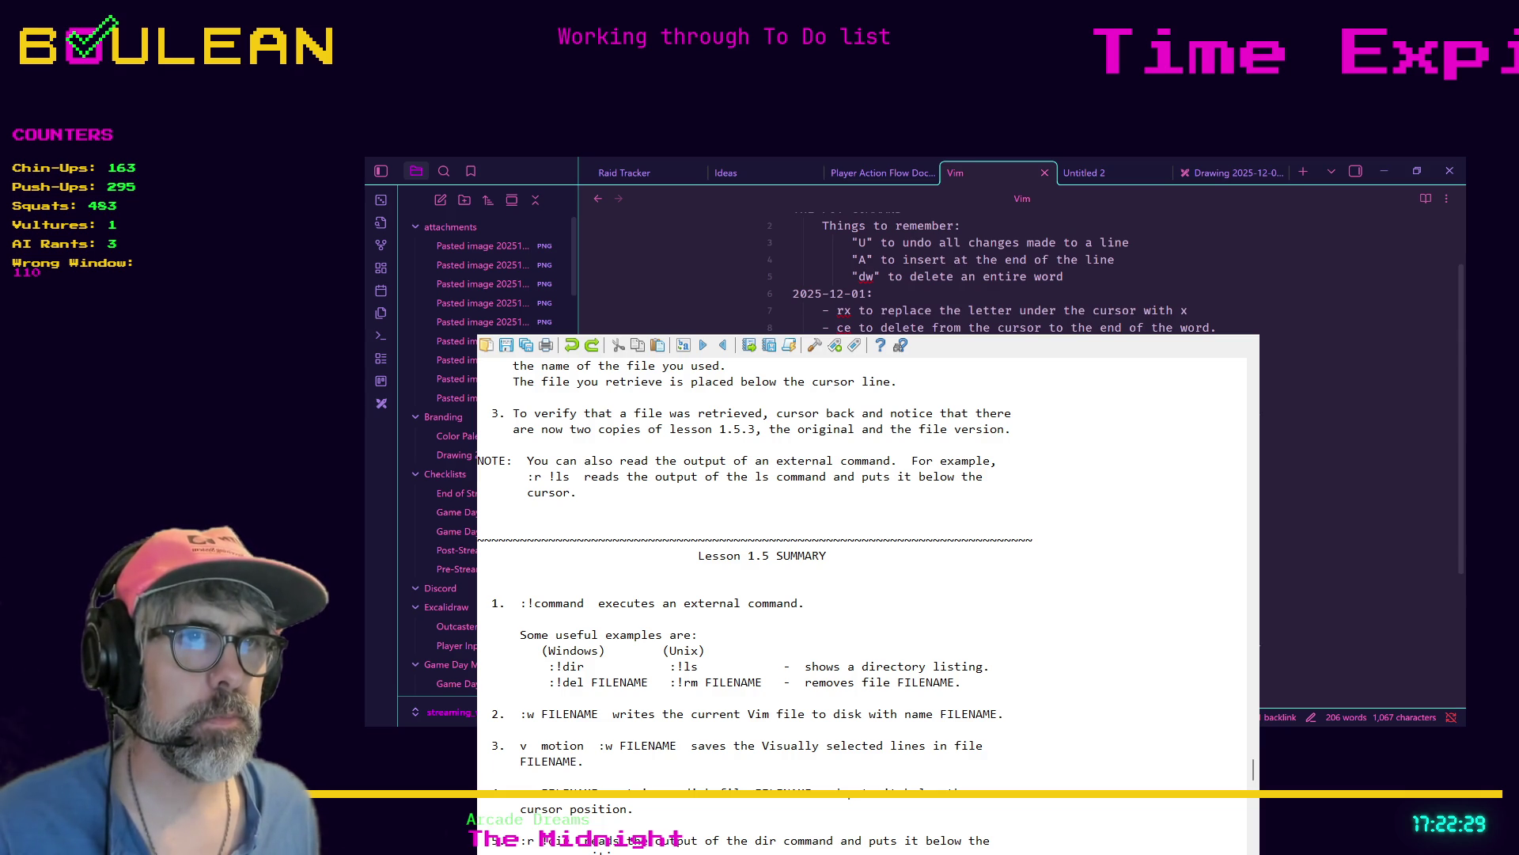
key("alt+Tab")
Add the ':r FILENAME' note ending 'adds it to the current file', then minimize Obsidian
type(":")
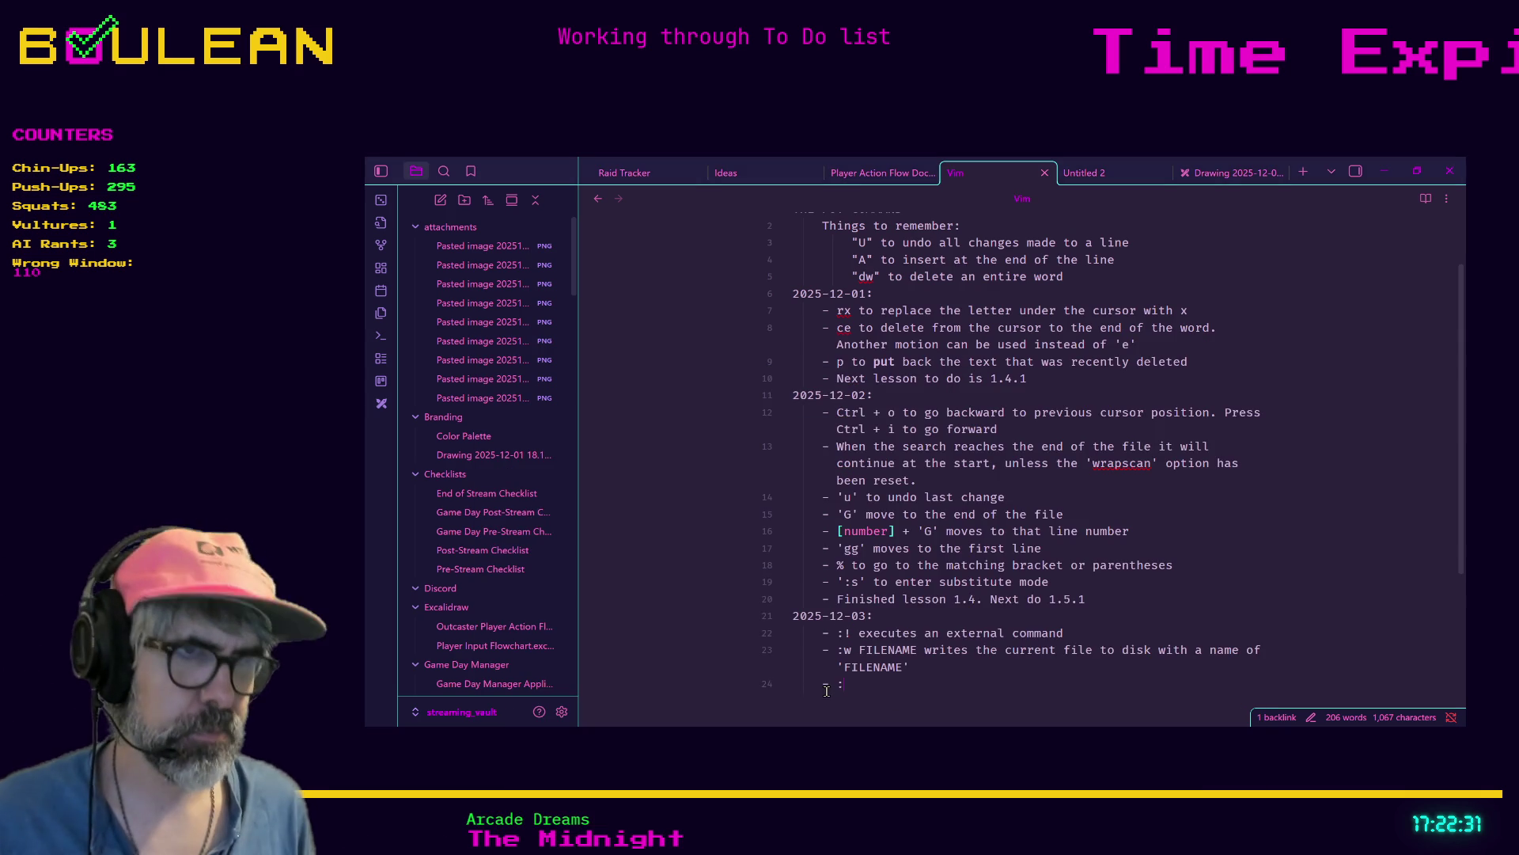
type("r FILENA")
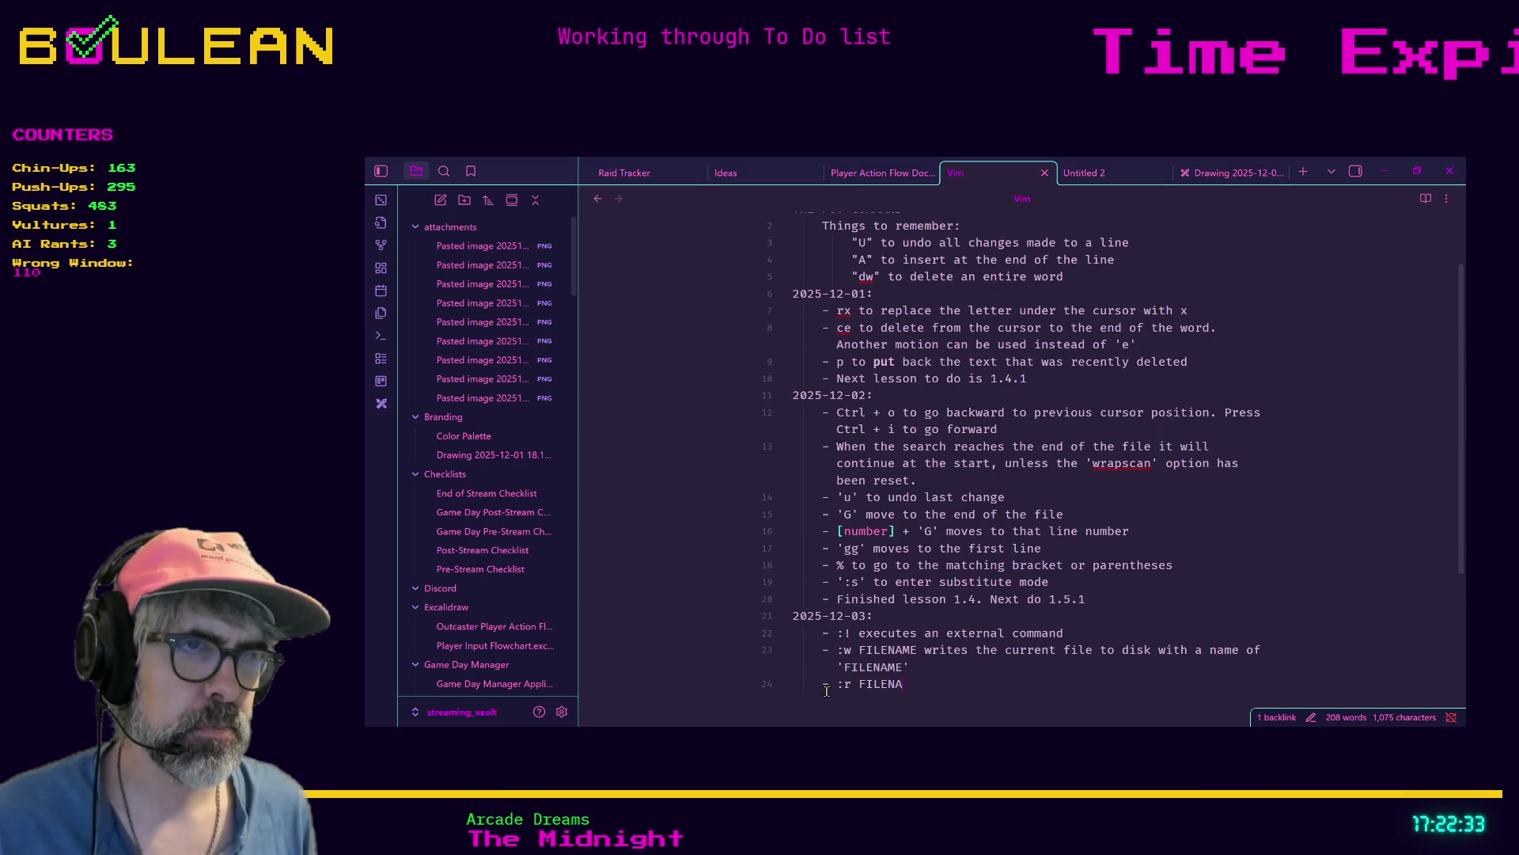
type("ME retrieves")
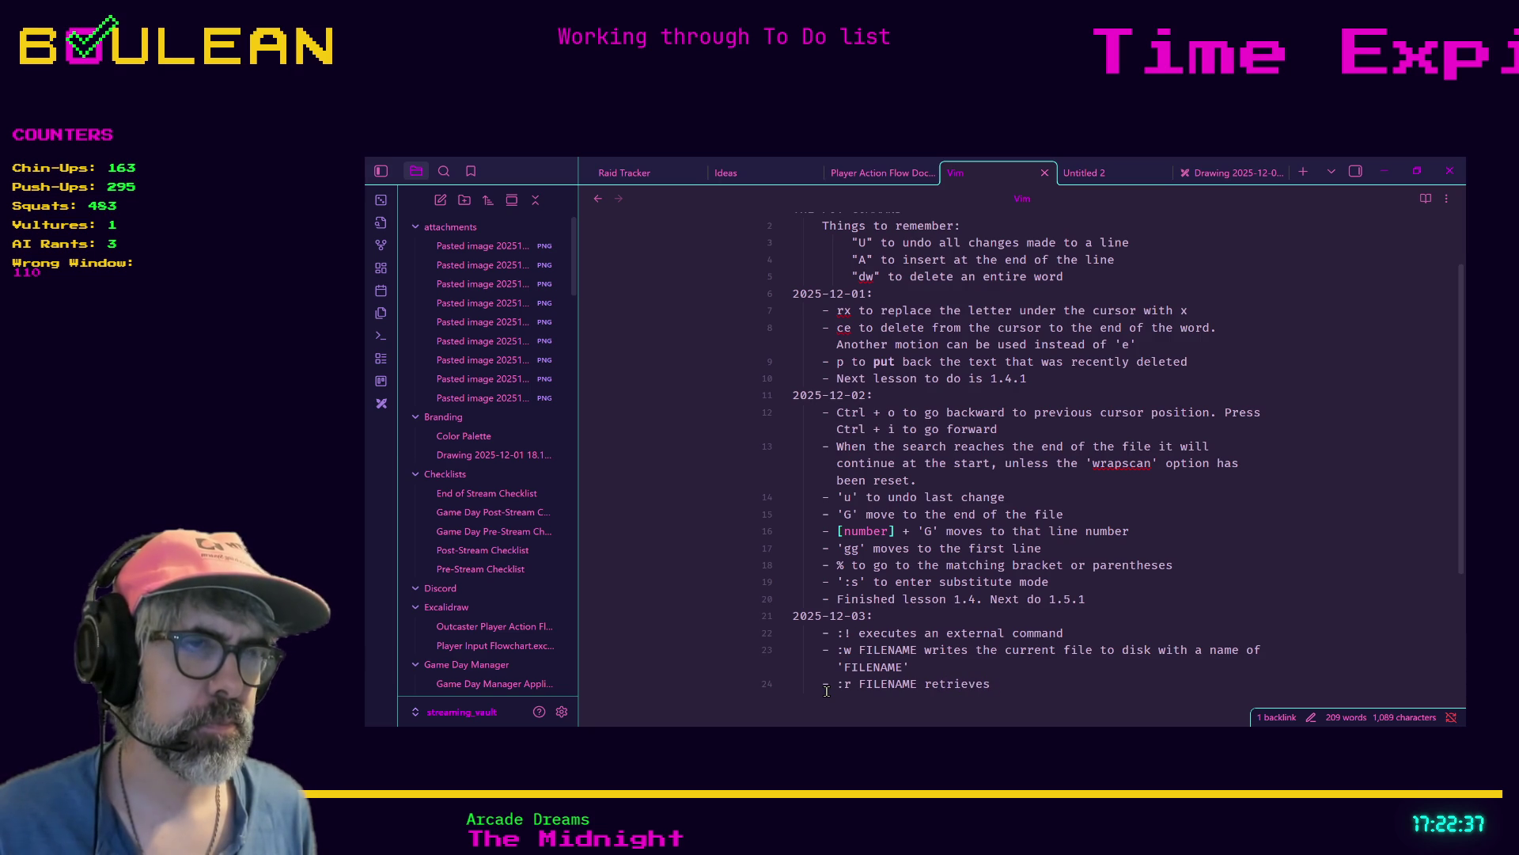
type(" contents of f")
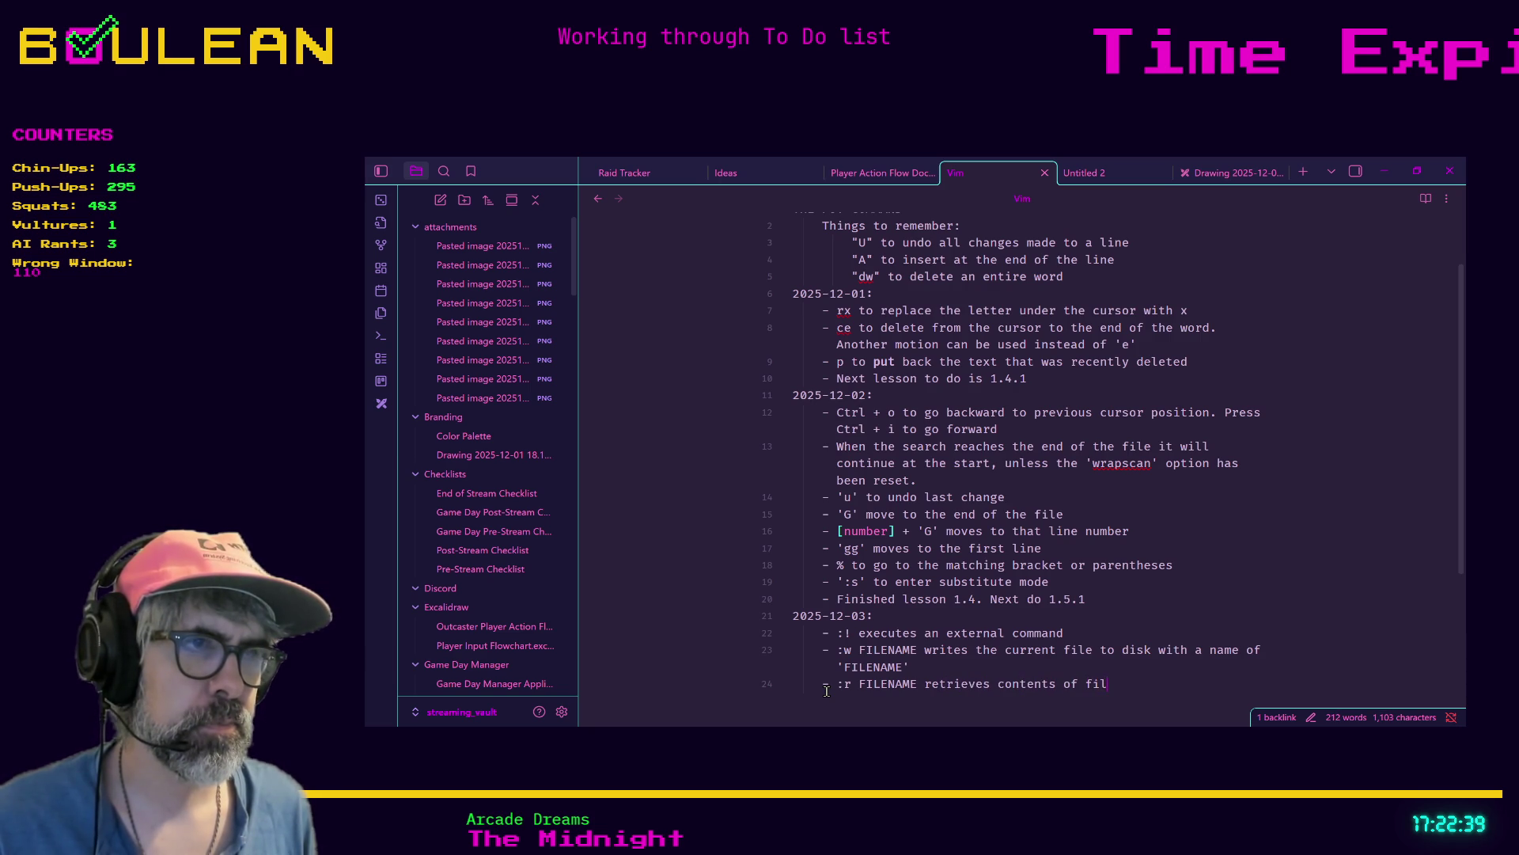
key("BackSpace")
type("F")
type("NAME")
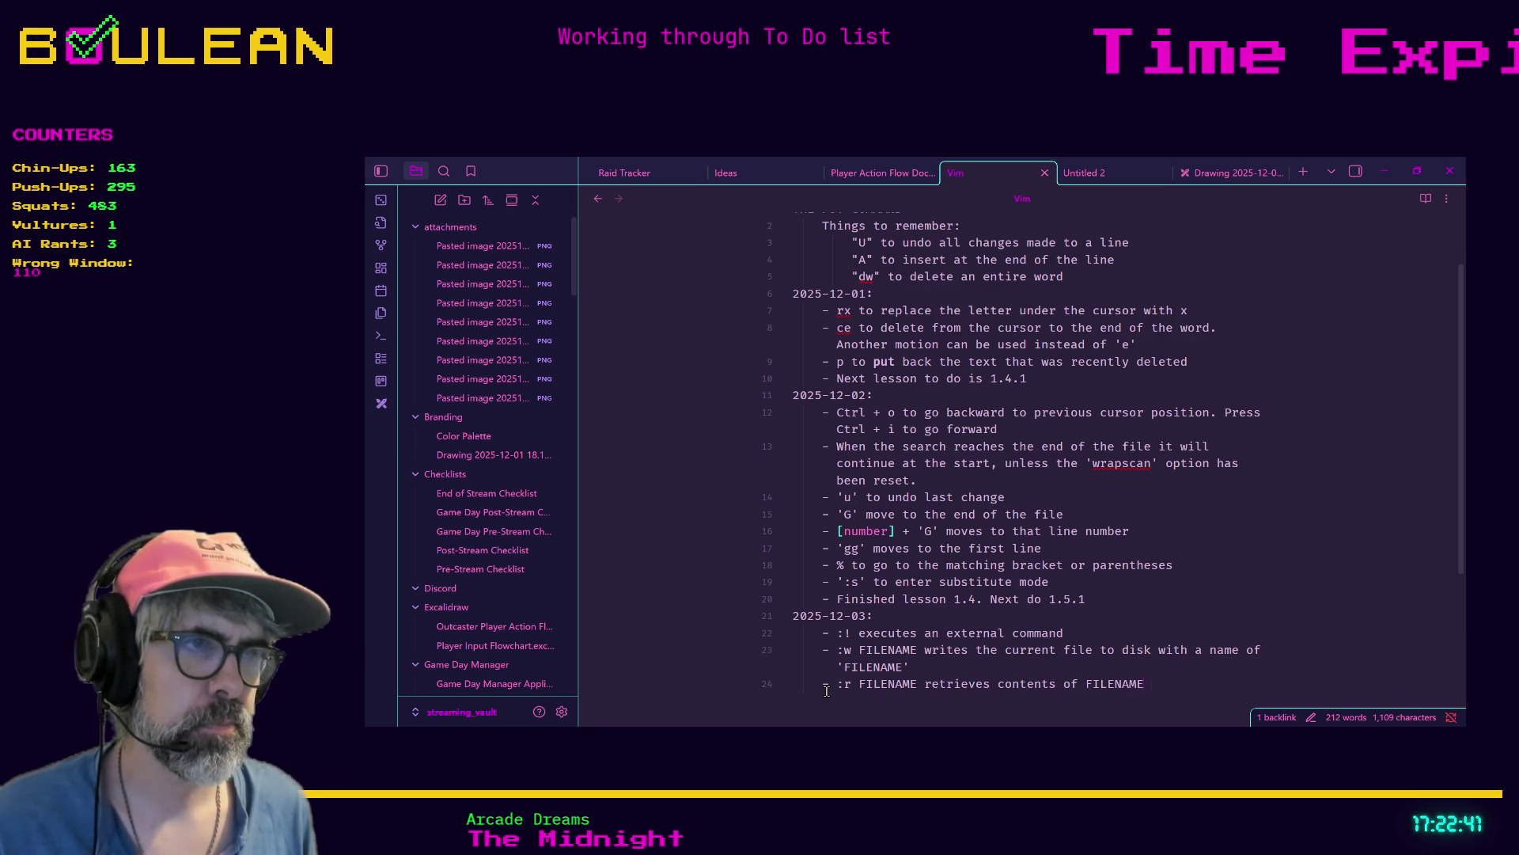
type("and adds it t")
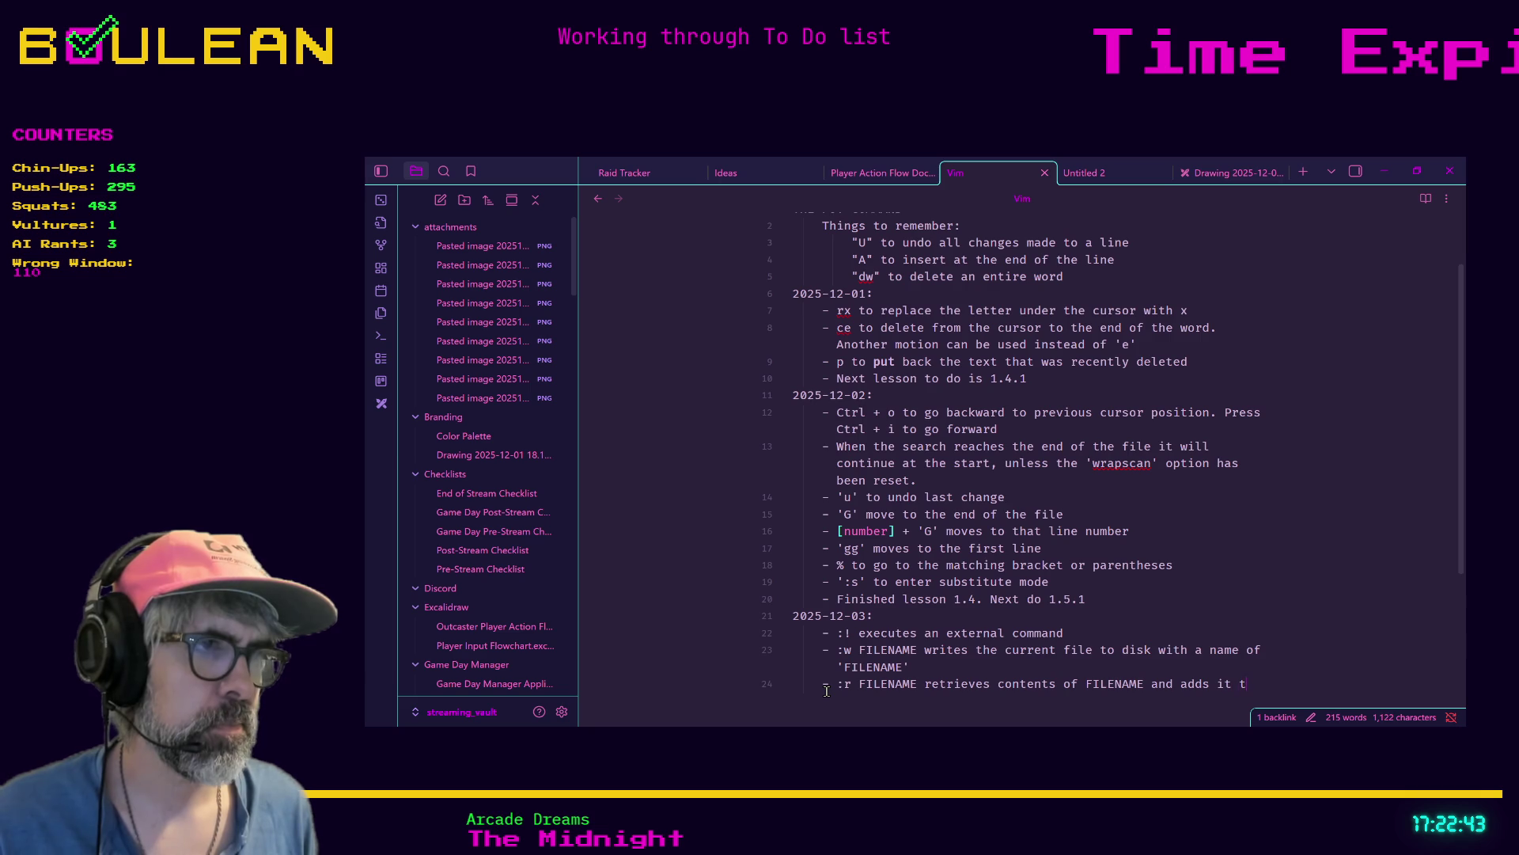
type("o the cu")
type("rrent VIM fil")
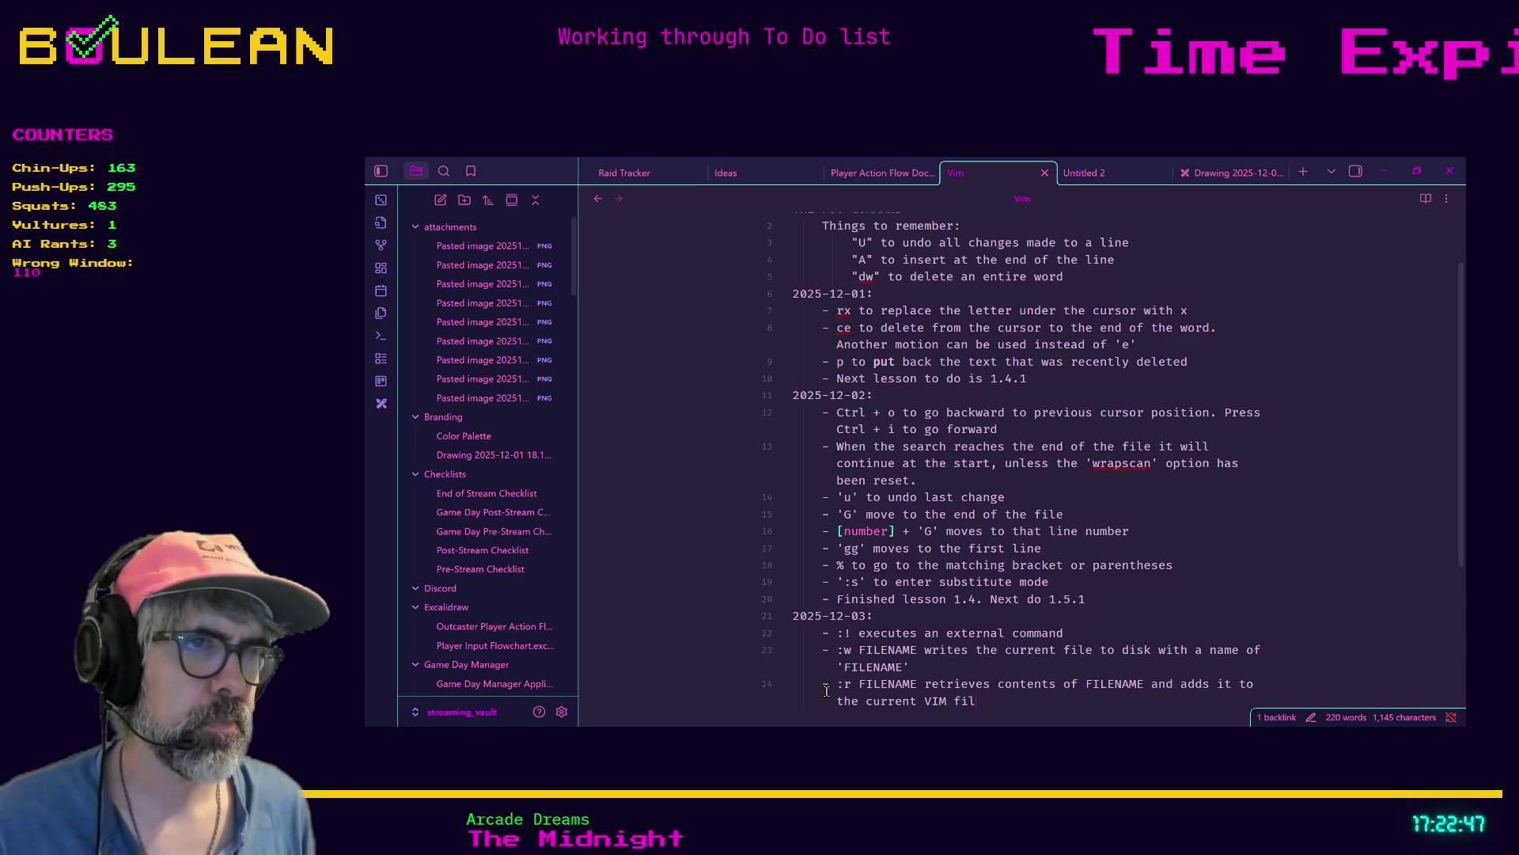
key("BackSpace")
key("BackSpace")
key("BackSpace")
key("BackSpace")
key("BackSpace")
key("BackSpace")
key("BackSpace")
type("file")
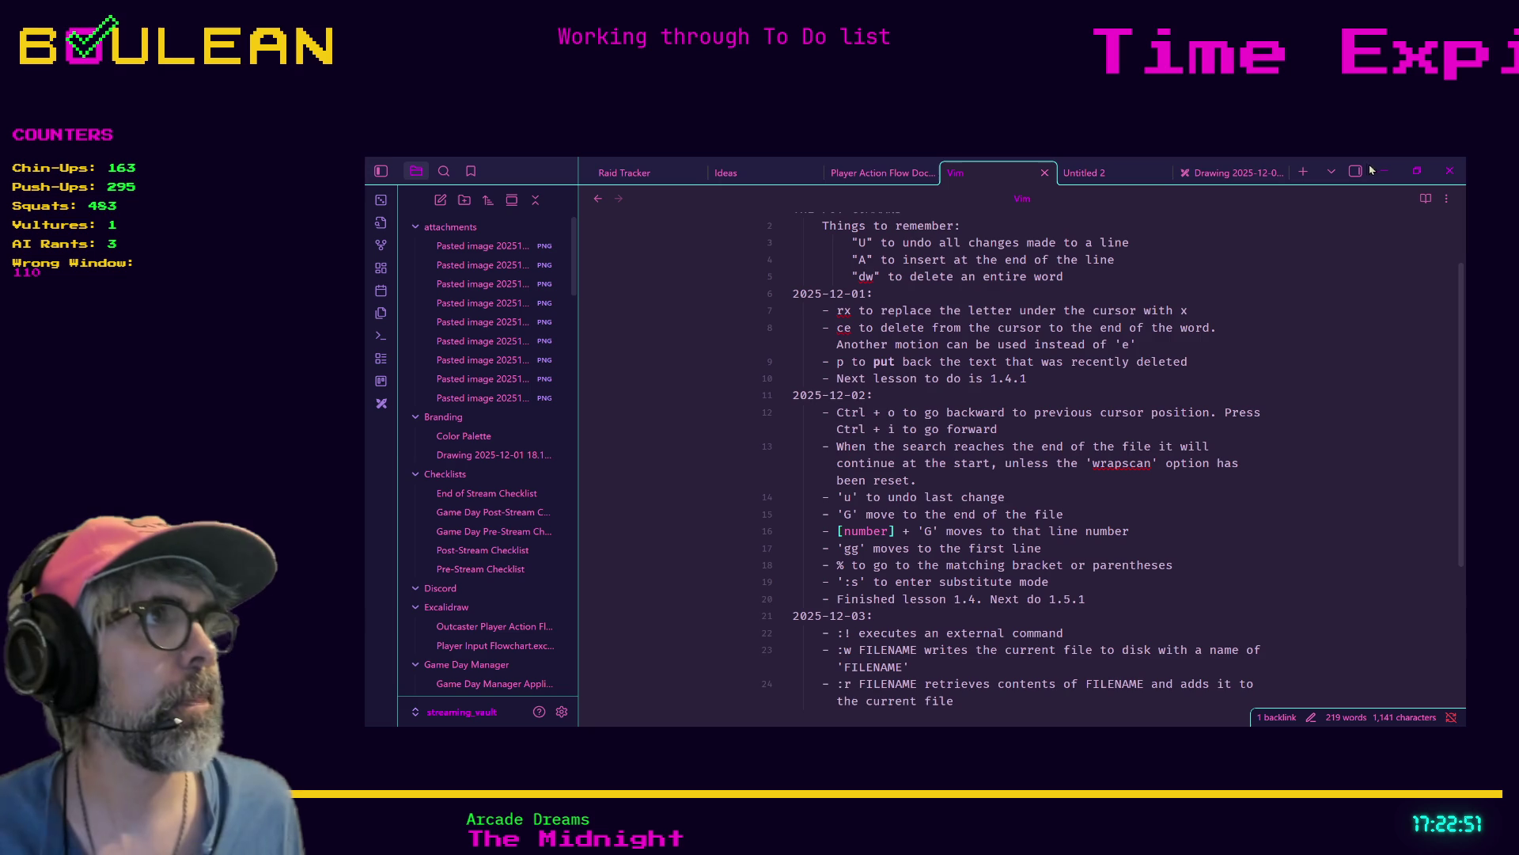
left_click(1384, 171)
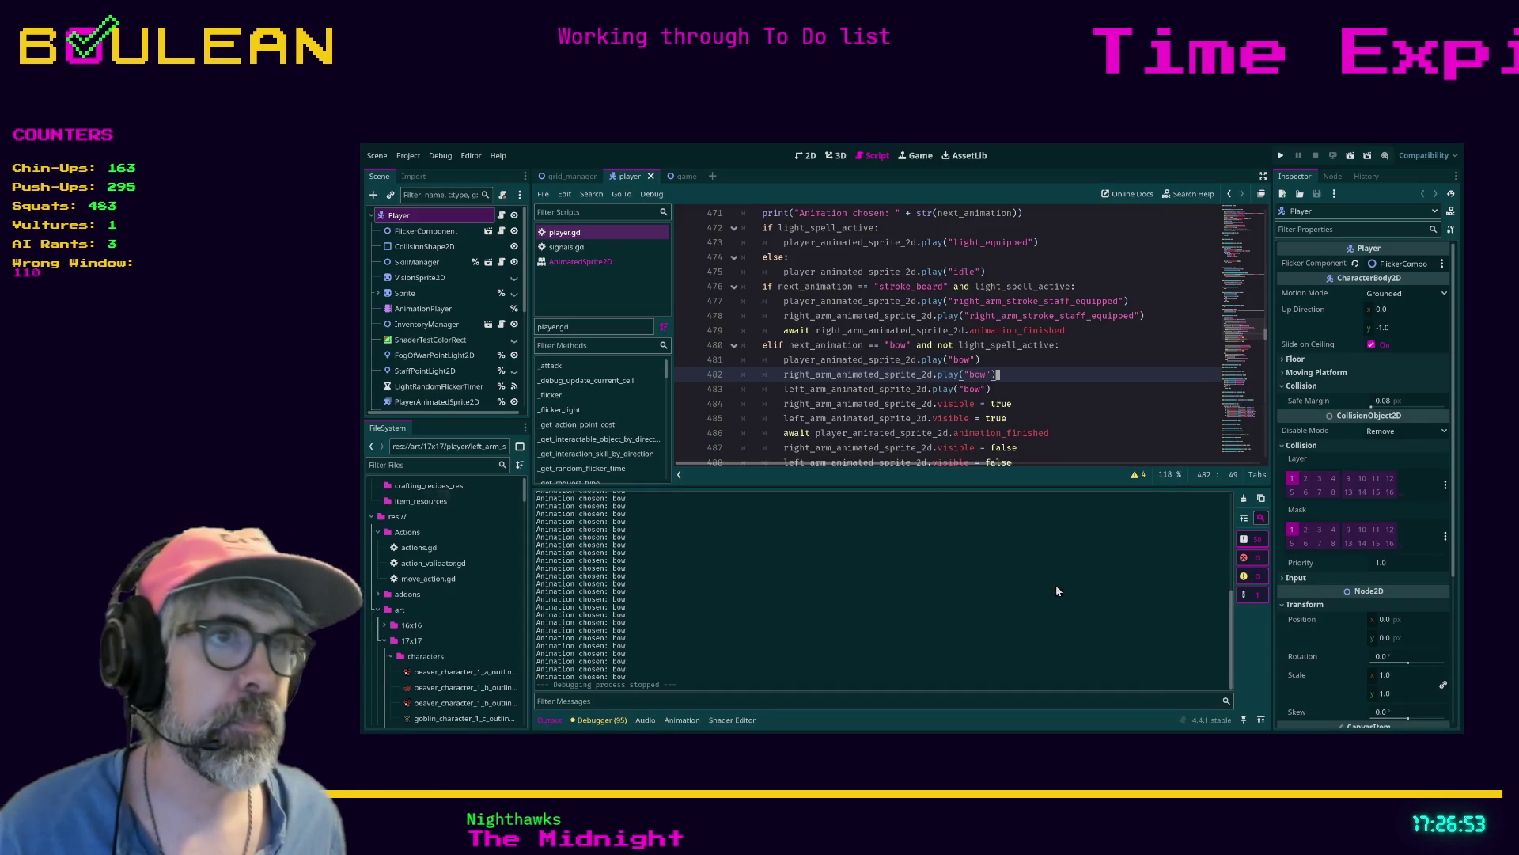
left_click(1071, 404)
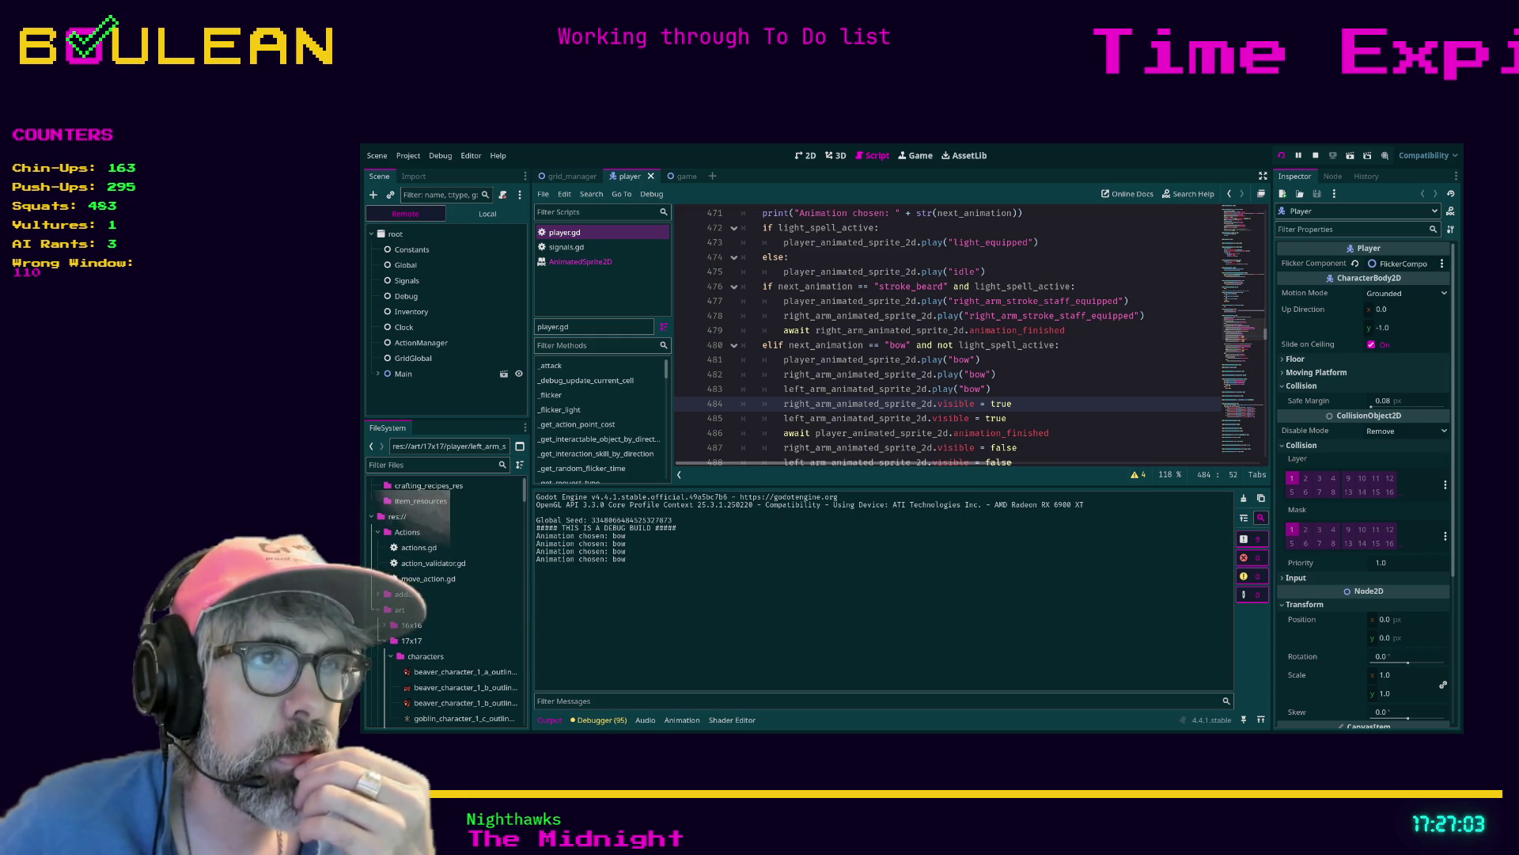
Test-run the game from the Godot editor, then close the running game window
key("alt+Tab")
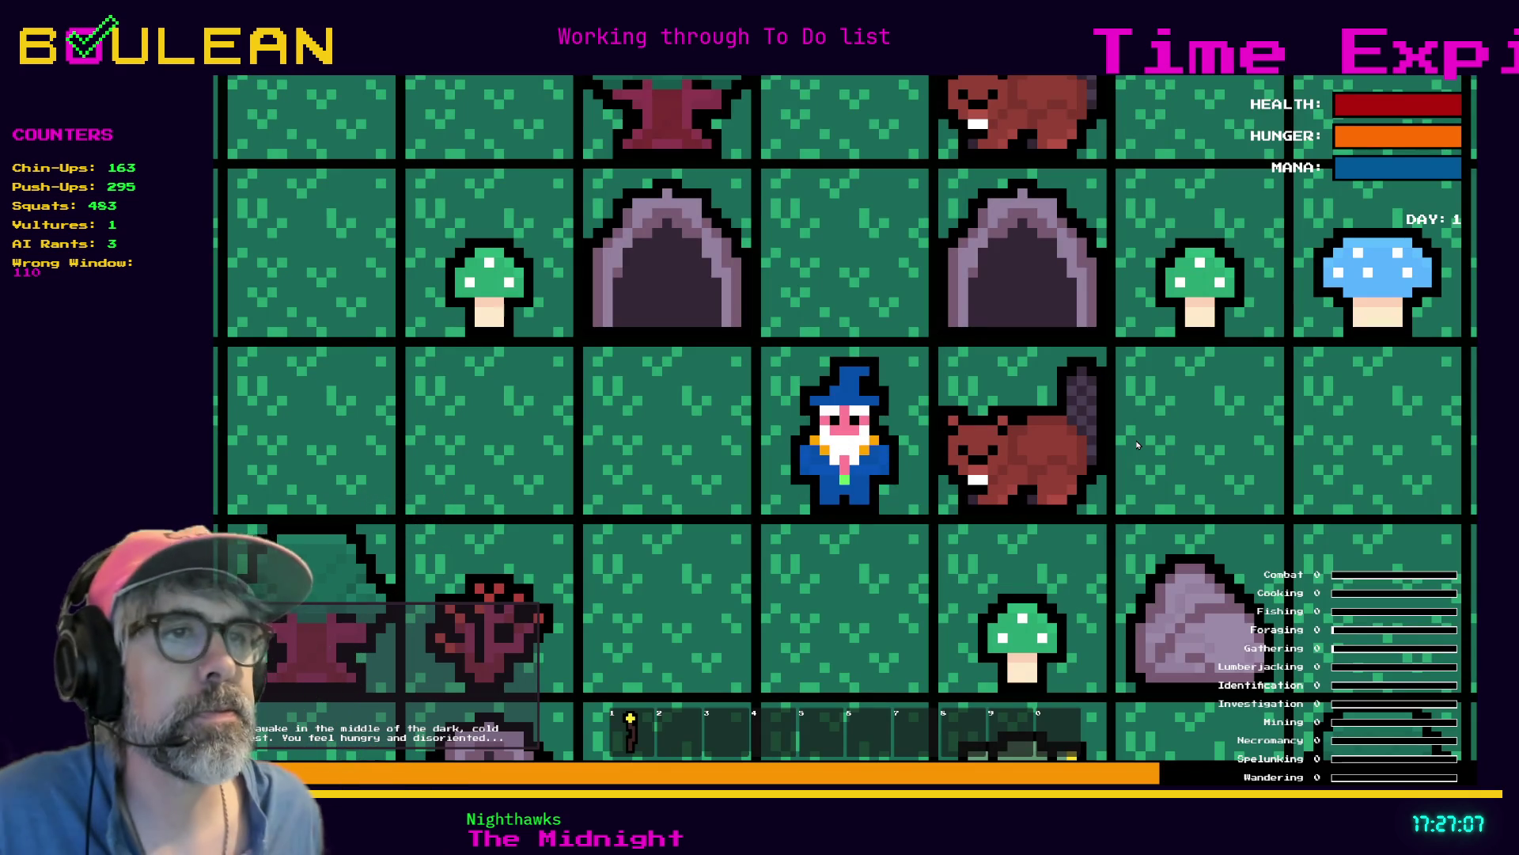
key("alt+F4")
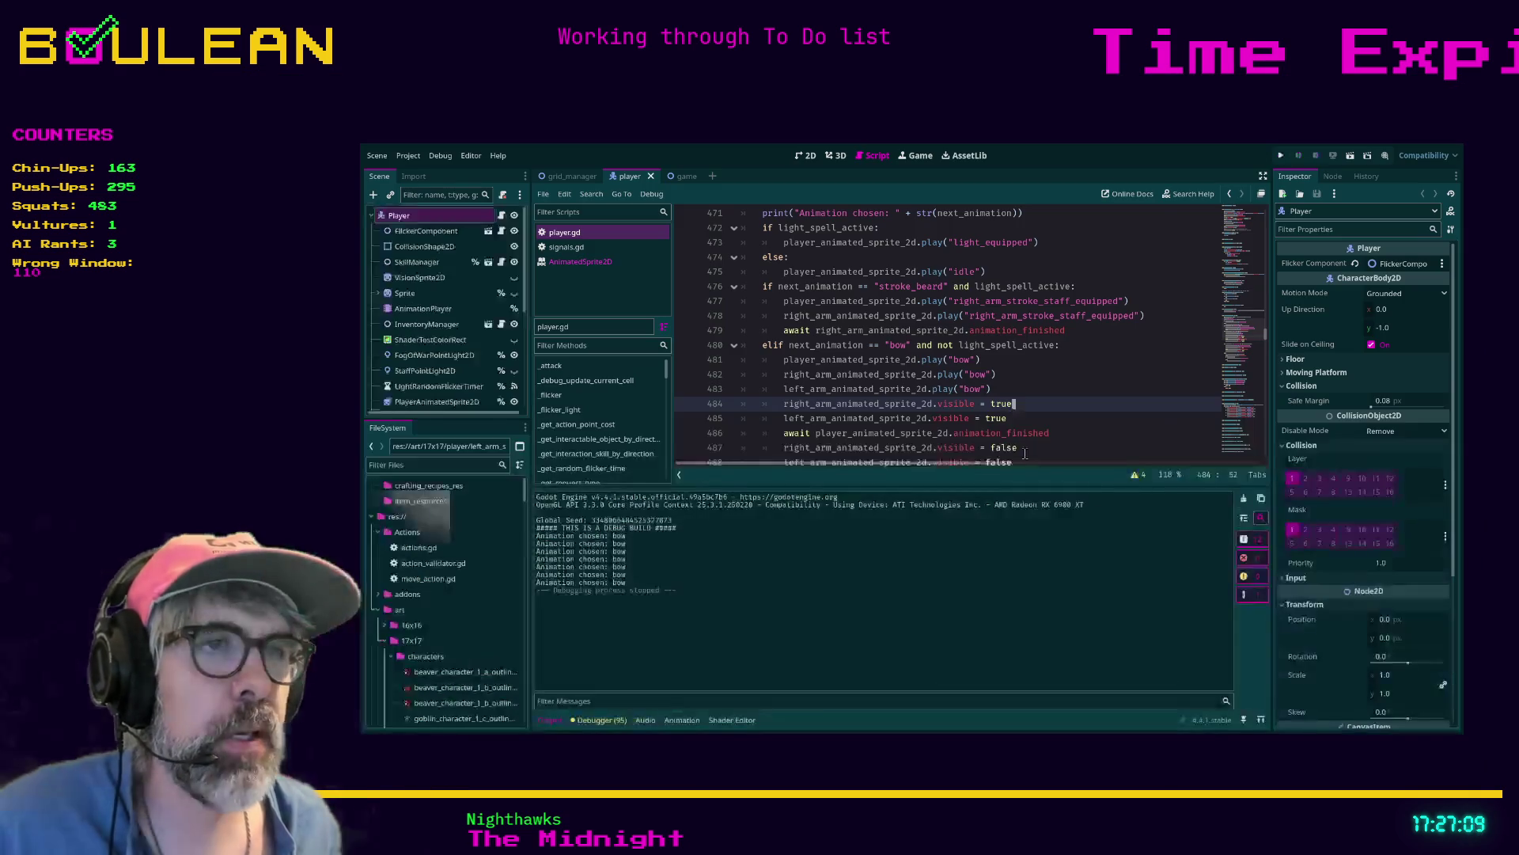
scroll(431, 313, "down", 2)
Set PlayerAnimatedSprite2D's bow frame 2 Frame Duration to 1.1
left_click(446, 354)
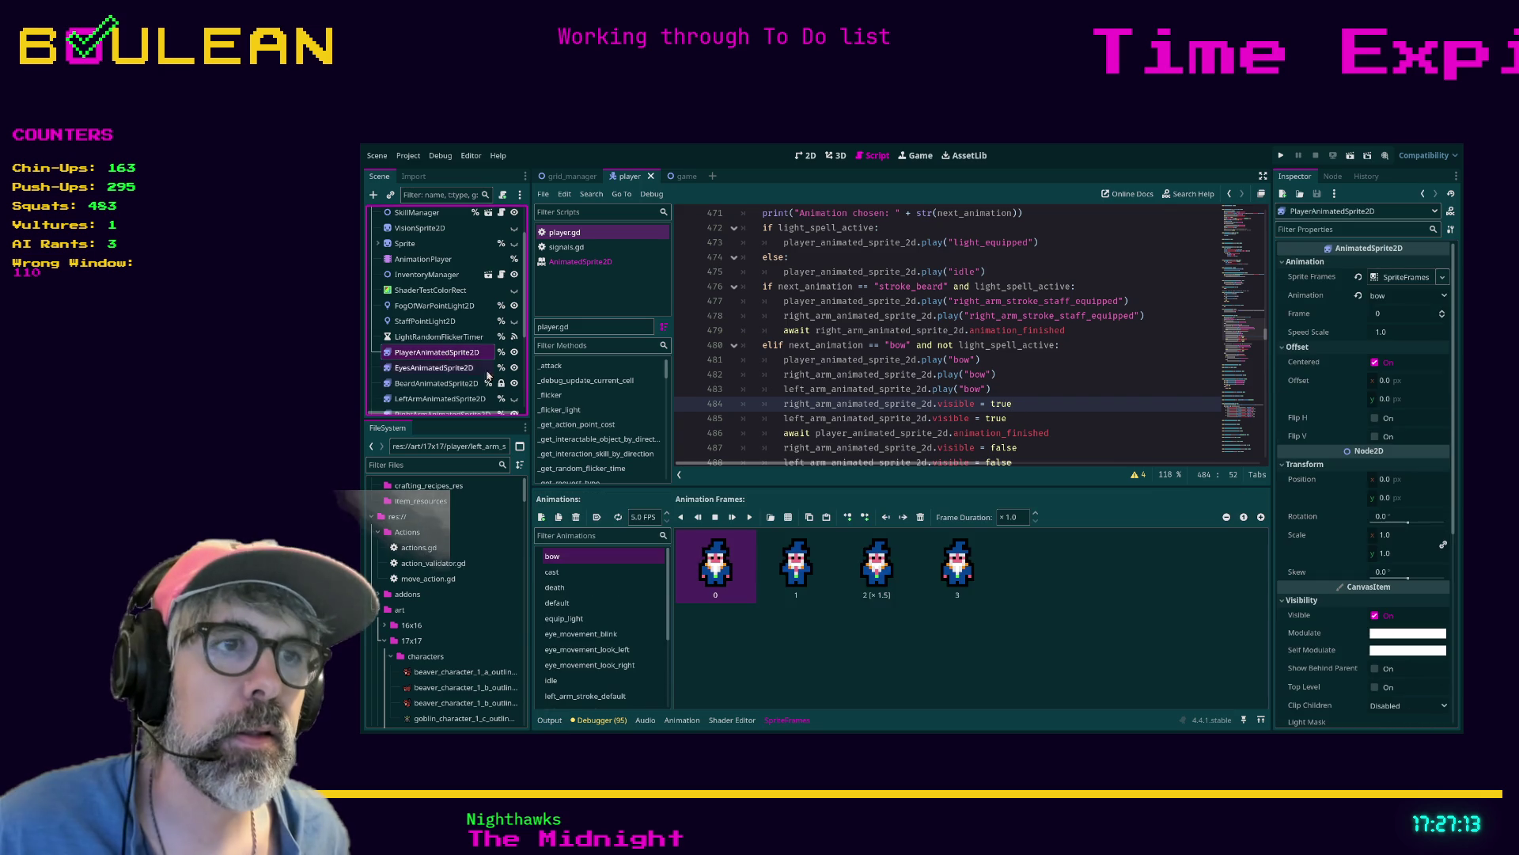
left_click(784, 567)
left_click(867, 567)
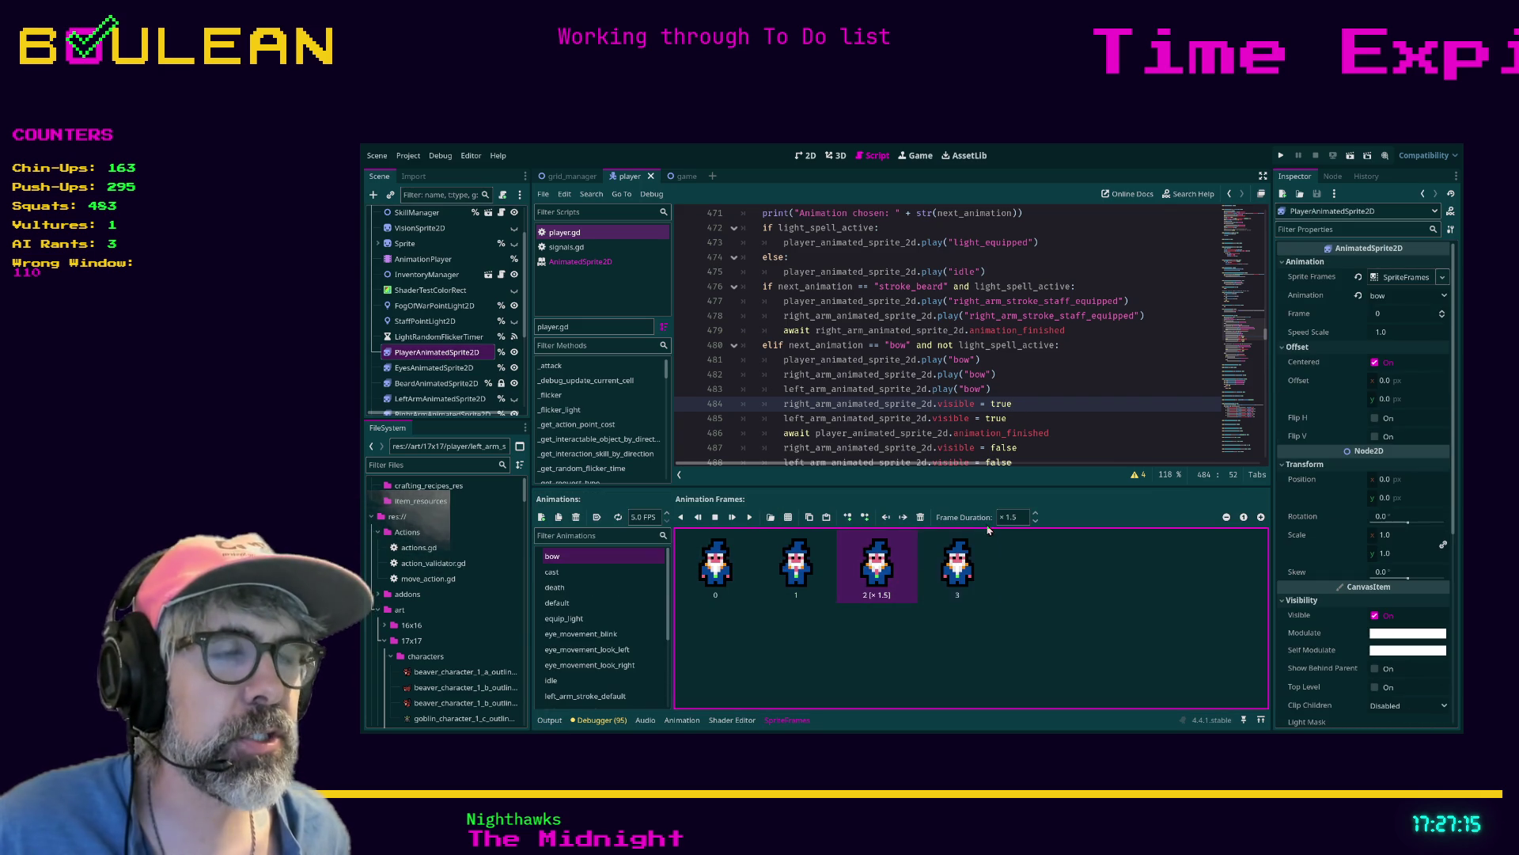
left_click(950, 570)
left_click(885, 569)
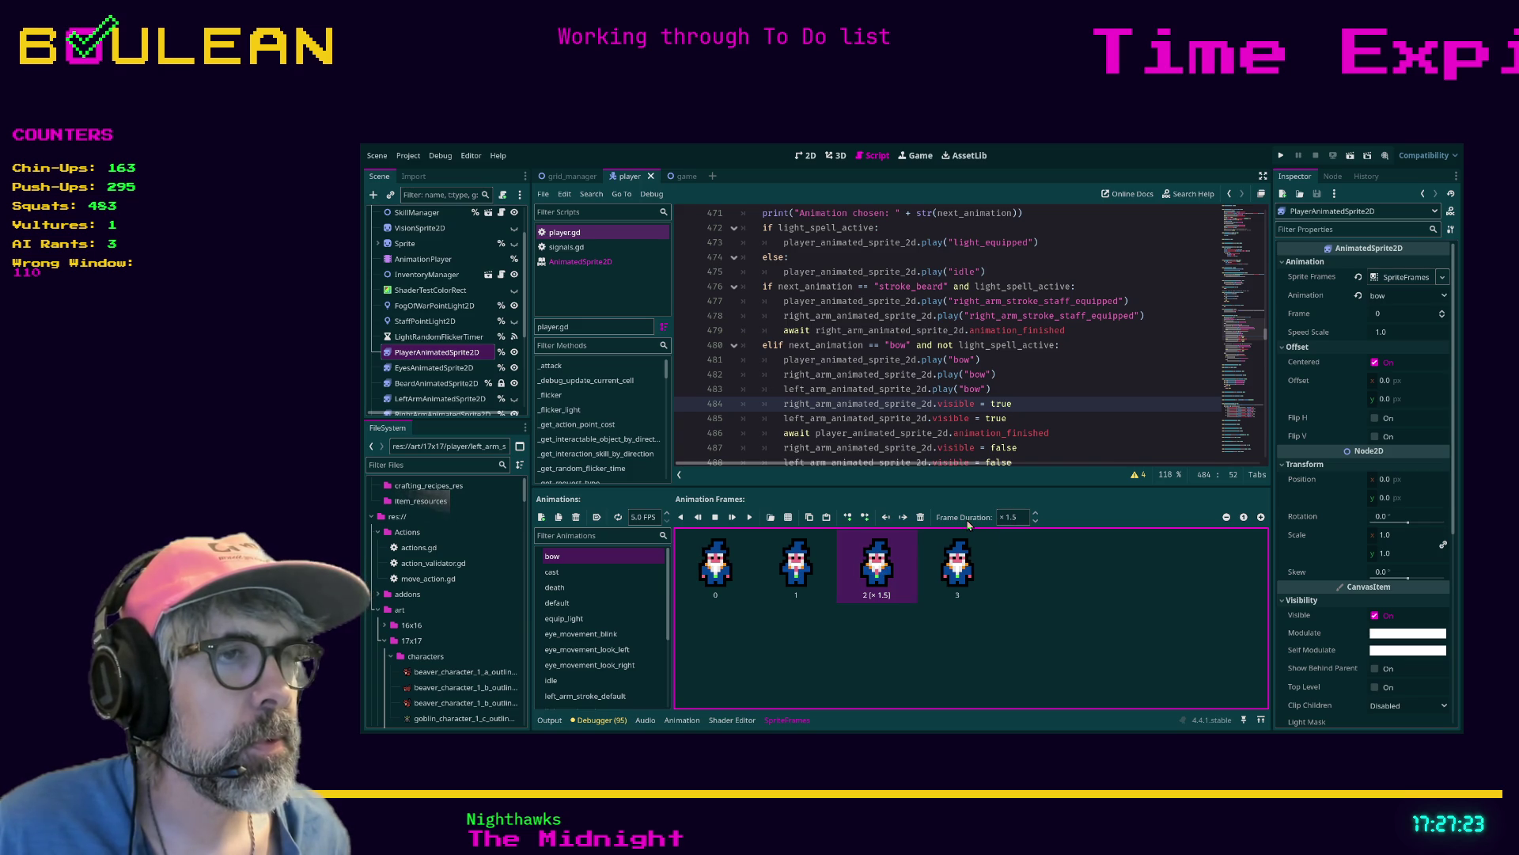
left_click(1018, 518)
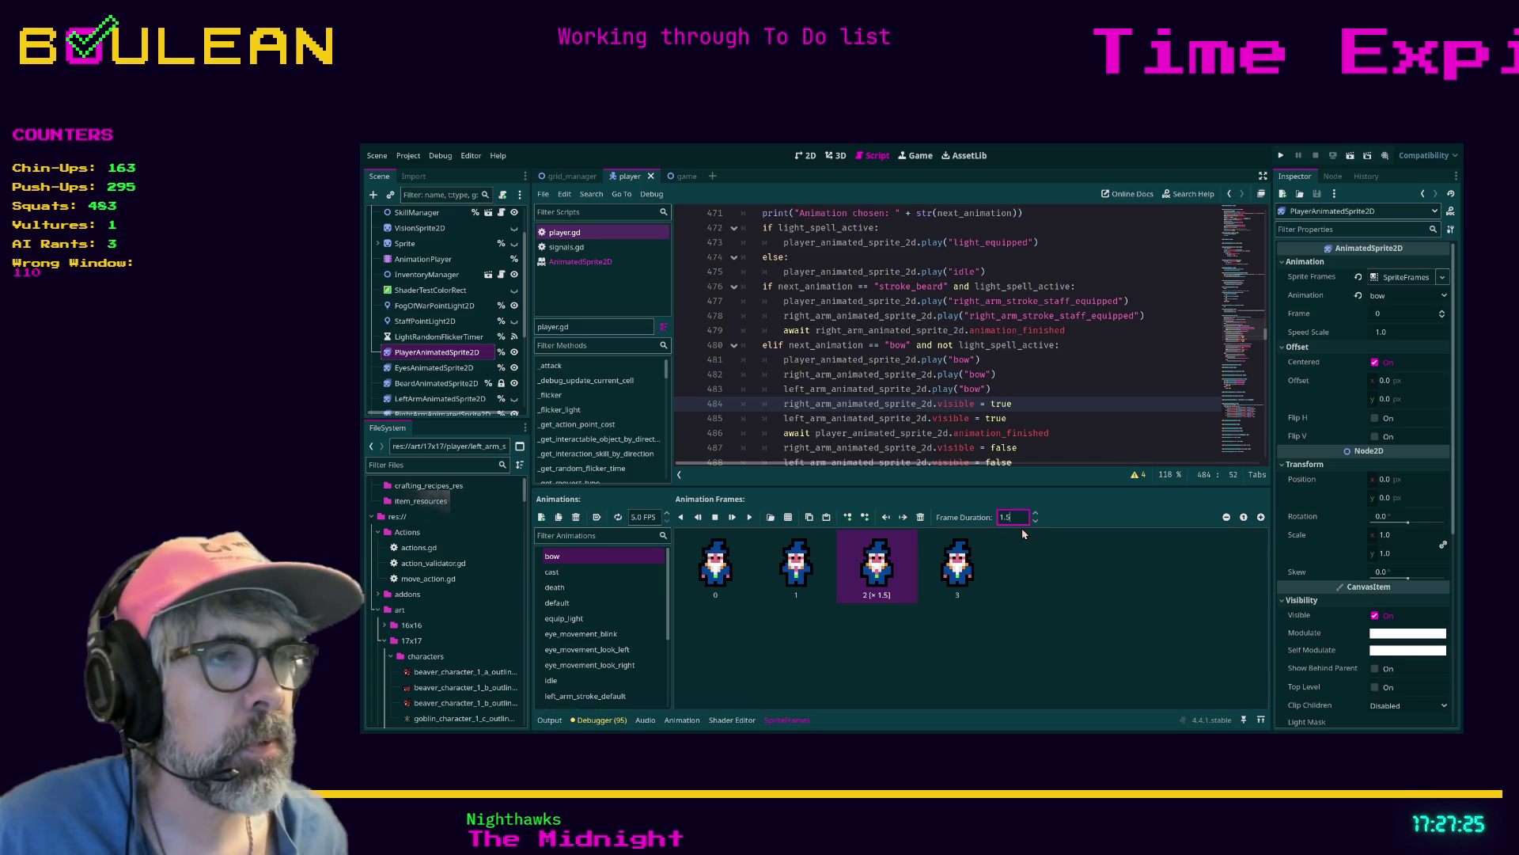
type("1.1")
left_click(992, 625)
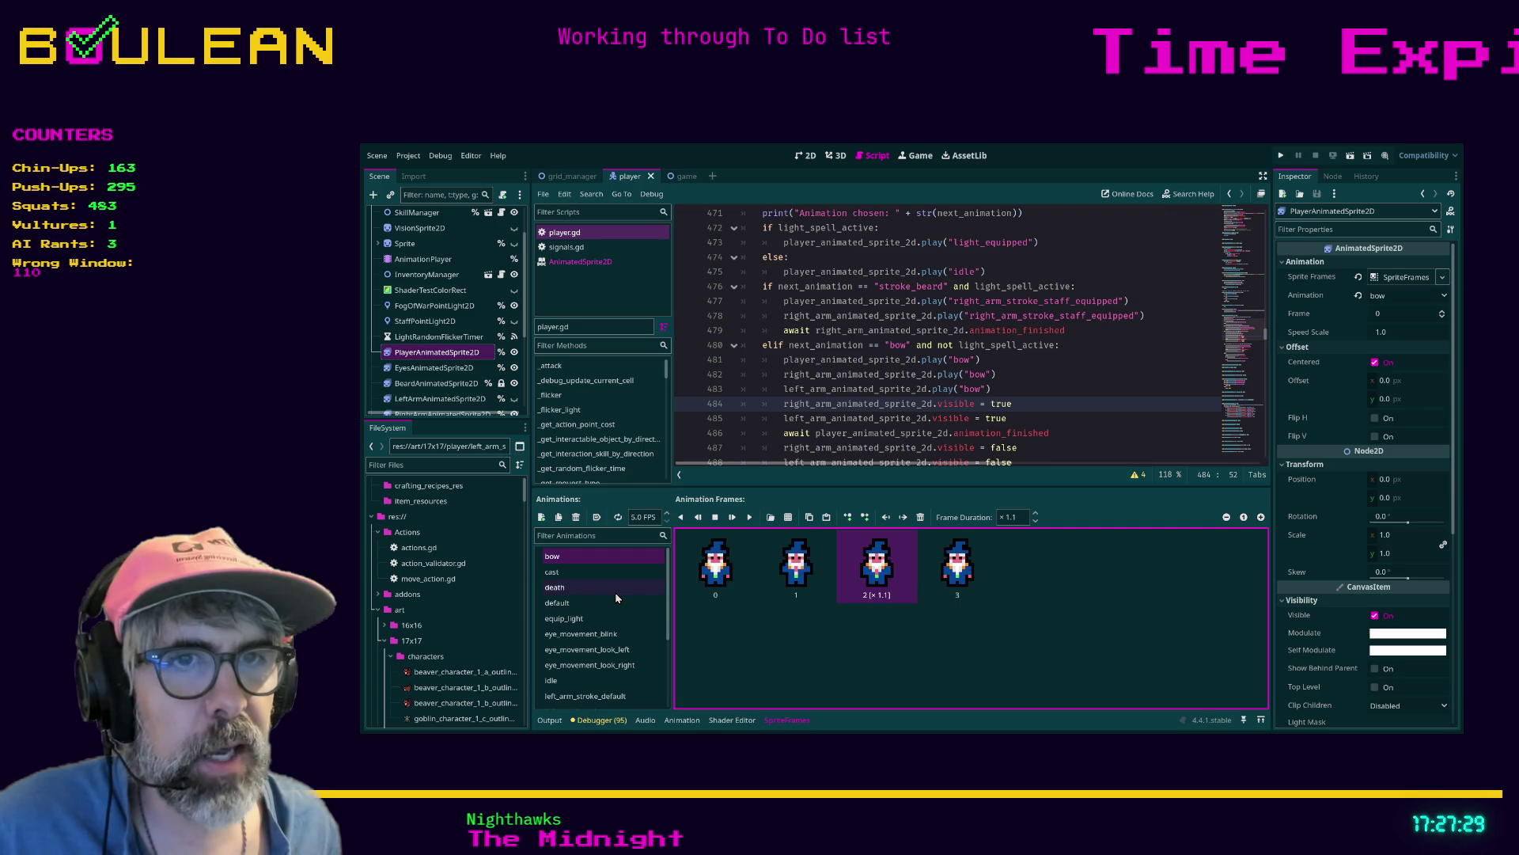
Change LeftArmAnimatedSprite2D's bow frame 2 duration from 1.5 to 1.1
left_click(447, 402)
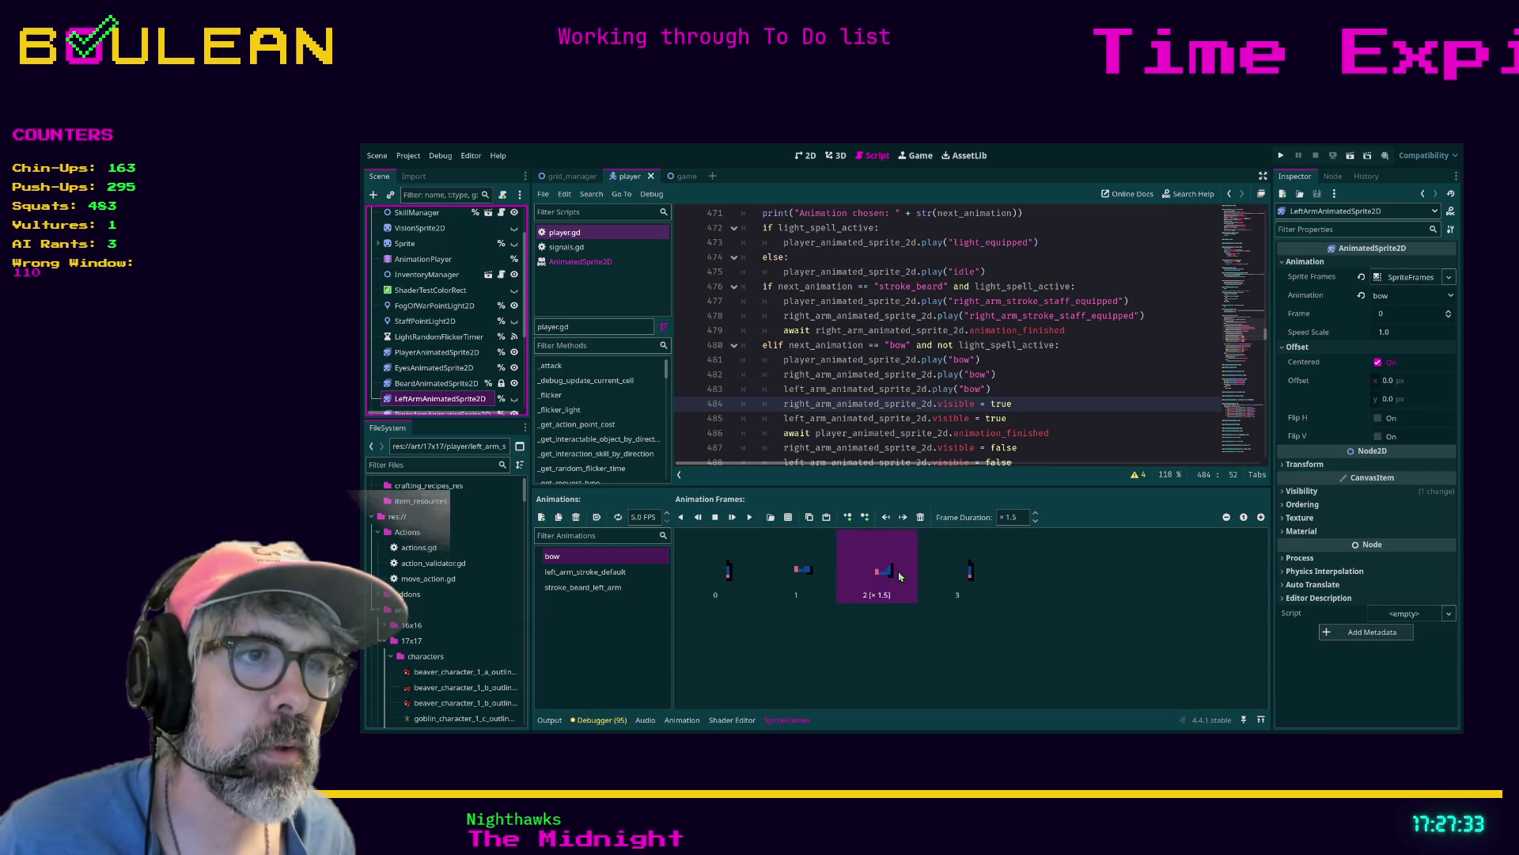
left_click(1018, 516)
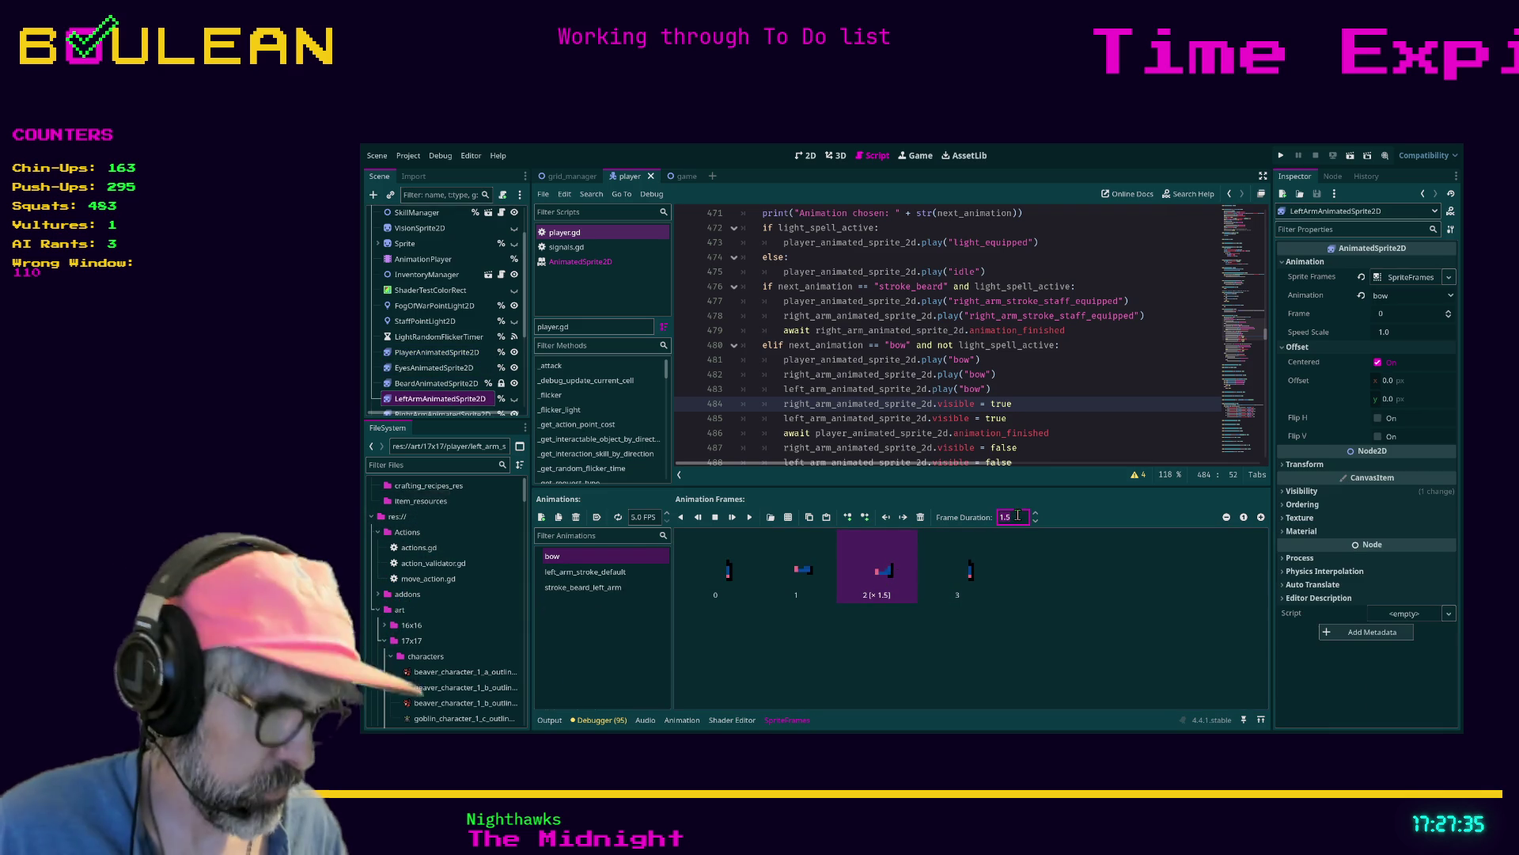
key("BackSpace")
key("BackSpace")
type(".1")
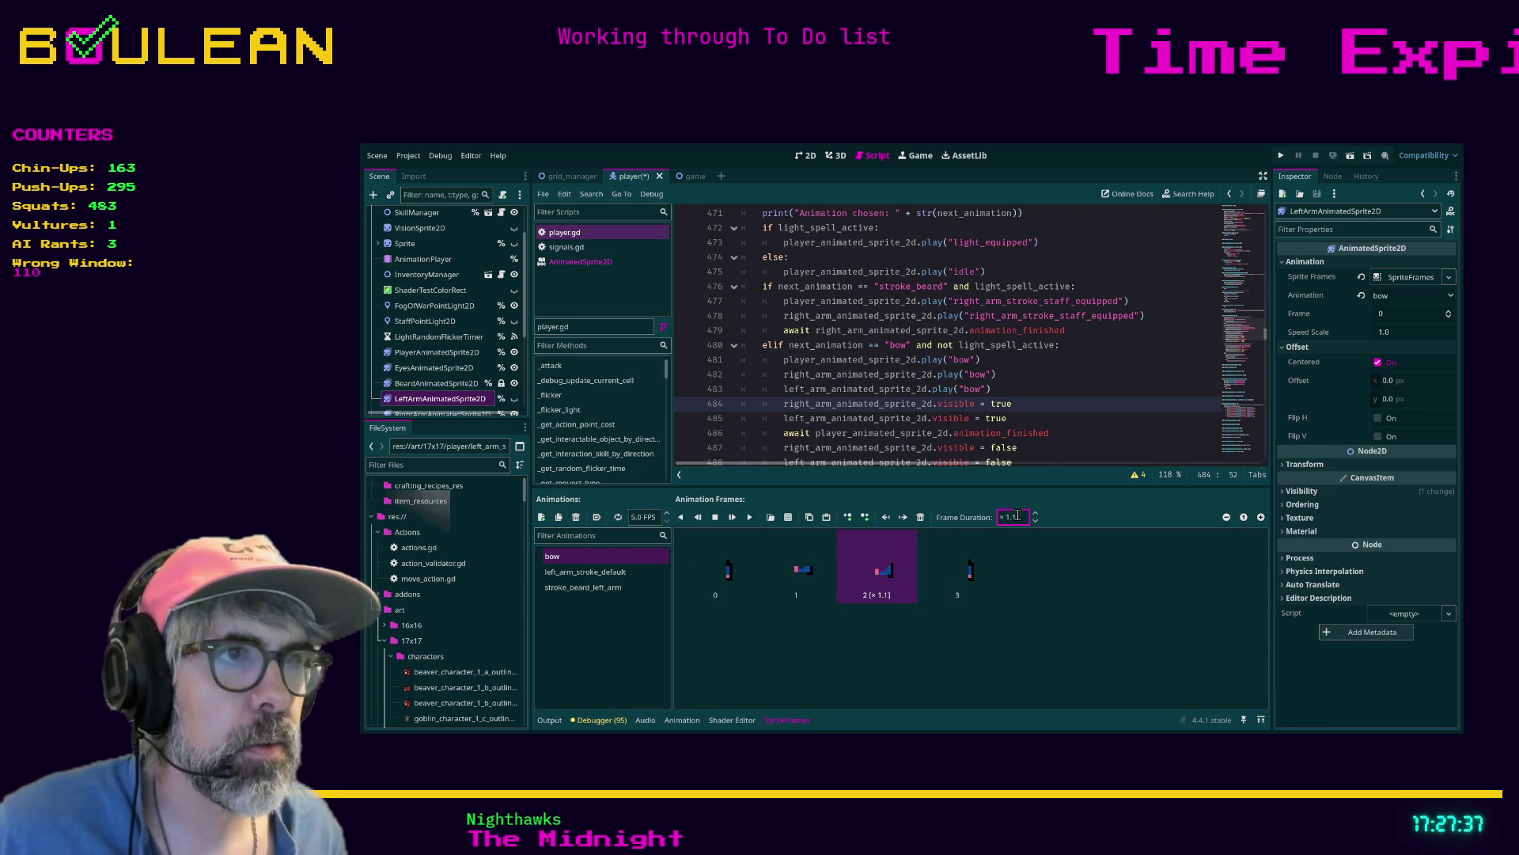
key("Return")
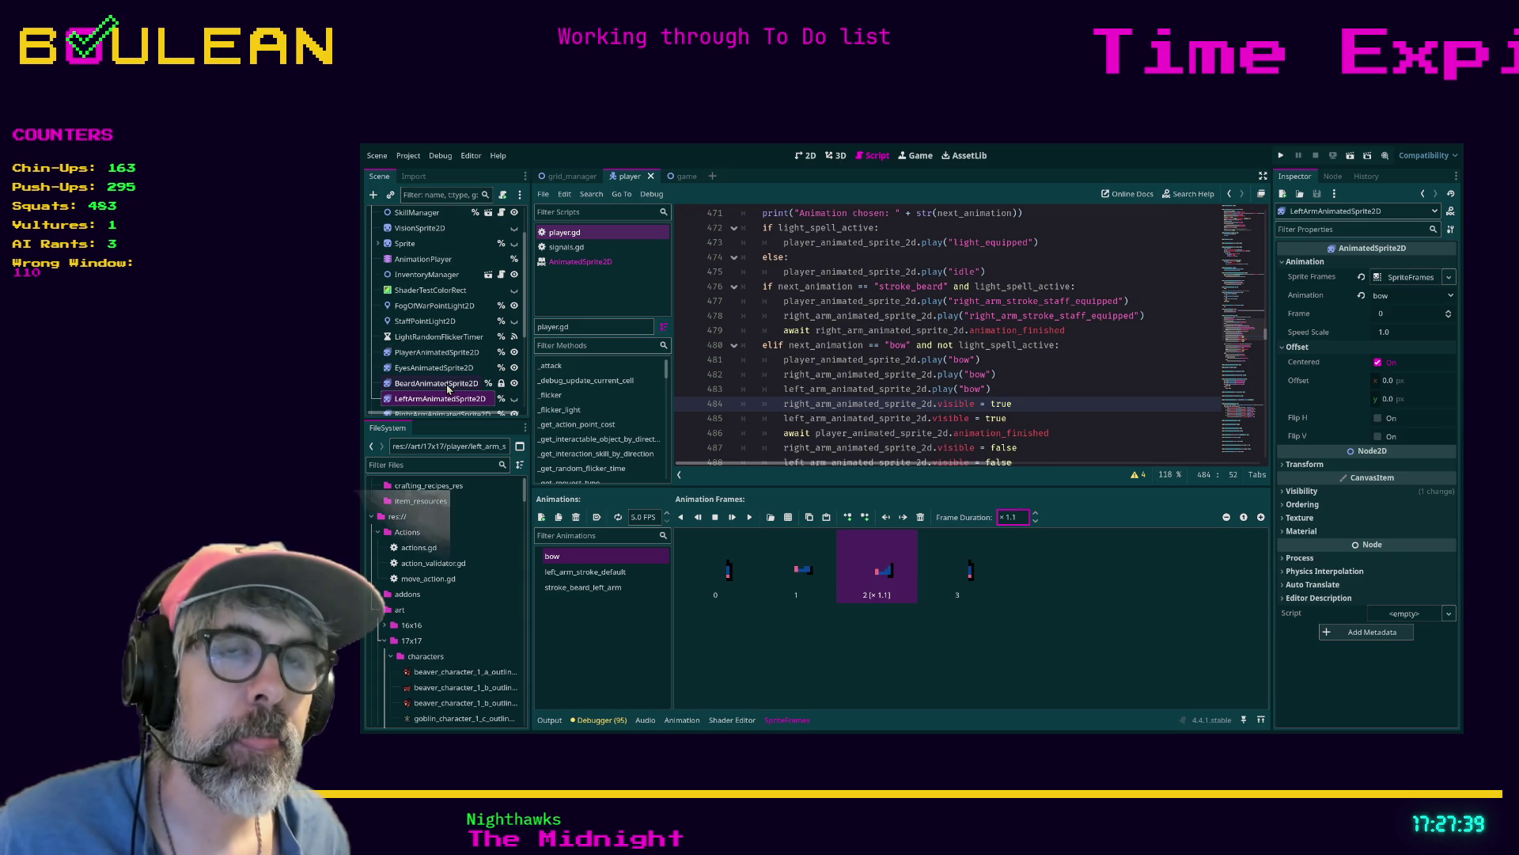
scroll(448, 387, "down", 1)
Set RightArmAnimatedSprite2D's bow frame 2 duration to 1.1
left_click(448, 389)
left_click(1014, 517)
key("BackSpace")
type("1")
key("Return")
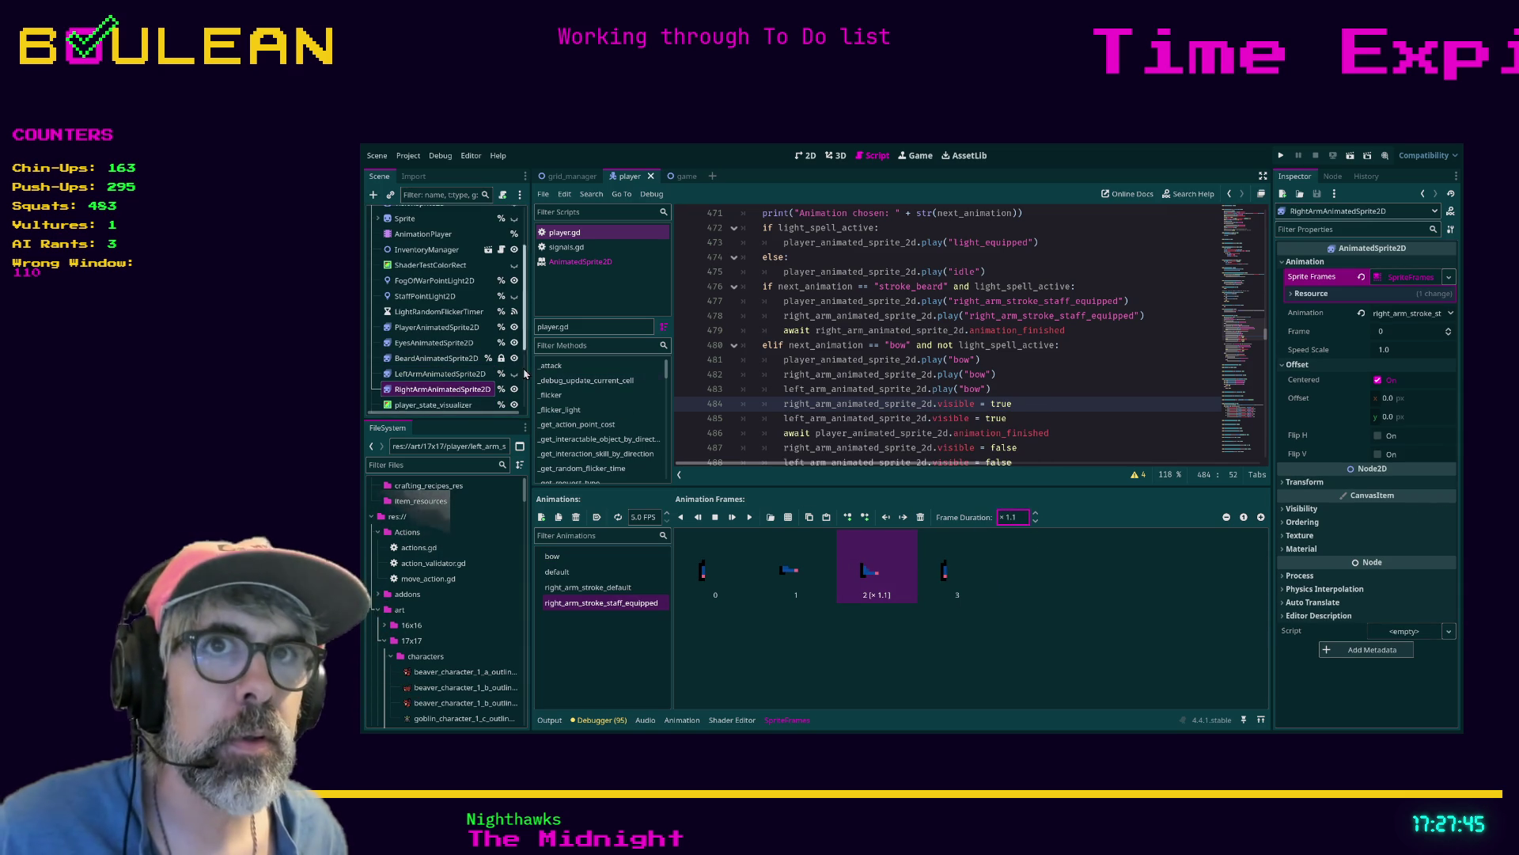
Check the player's bow frame durations, confirming frame 2 now lasts 1.1
left_click(454, 330)
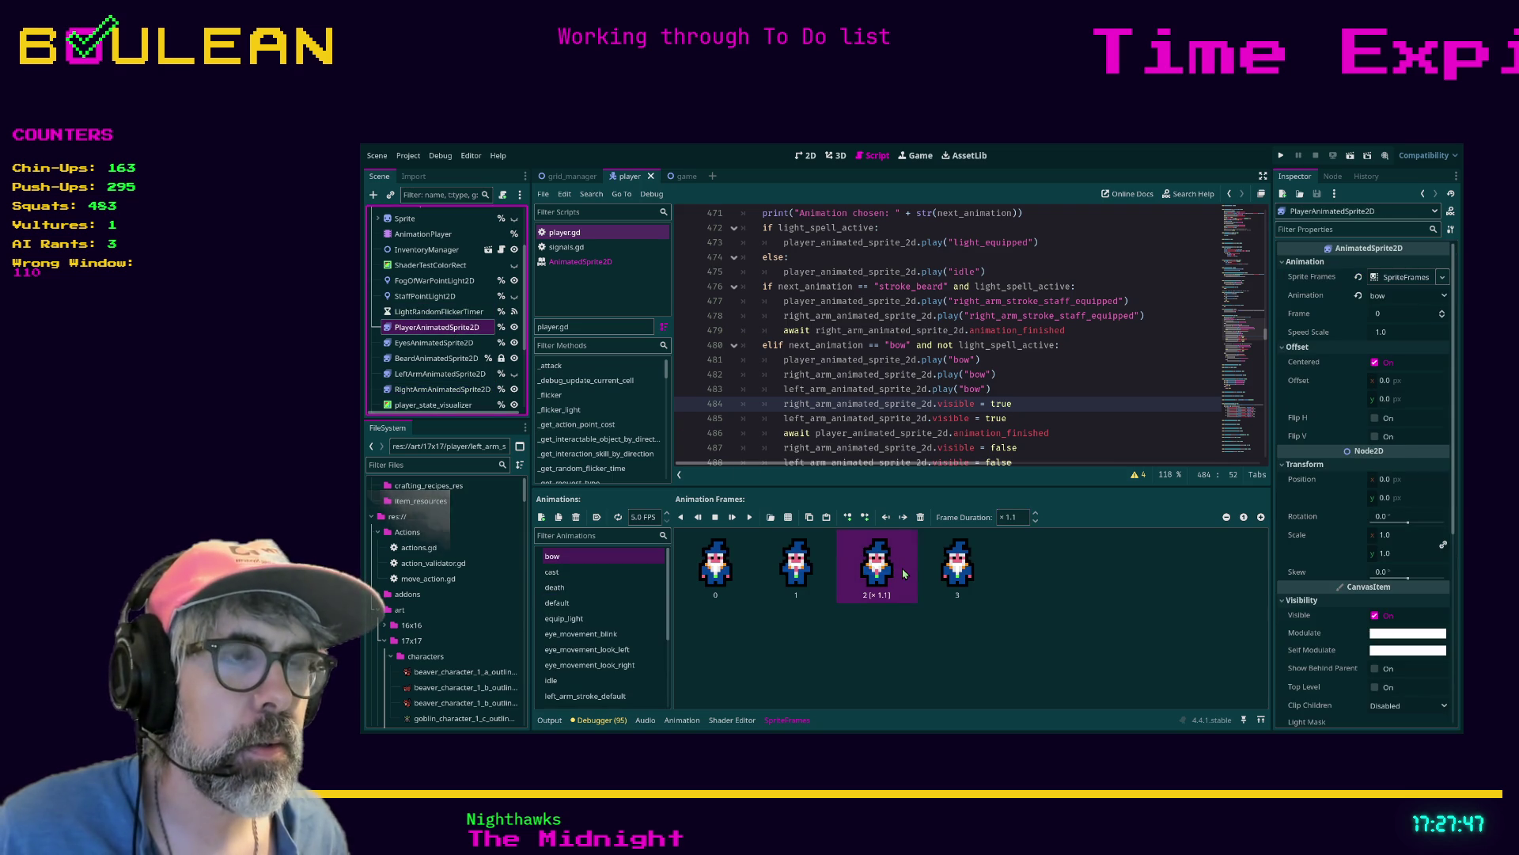
left_click(977, 573)
left_click(802, 586)
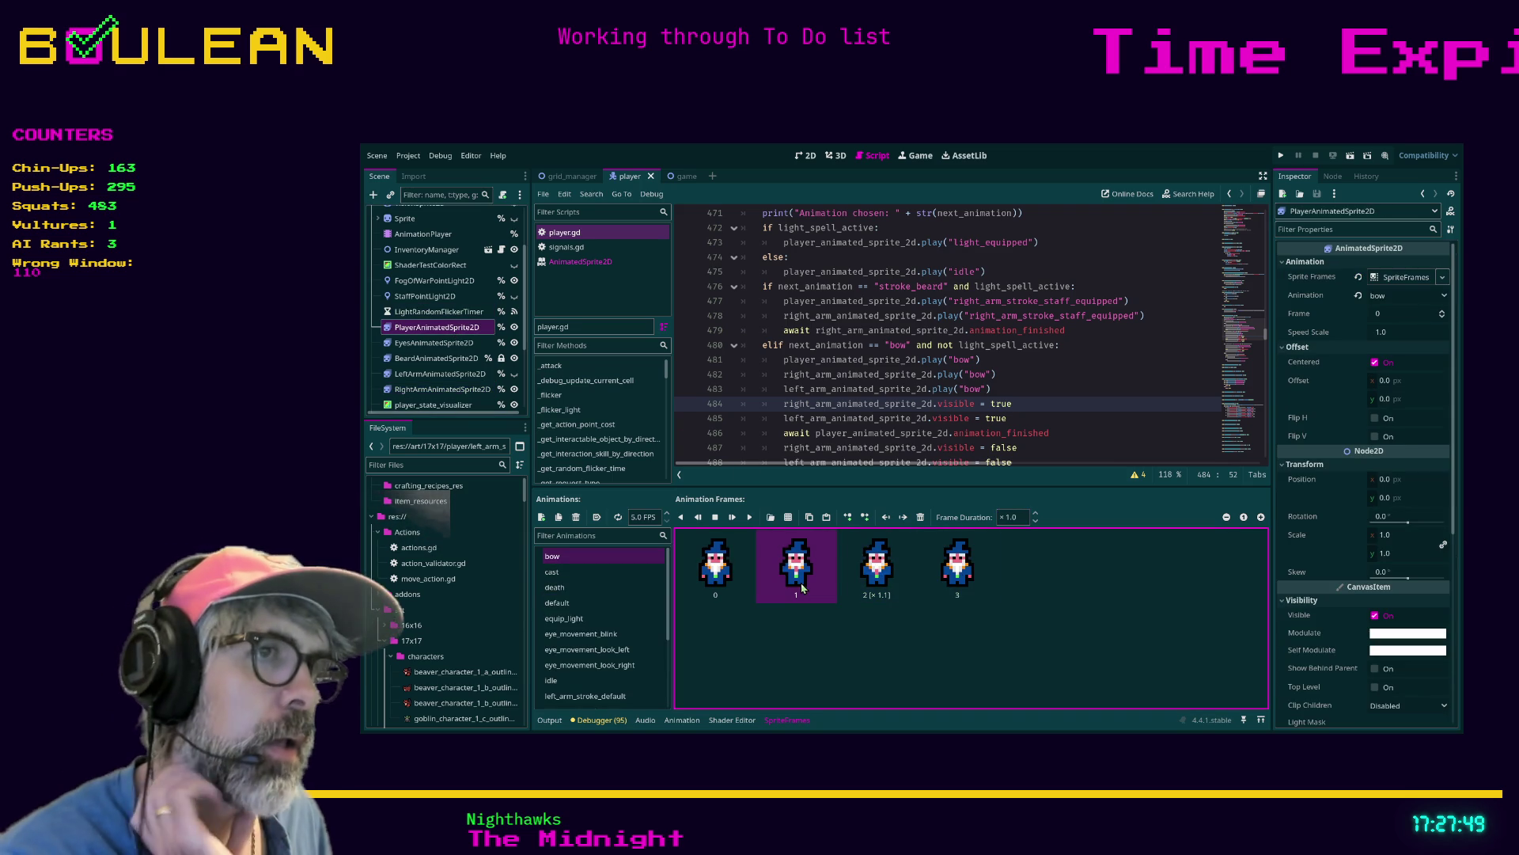
left_click(732, 587)
left_click(815, 587)
left_click(887, 583)
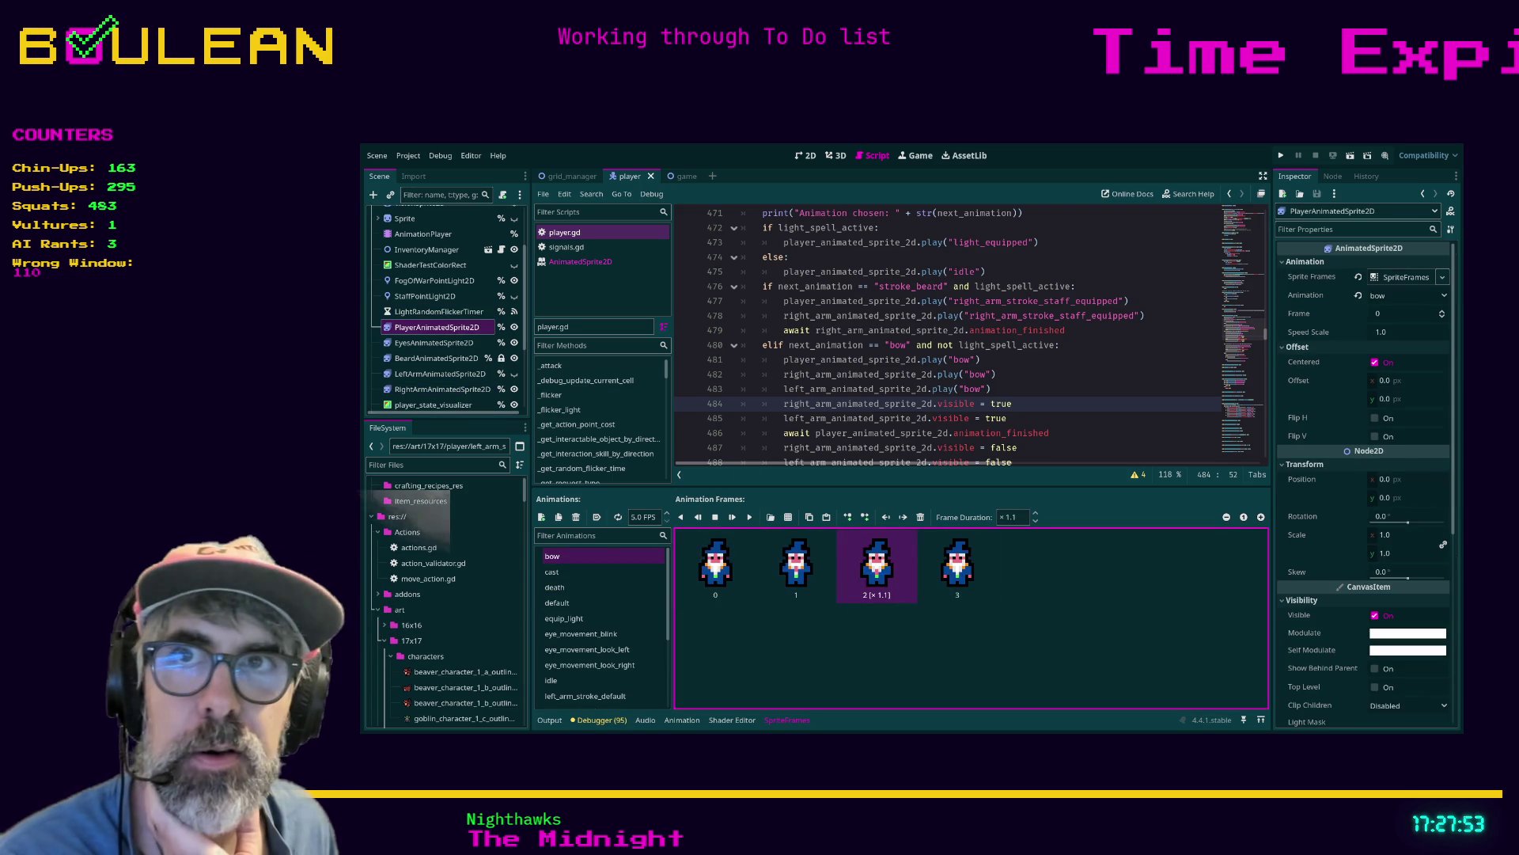
Run the game with F5 to test the new timings, then reopen the player's bow frames
left_click(1116, 433)
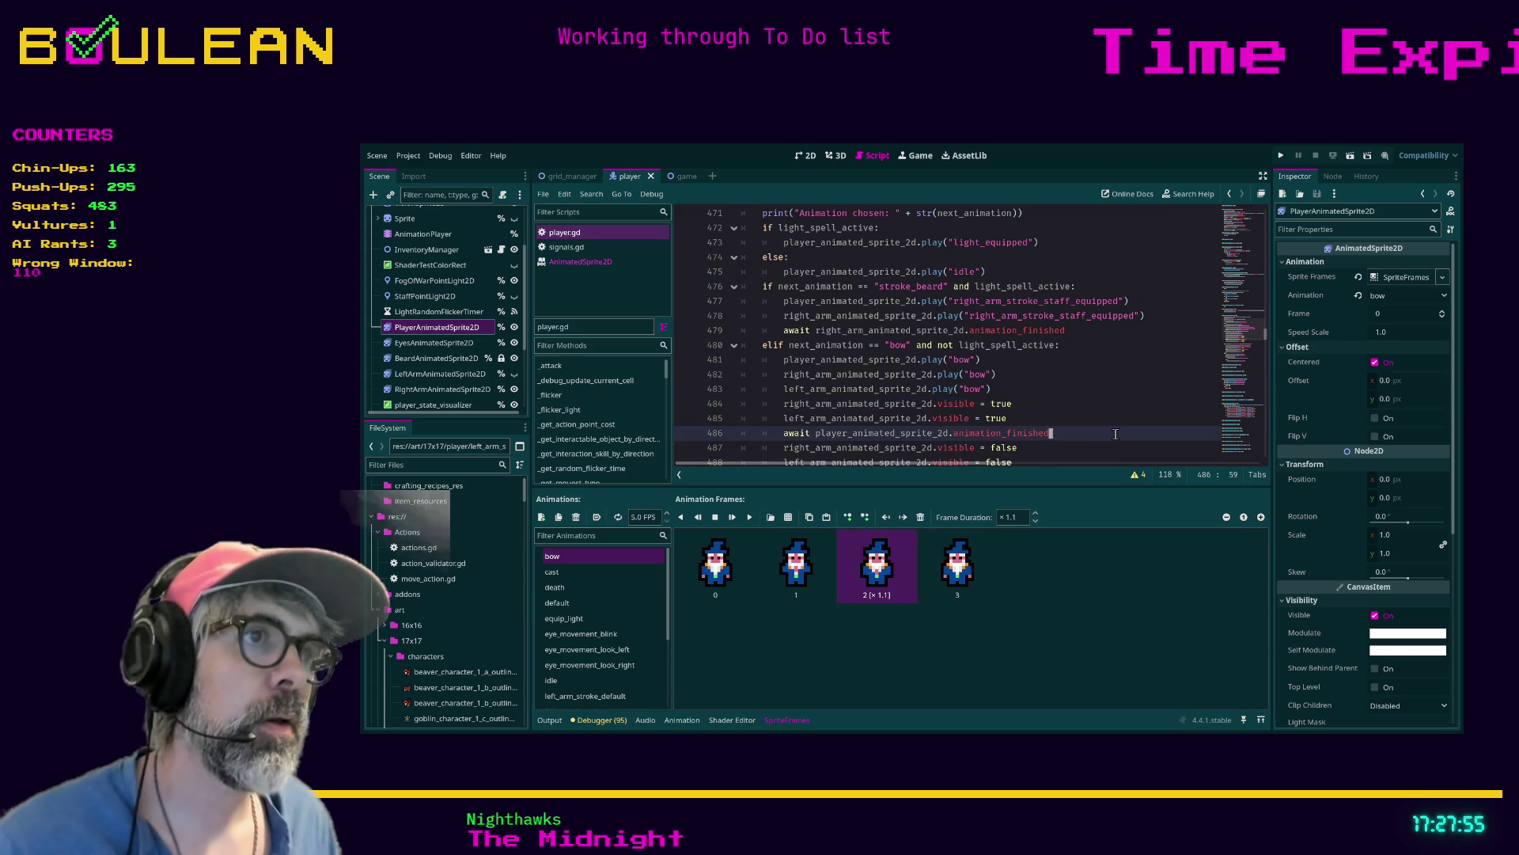
left_click(1113, 403)
key("F5")
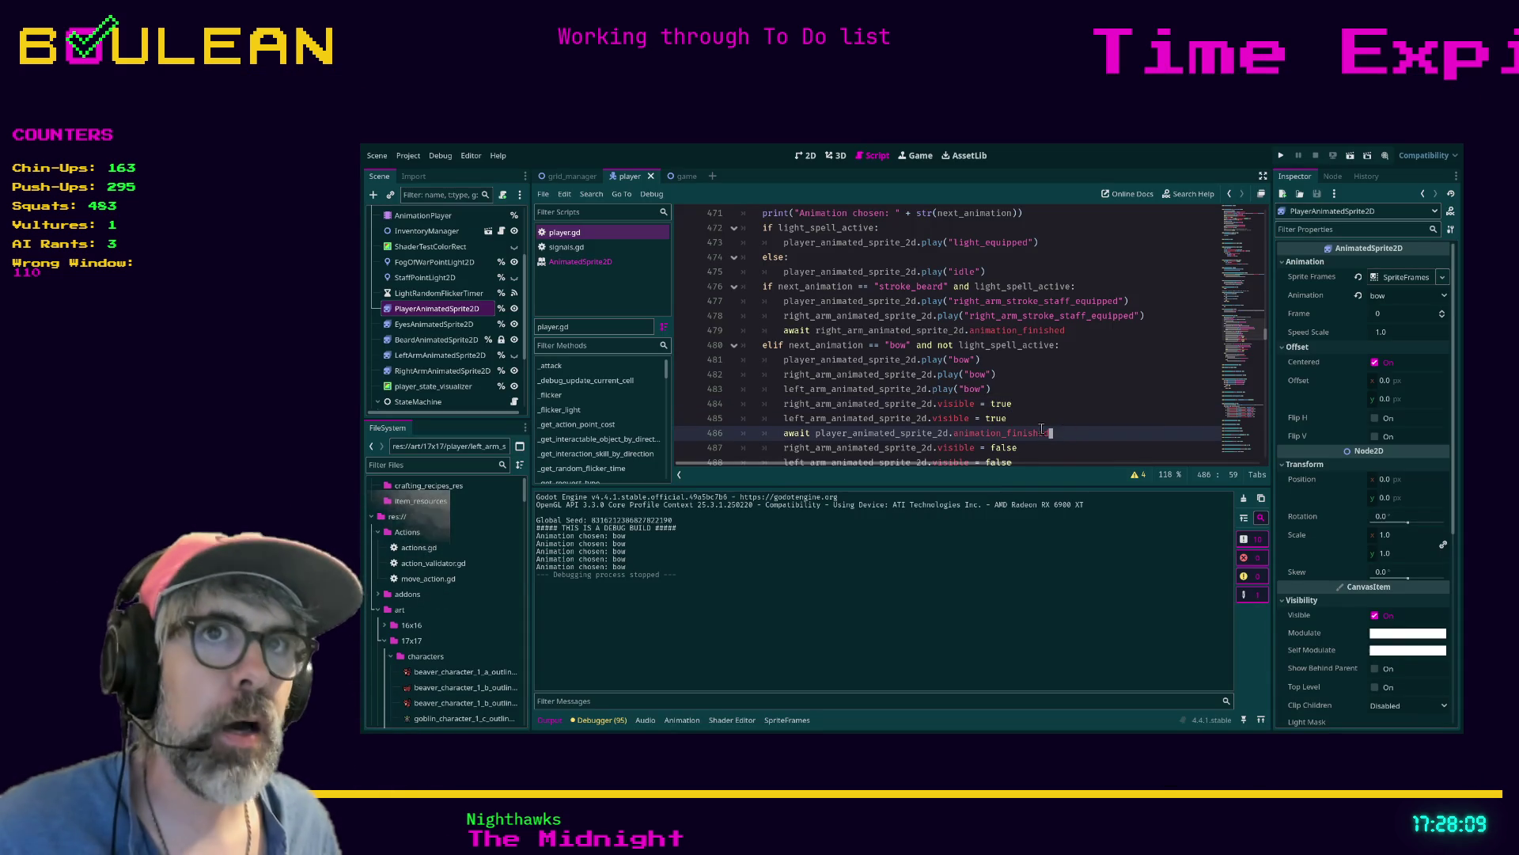
left_click(452, 320)
left_click(443, 309)
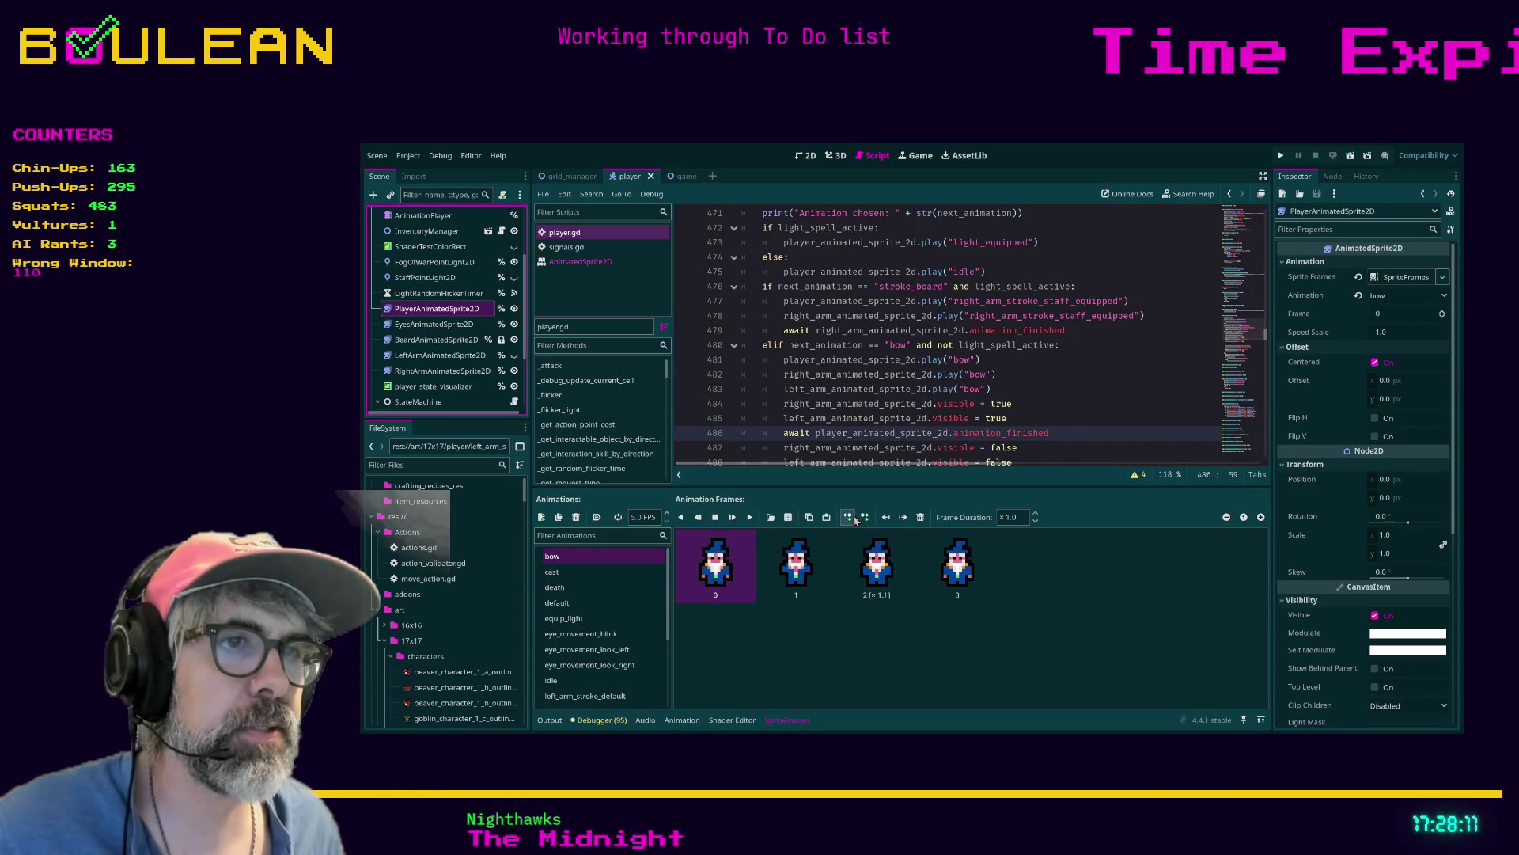
left_click(884, 570)
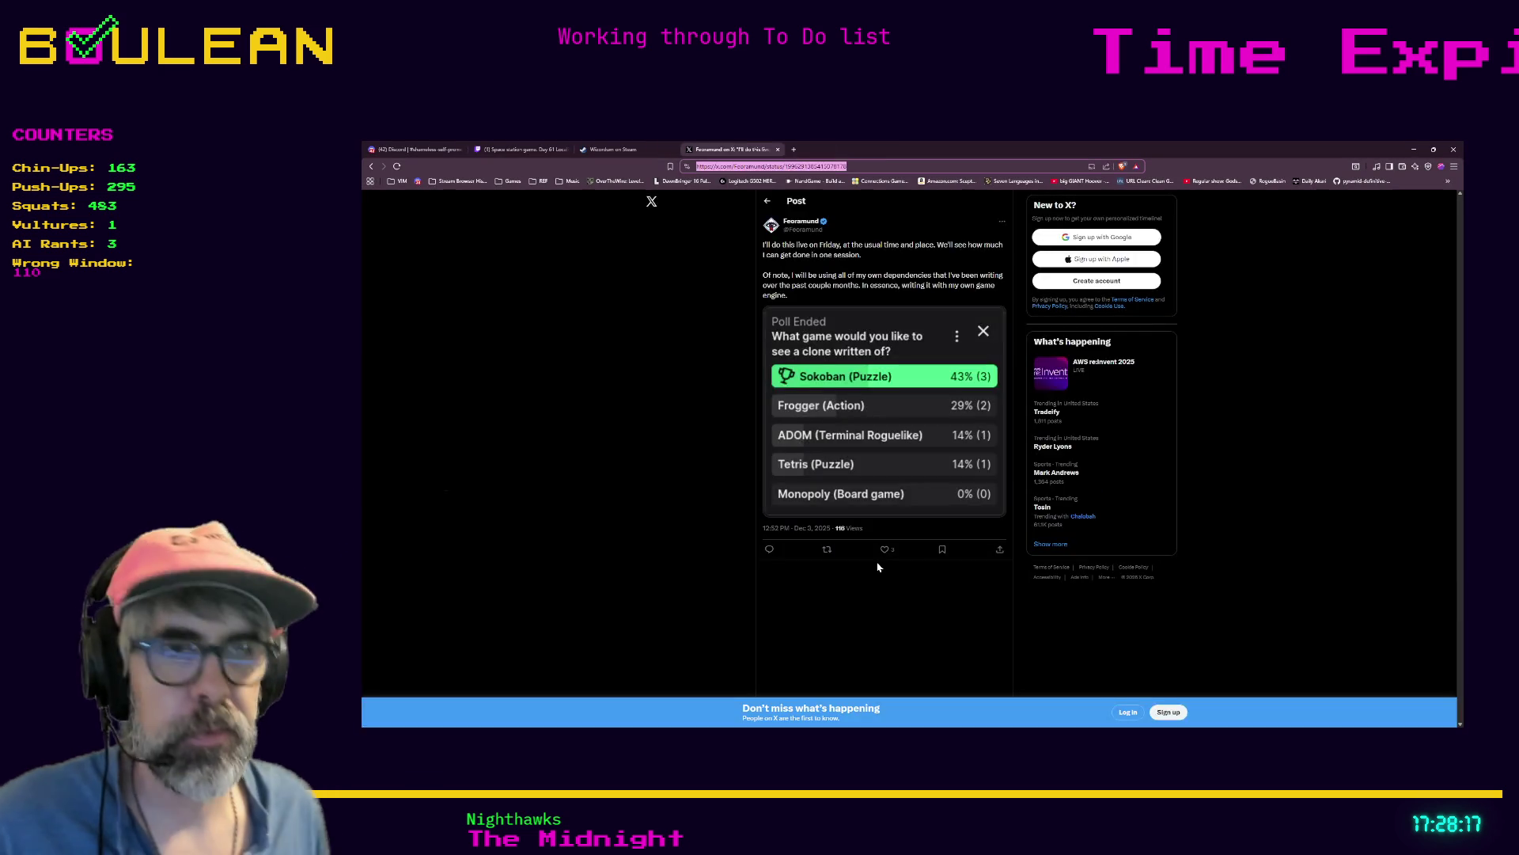
Search 'godot frame duration out of sync' and open the GitHub first-frame duration issue
key("ctrl+t")
type("godot fra")
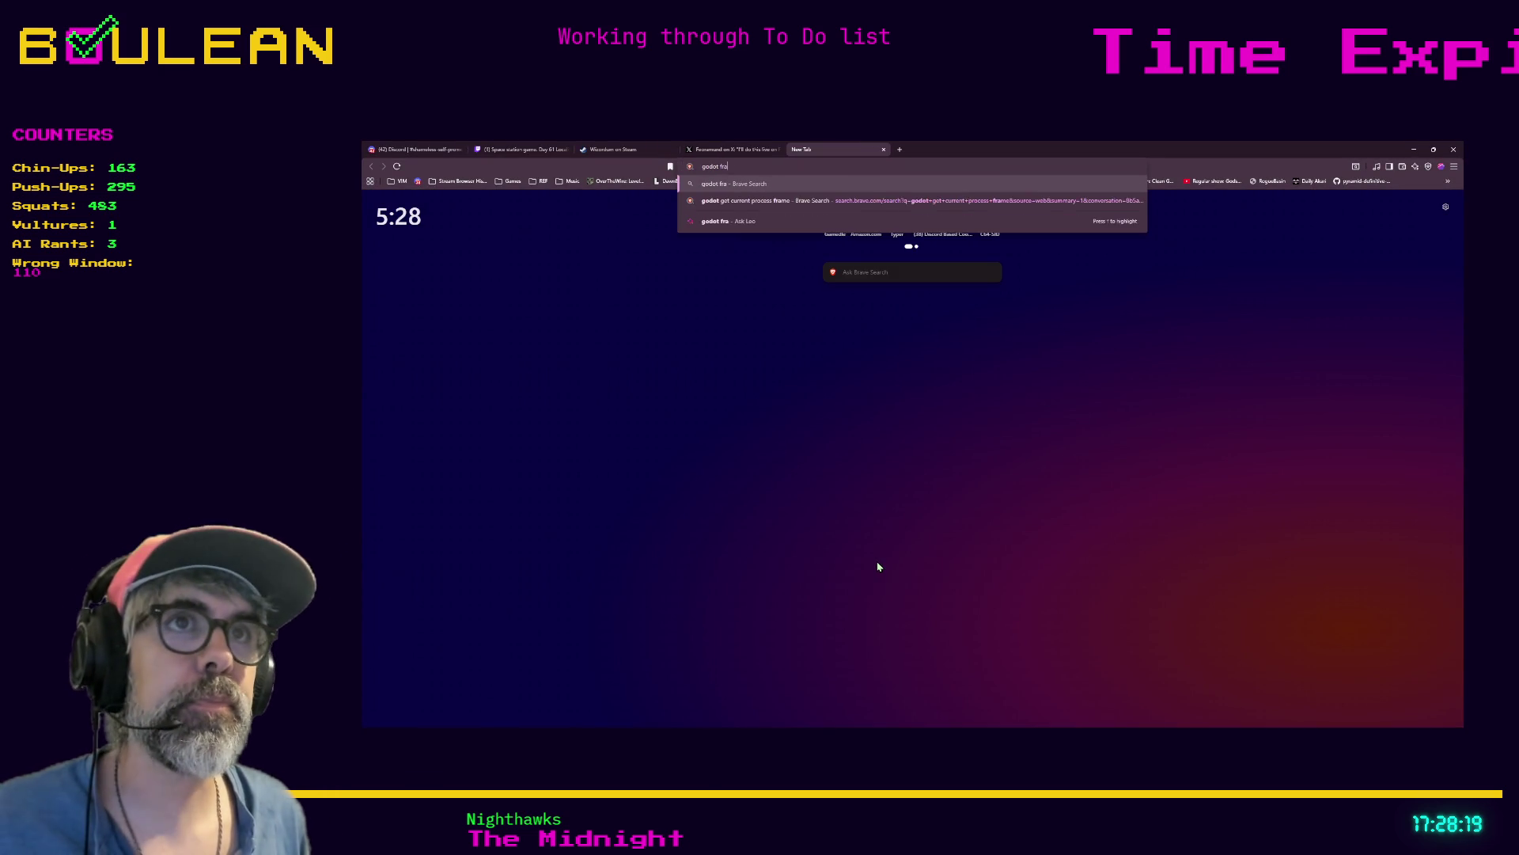
type("me duration out of")
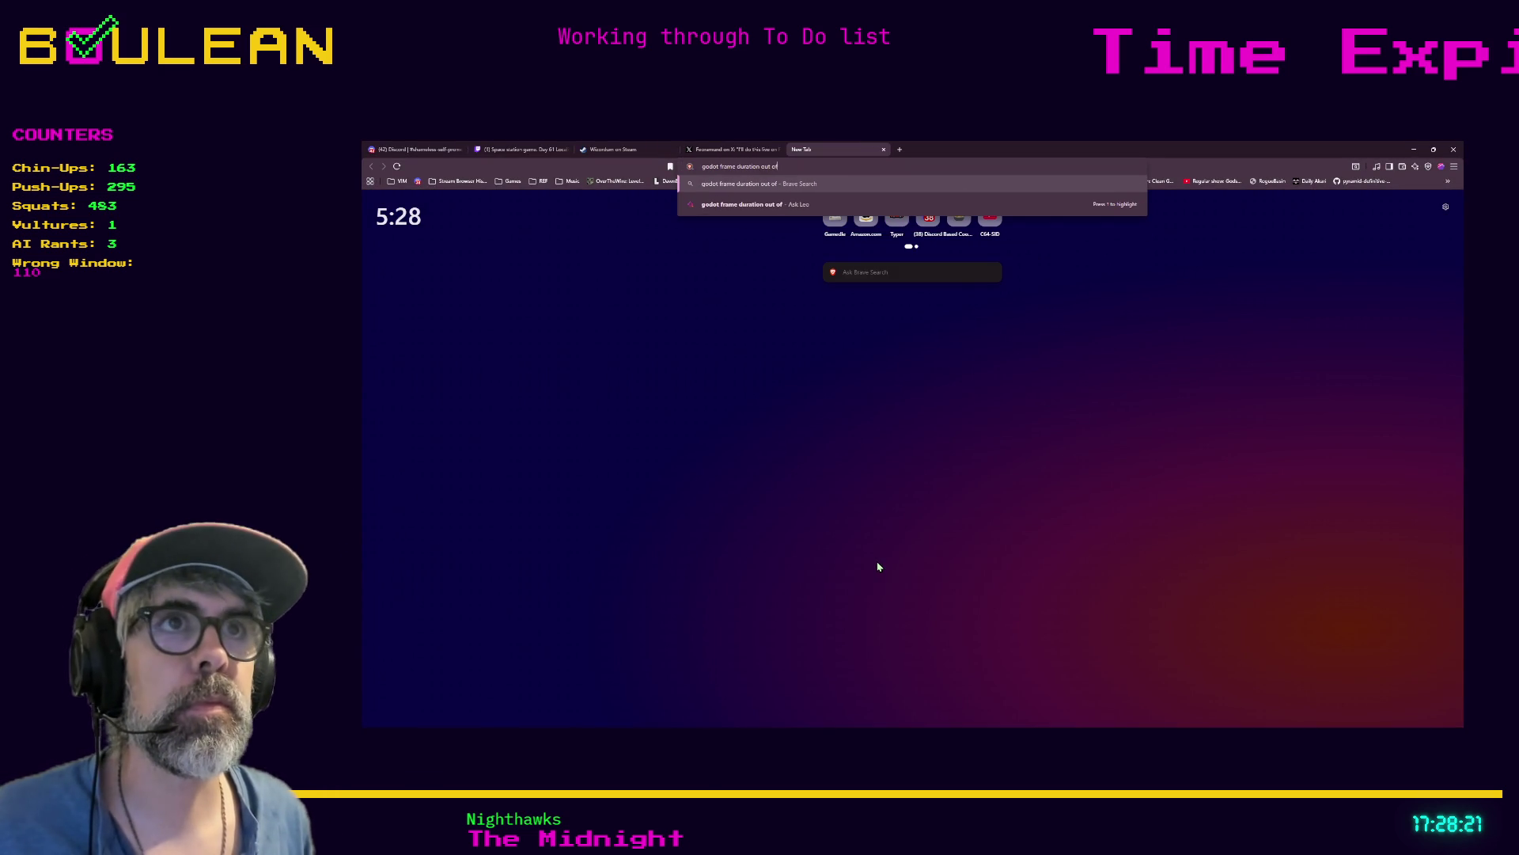
type(" sync")
key("Return")
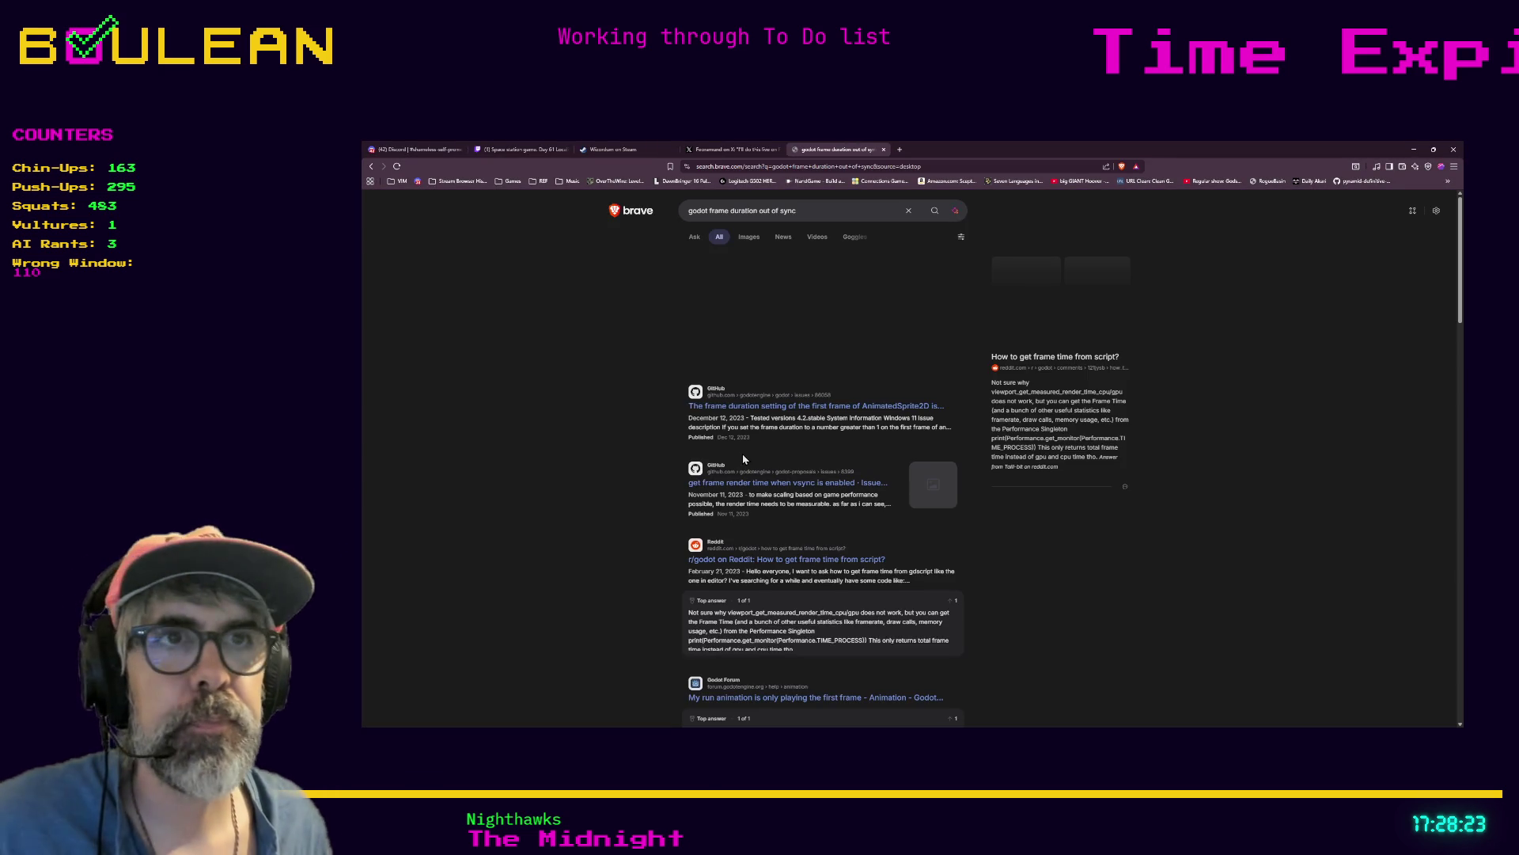
left_click(757, 408)
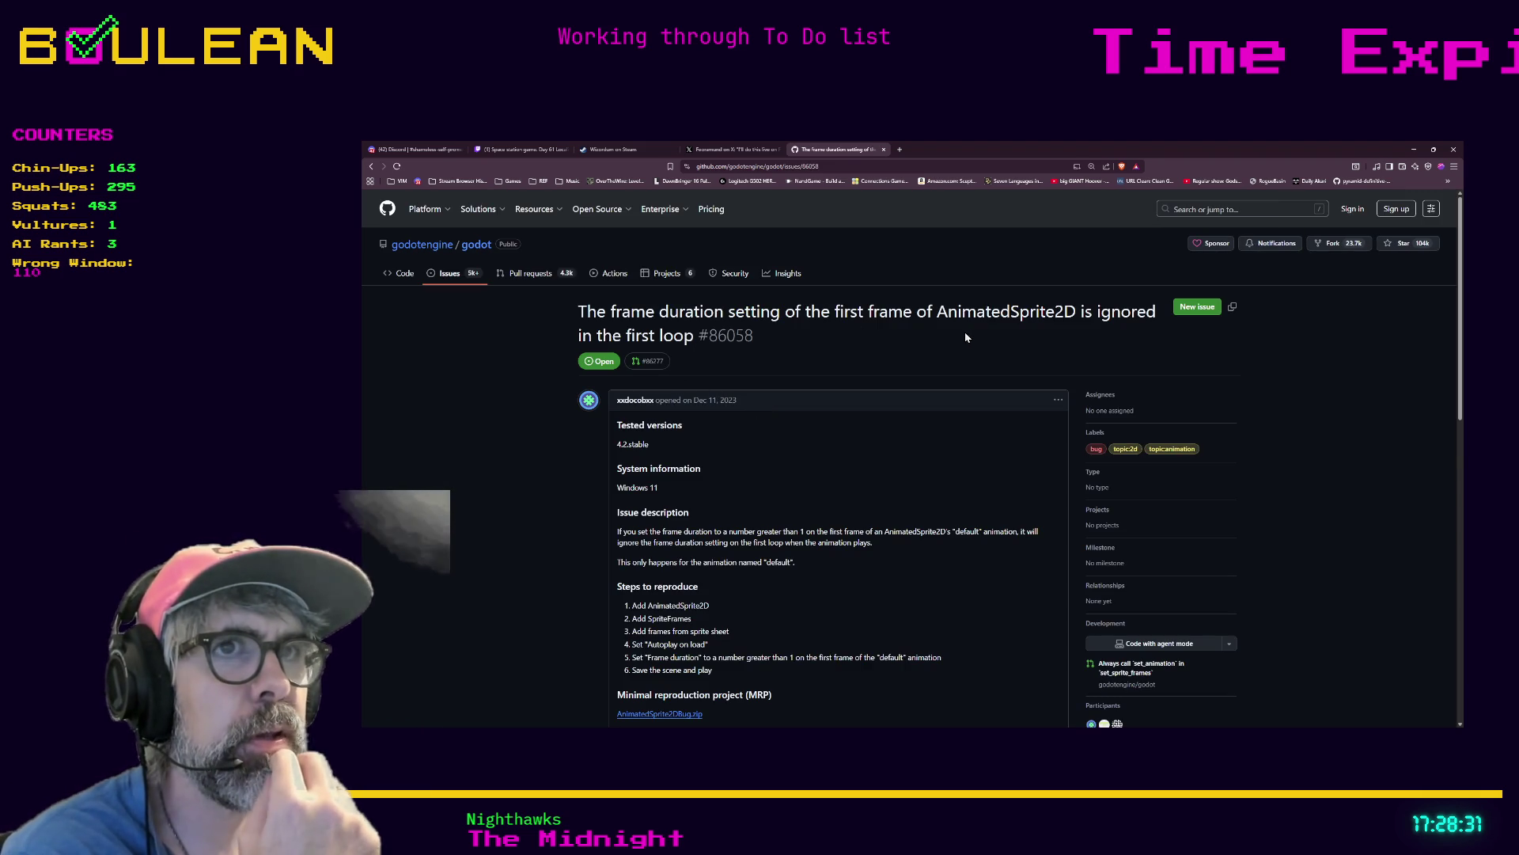
Read GitHub issue #86058, return to the search results, then go back to Godot
scroll(929, 350, "down", 1)
scroll(930, 350, "down", 1)
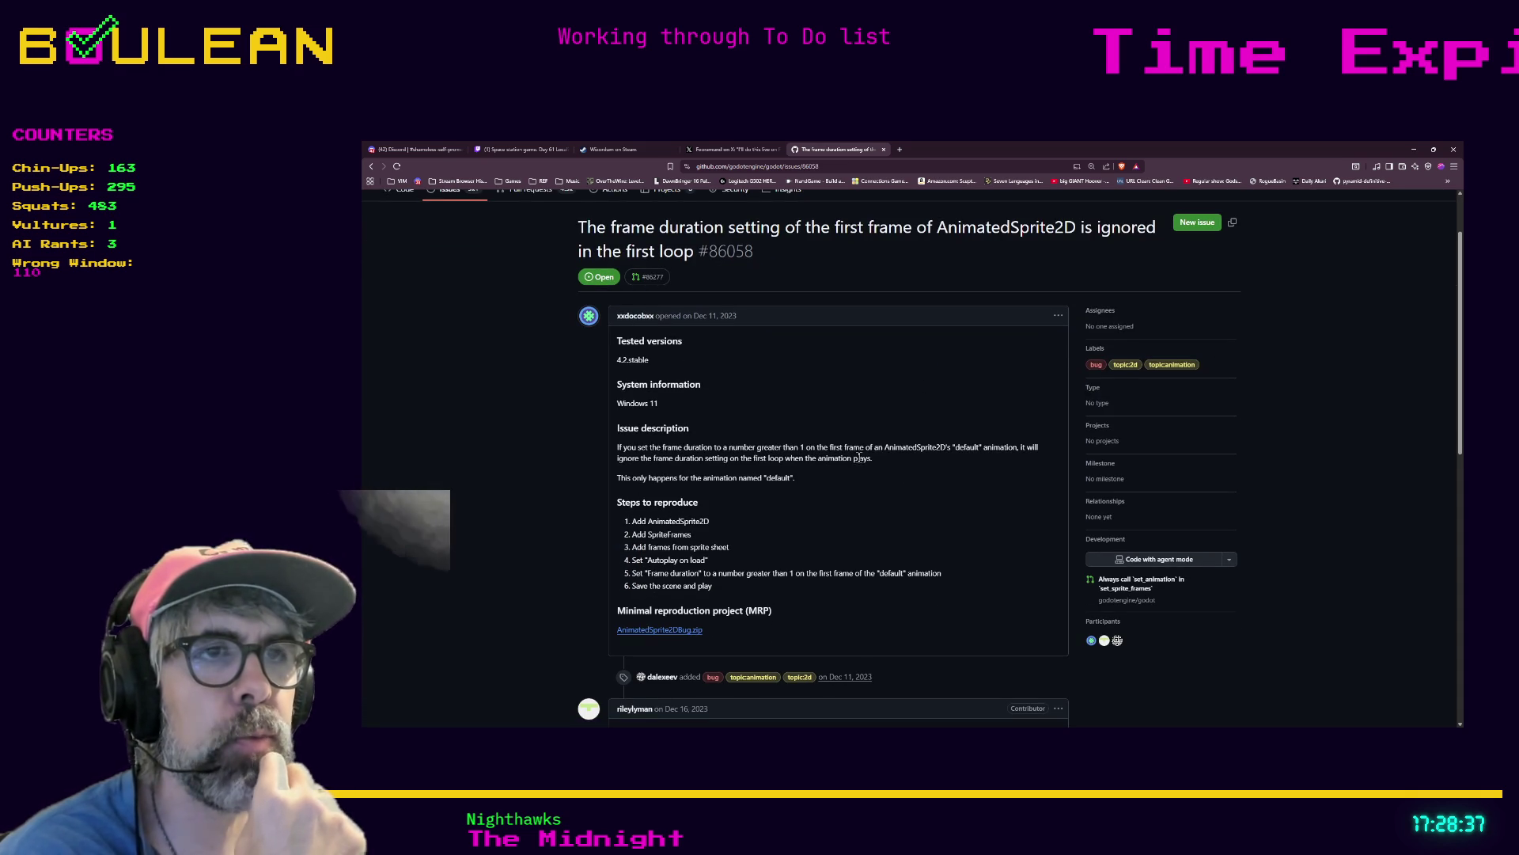
scroll(882, 467, "down", 1)
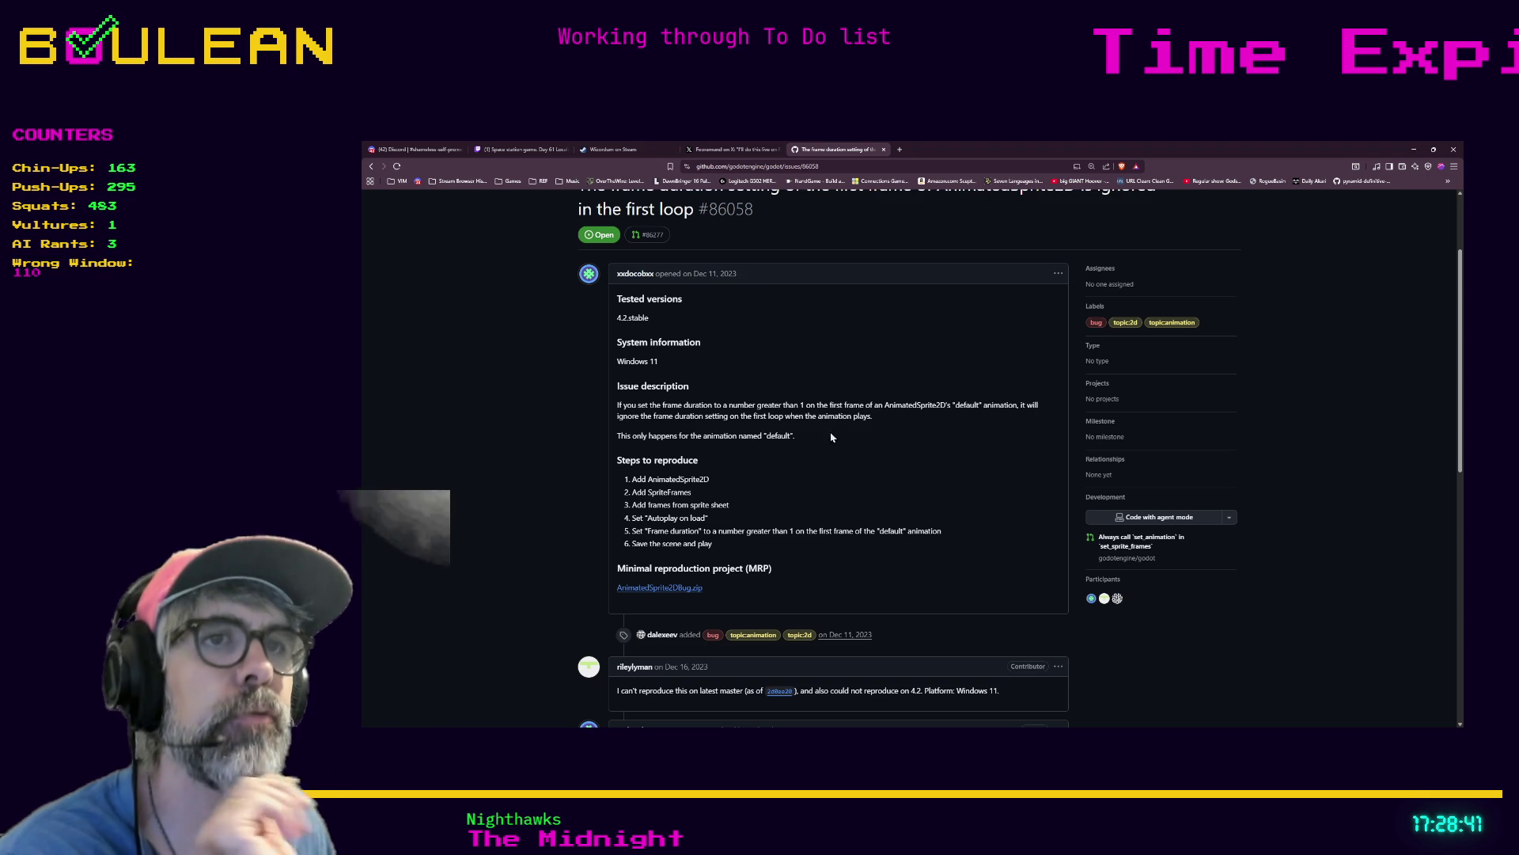
scroll(748, 448, "down", 1)
scroll(742, 448, "down", 2)
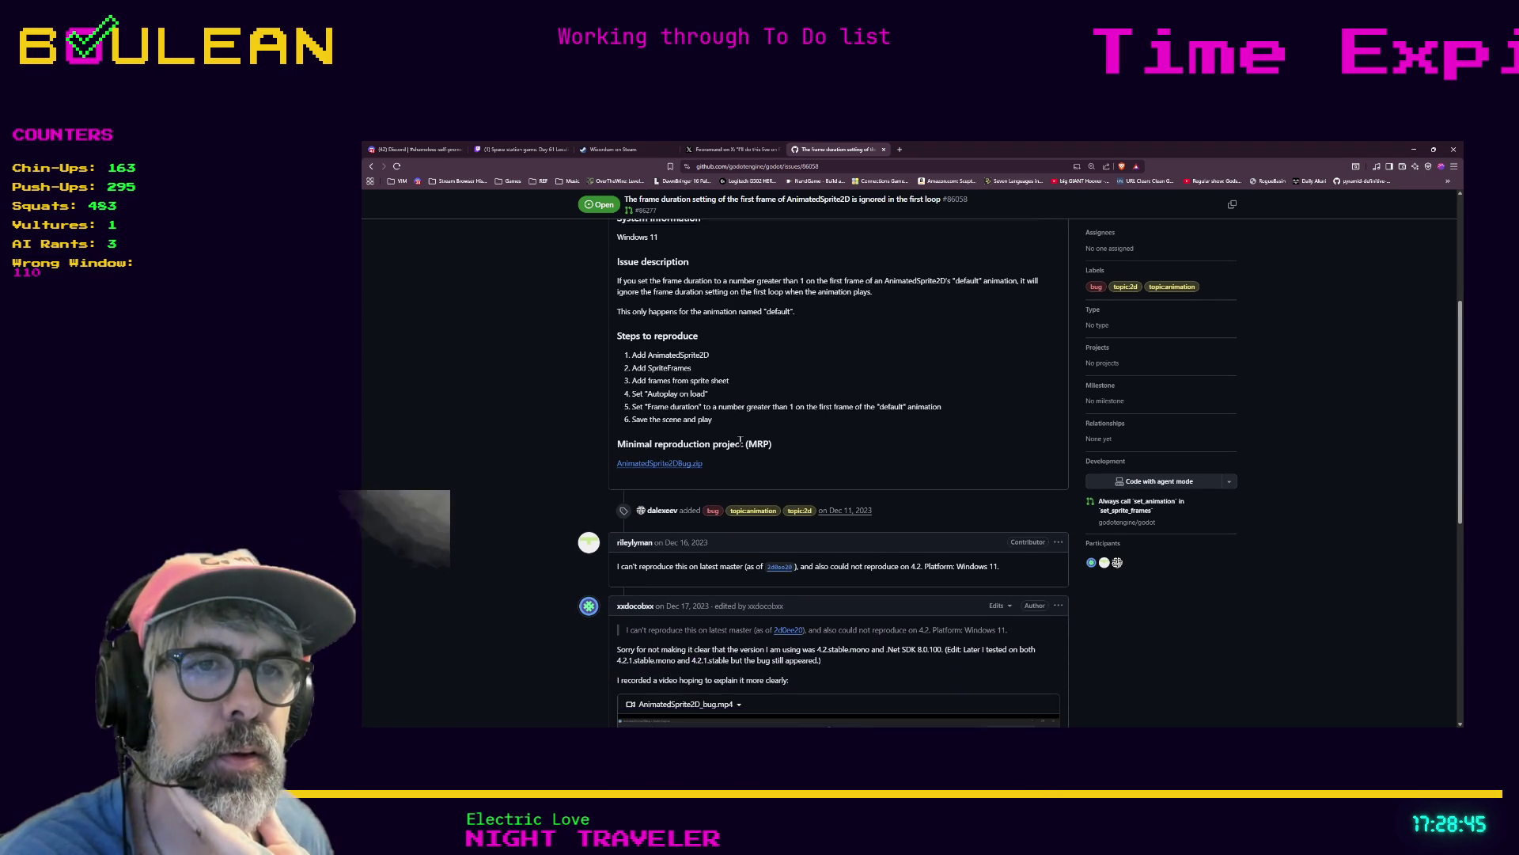
scroll(599, 505, "down", 2)
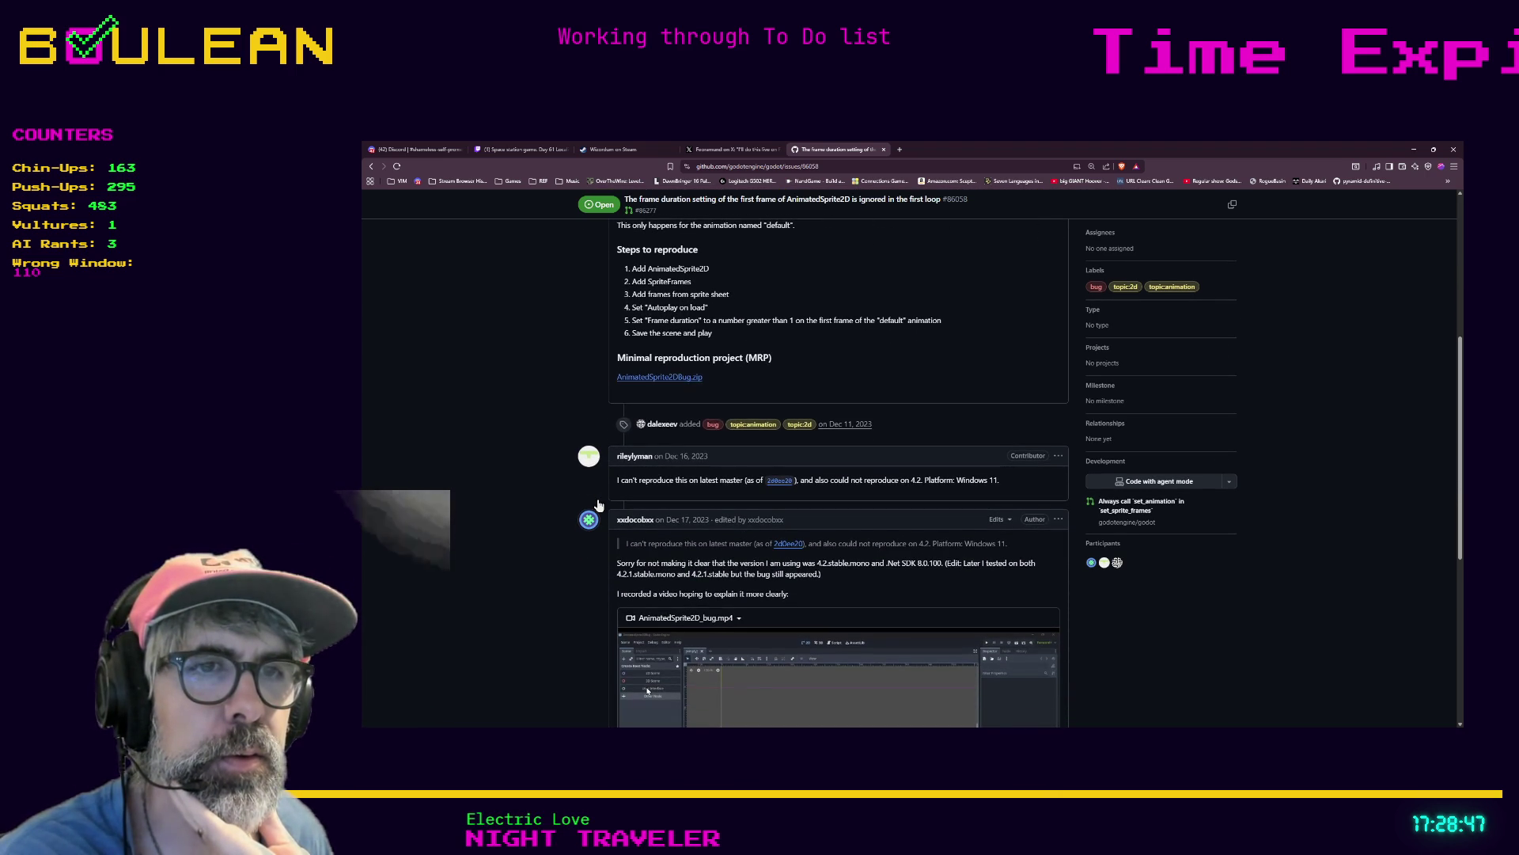
scroll(599, 514, "down", 8)
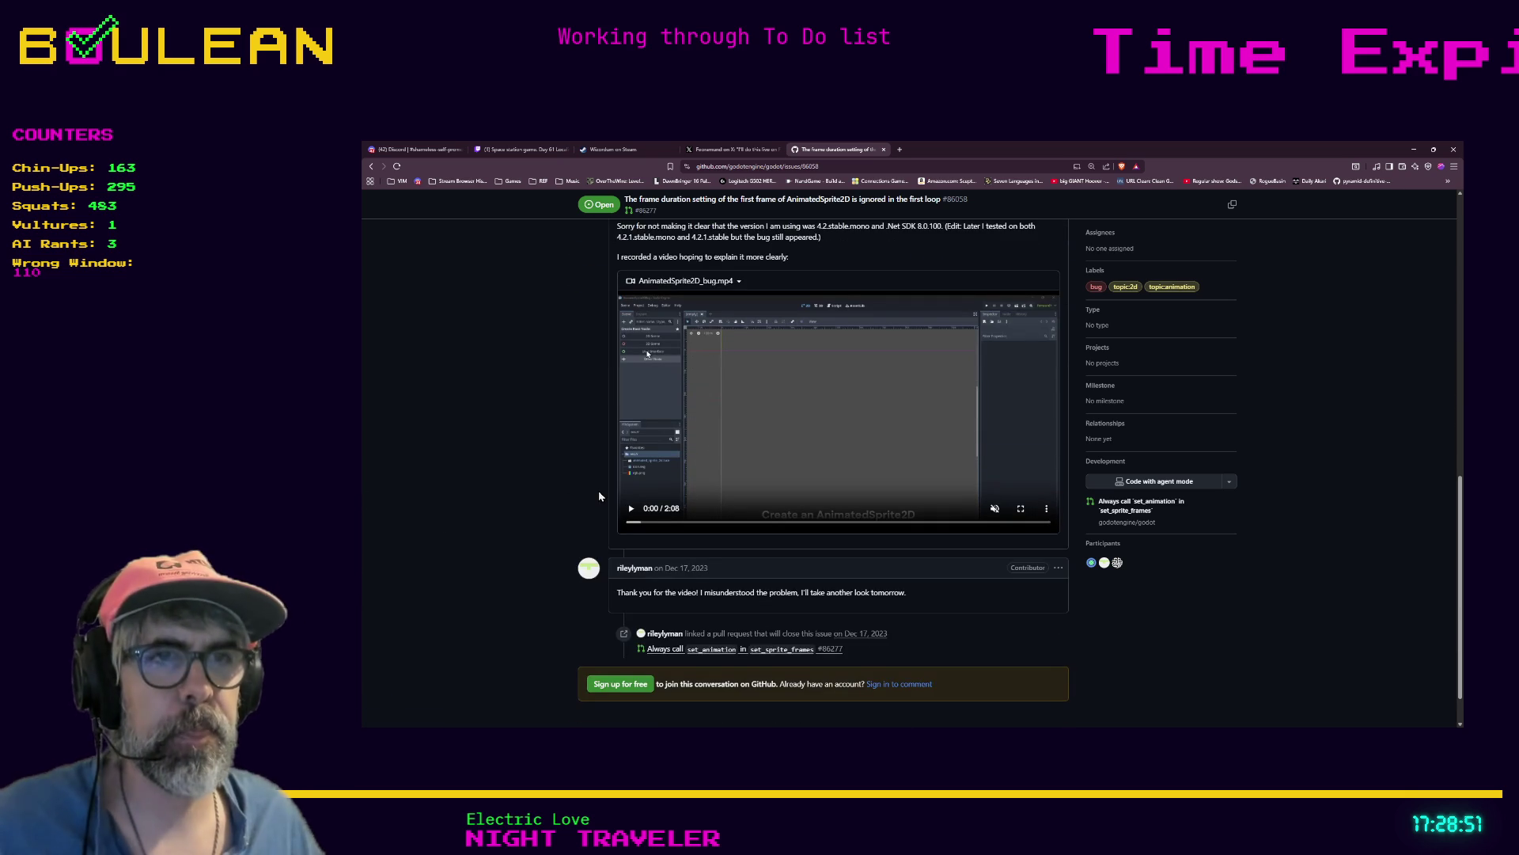
scroll(599, 496, "down", 2)
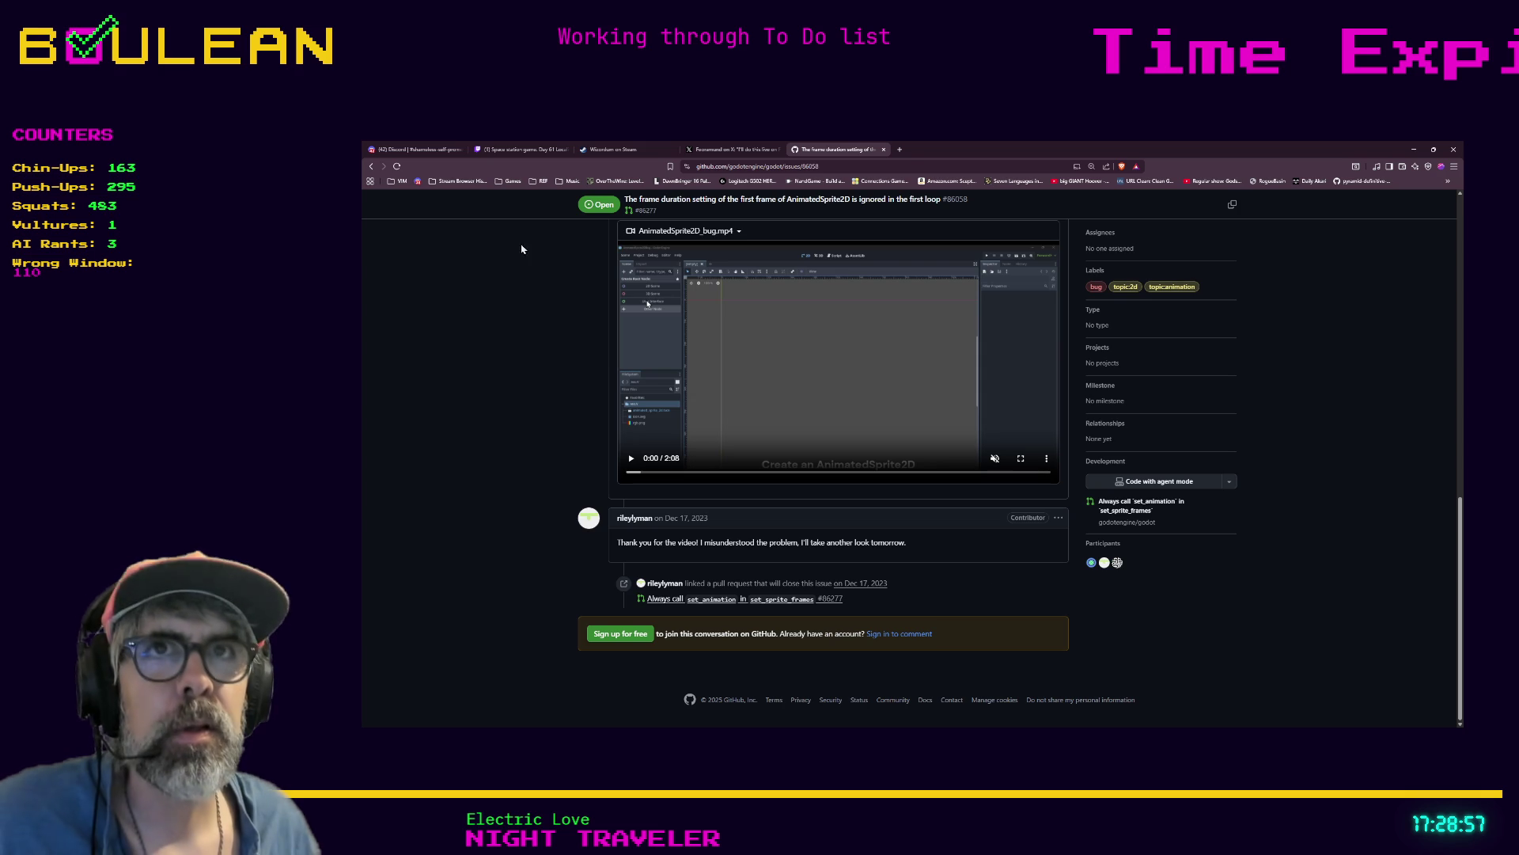
left_click(373, 168)
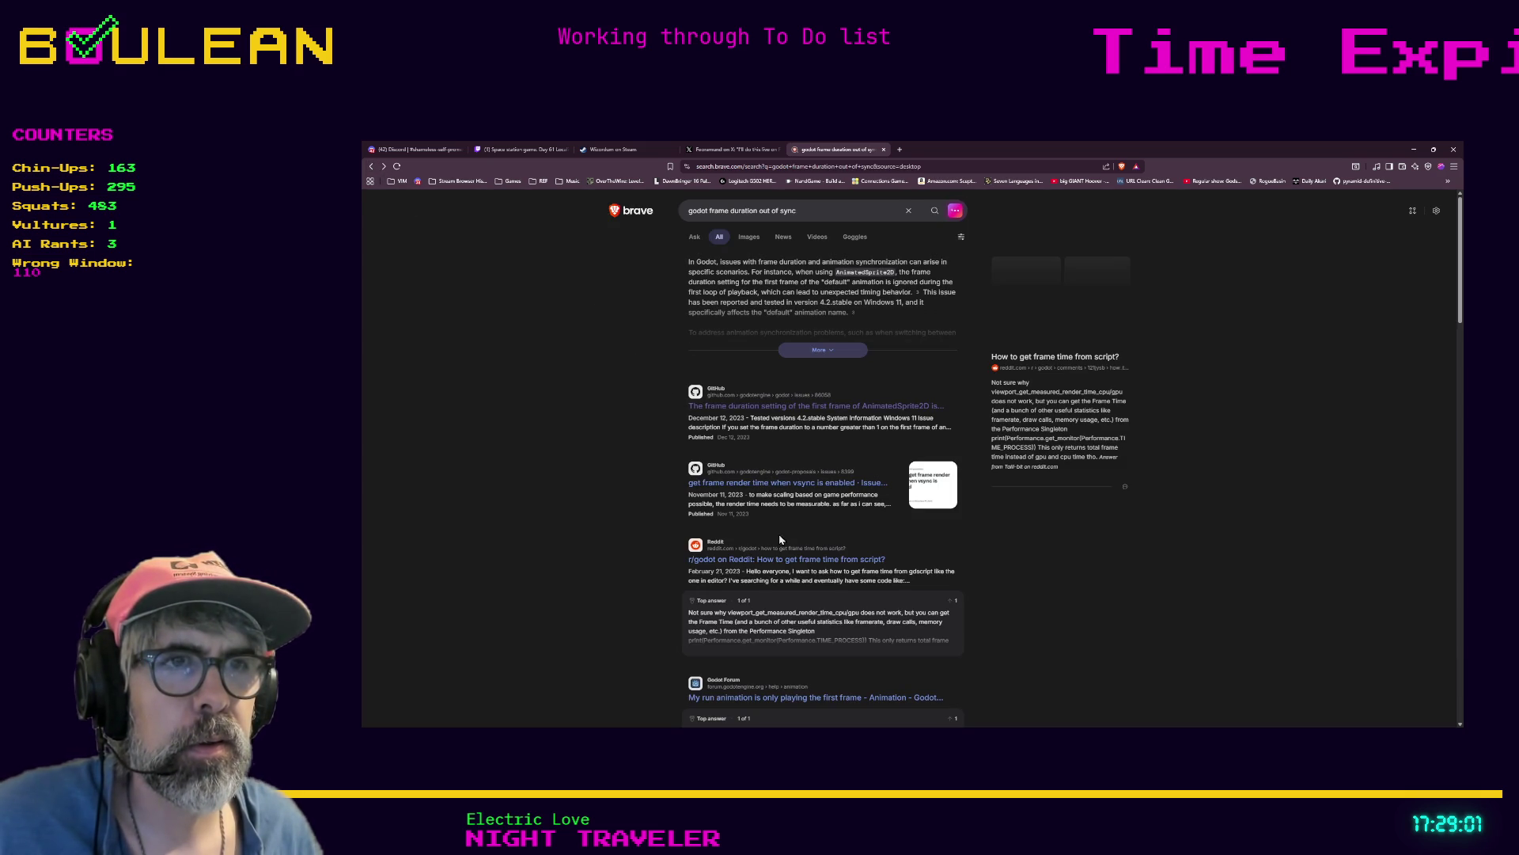
scroll(655, 554, "down", 2)
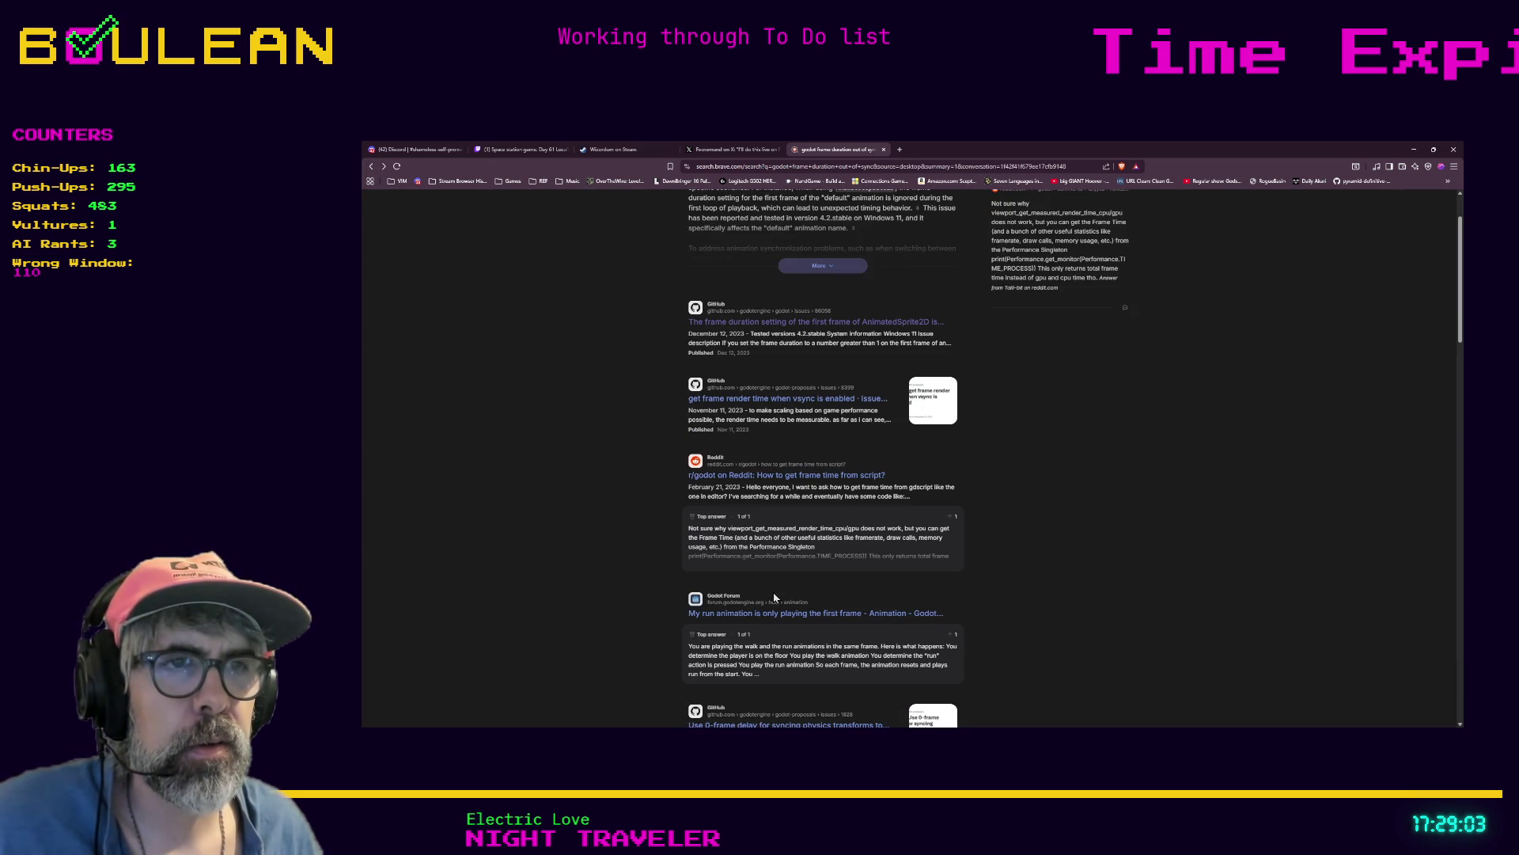
left_click(1414, 150)
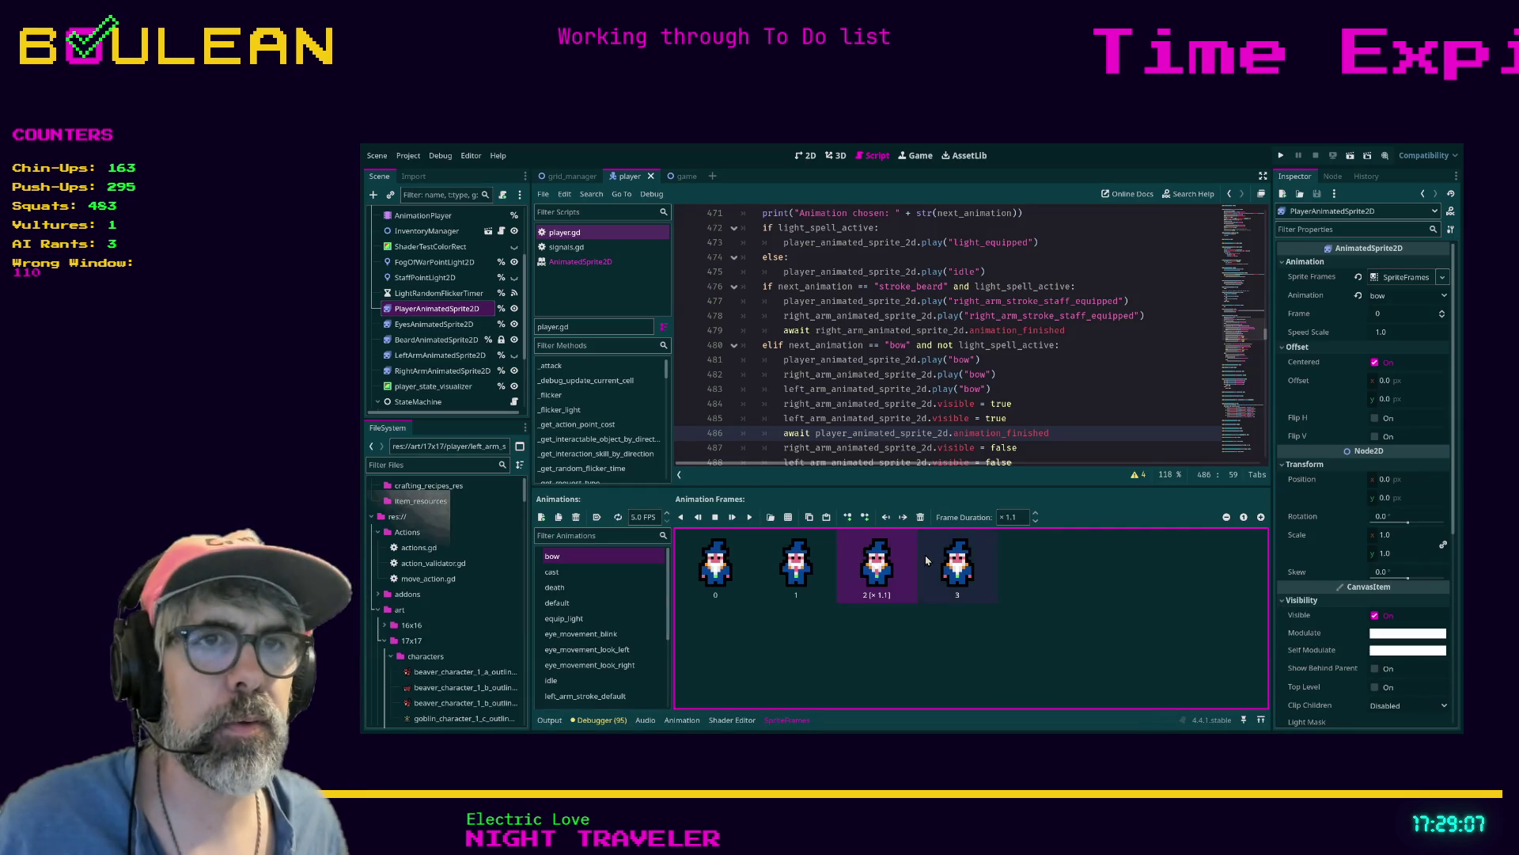
Set the player sprite's bow frames 1 and 2 to a duration of 2 and save
left_click(793, 568)
left_click(1007, 518)
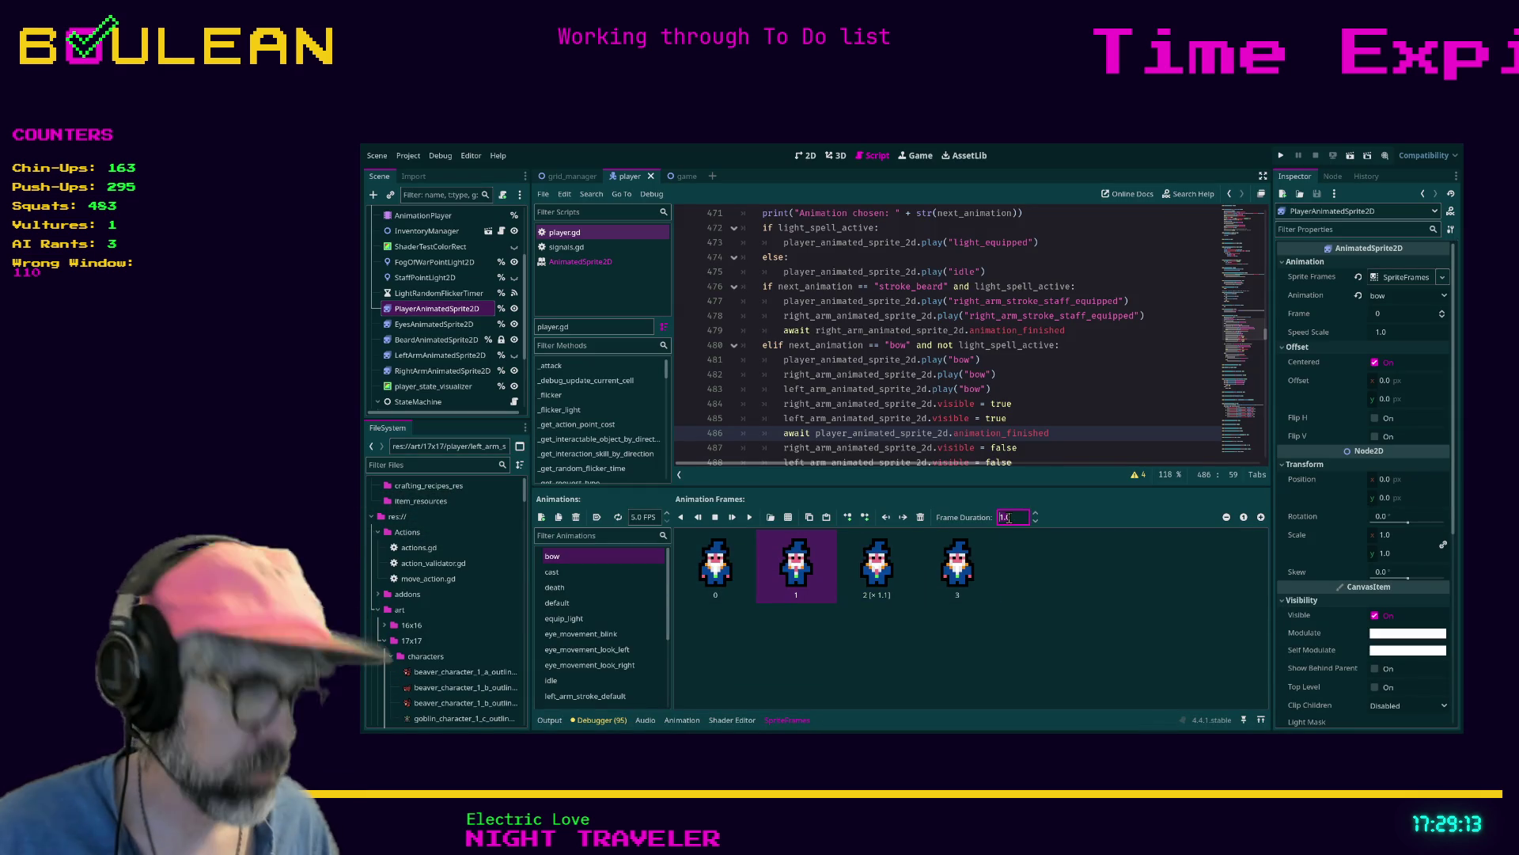
key("Return")
left_click(905, 582)
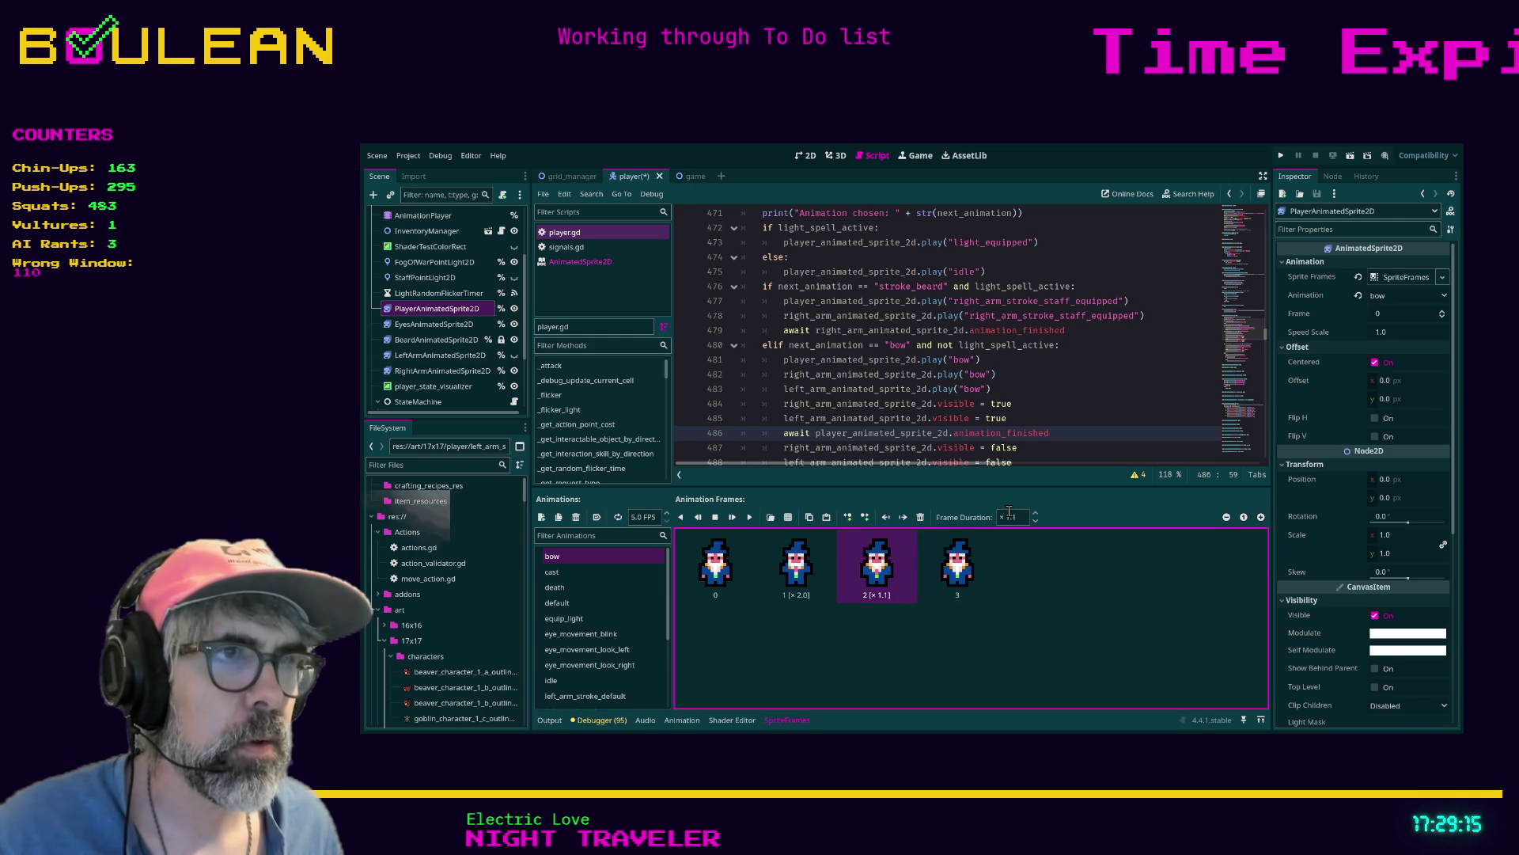
left_click(1012, 515)
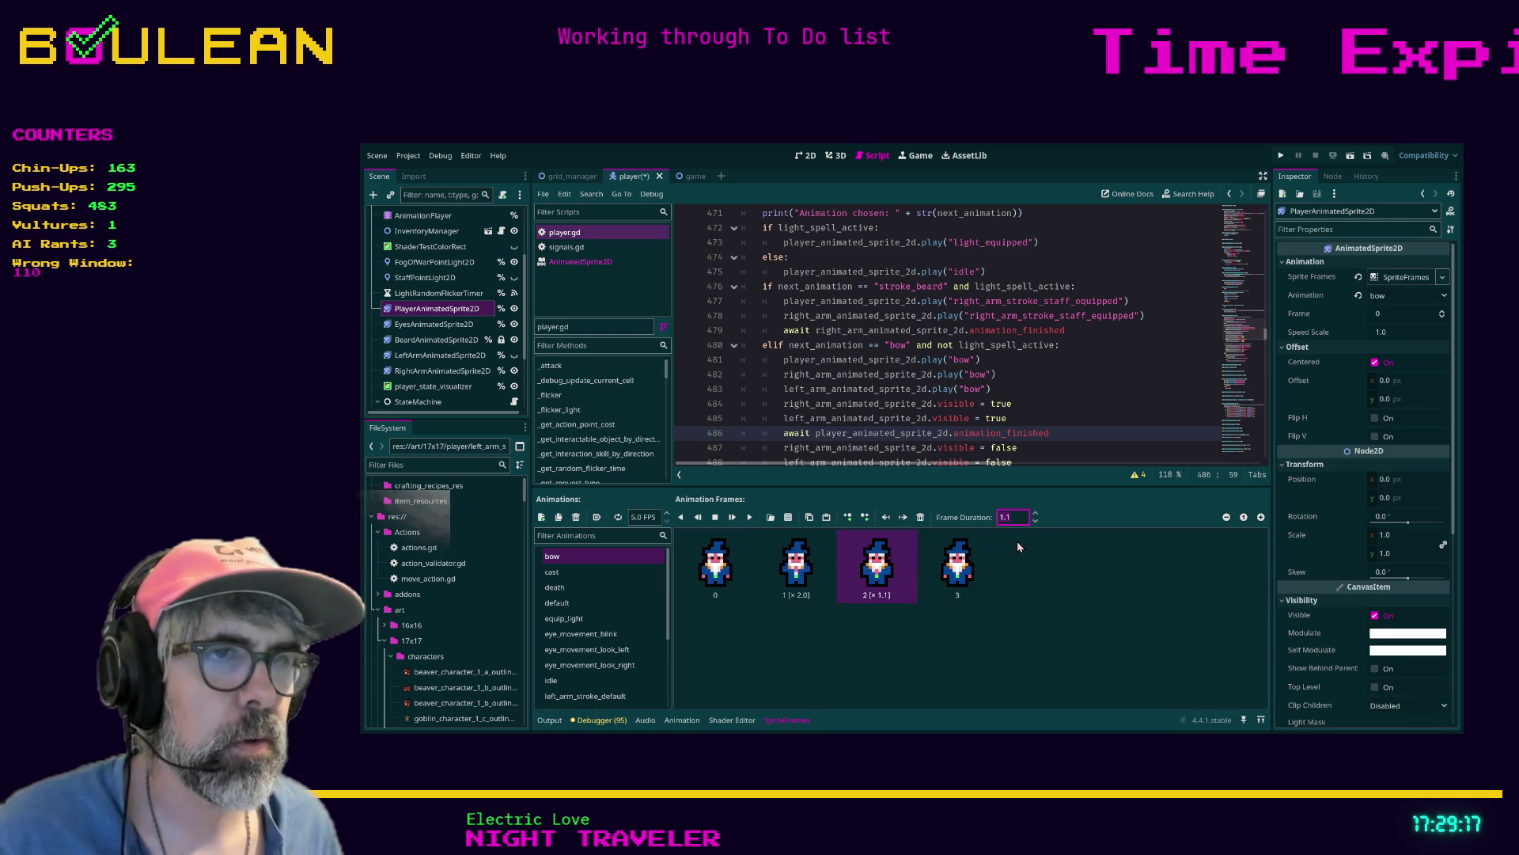
key("ctrl+s")
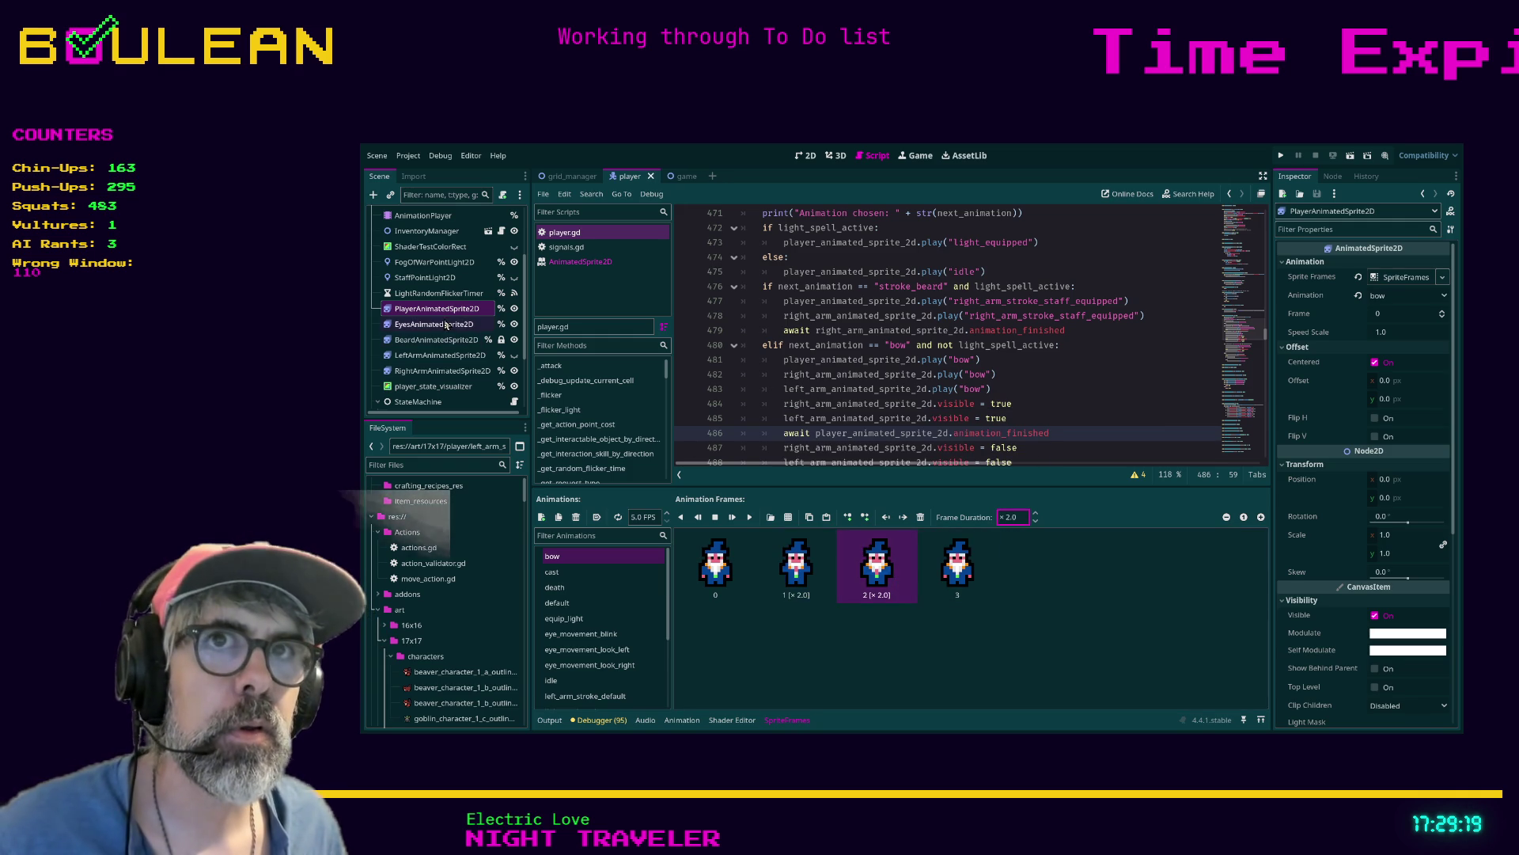
Give the LeftArmAnimatedSprite2D bow frames 1 and 2 a duration of 2
left_click(443, 355)
left_click(1021, 517)
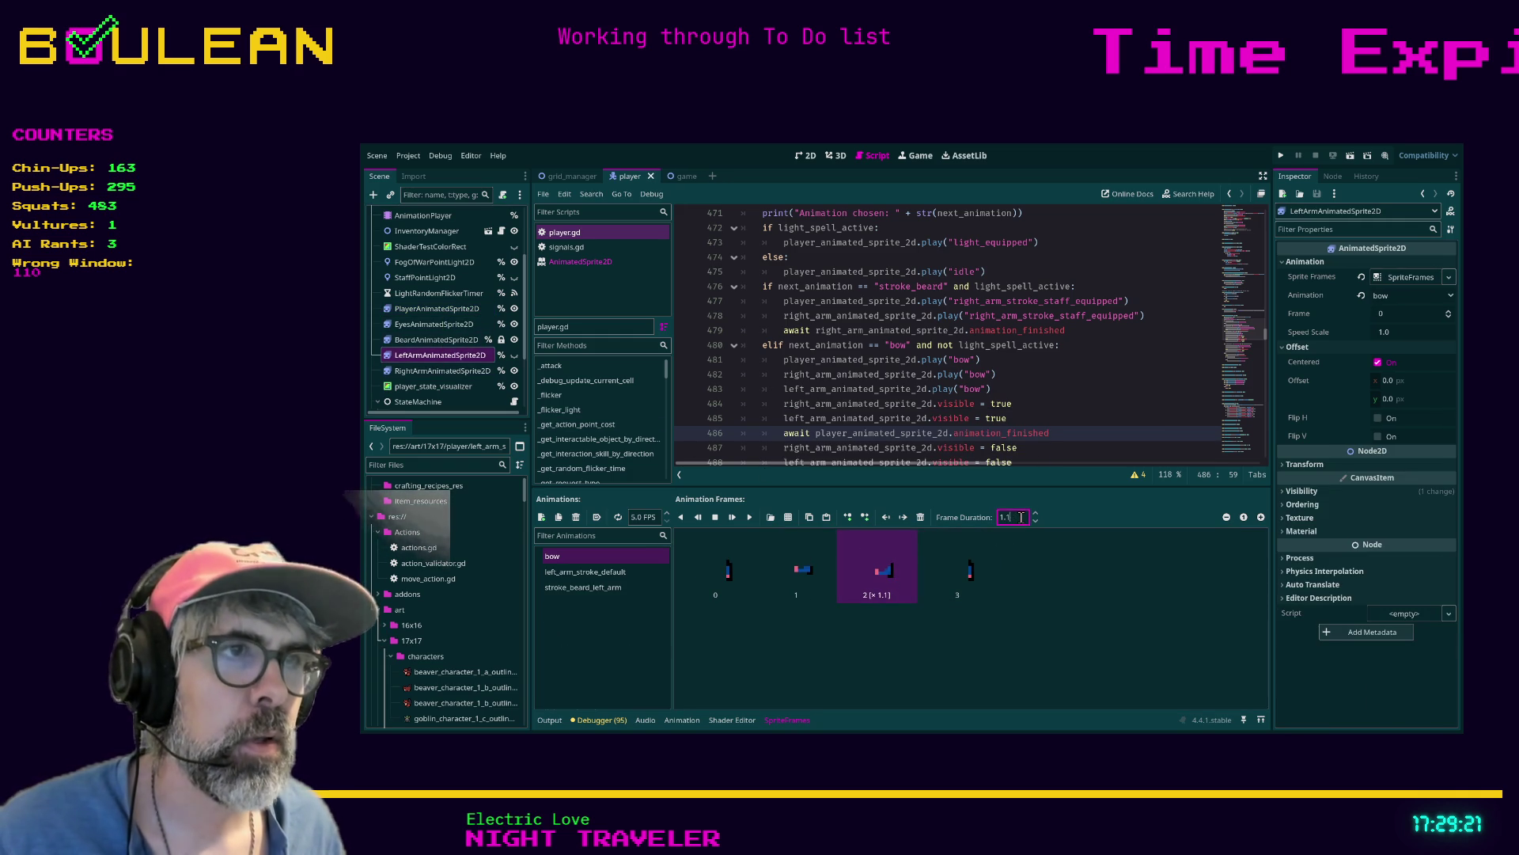
type("2")
key("Return")
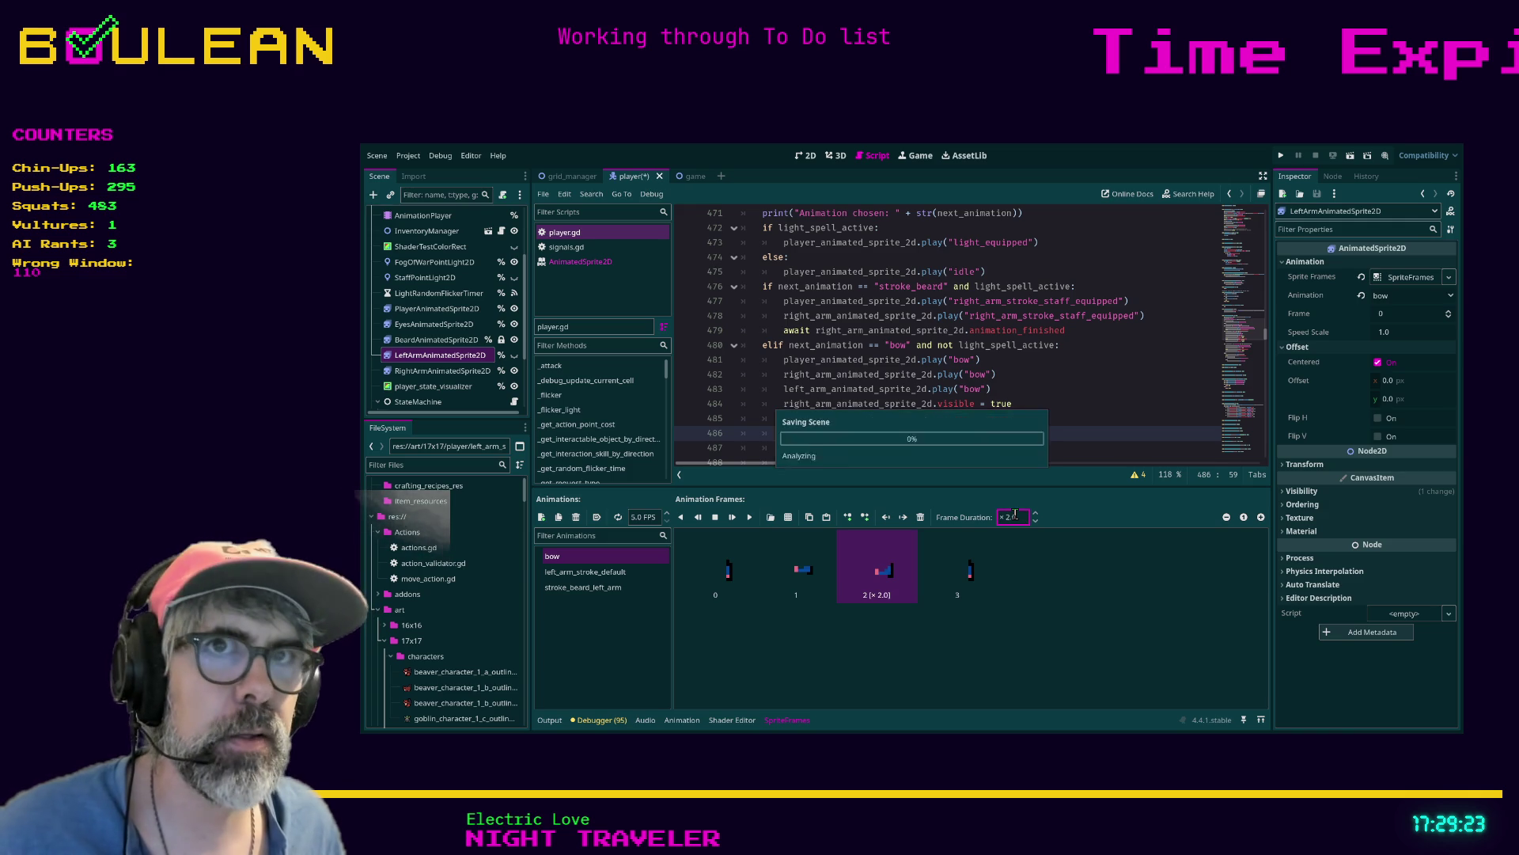
left_click(795, 589)
left_click(1024, 518)
key("Return")
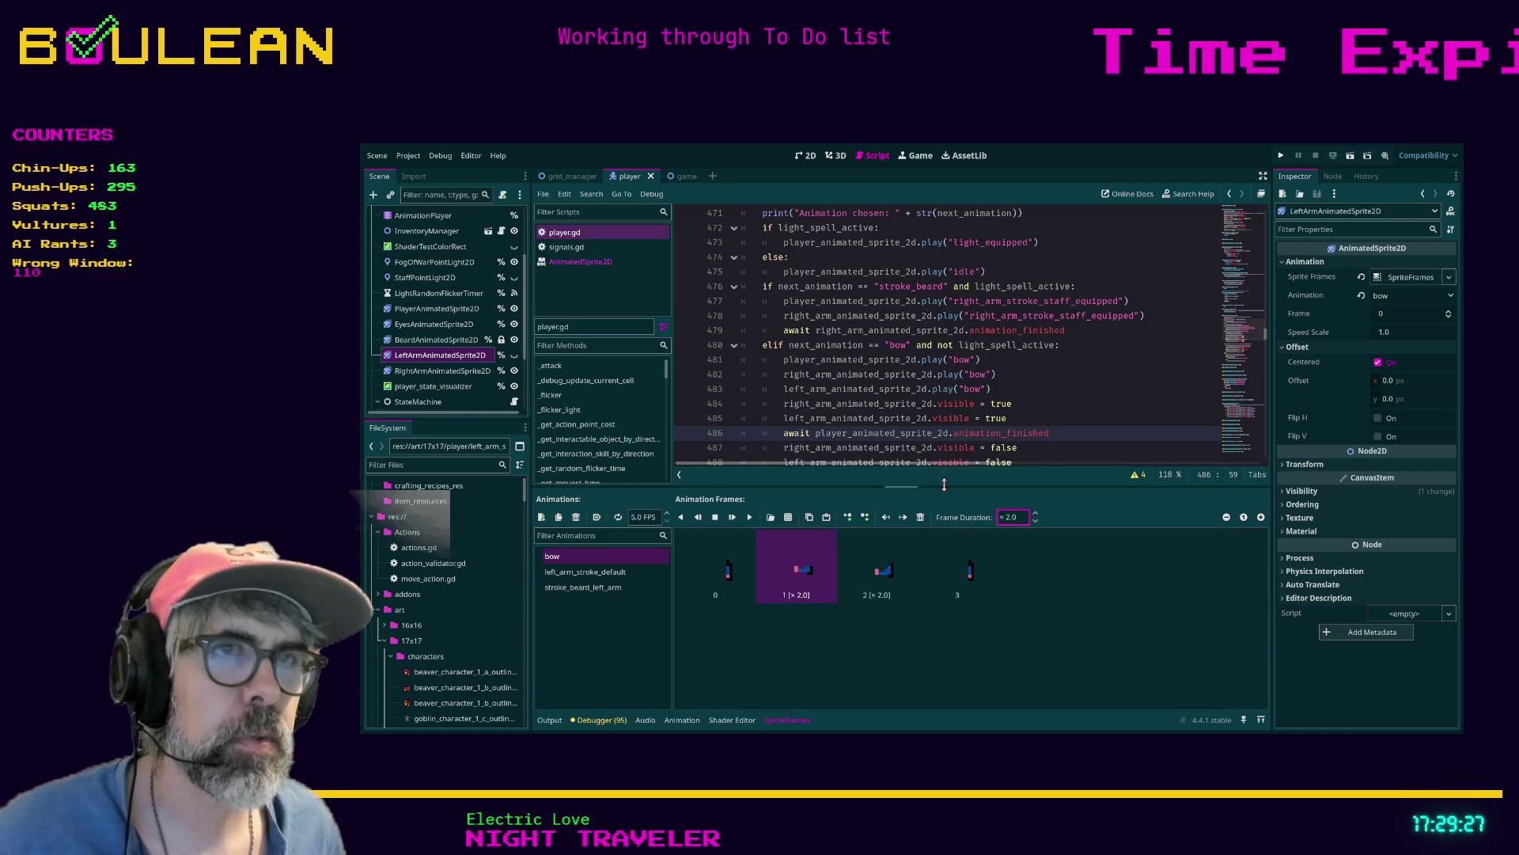
Set the RightArmAnimatedSprite2D bow frames 1 and 2 to duration 2 and save the scene
left_click(456, 372)
left_click(1021, 518)
type("2")
key("Return")
left_click(877, 568)
left_click(1010, 518)
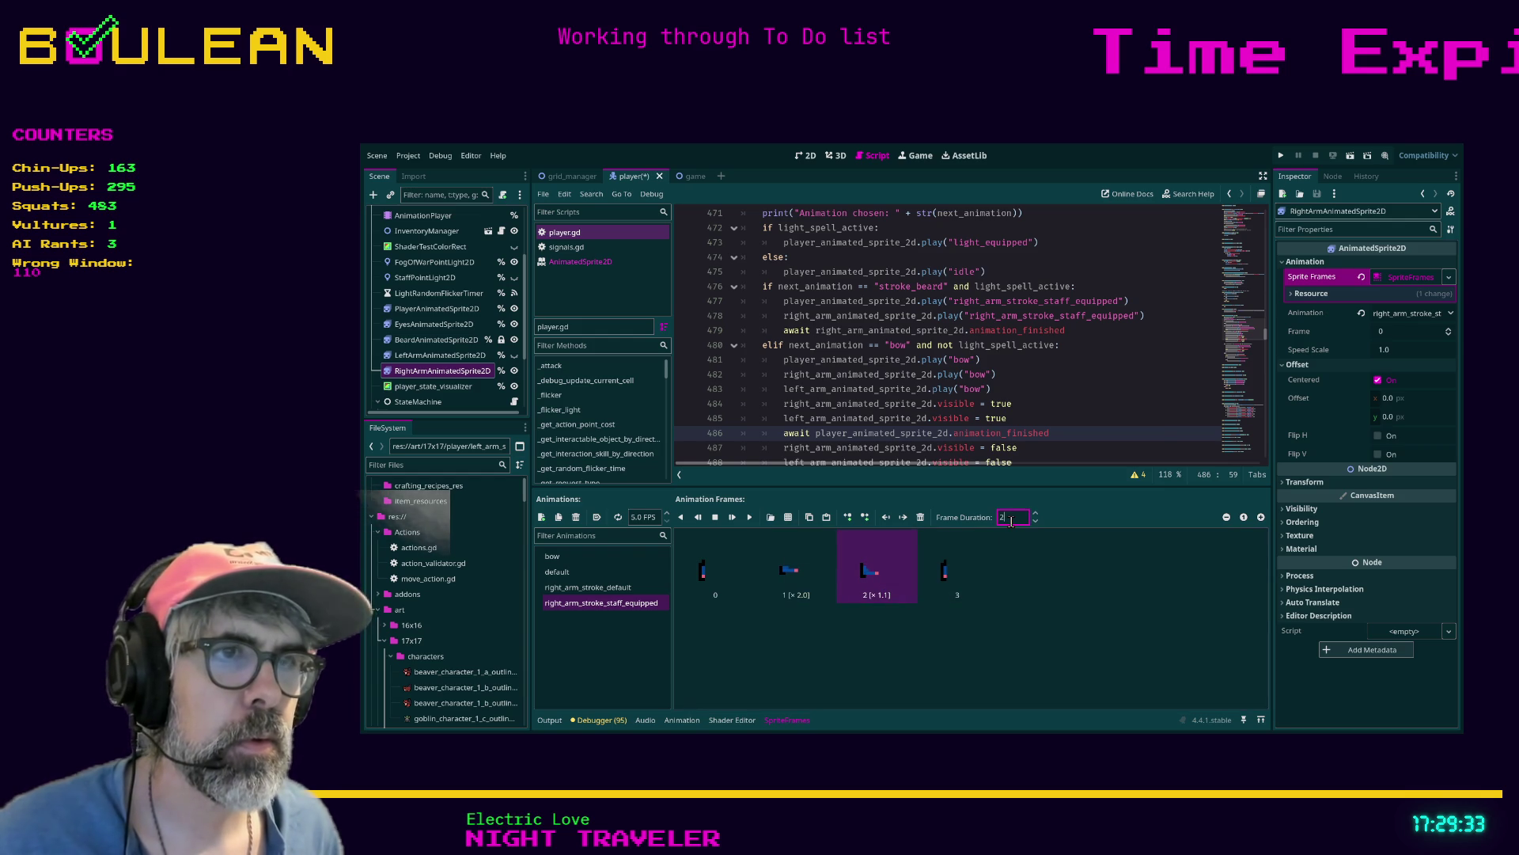
key("ctrl+s")
Recheck the PlayerAnimatedSprite2D node, then run the game with F5 to test the new timings
left_click(403, 356)
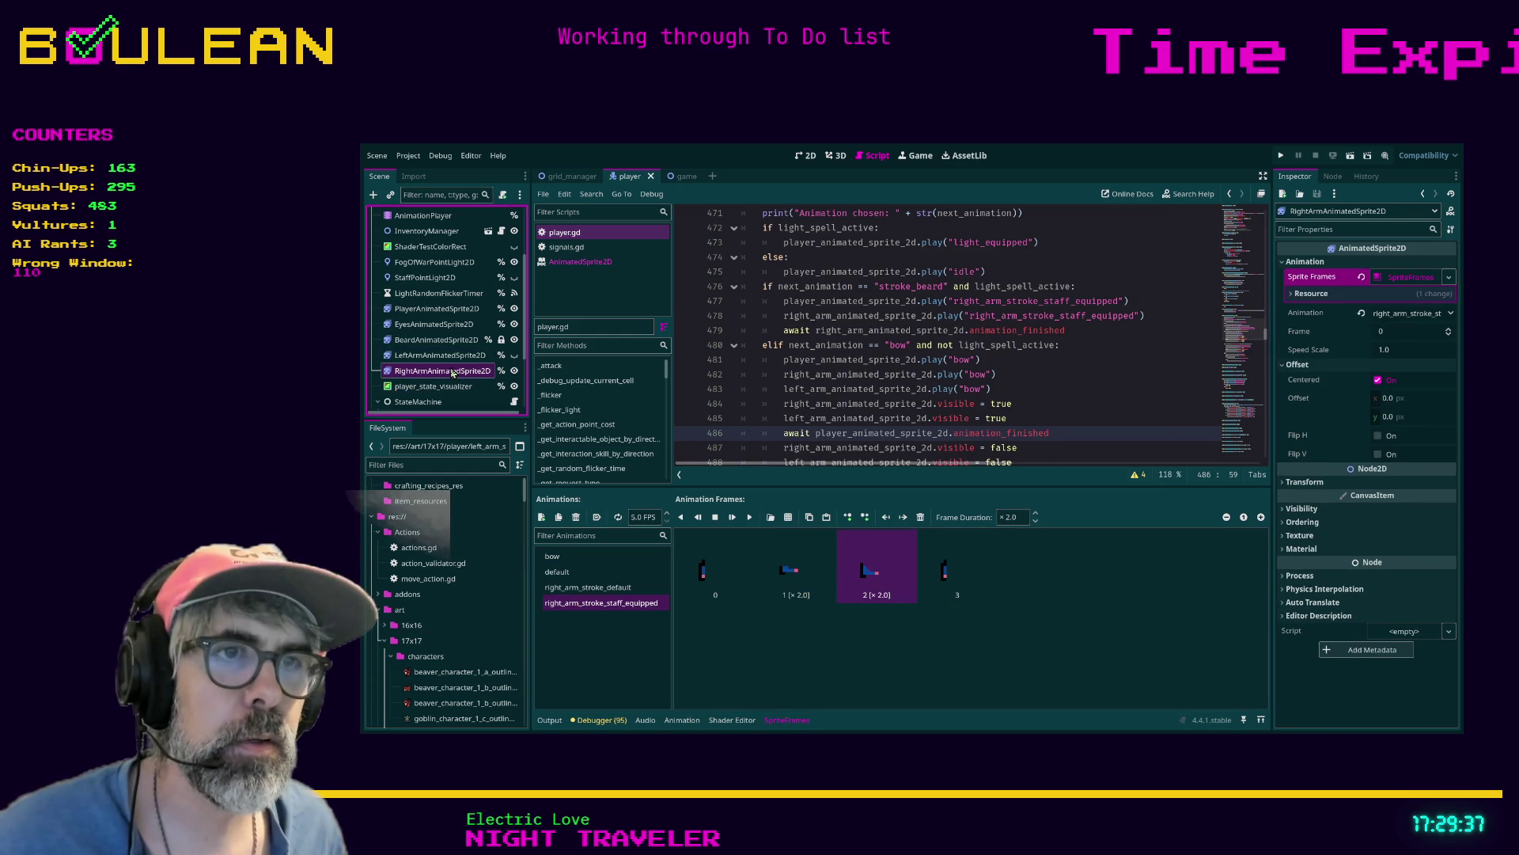
left_click(449, 309)
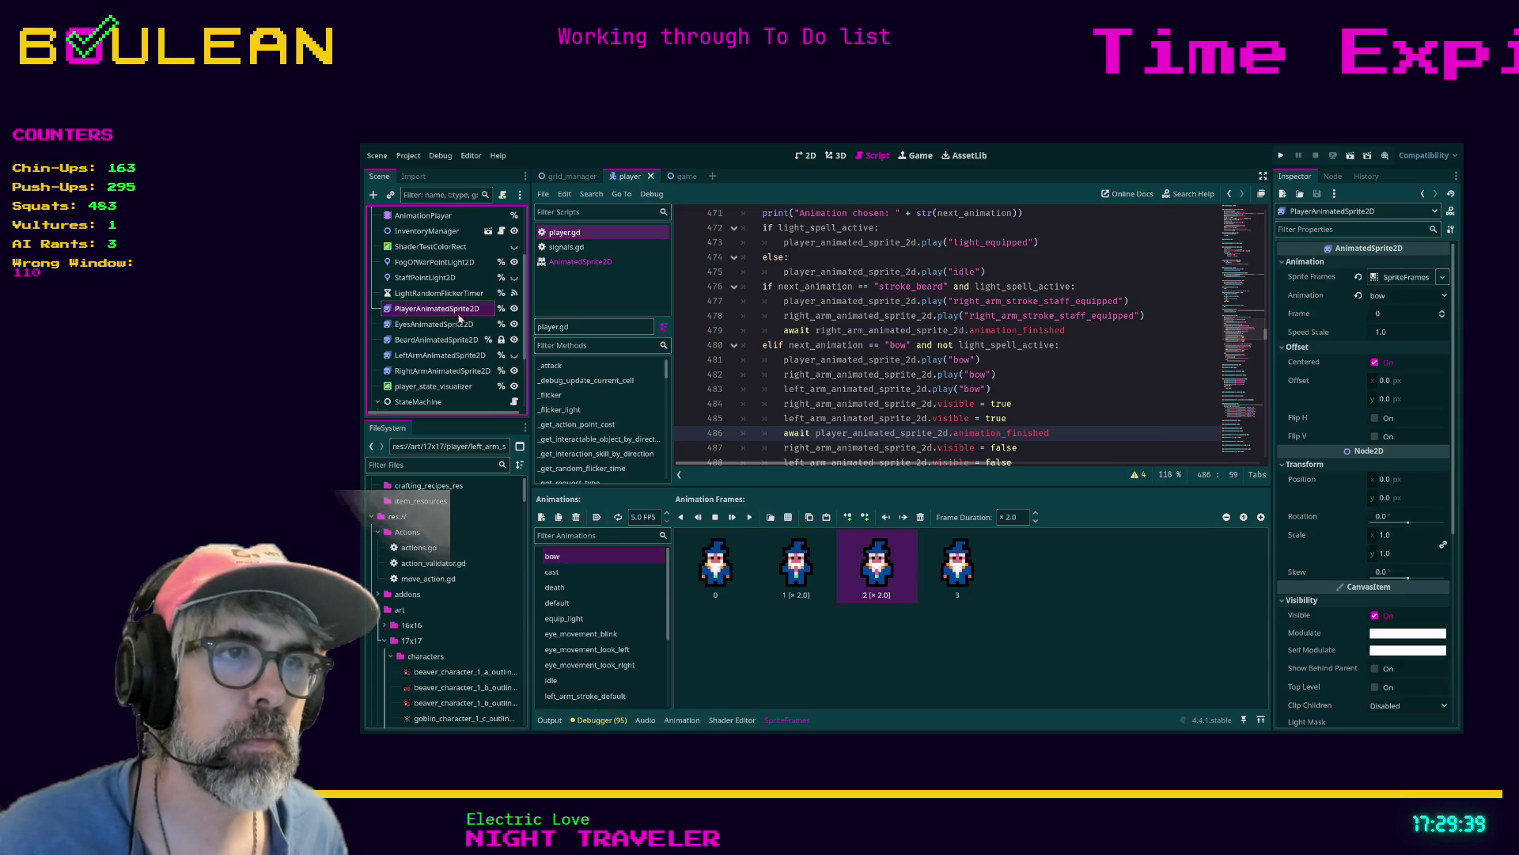
left_click(1143, 453)
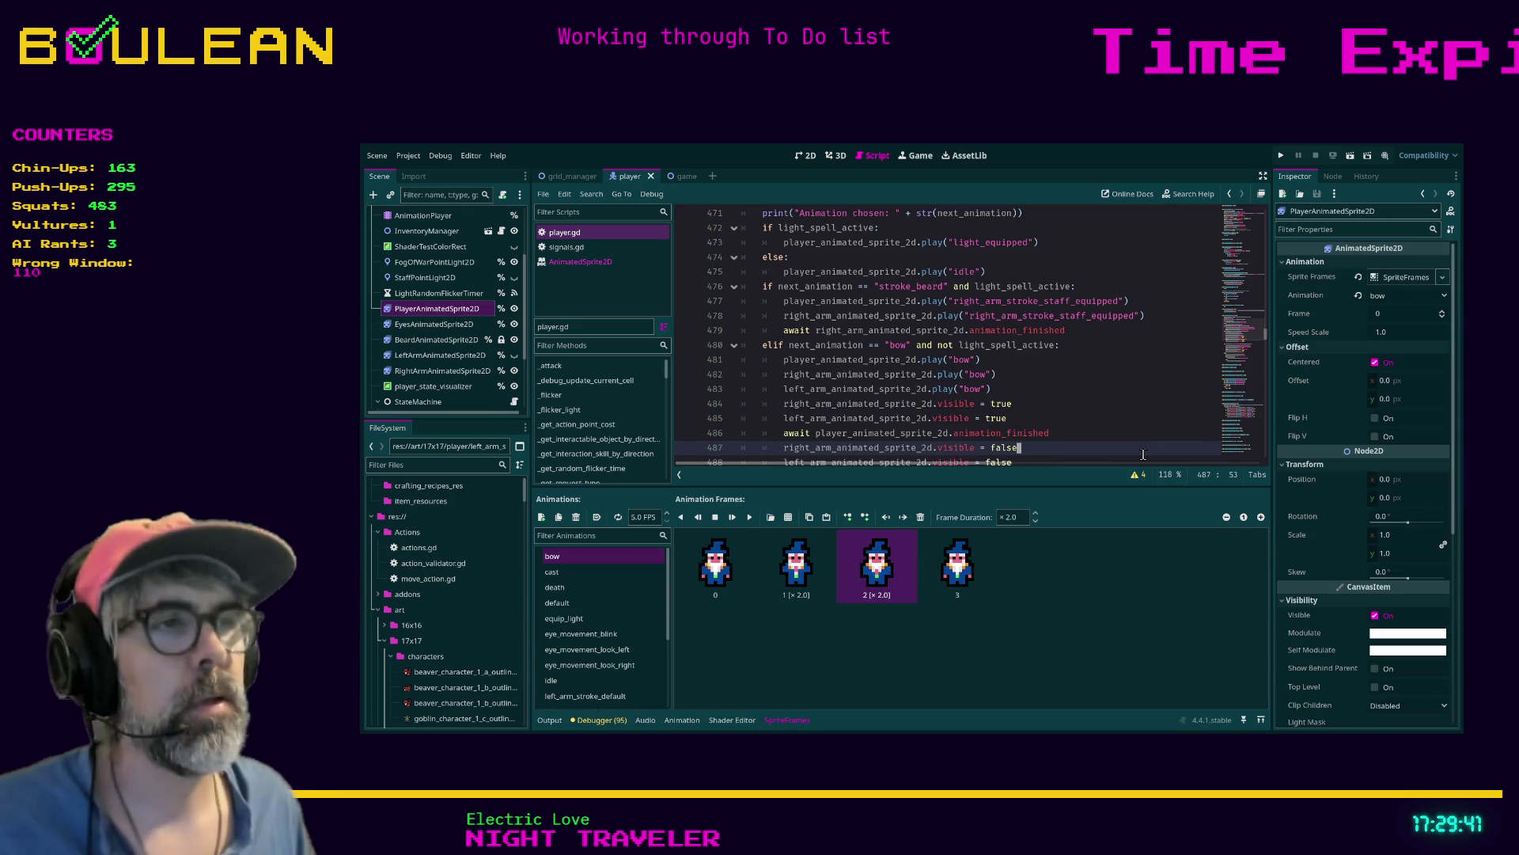
key("F5")
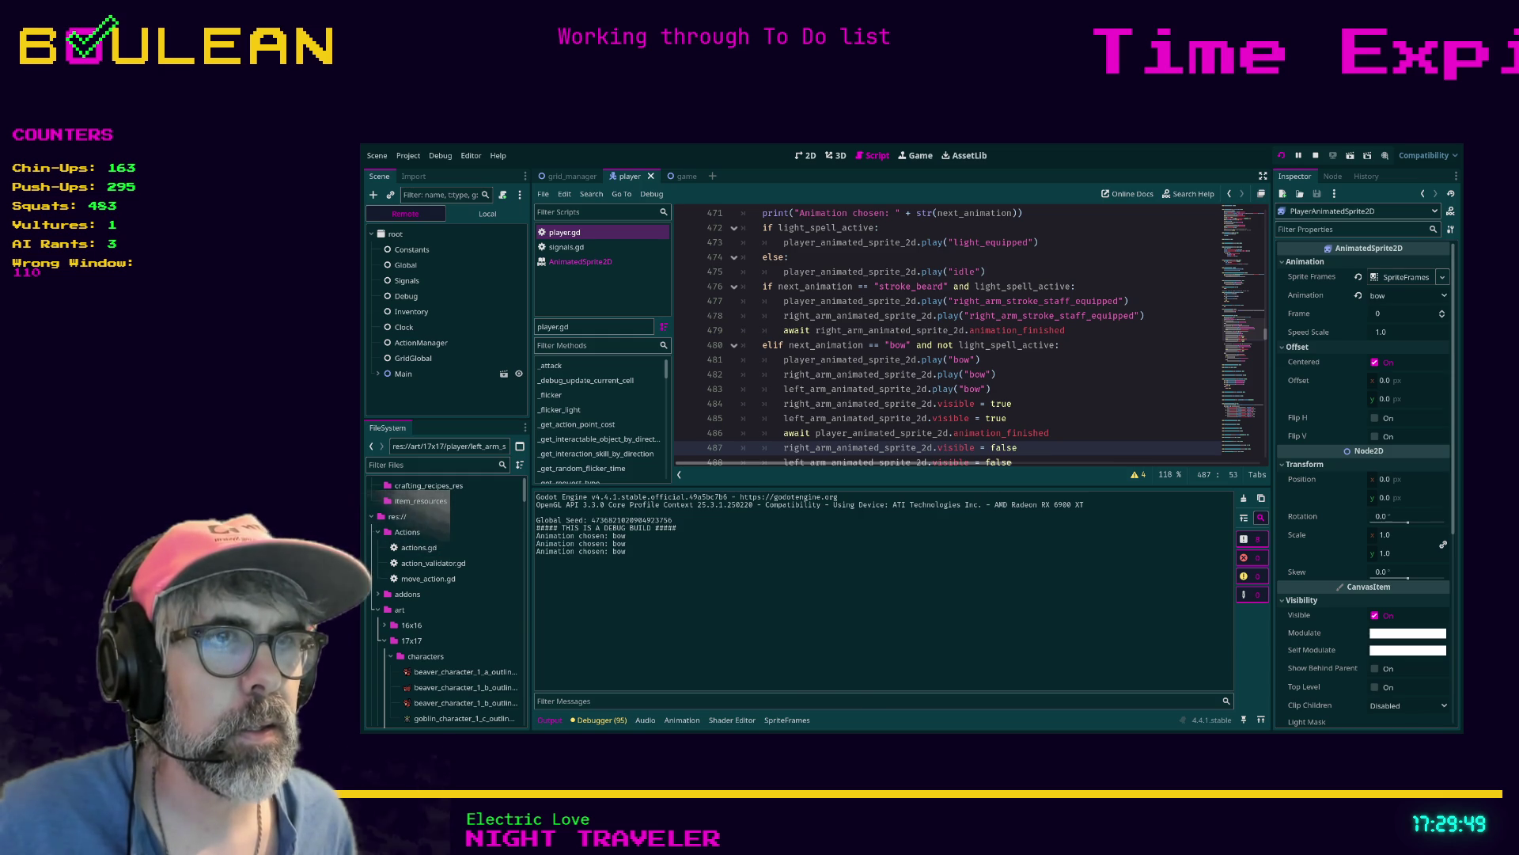
key("alt+Tab")
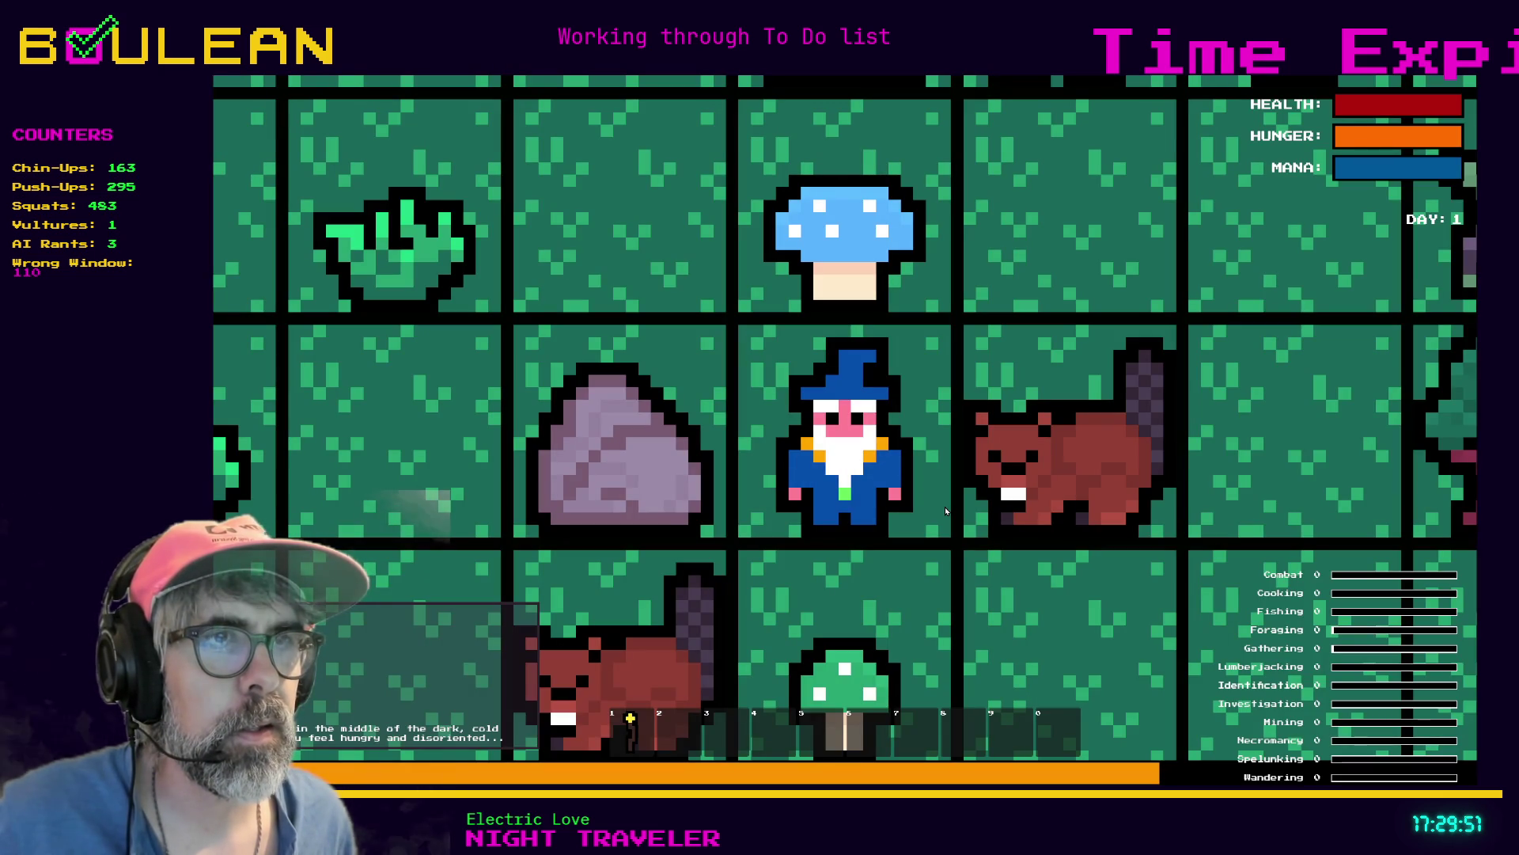
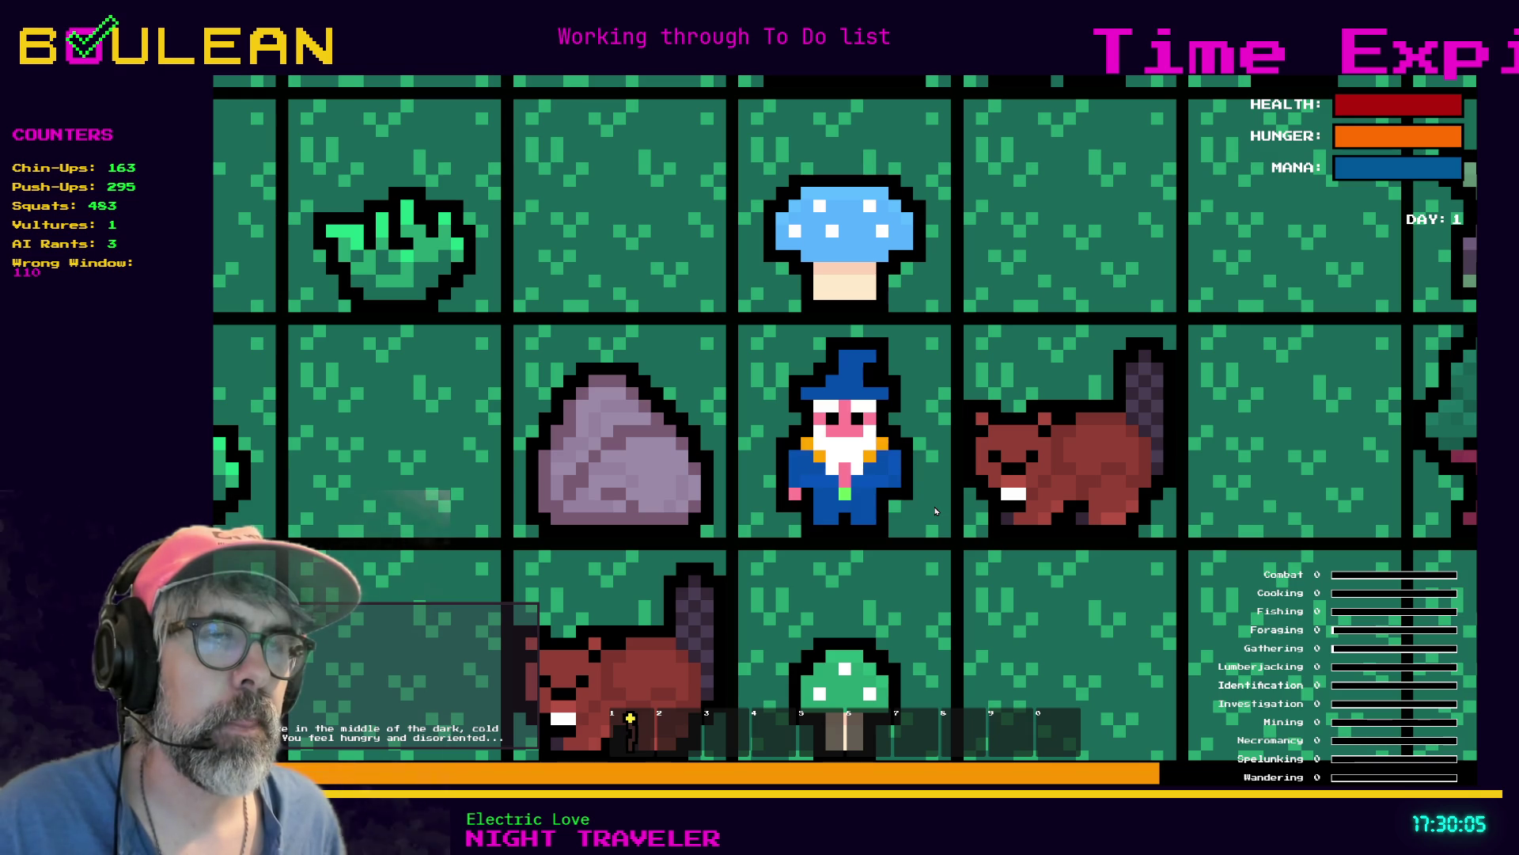
Close the game, set the body sprite's bow frames 1–2 to duration 1.0, and save
key("alt+F4")
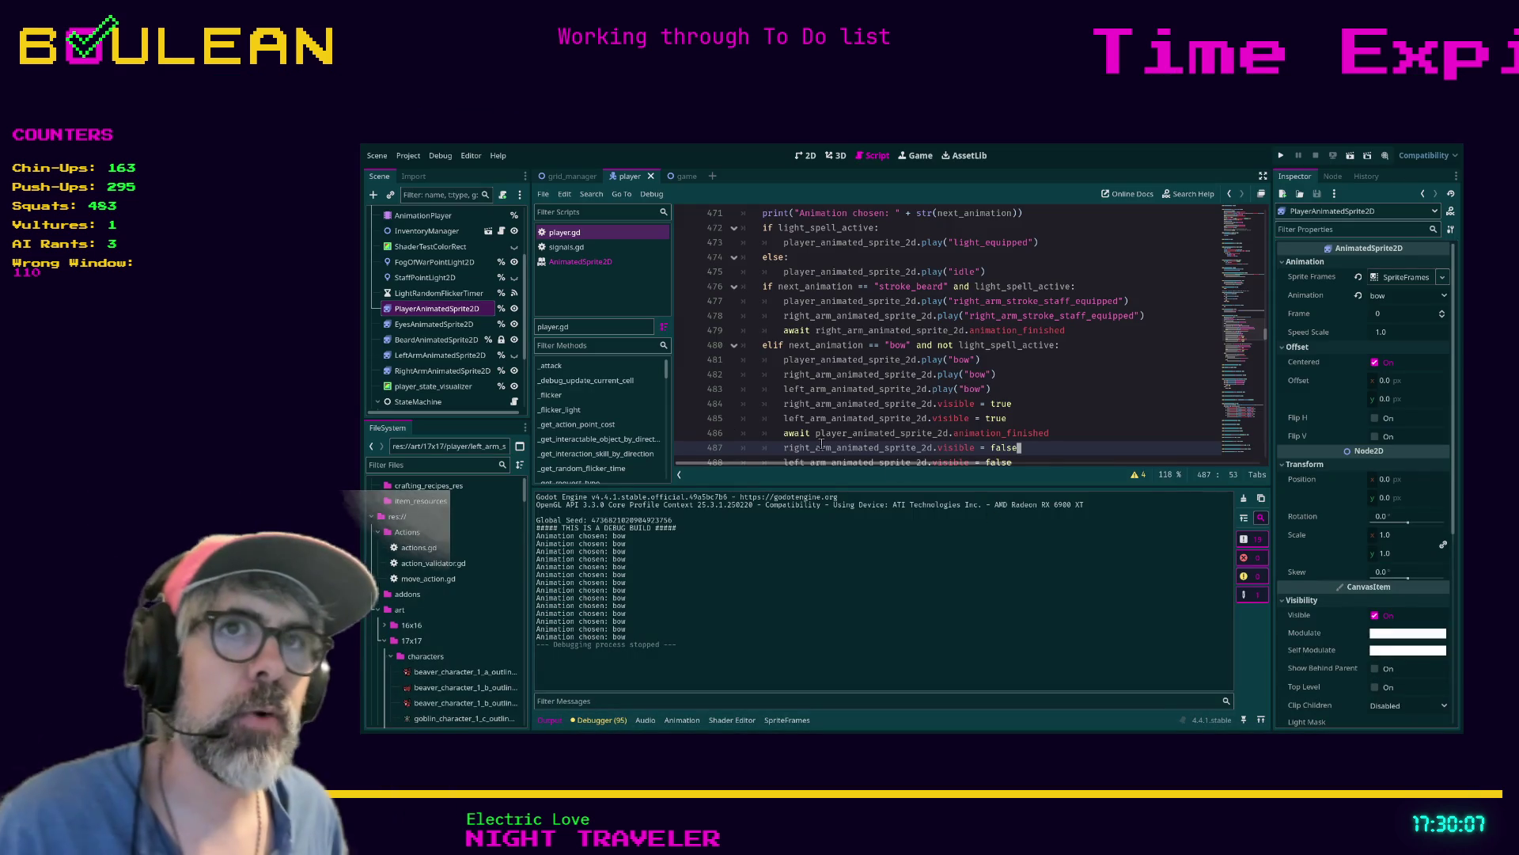
left_click(461, 308)
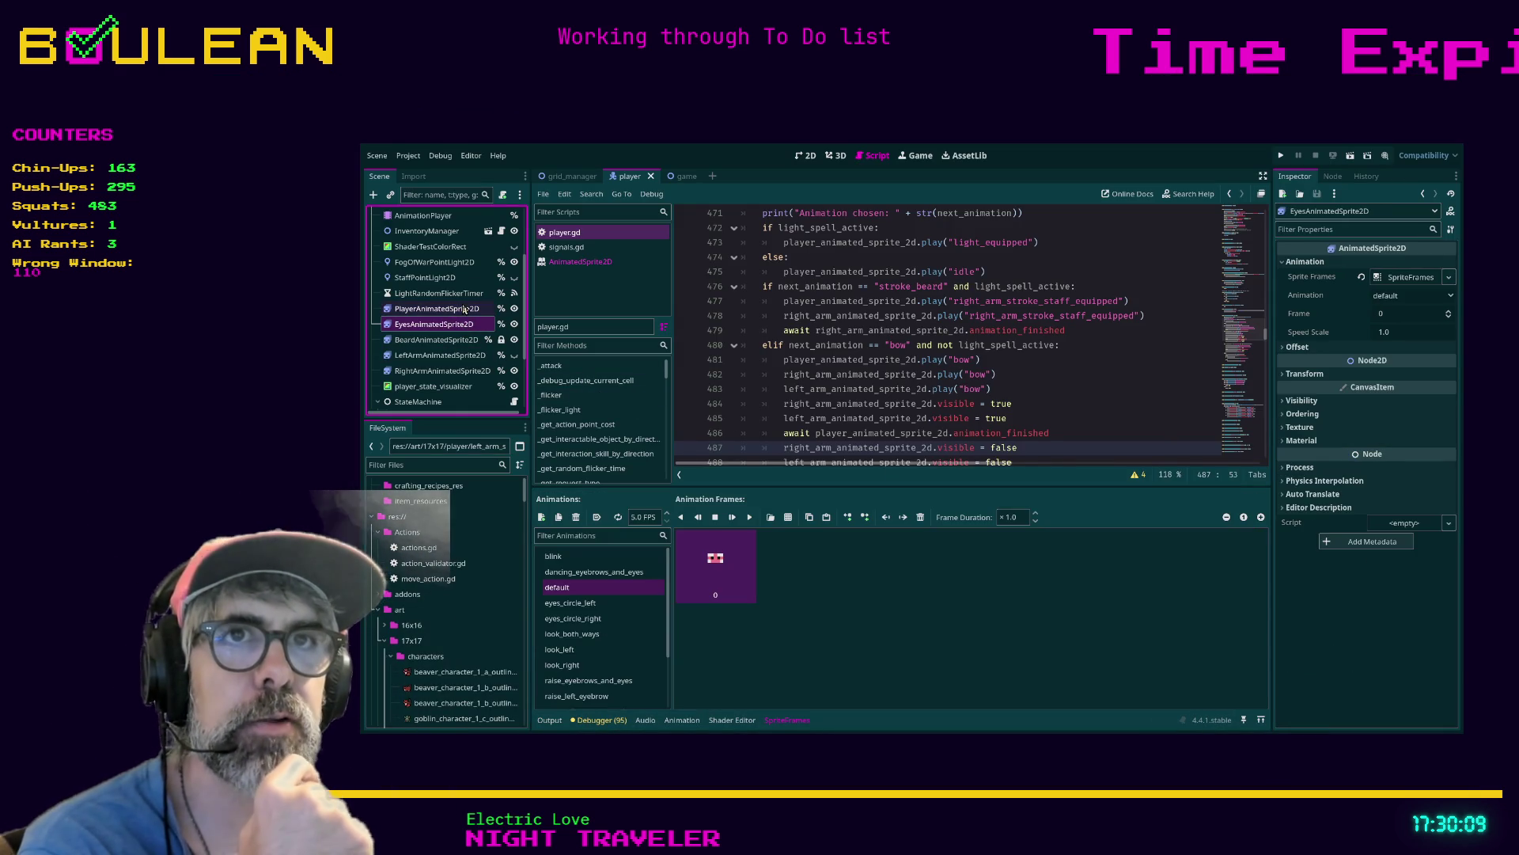
left_click(823, 554)
left_click(890, 584, "shift")
left_click(1011, 518)
key("Return")
left_click(1013, 593)
key("ctrl+s")
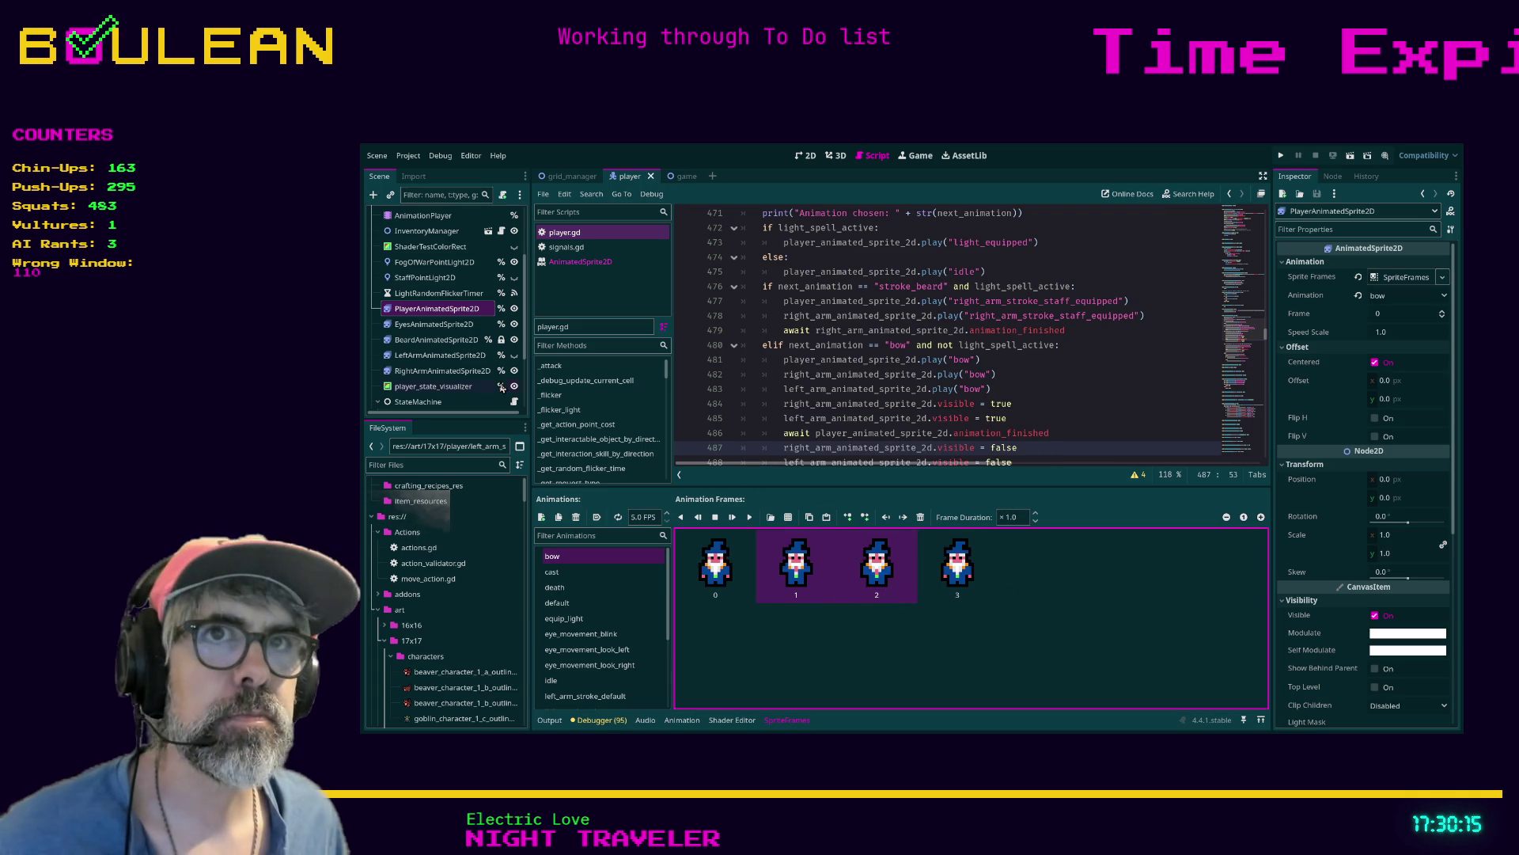
Set bow frames 1–2 to duration 1.0 on the left and right arm sprites, then run the game
left_click(456, 356)
left_click(1017, 518)
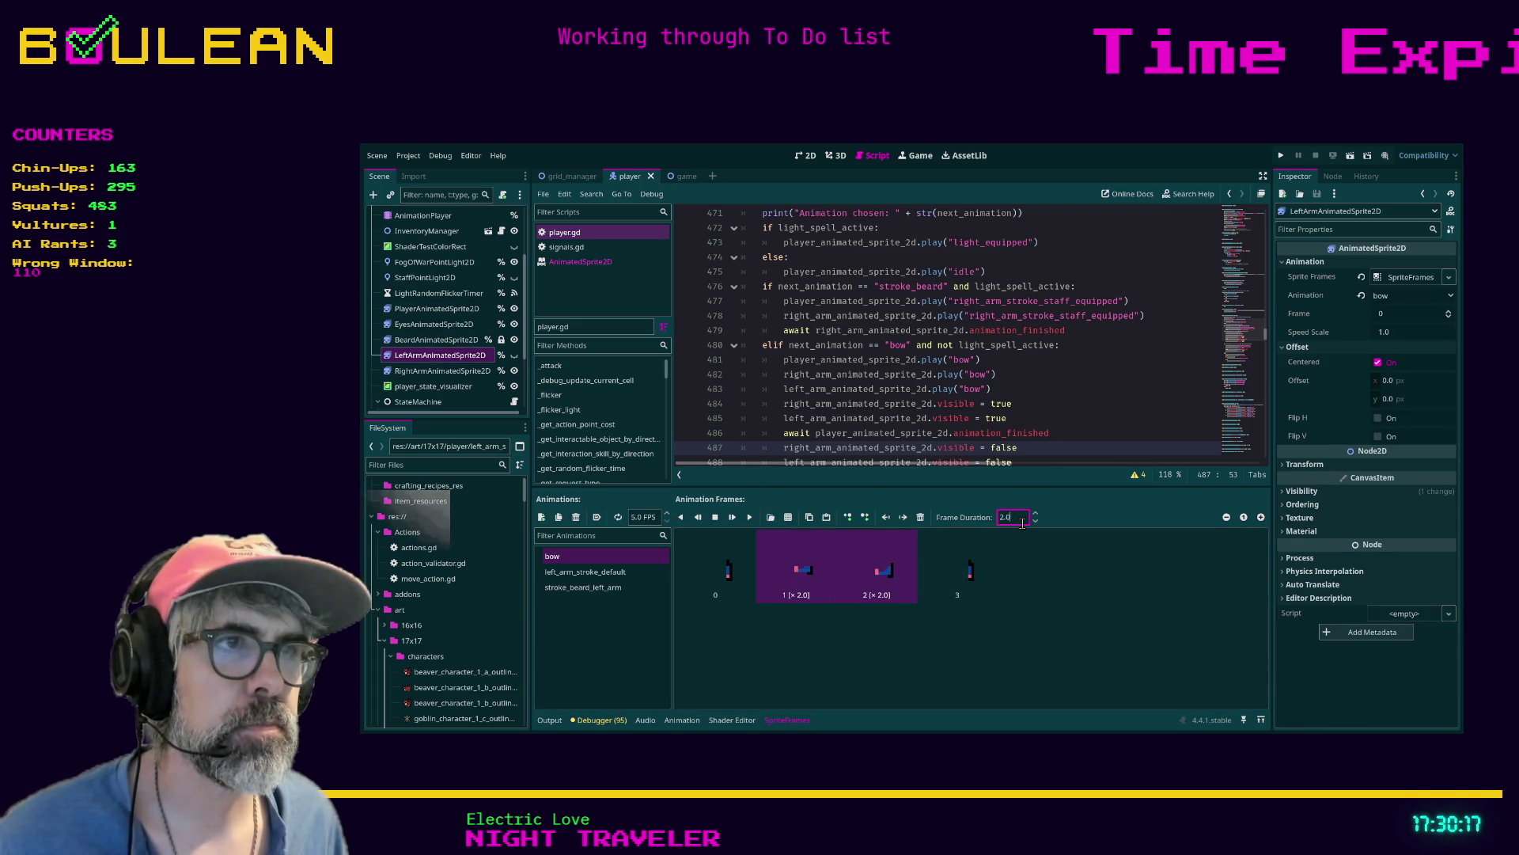
type("1")
key("Return")
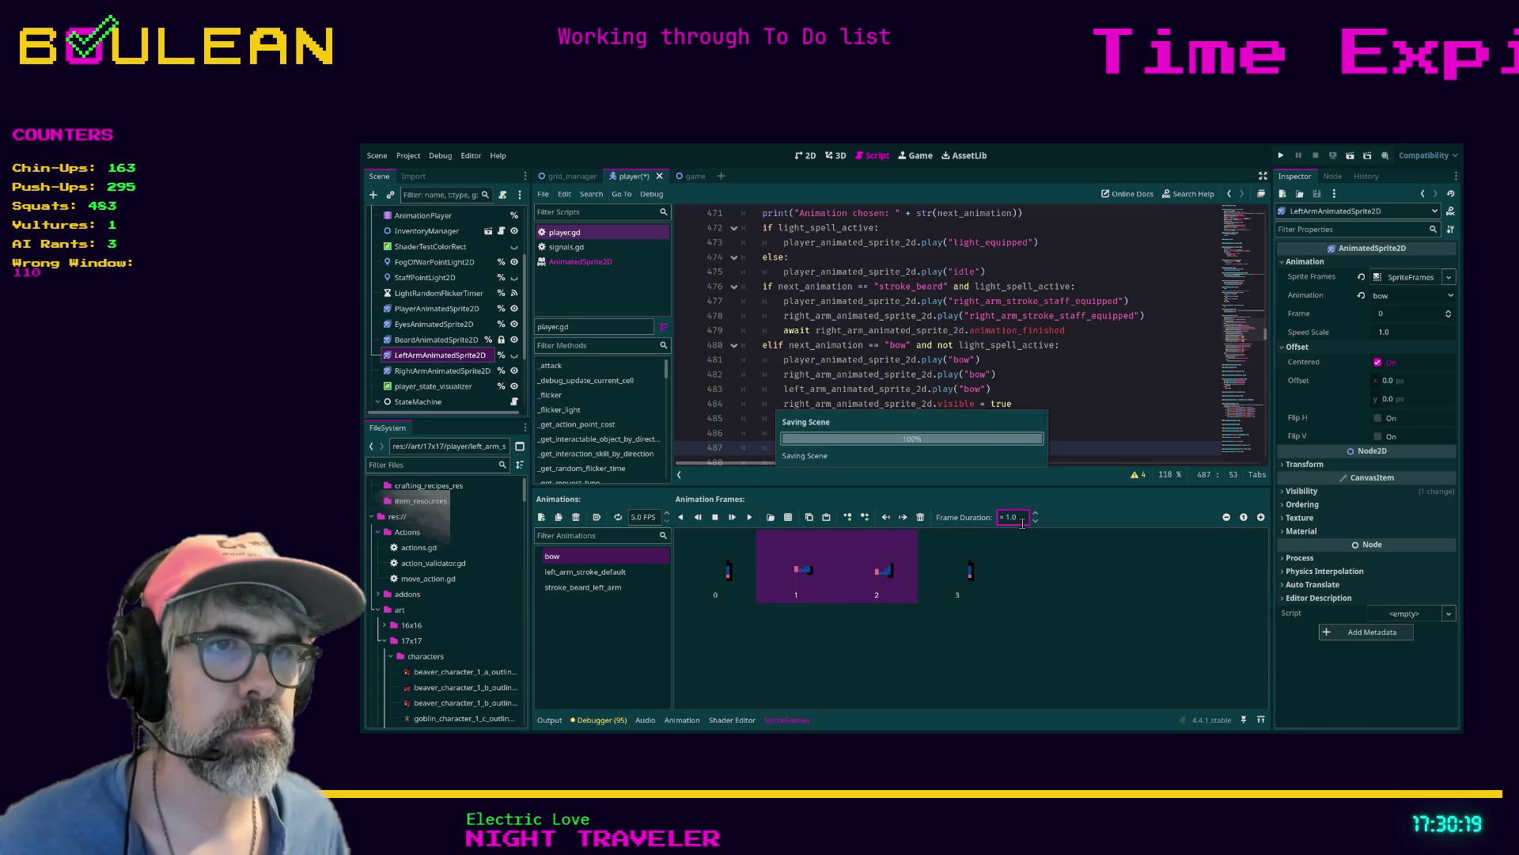
key("ctrl+s")
left_click(466, 372)
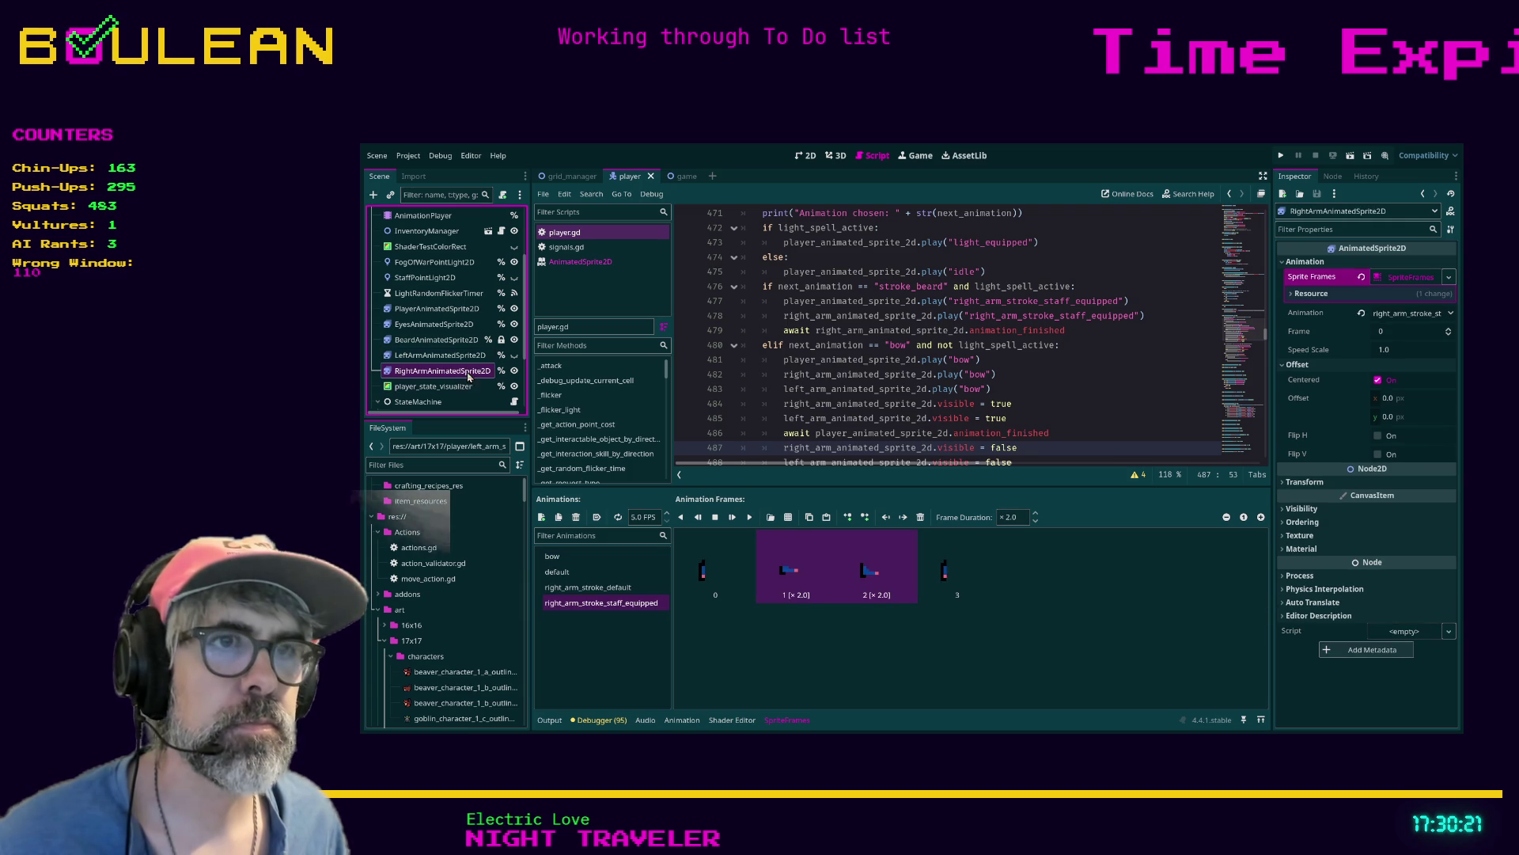
left_click(1025, 517)
key("Return")
key("ctrl+s")
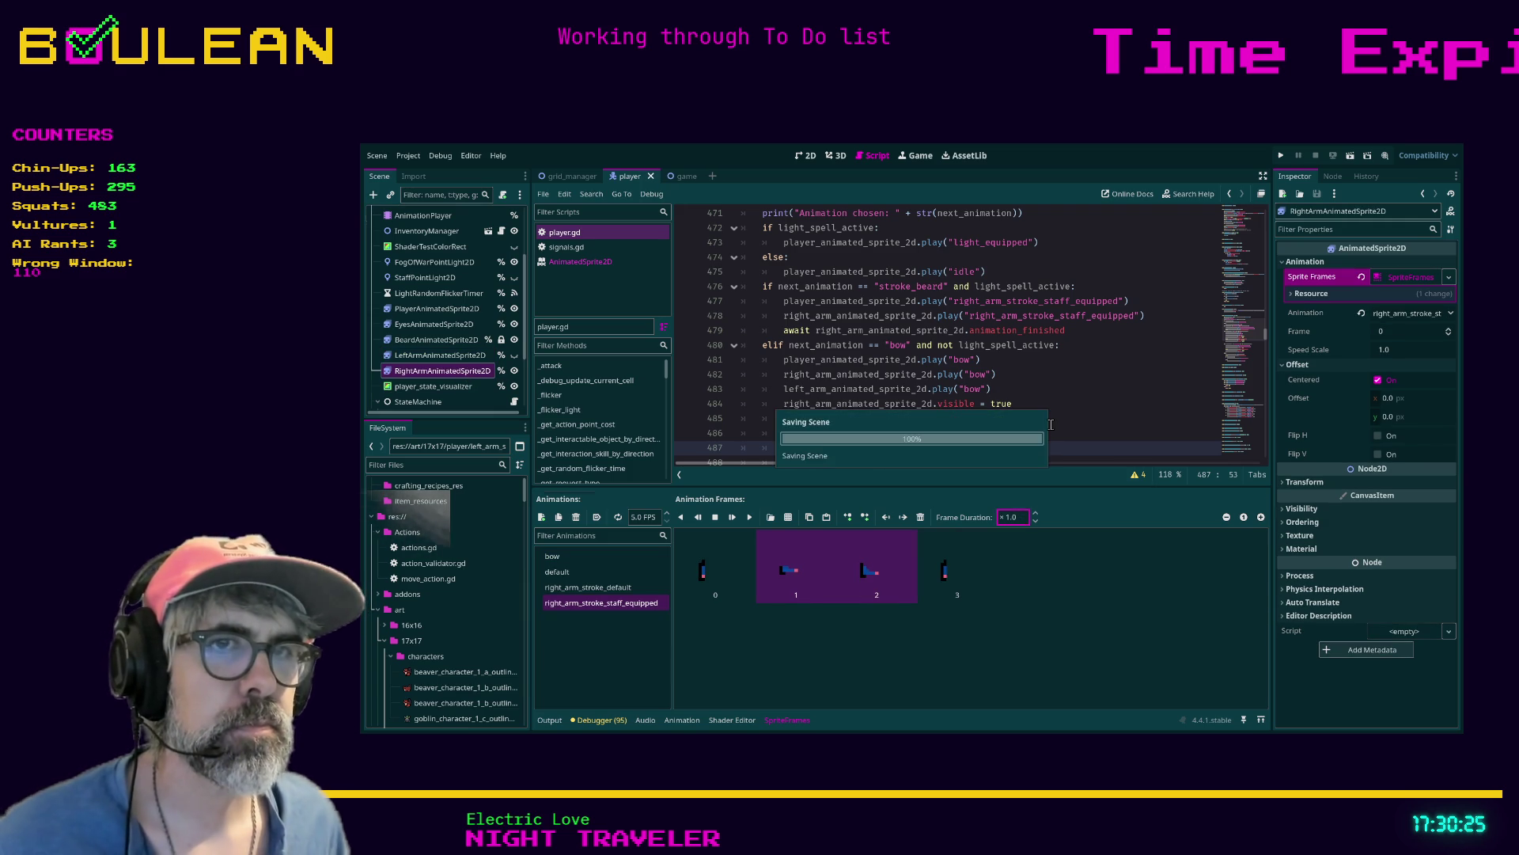
key("F5")
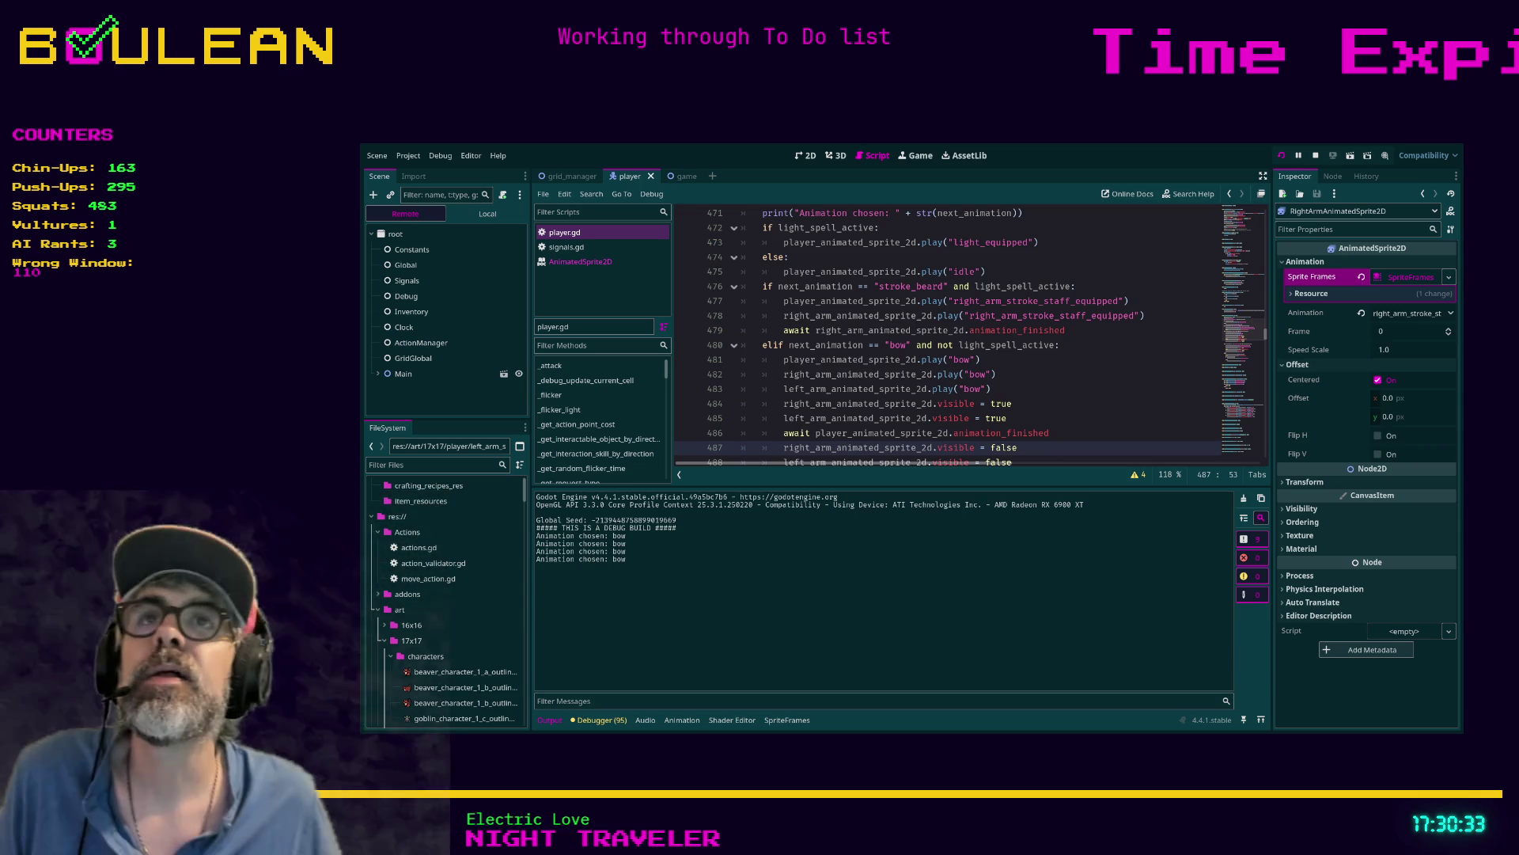
Watch the wizard's bow animation in the running game, then stop the test run
key("alt+Tab")
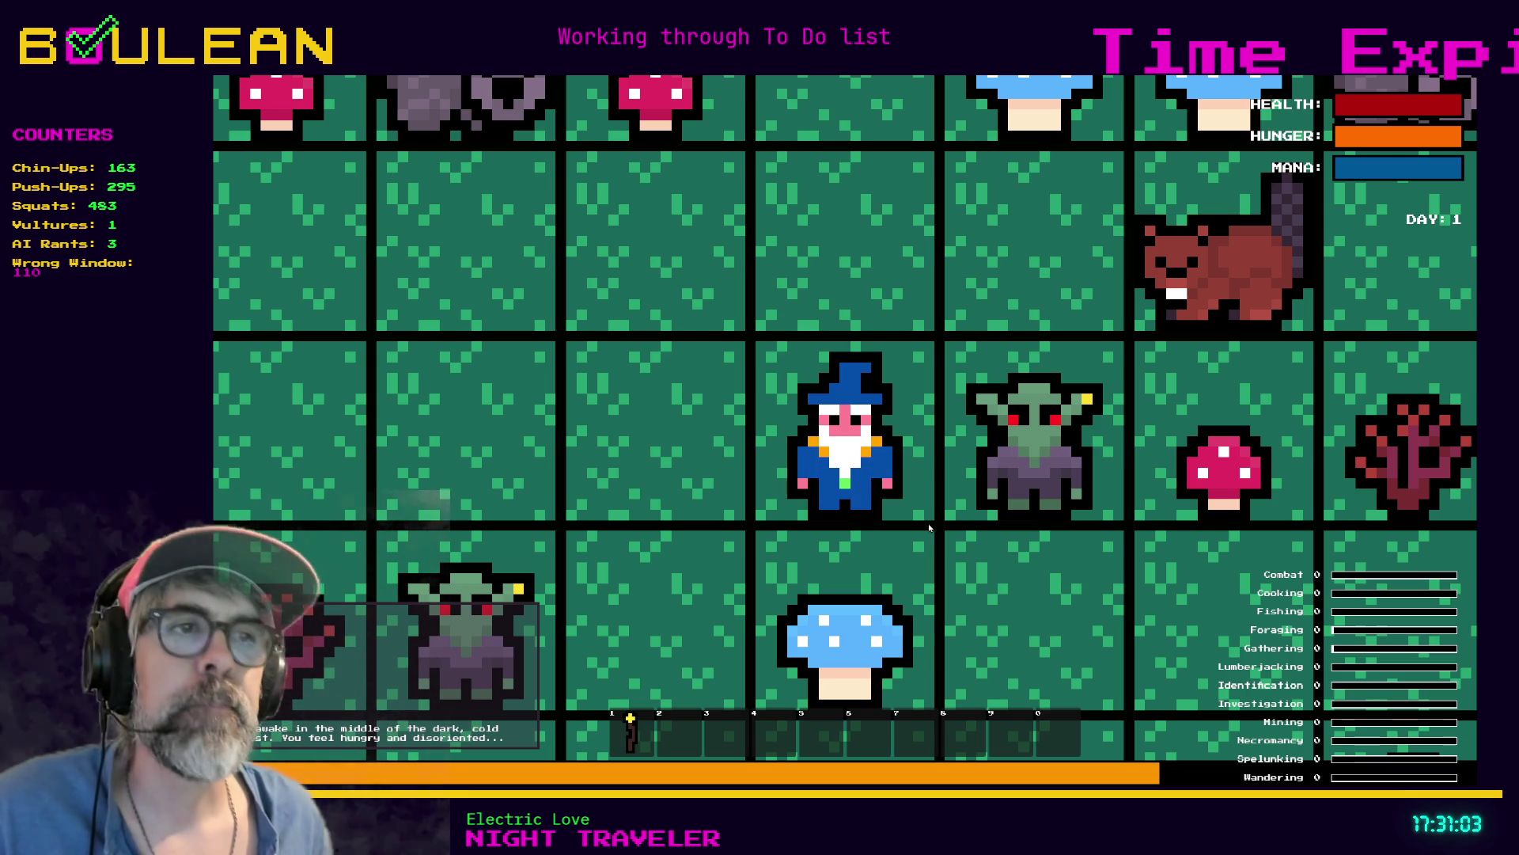
scroll(929, 528, "up", 3)
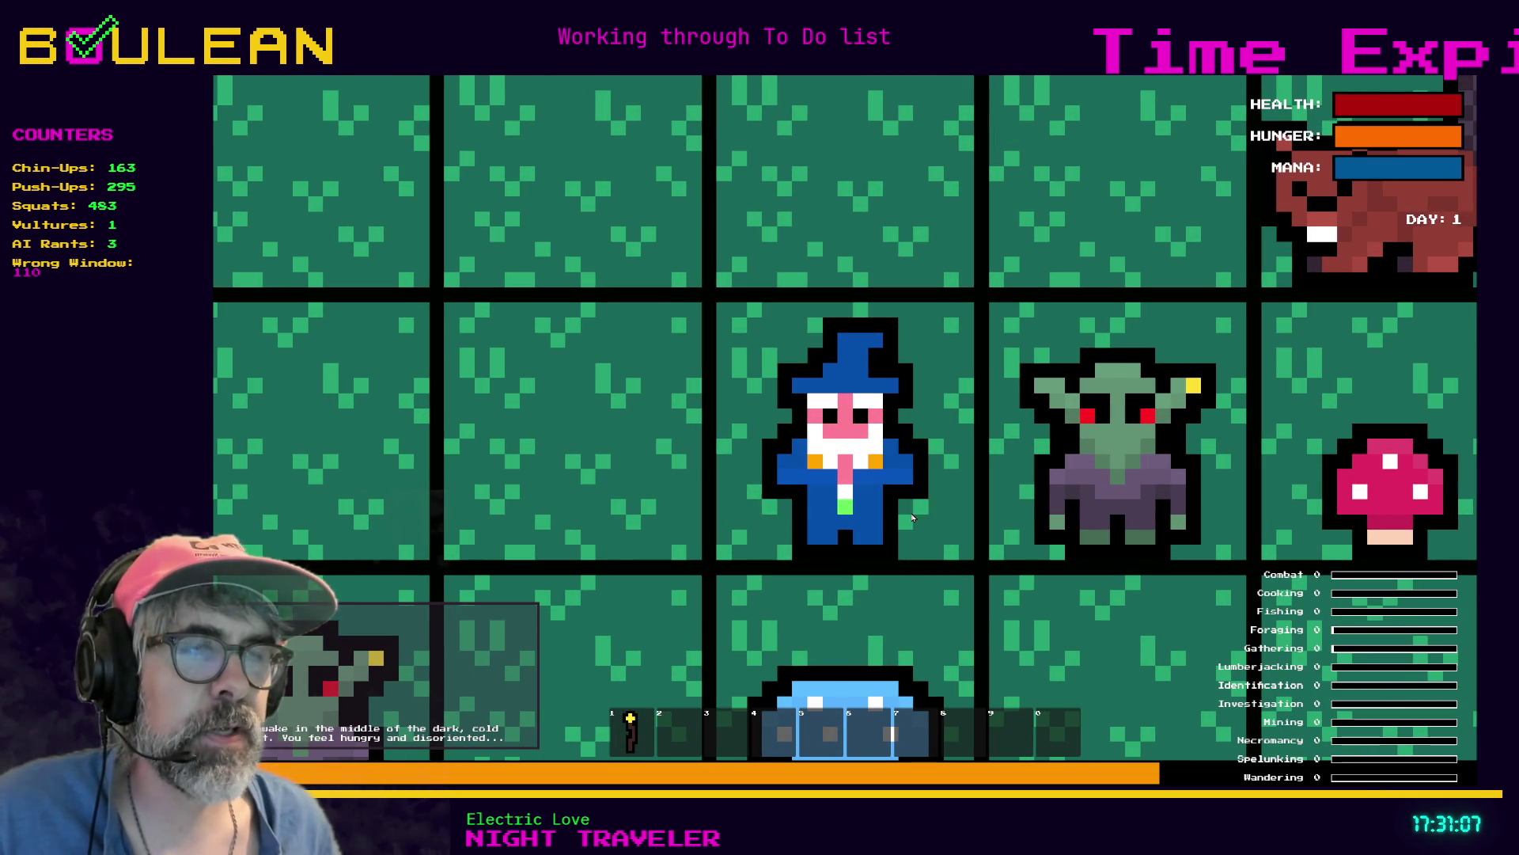
key("F8")
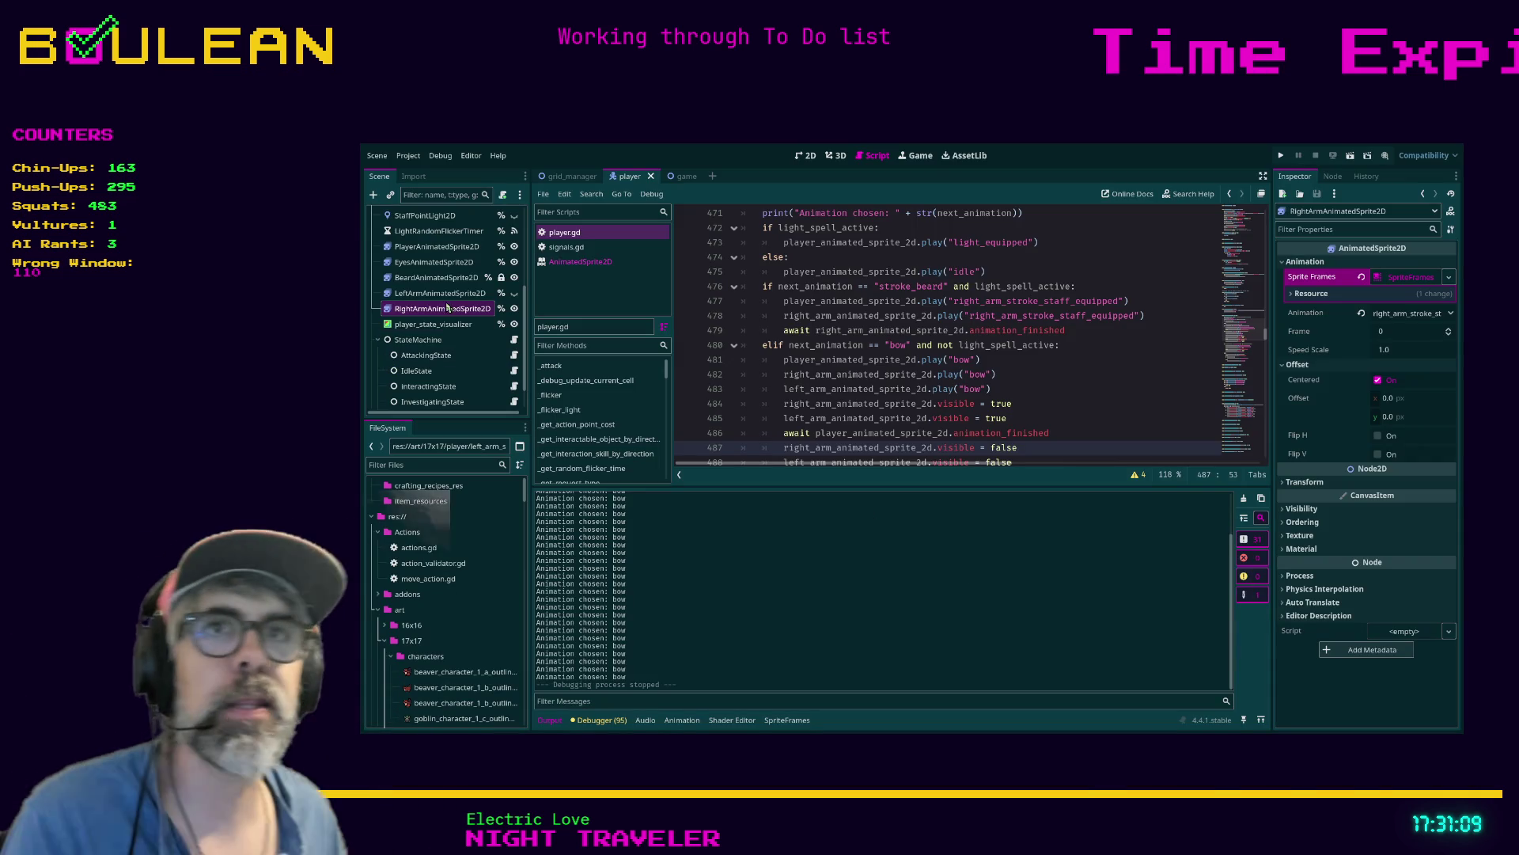
Duplicate bow frame 2 before the last frame on the left and right arm sprites, saving each
left_click(440, 293)
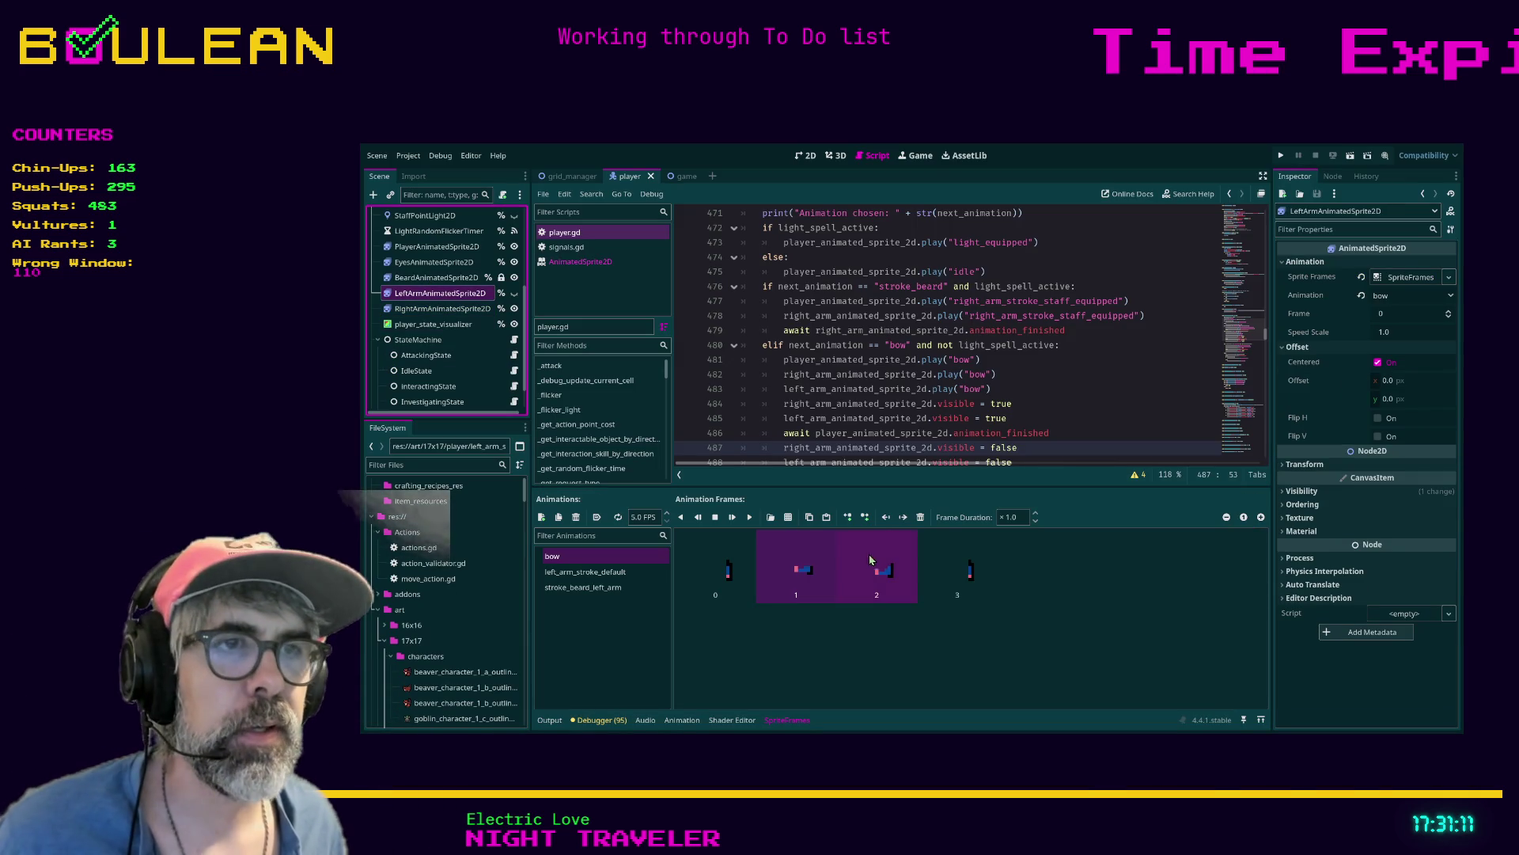
left_click(892, 583)
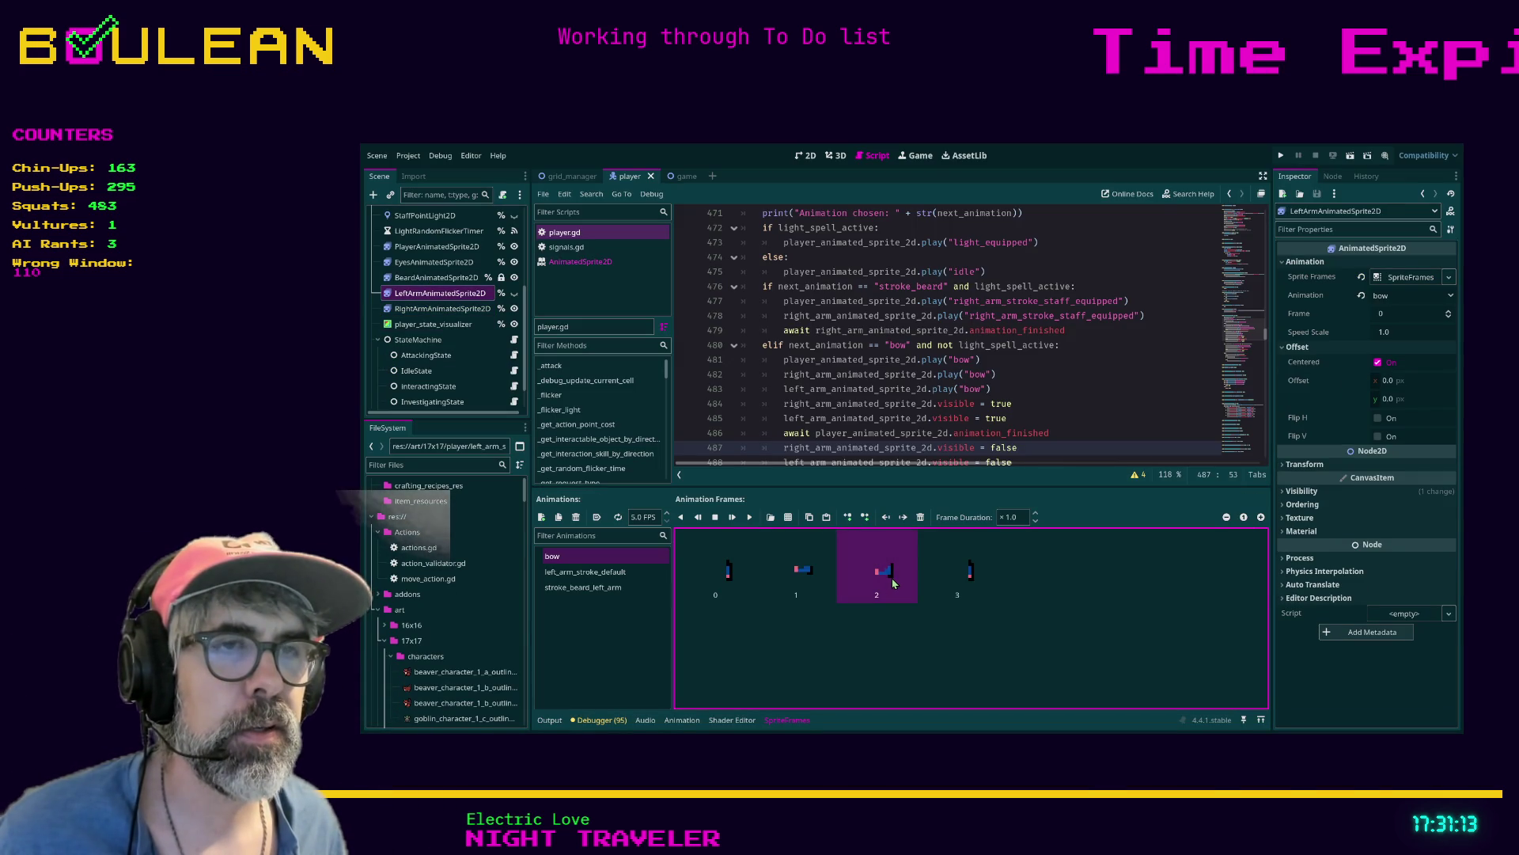
left_click(809, 517)
left_click(826, 516)
left_click_drag(1033, 590, 945, 575)
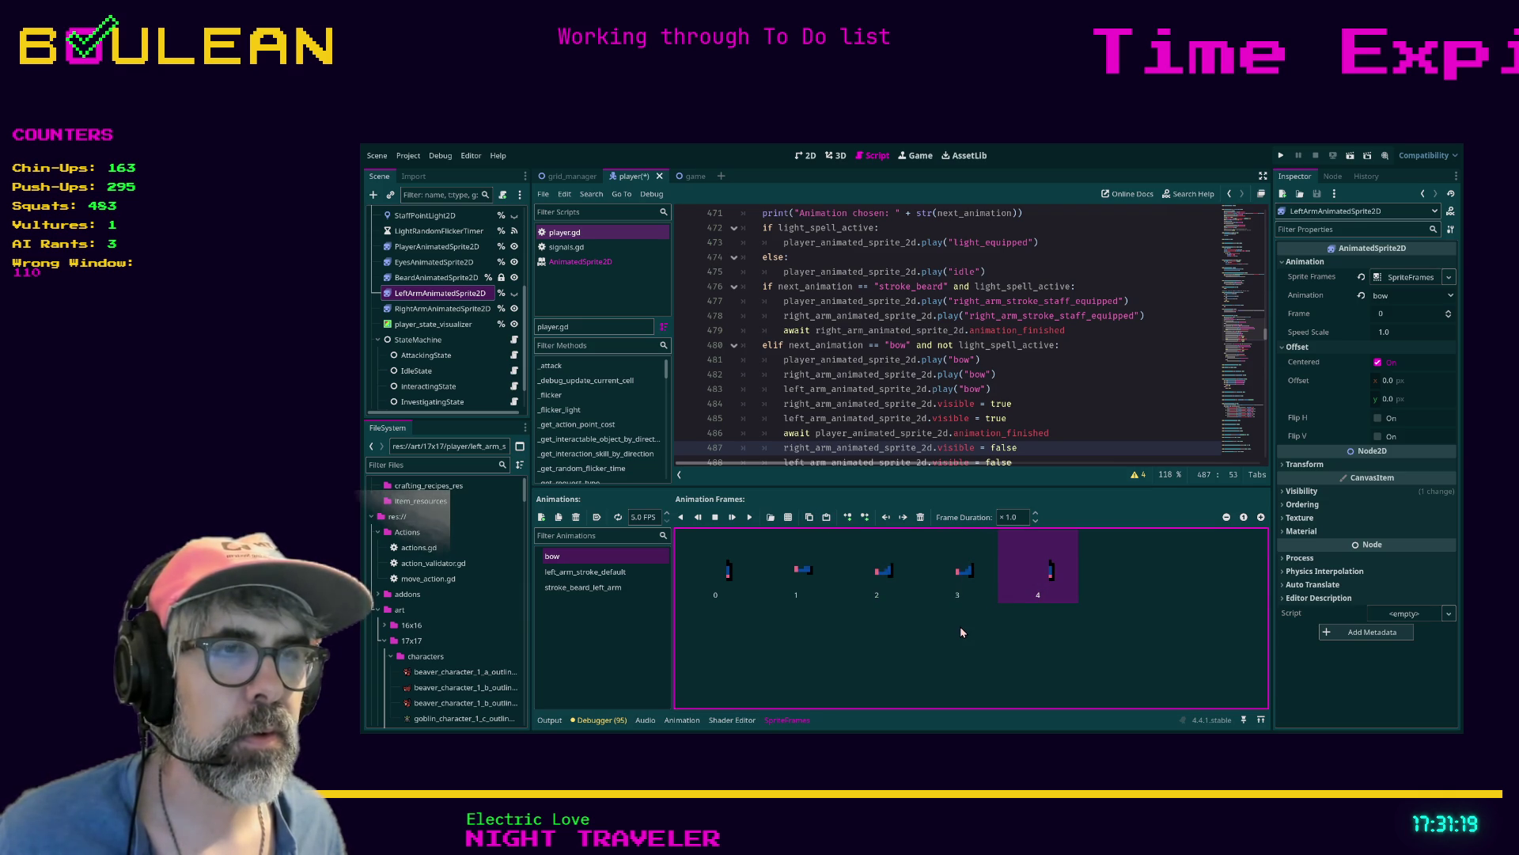
key("ctrl+s")
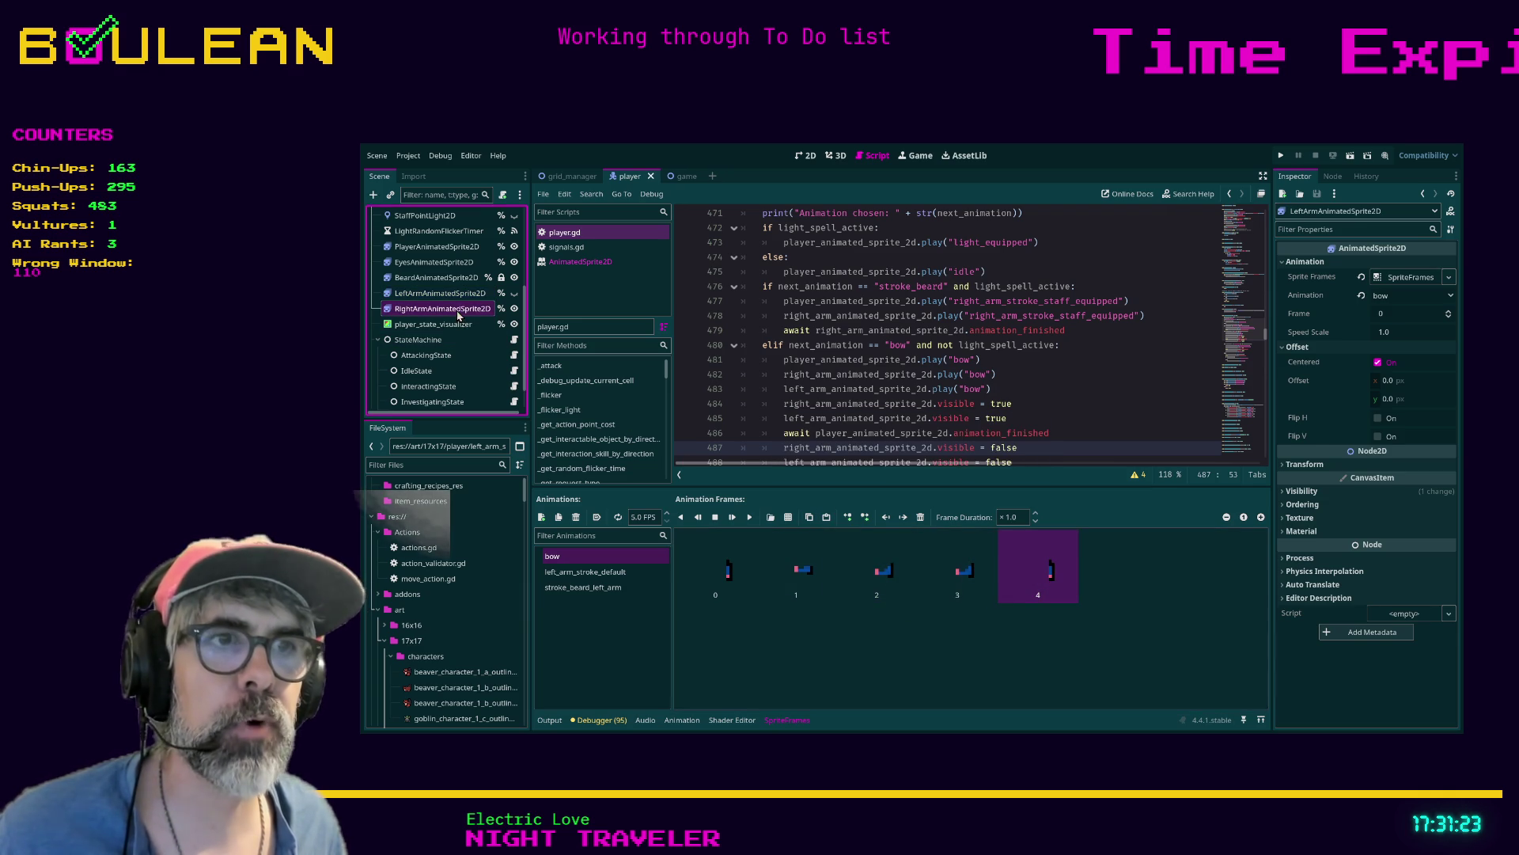
left_click(459, 308)
left_click(884, 582)
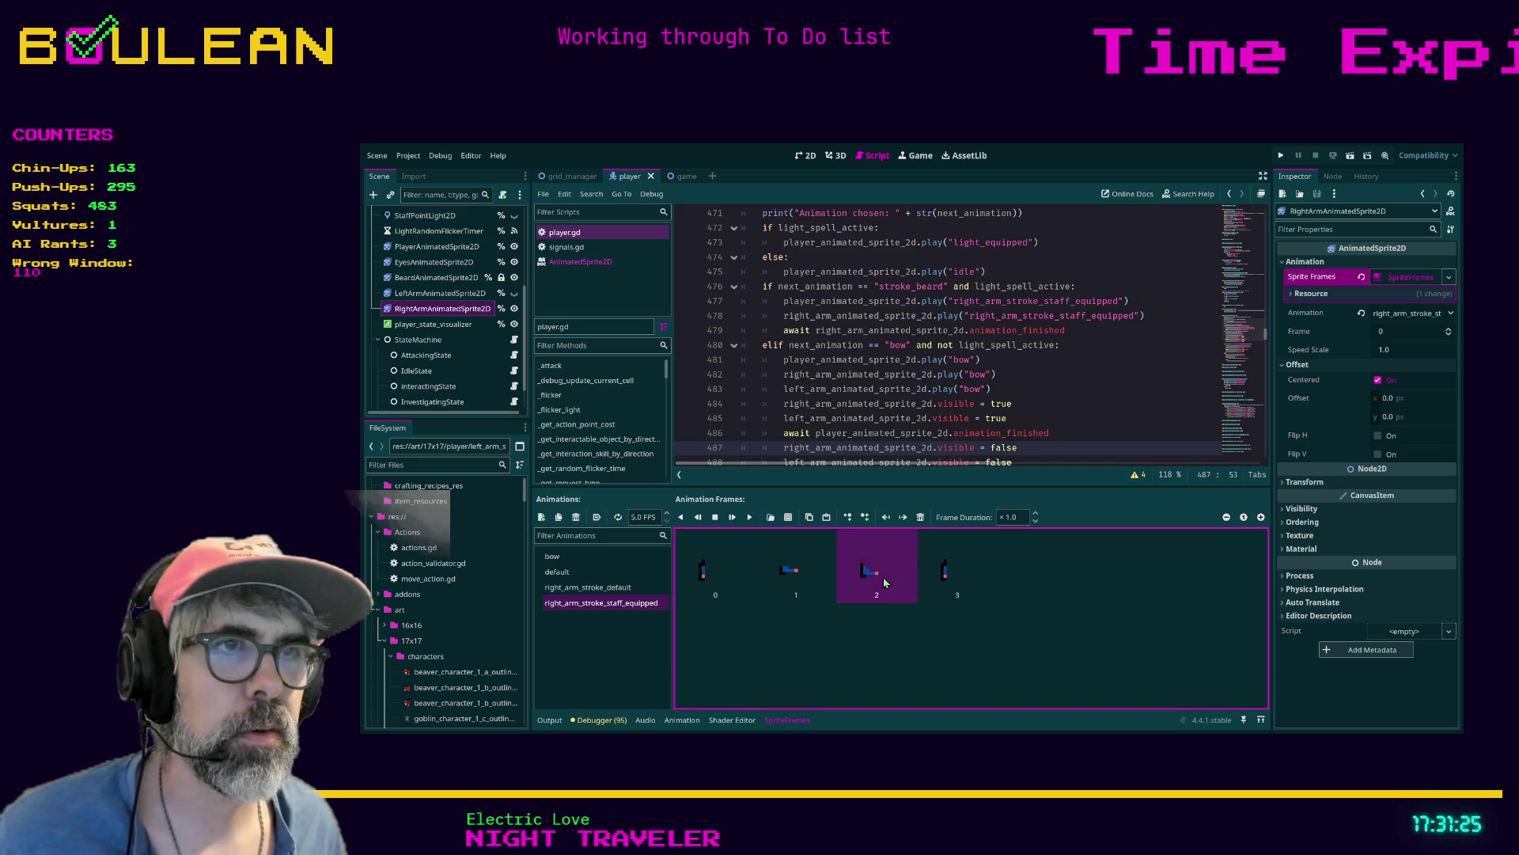
left_click(810, 518)
left_click(825, 519)
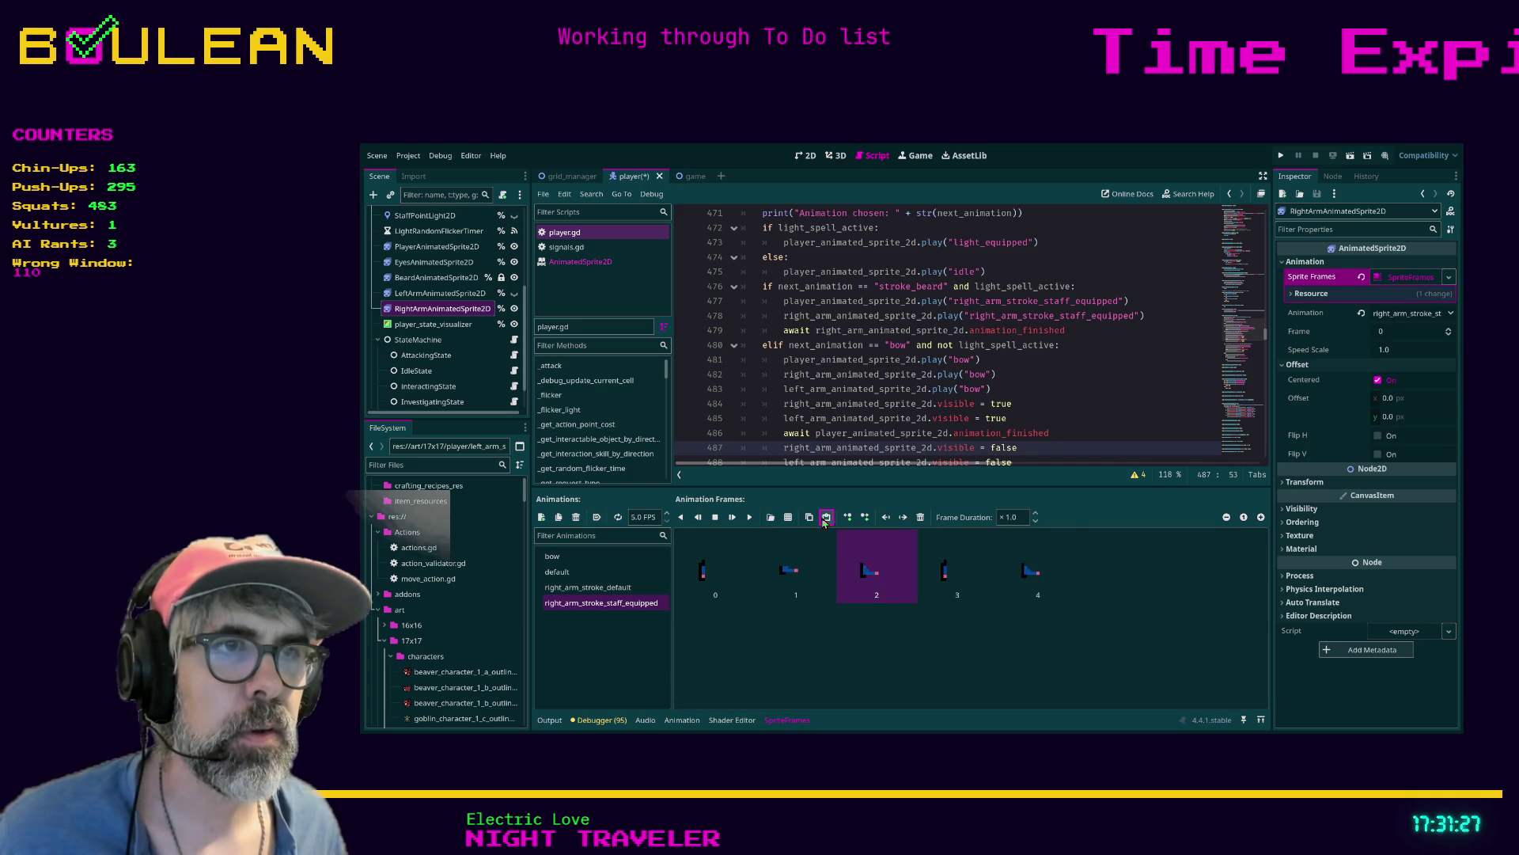
left_click_drag(1041, 590, 953, 581)
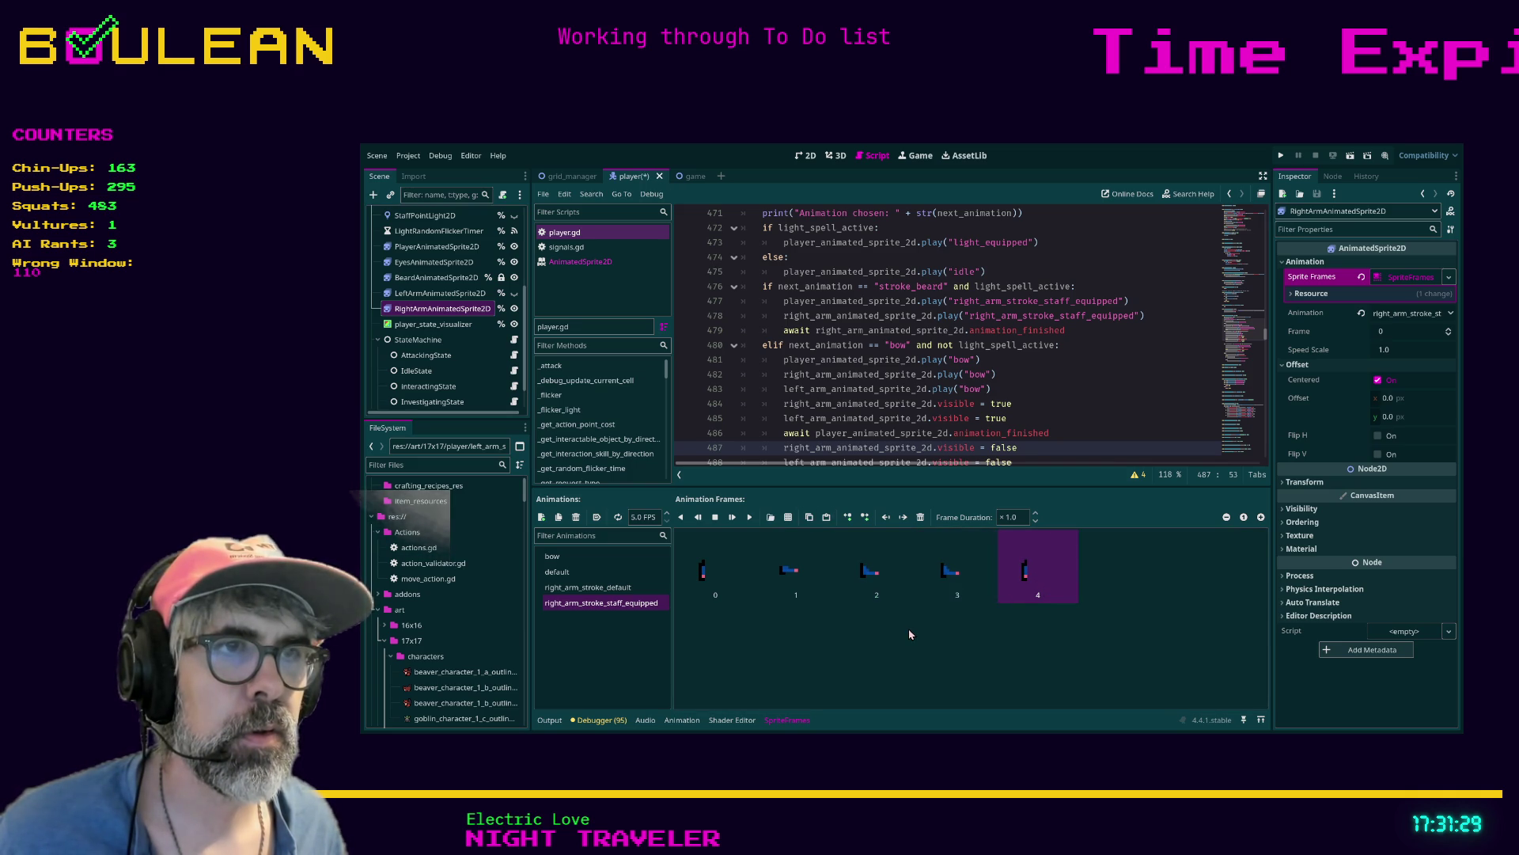
key("ctrl+s")
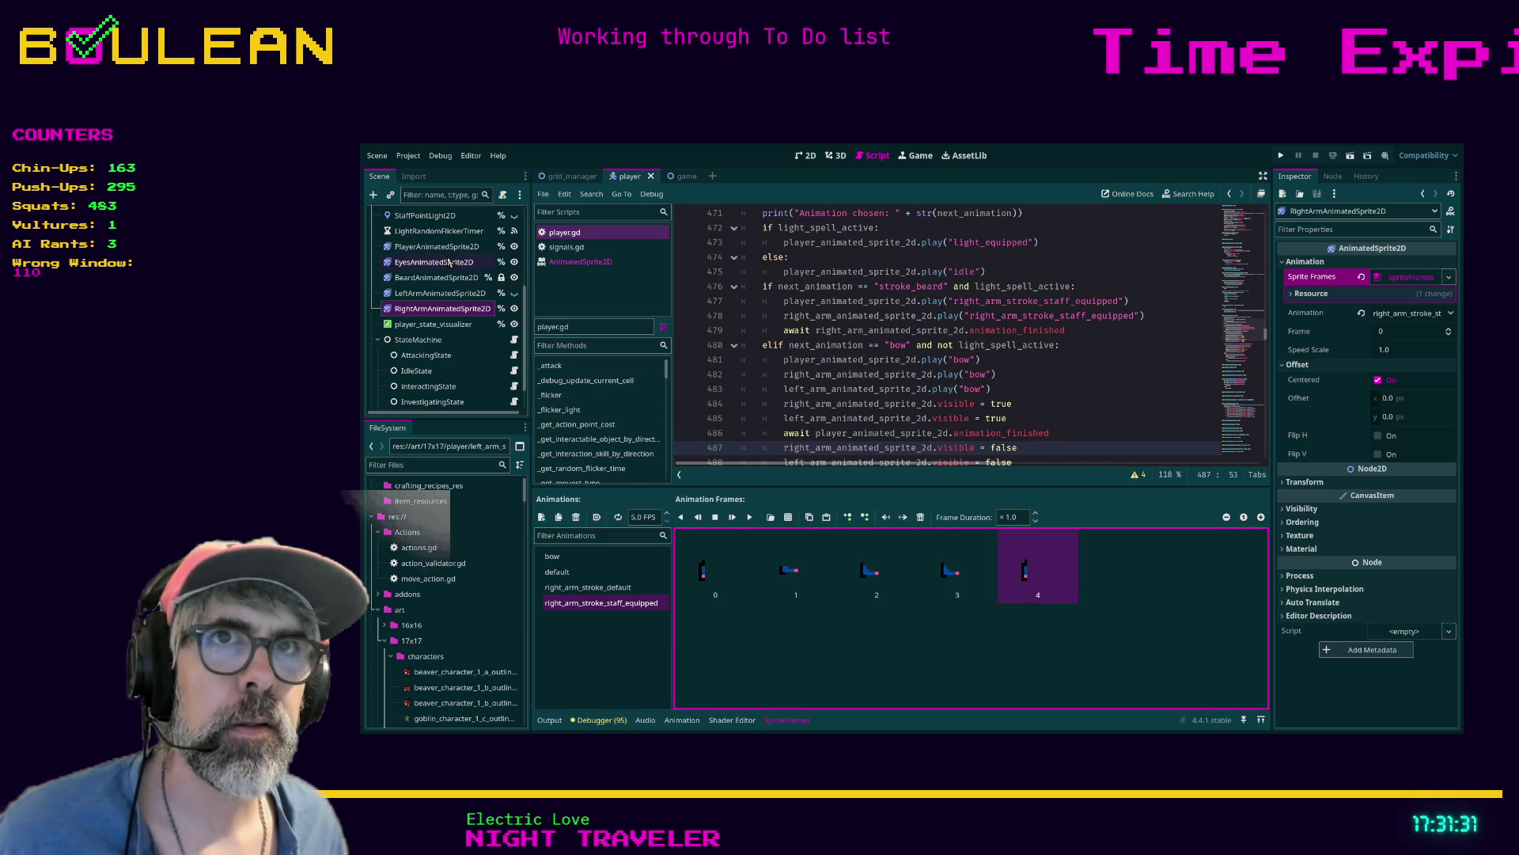
Duplicate the body sprite's bow frame 2 and move the copy before the last frame, then save
left_click(448, 249)
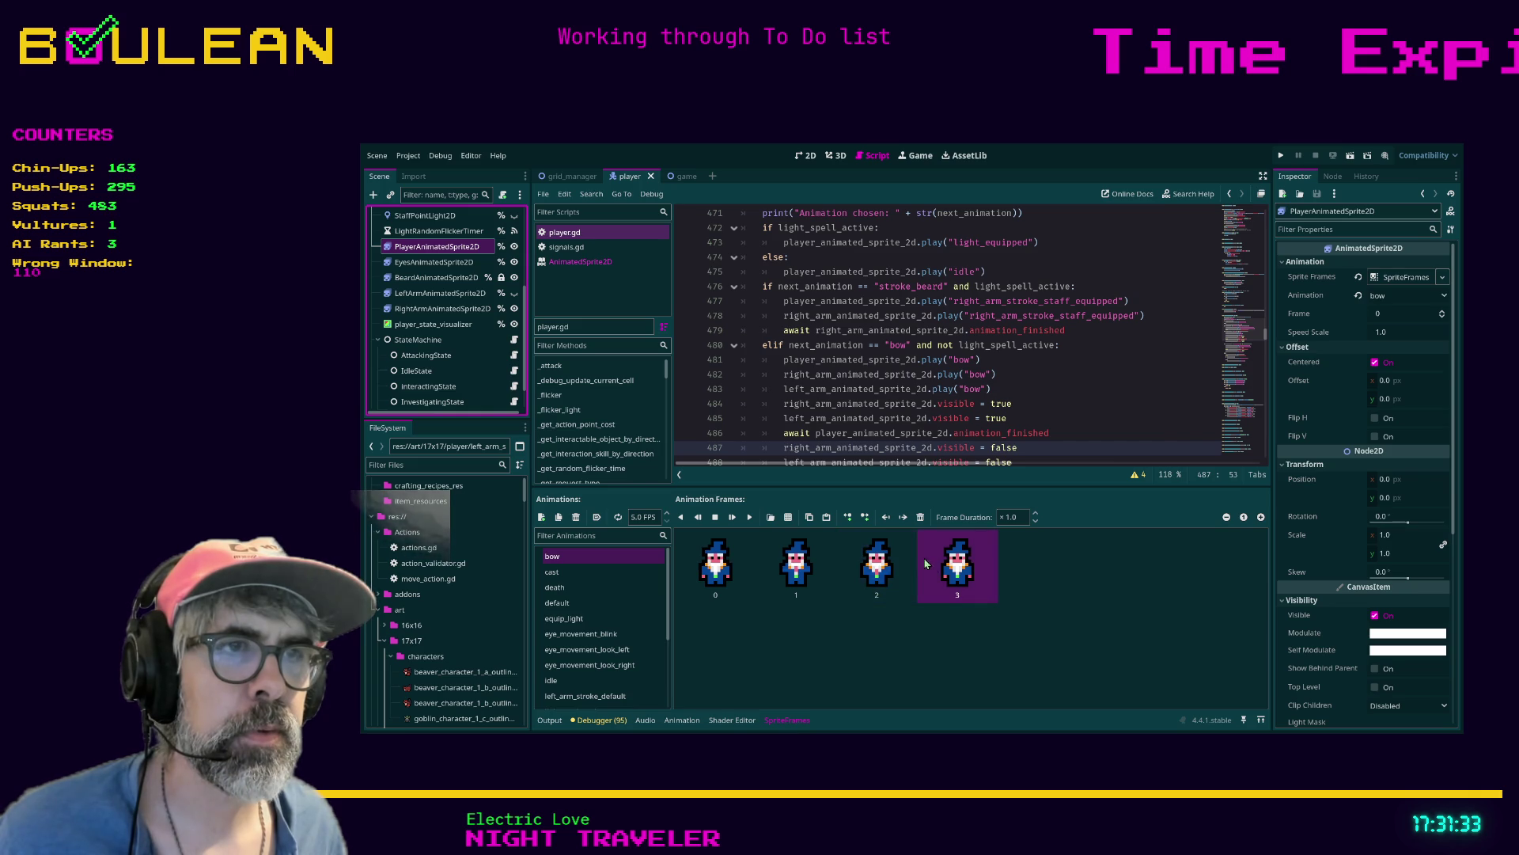
left_click(882, 573)
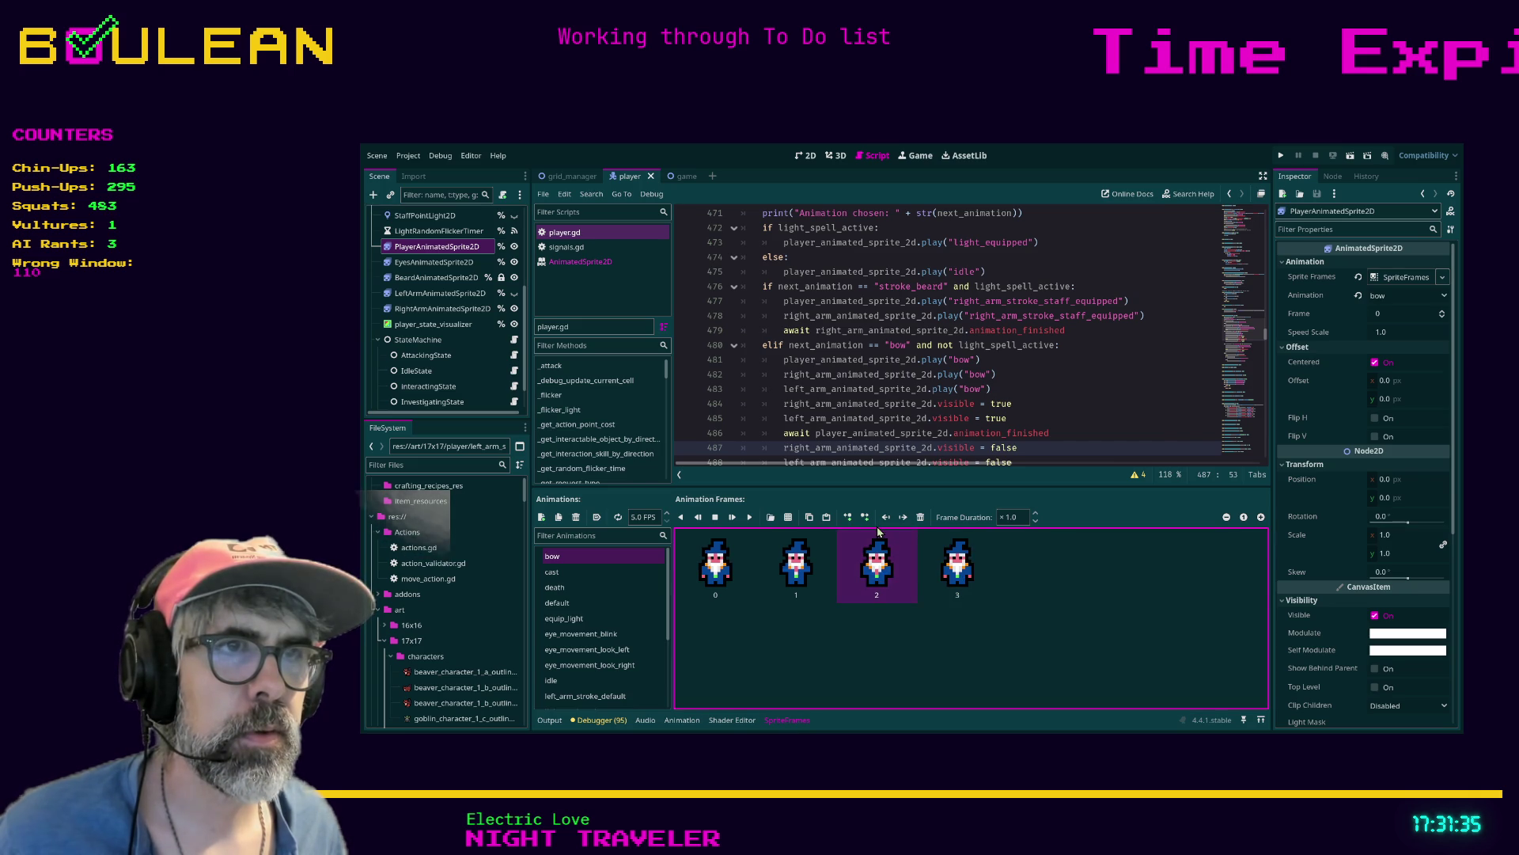
left_click(809, 516)
left_click(827, 517)
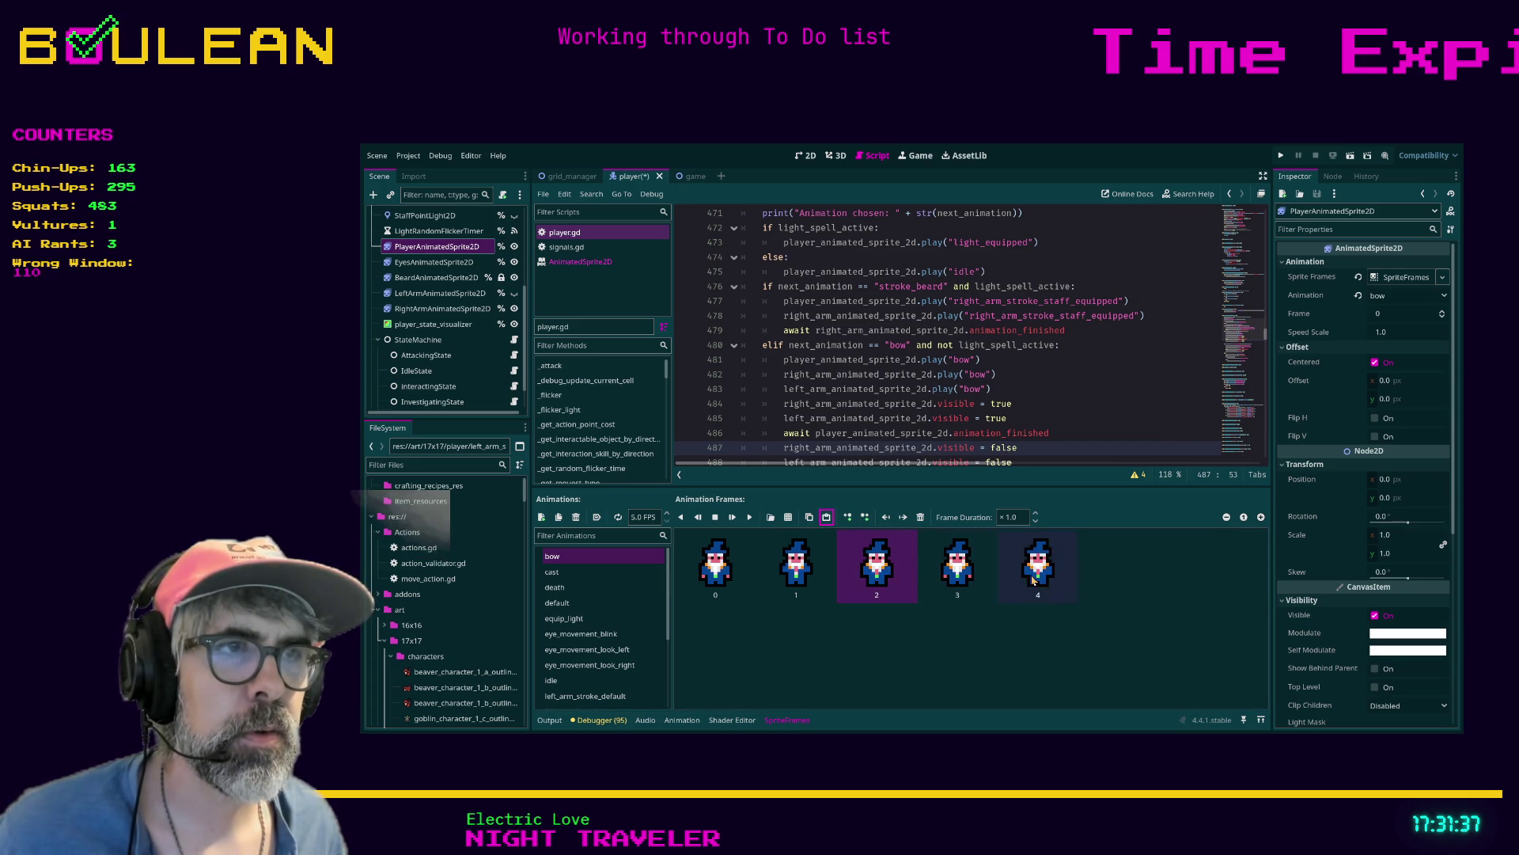
left_click(1039, 576)
left_click(994, 578)
left_click(1096, 408)
key("ctrl+s")
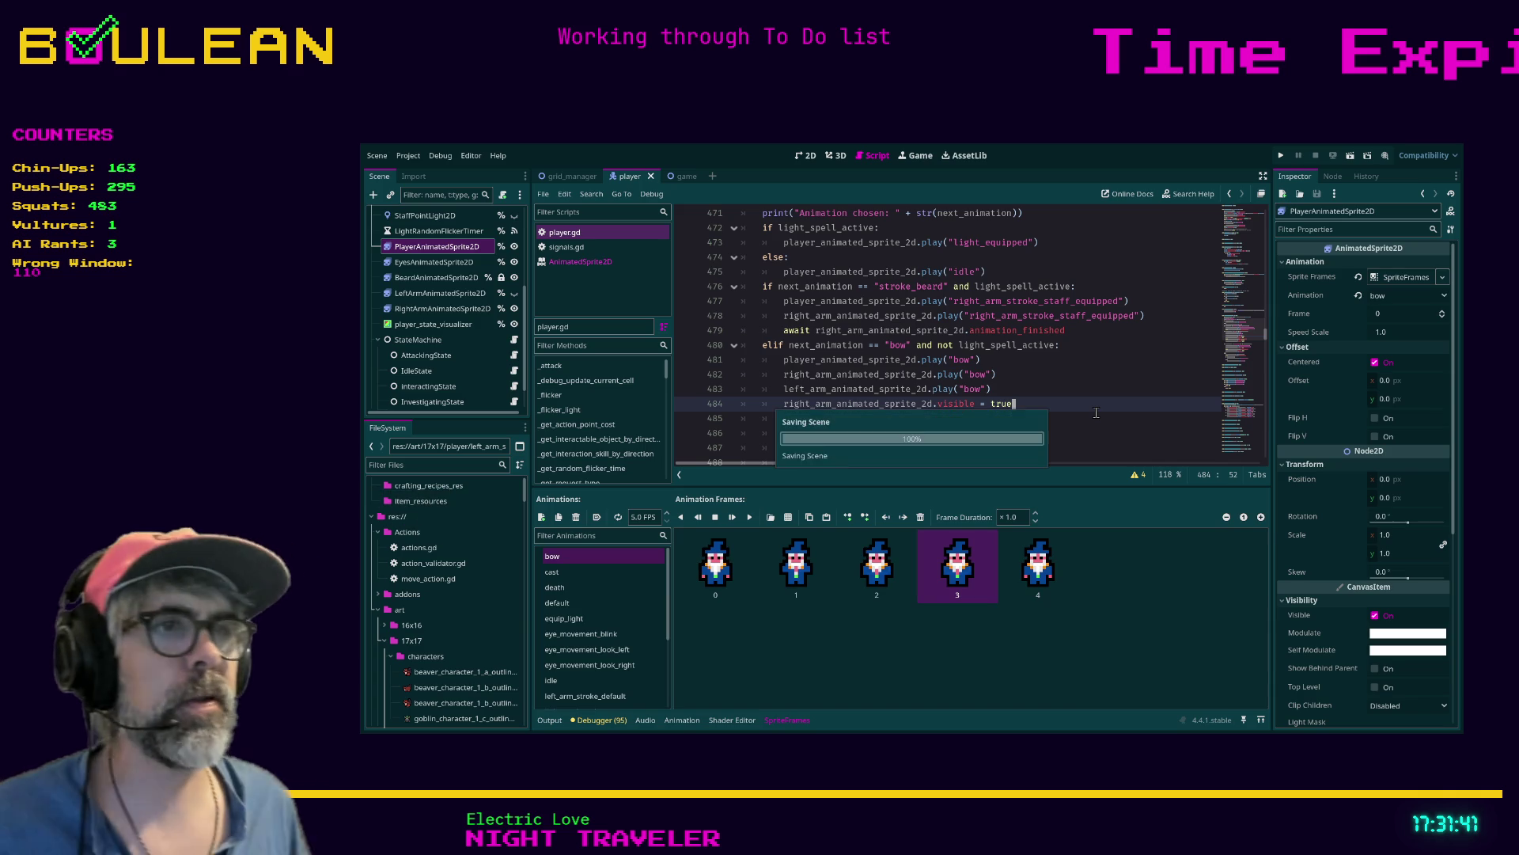
Test-run the bow animation, close the game, and select the eyes sprite
key("F5")
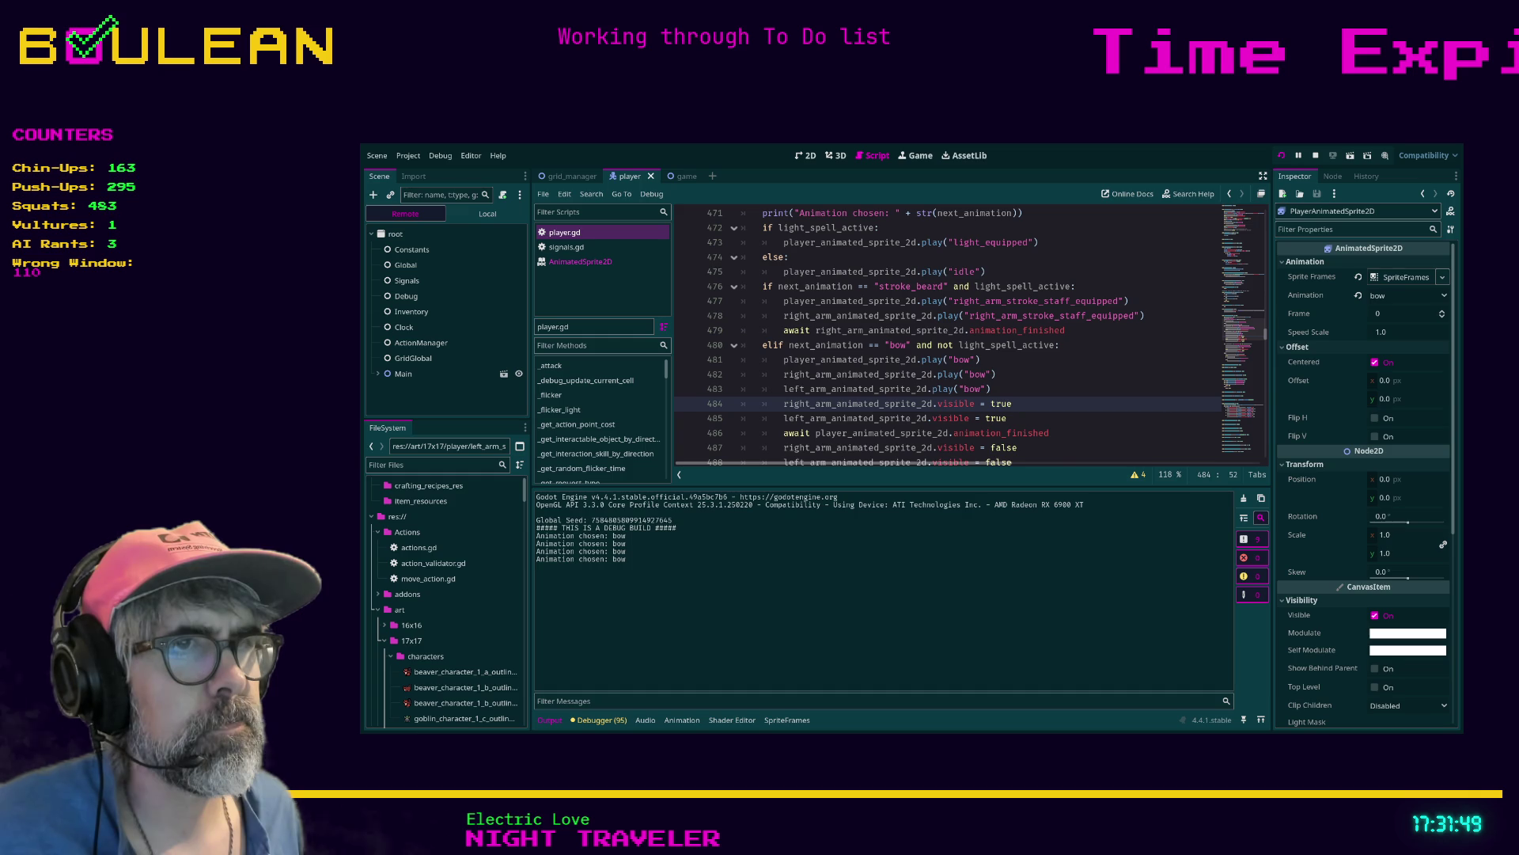
key("alt+Tab")
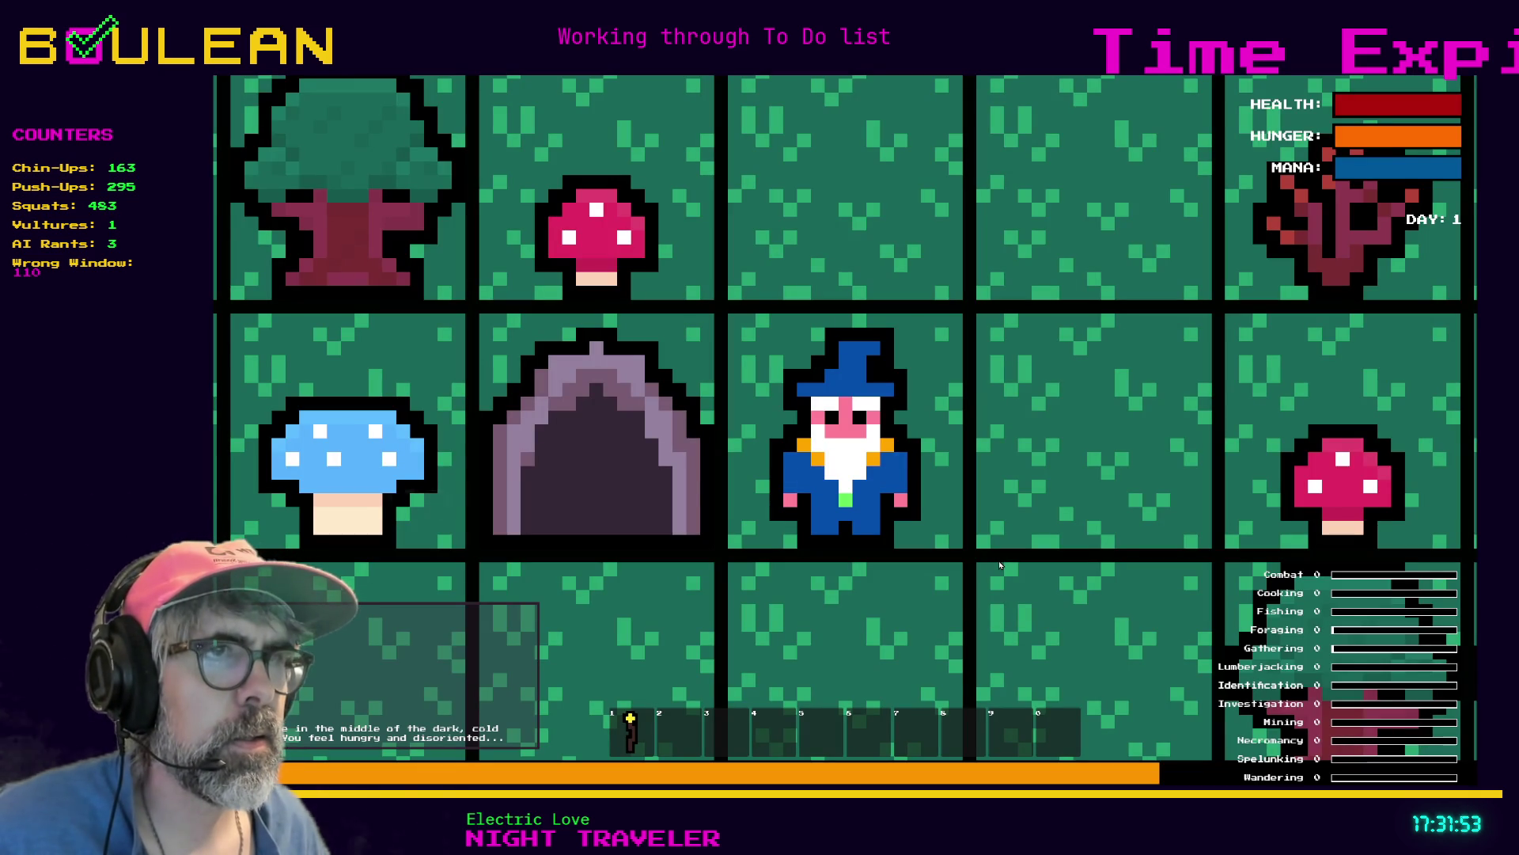
key("Escape")
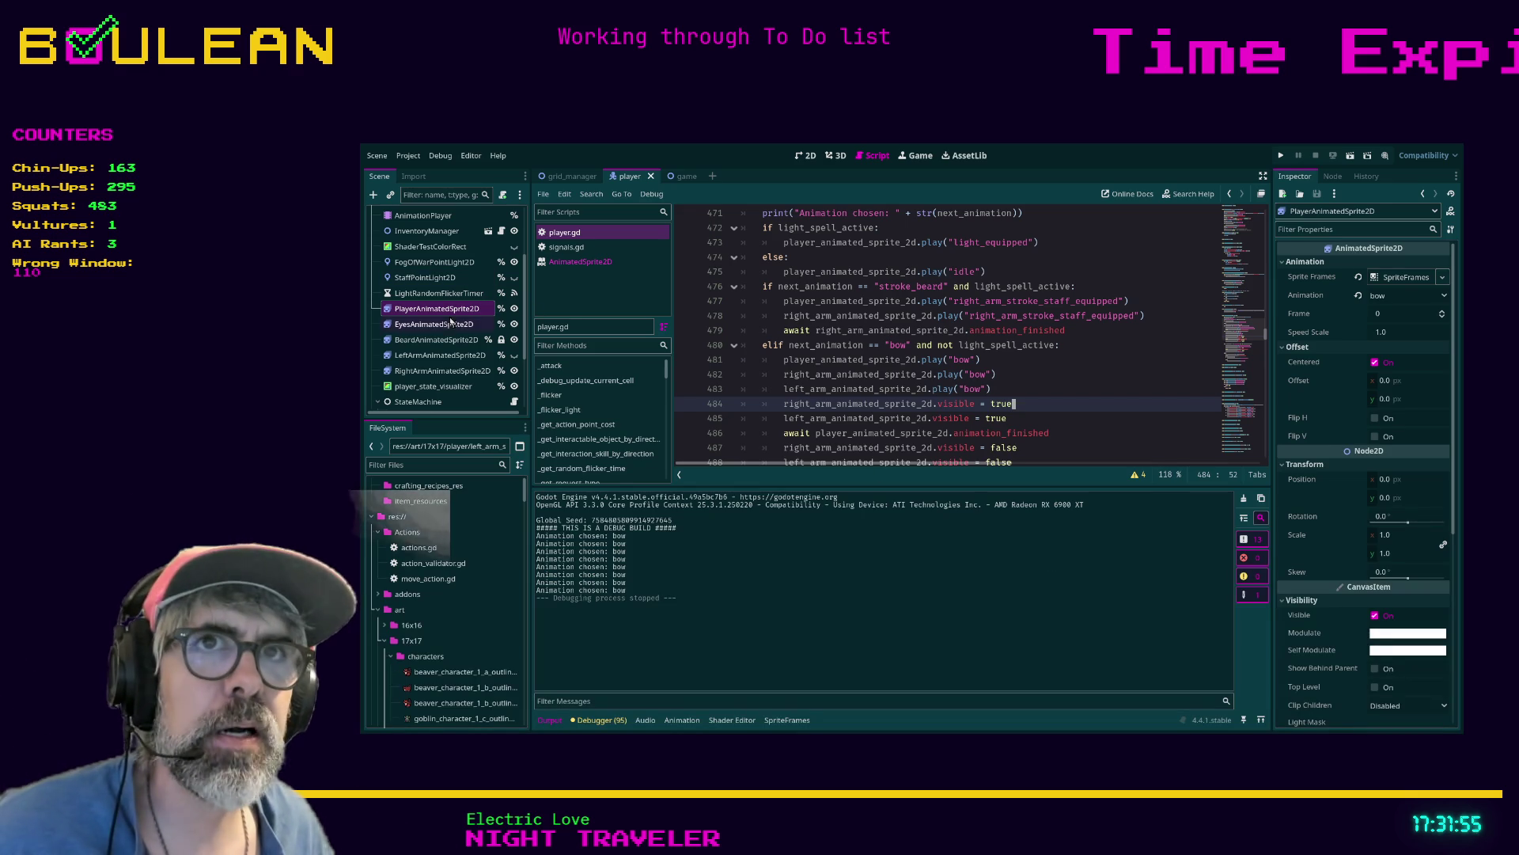
left_click(434, 324)
Review the body sprite's bow frames including middle frame 2, then the left arm's bow frames
left_click(448, 311)
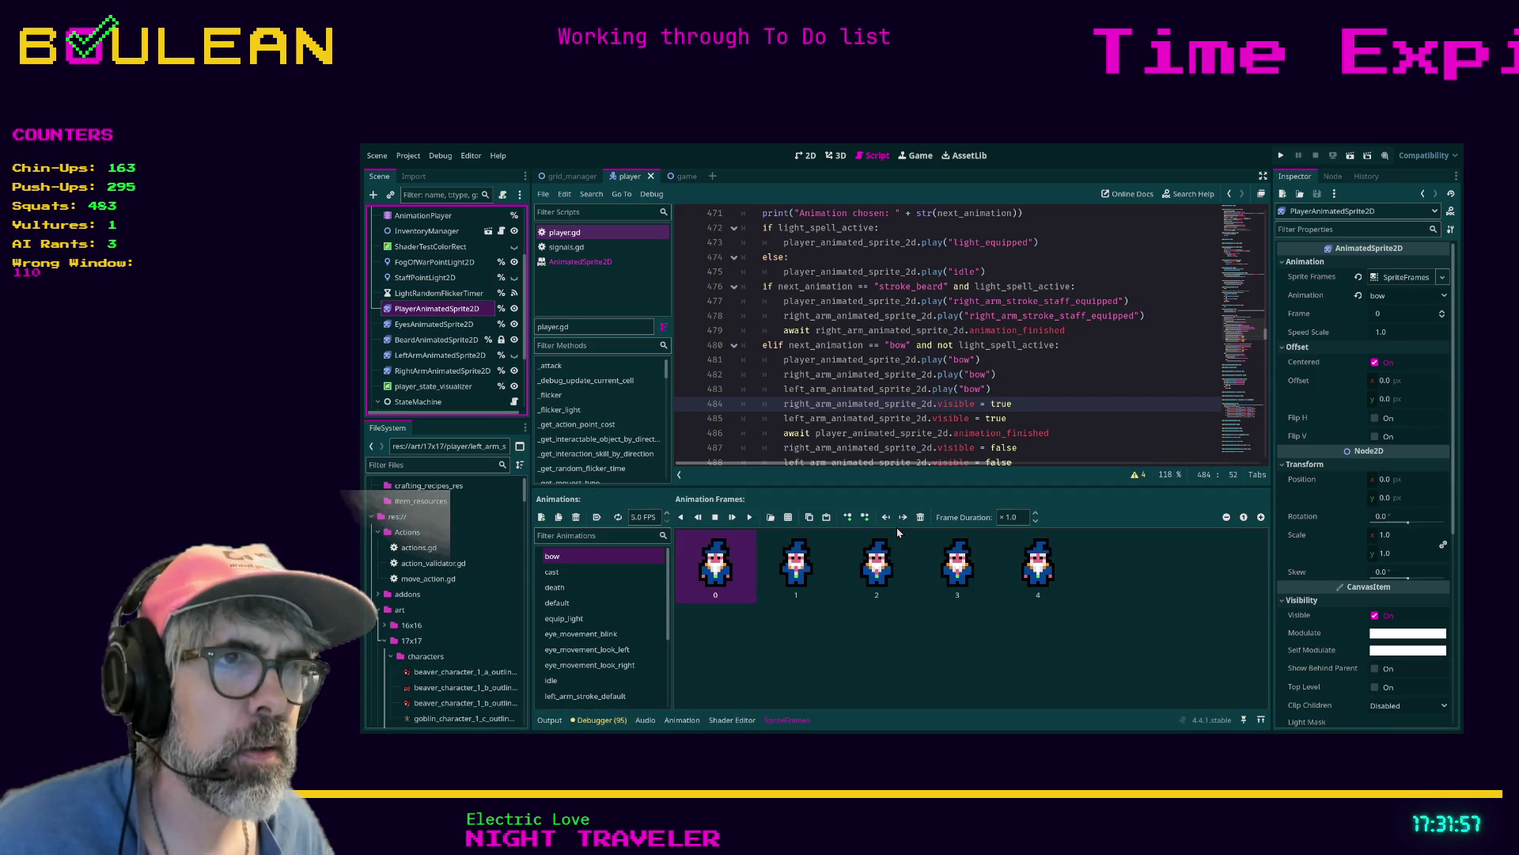
scroll(950, 612, "up", 2)
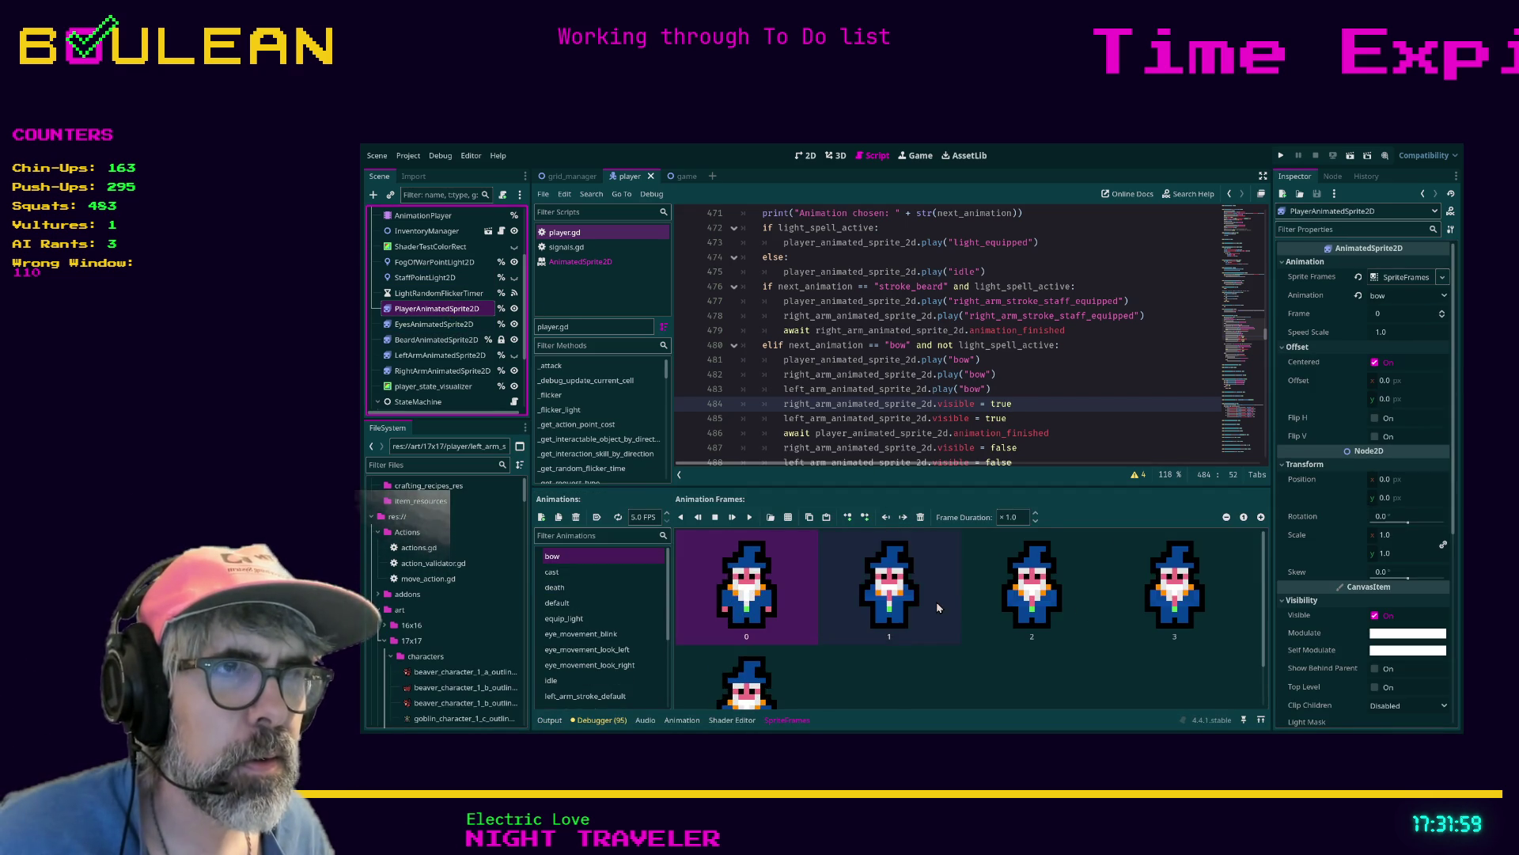
scroll(986, 617, "down", 1)
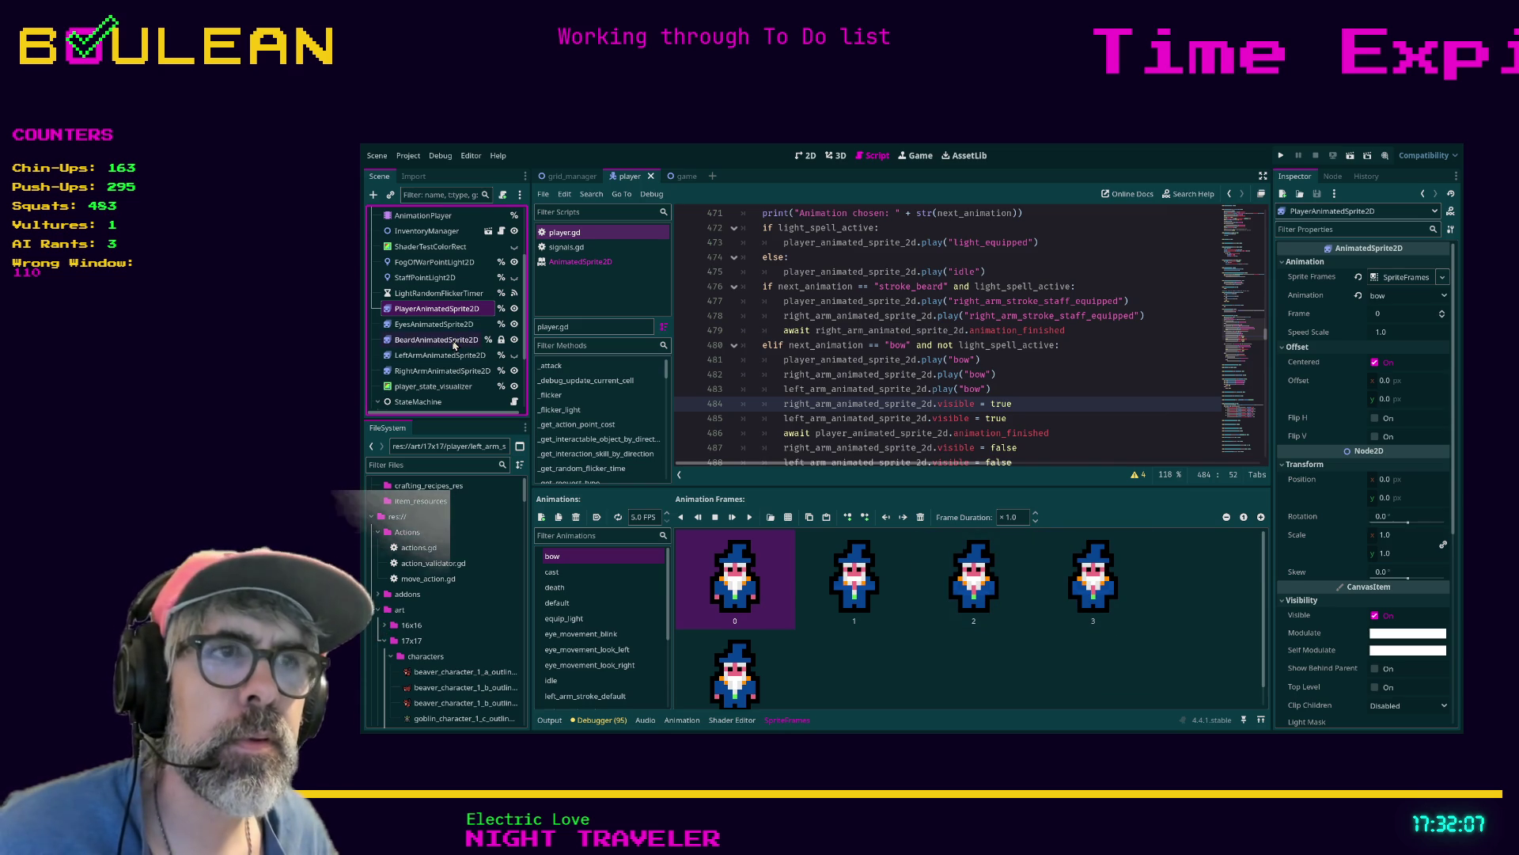
left_click(978, 565)
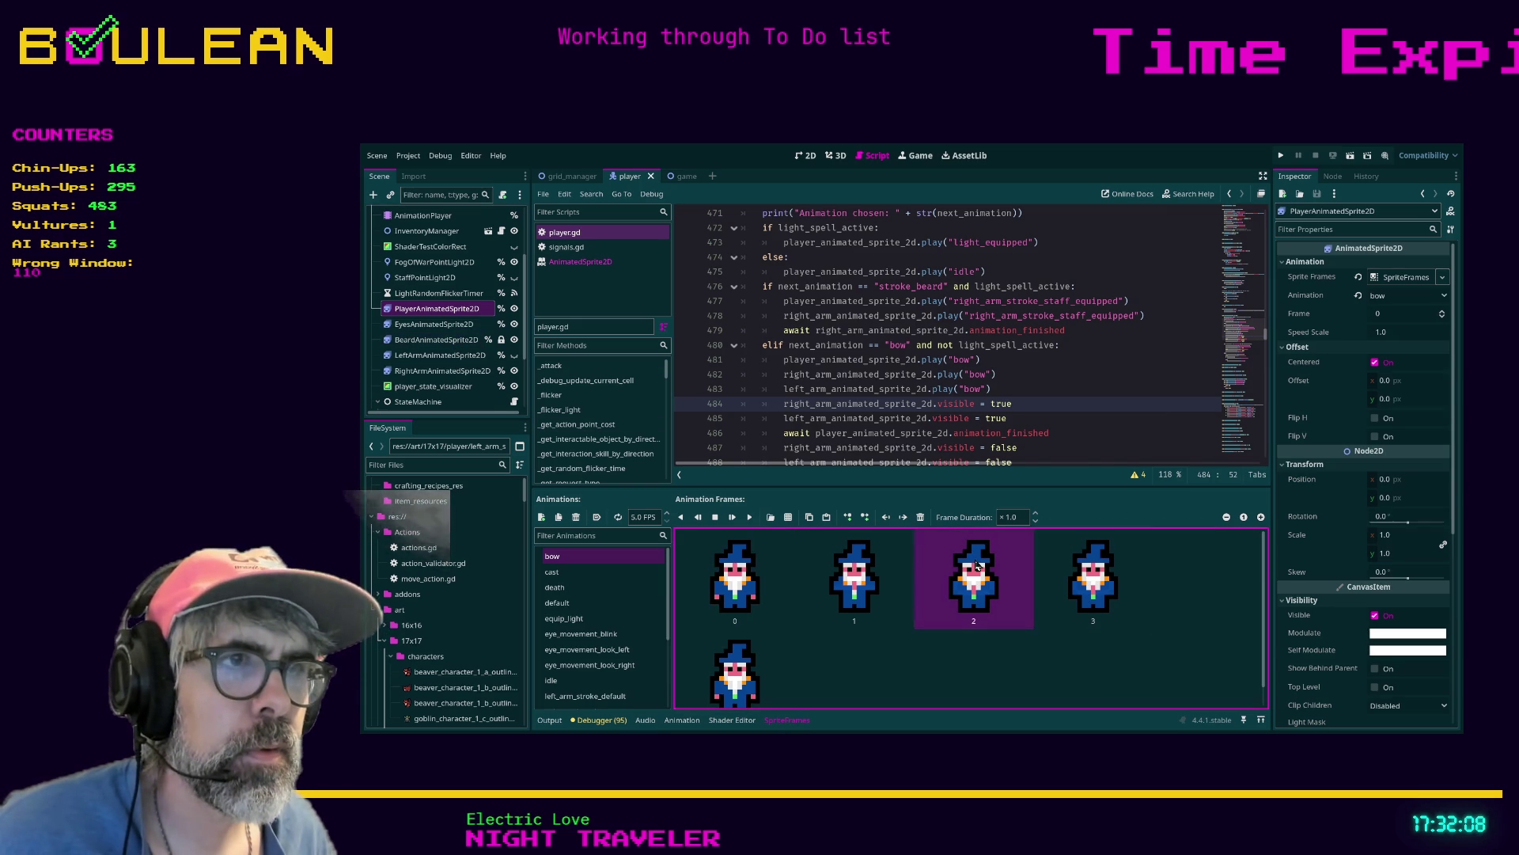
left_click(479, 354)
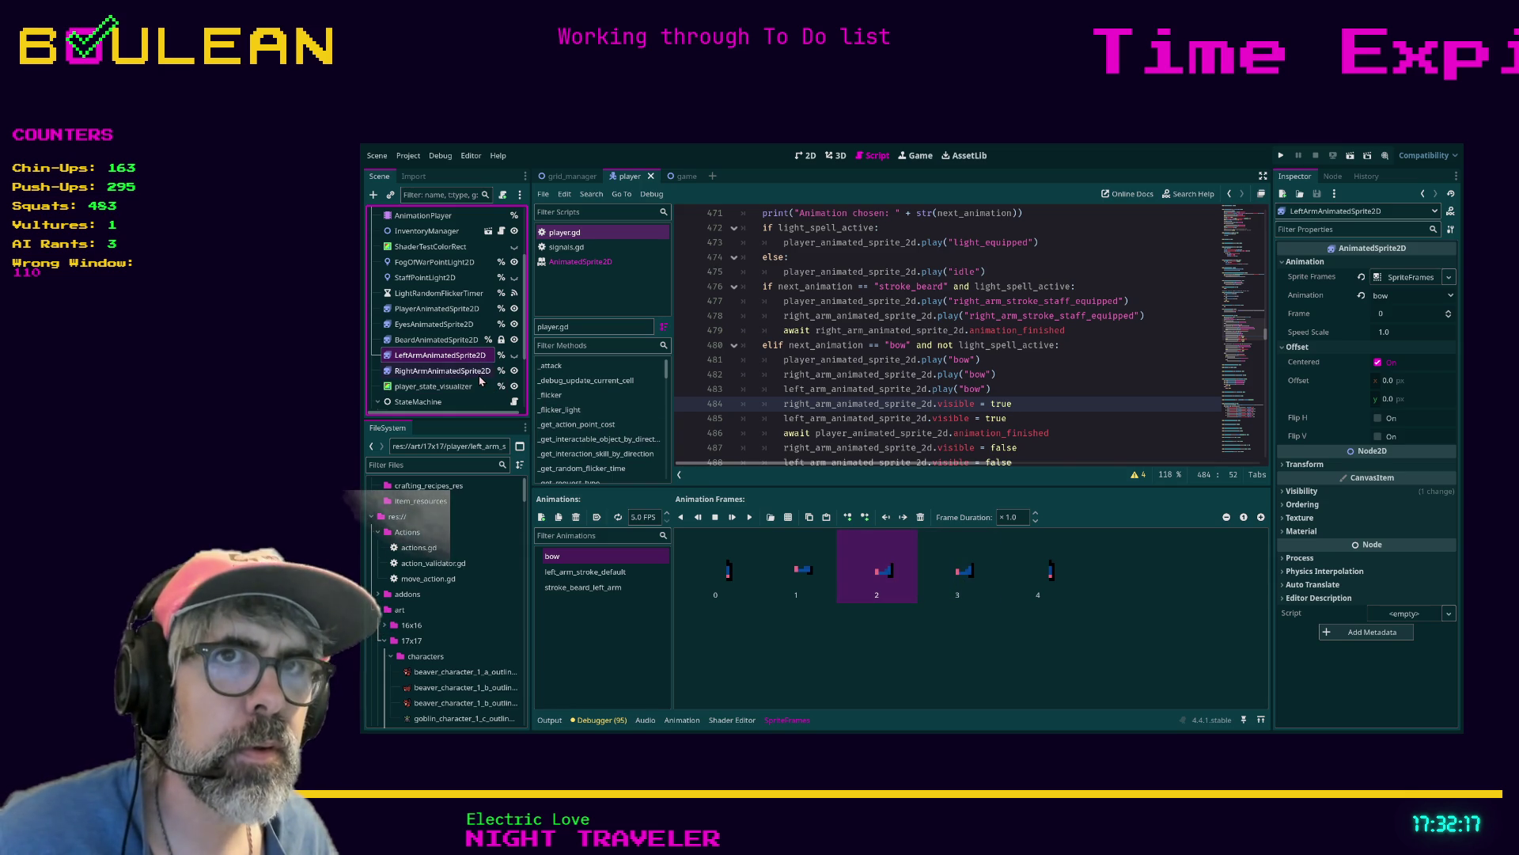
Step through the right arm's animation frames, comparing frames 2 and 3
left_click(443, 371)
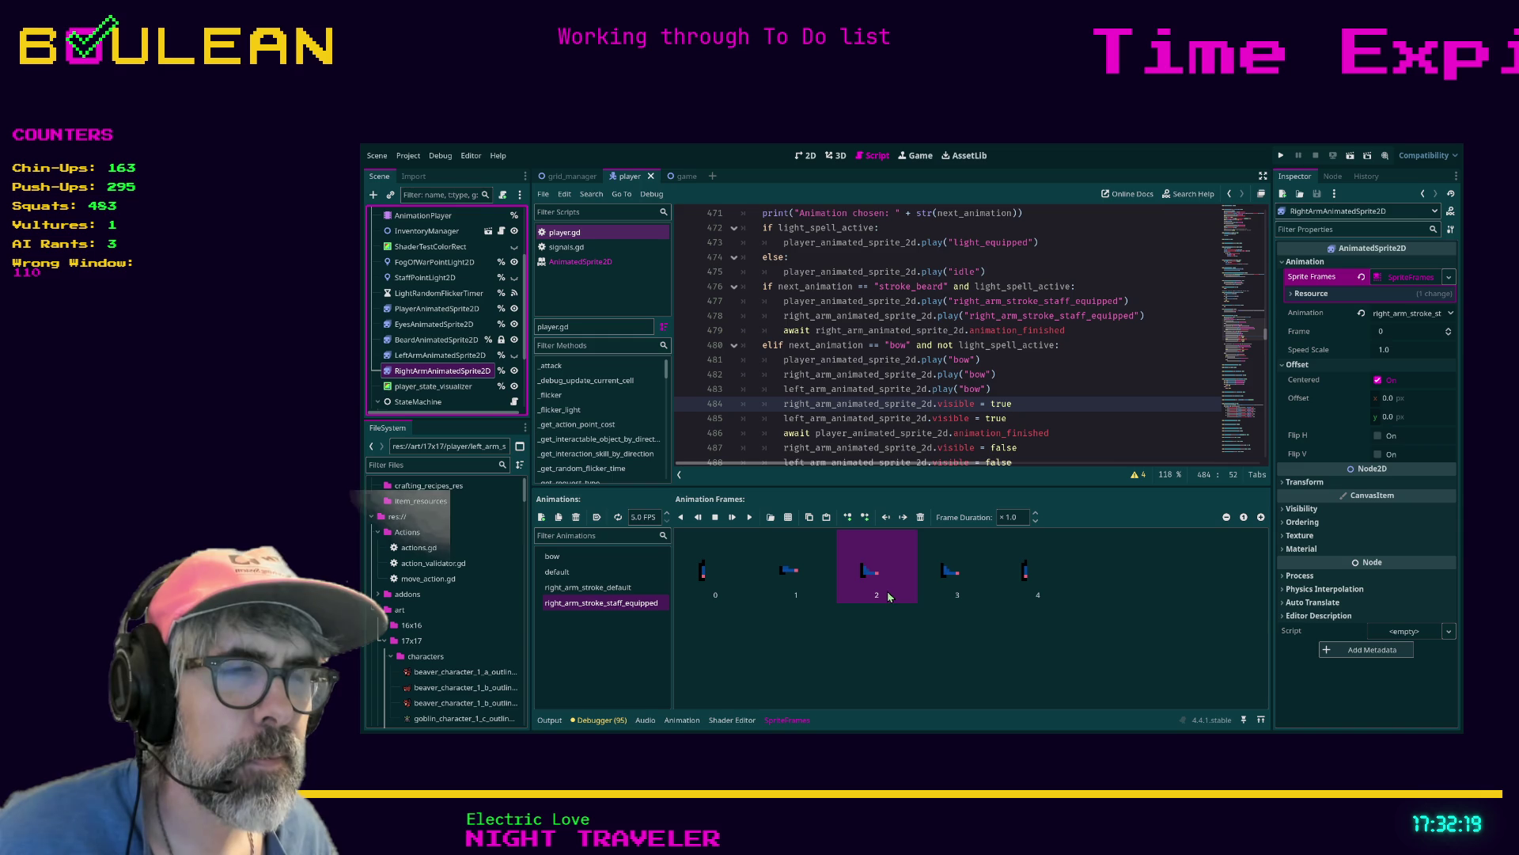
left_click(934, 585)
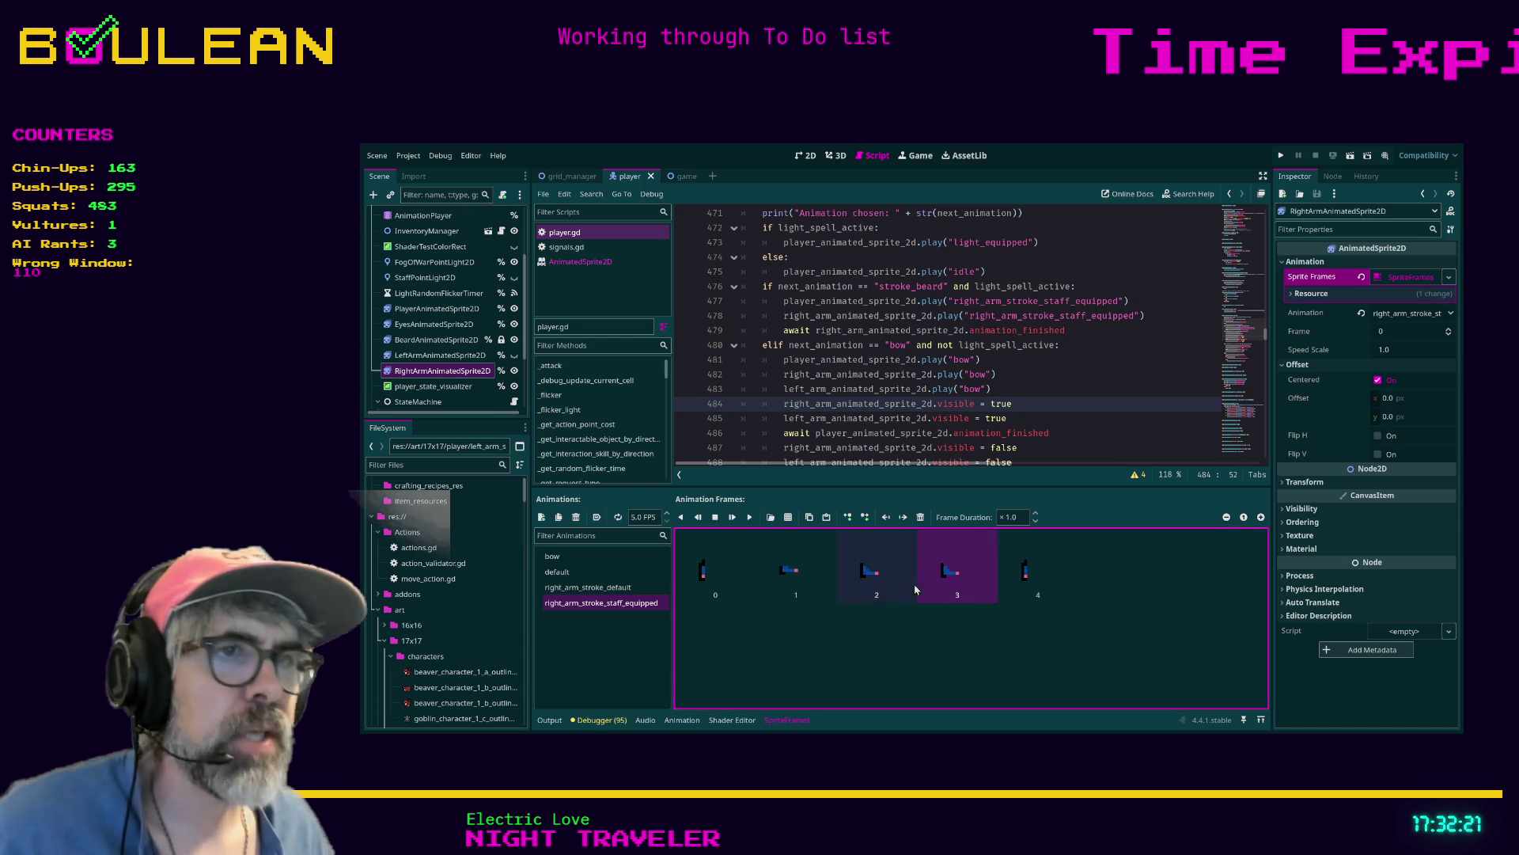
left_click(876, 582)
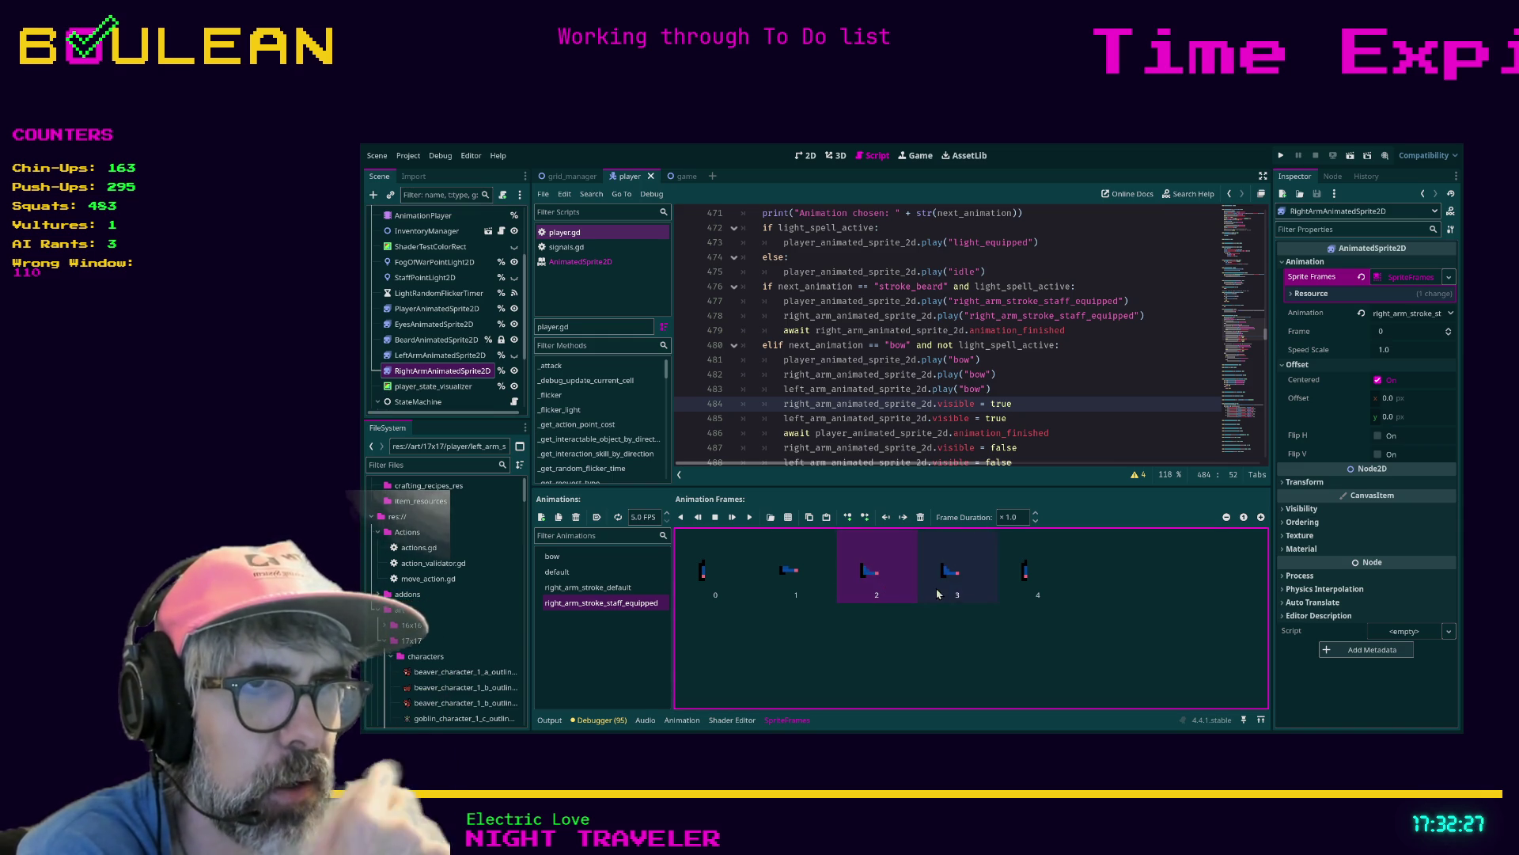
left_click(928, 581)
left_click(878, 585)
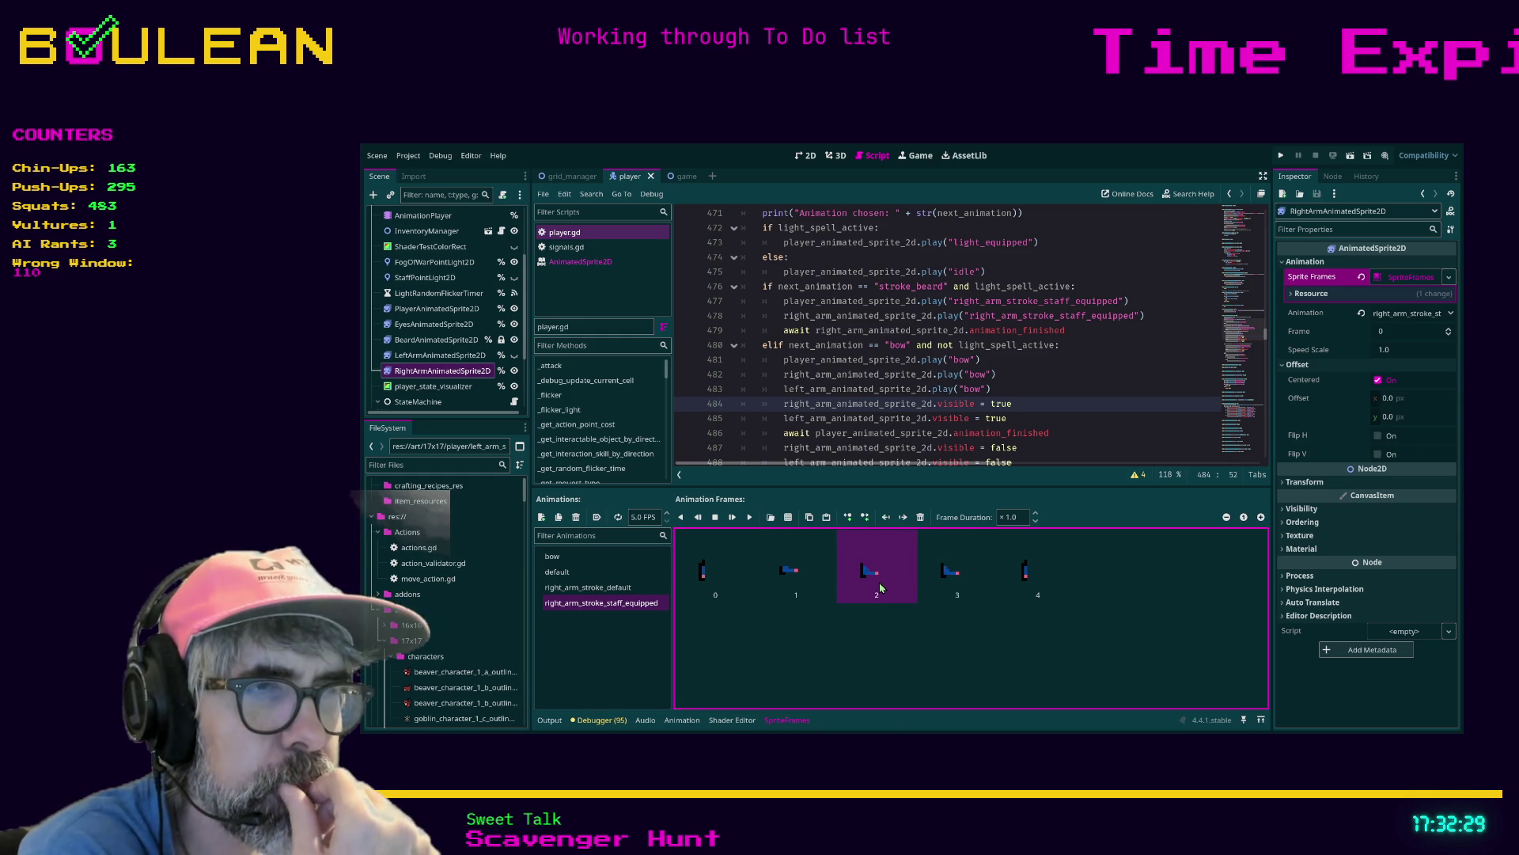
key("Right")
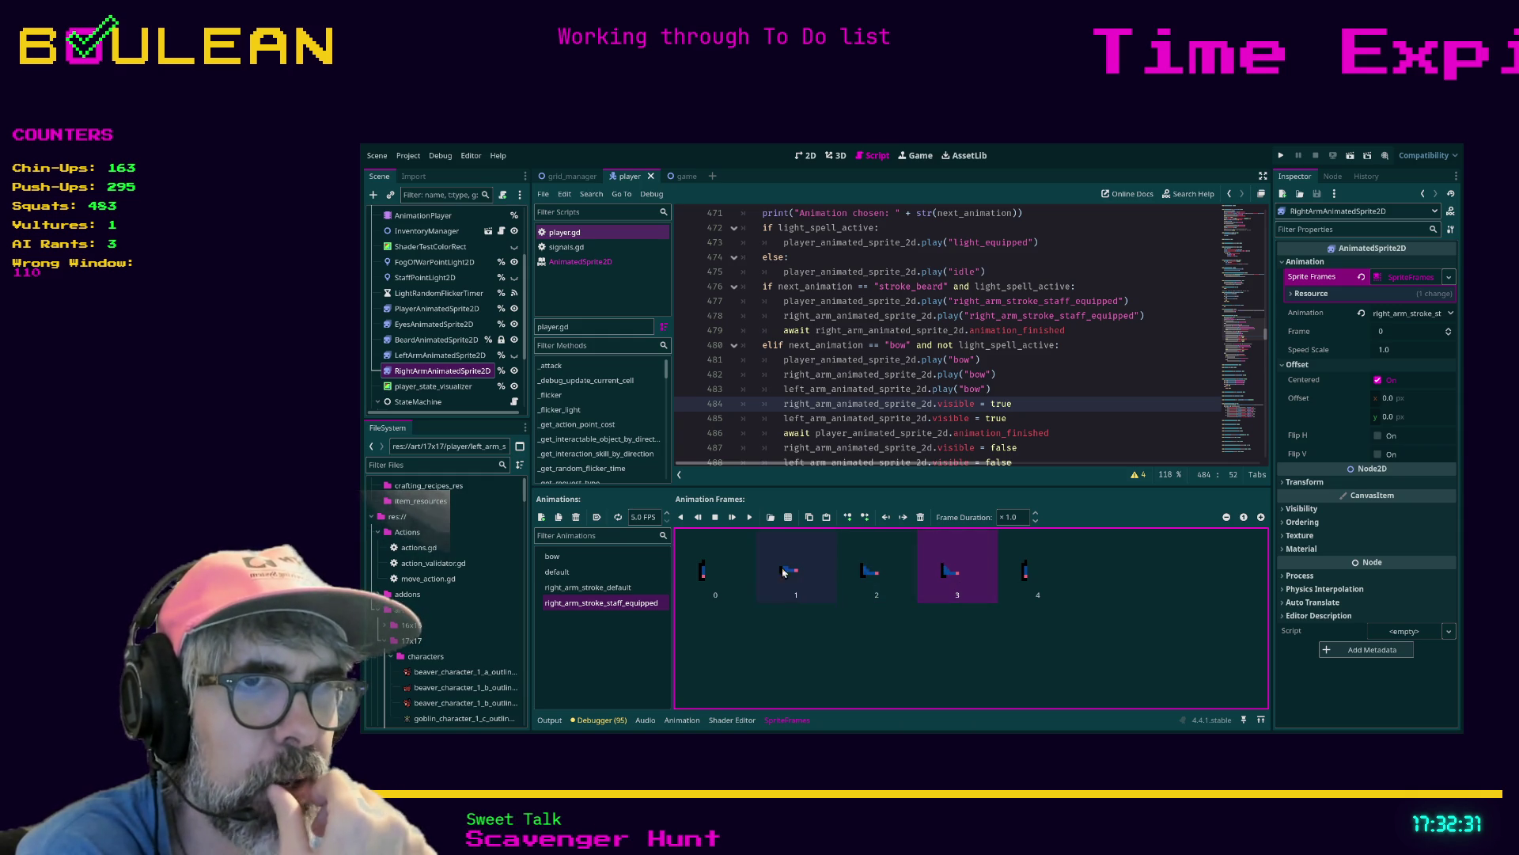
key("Home")
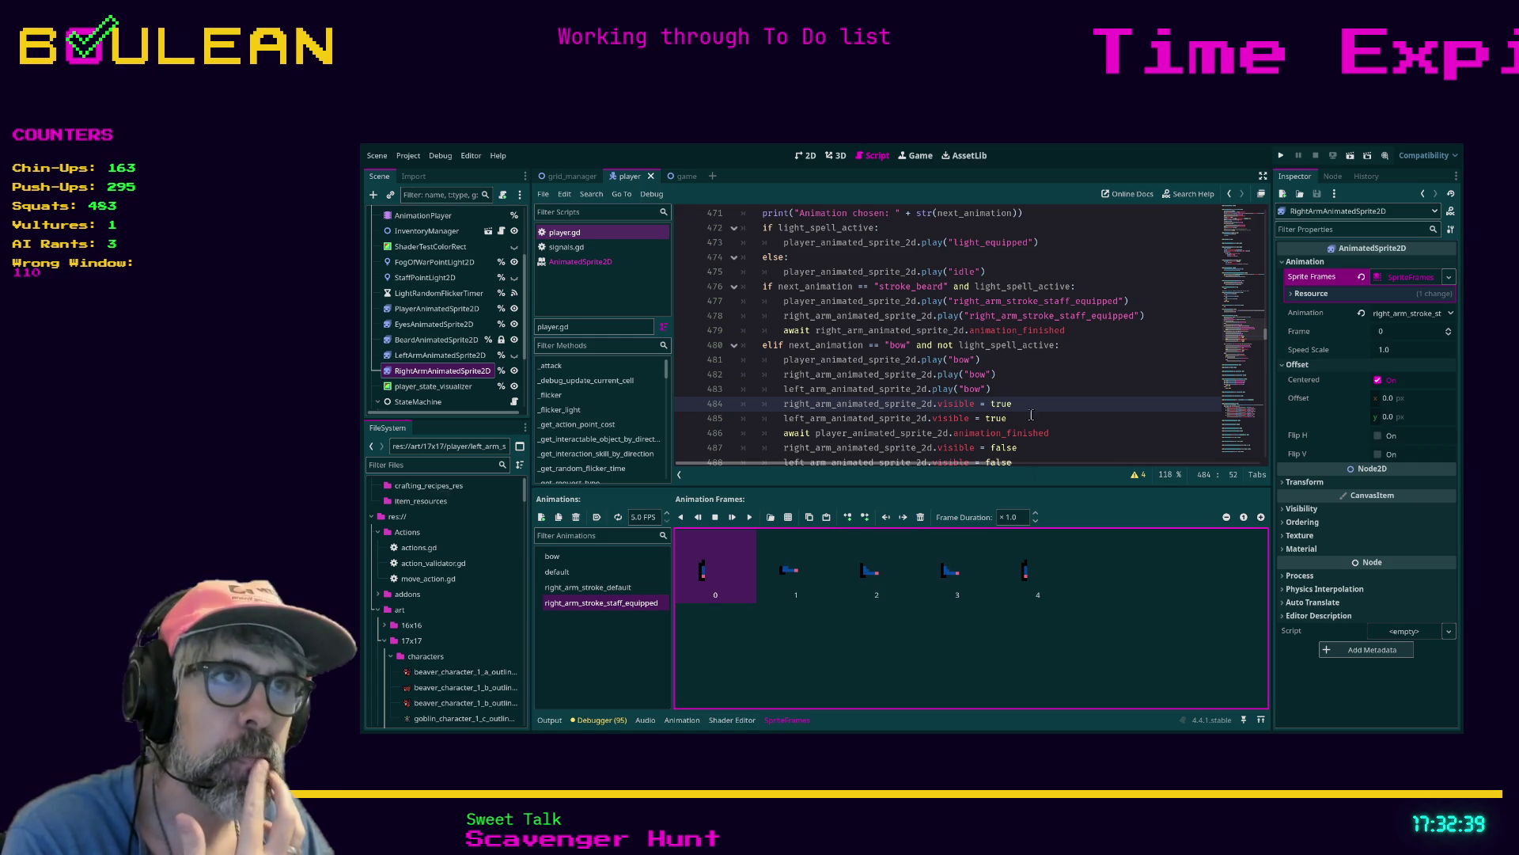
scroll(1037, 370, "down", 1)
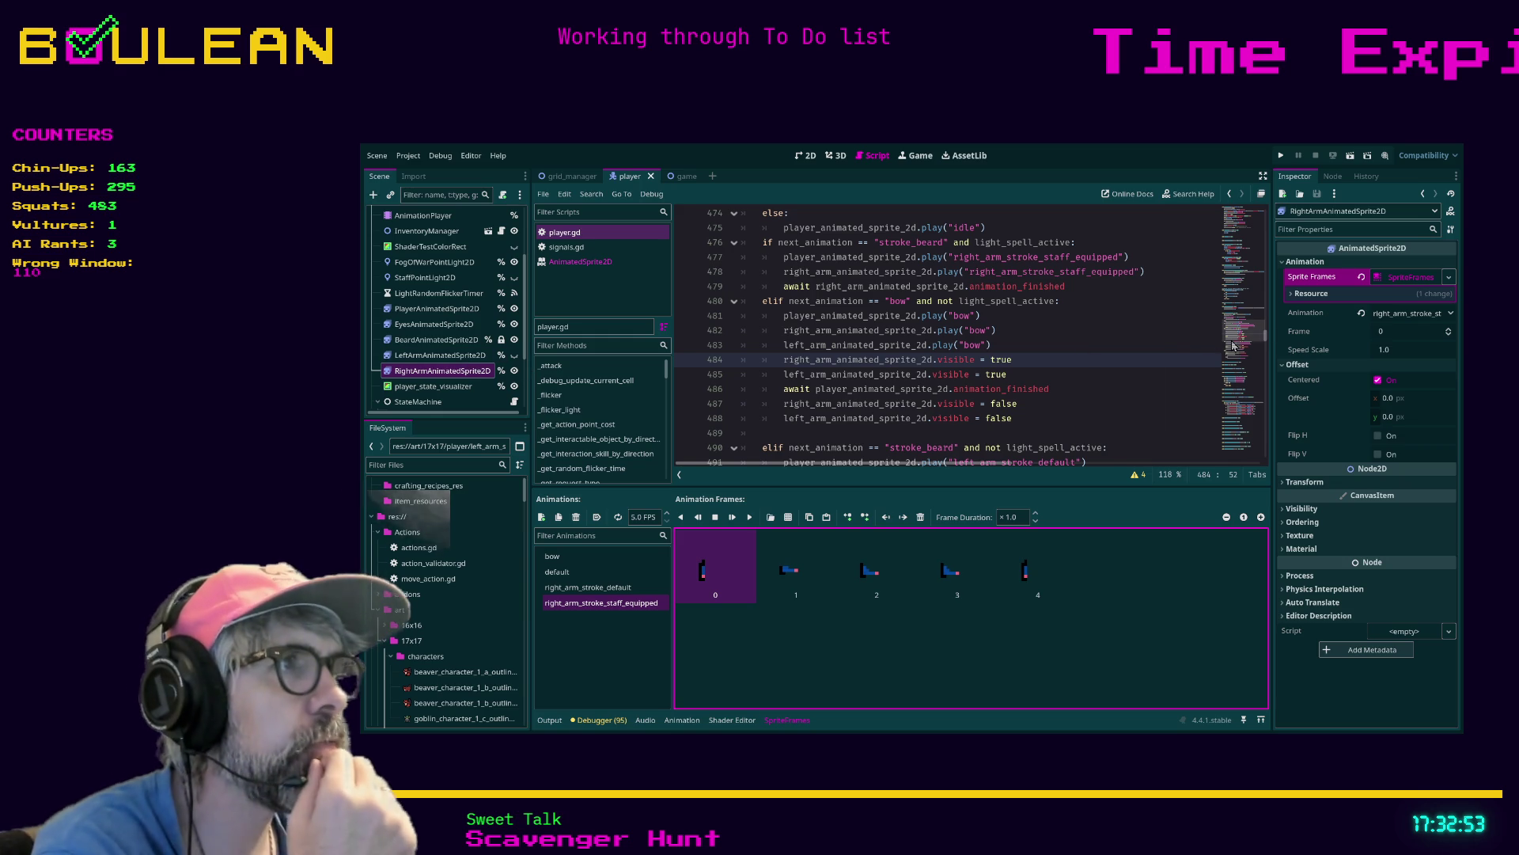
Revert the Animation property to default on the right arm, left arm and body sprites, and save
left_click(1362, 313)
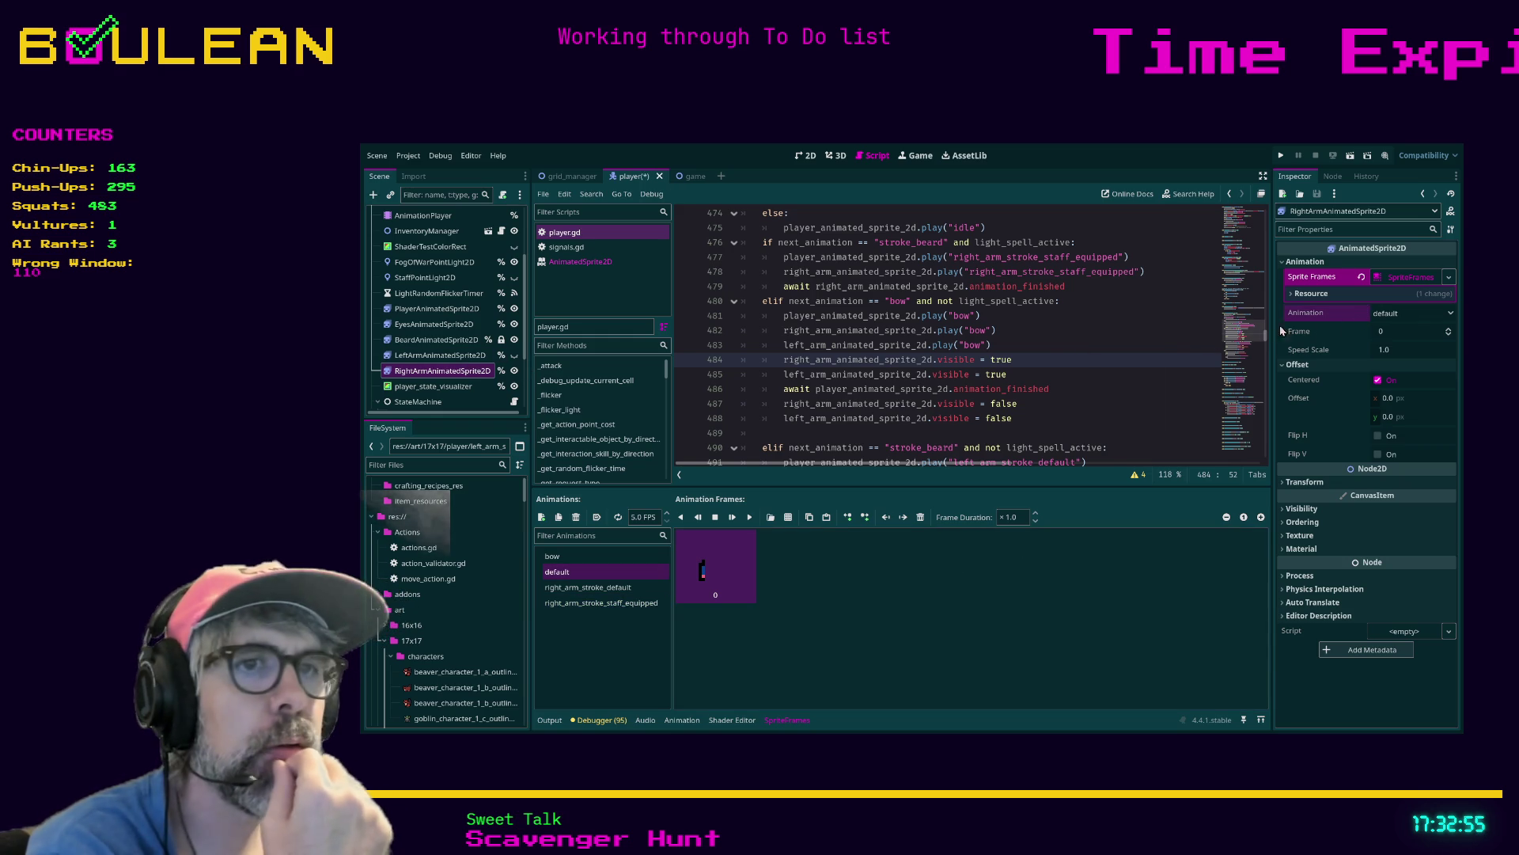
left_click(477, 356)
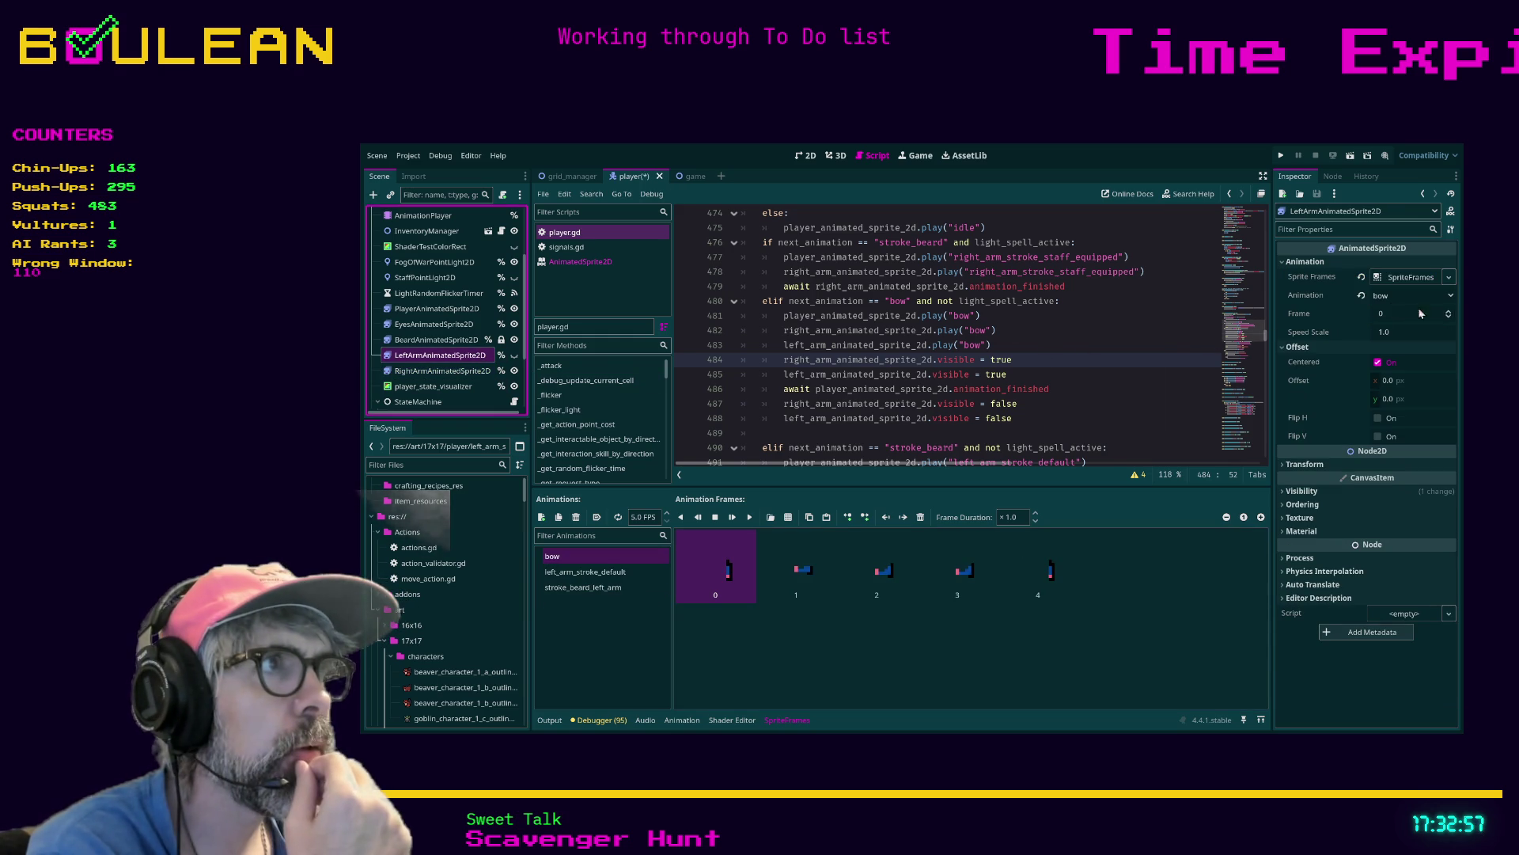
left_click(1361, 295)
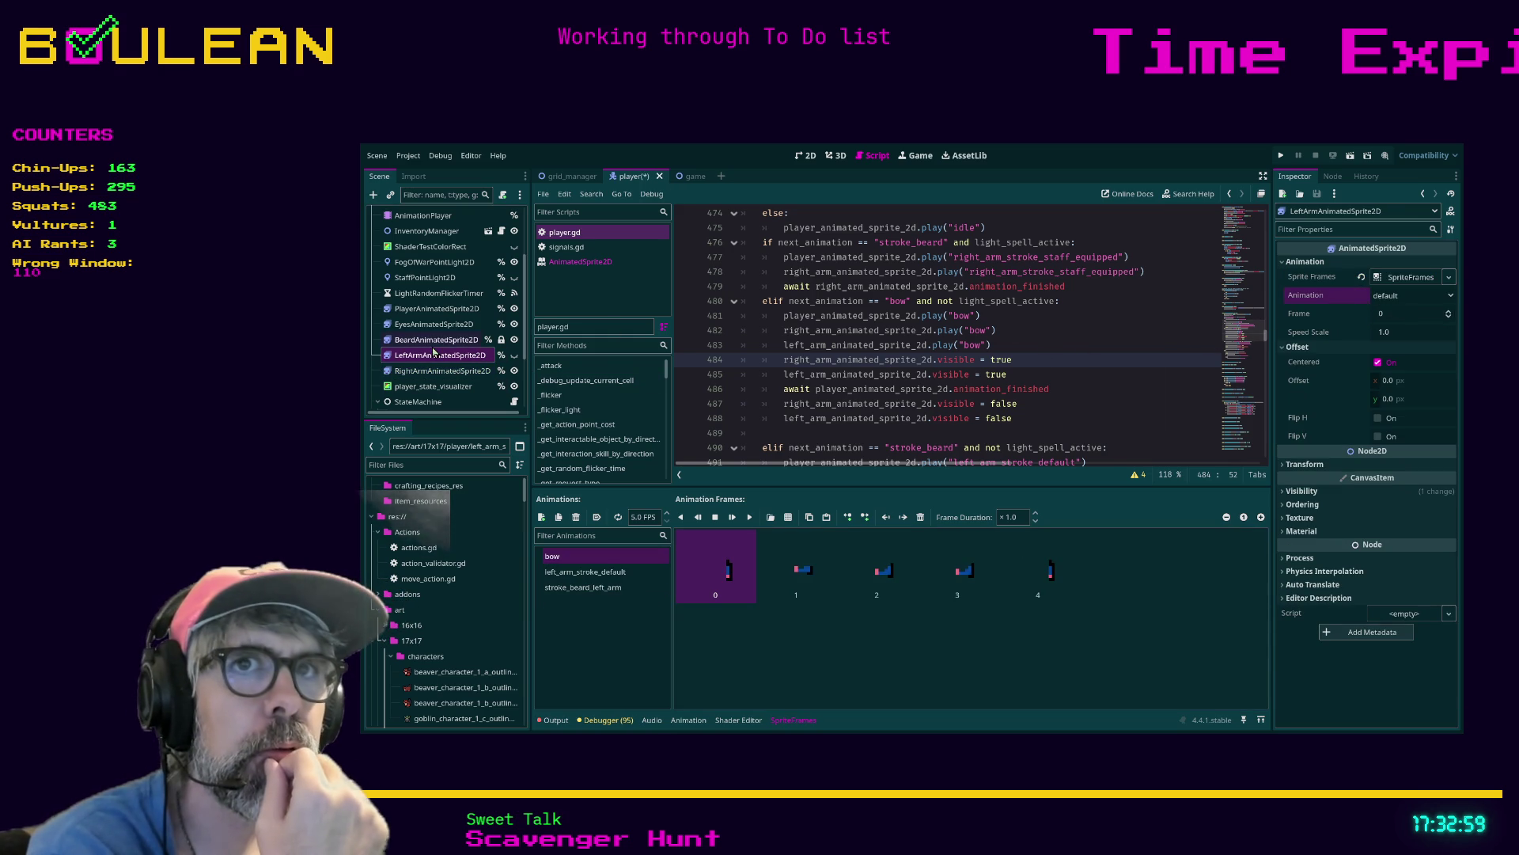
left_click(440, 308)
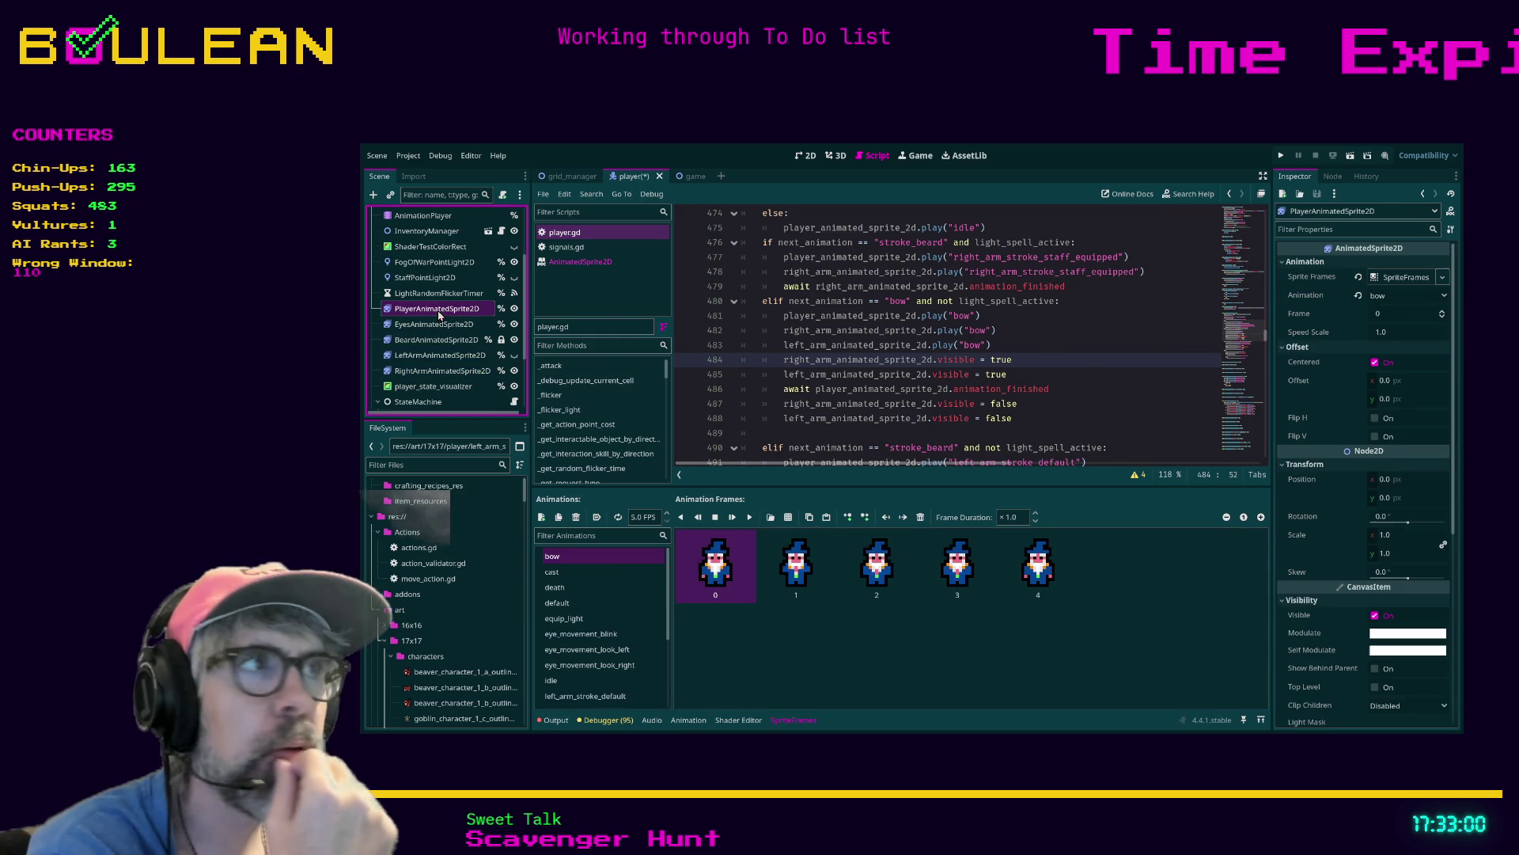
left_click(1360, 296)
left_click(1089, 387)
key("ctrl+s")
key("ctrl+s")
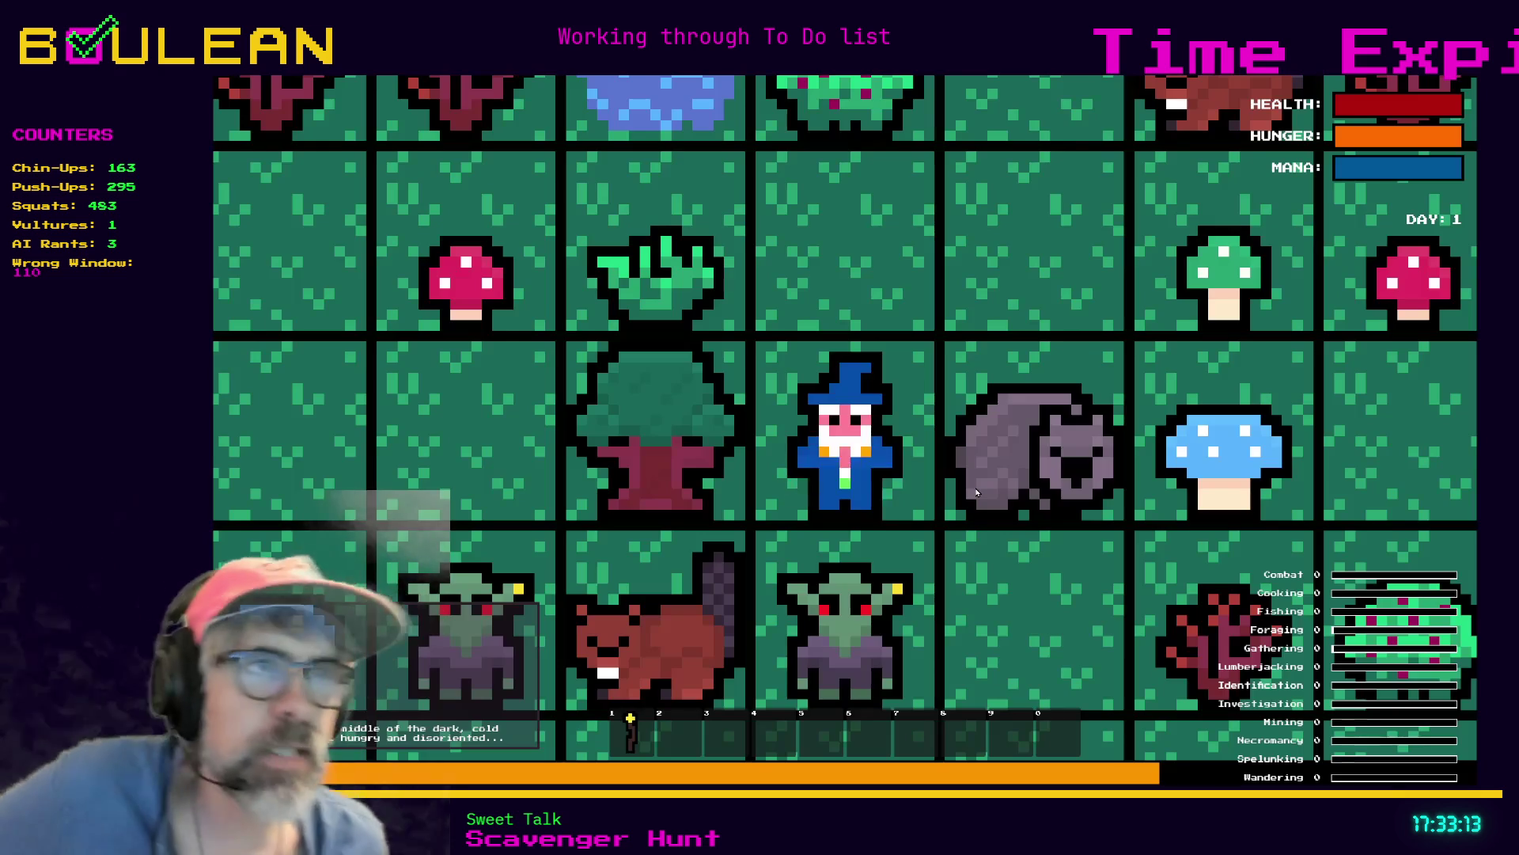
Zoom in on the wizard in the game, watch the bow animation, then stop the run
key("alt+Tab")
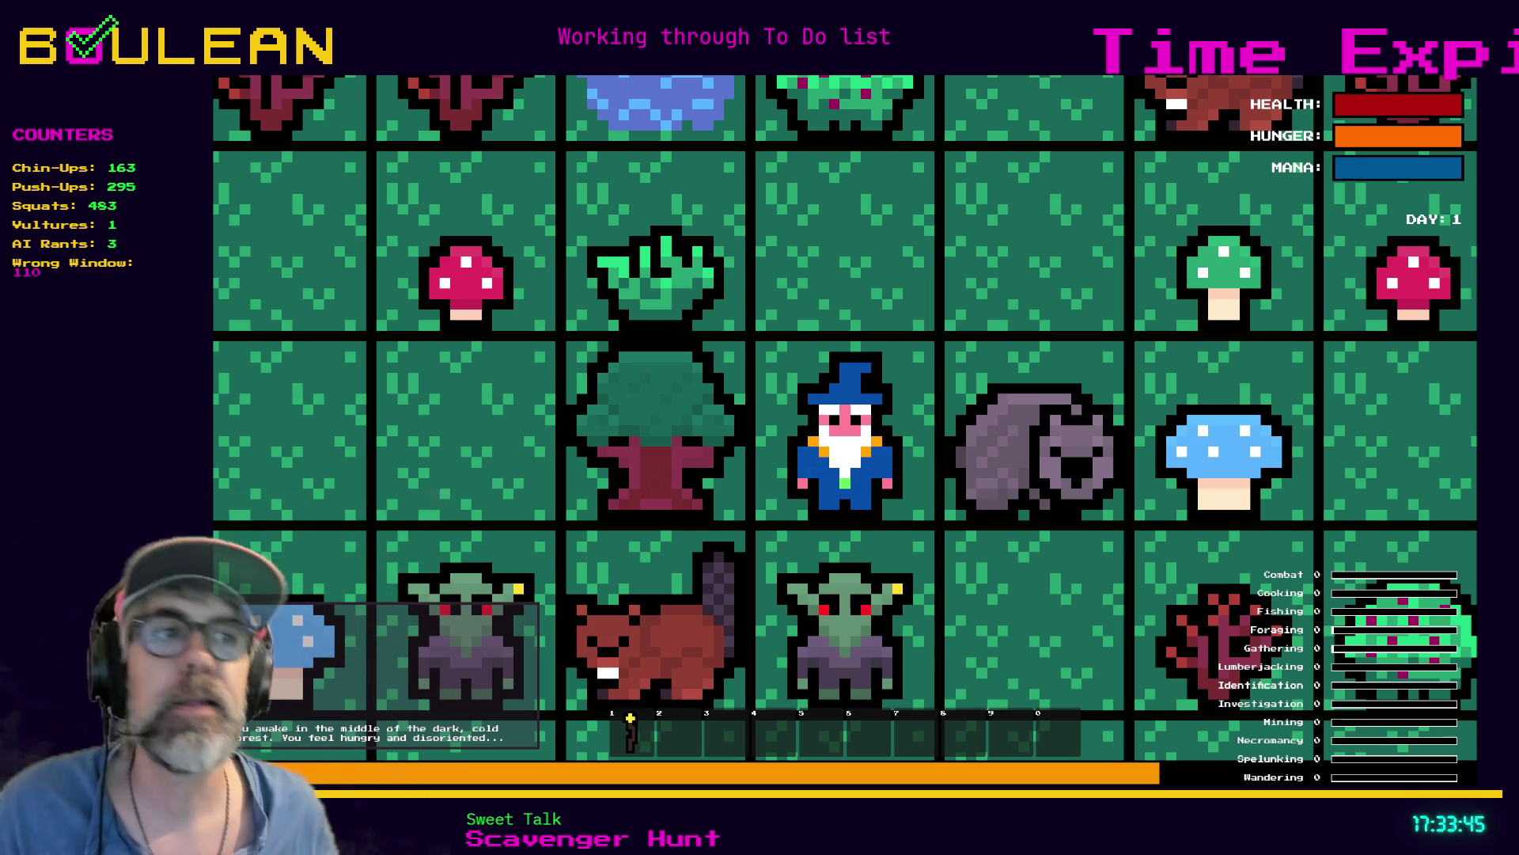
scroll(845, 418, "up", 1)
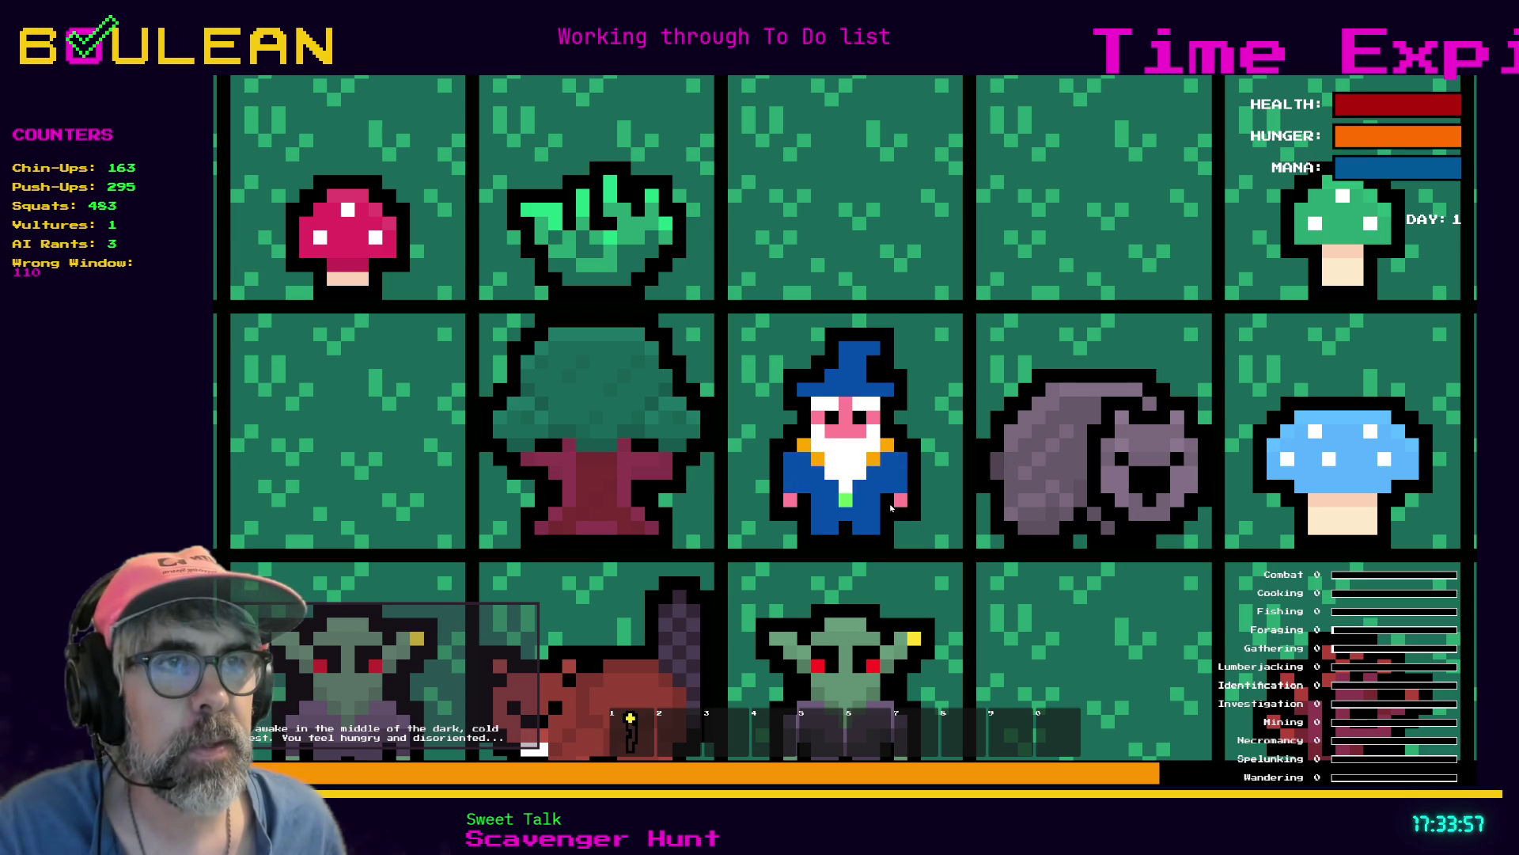
key("F8")
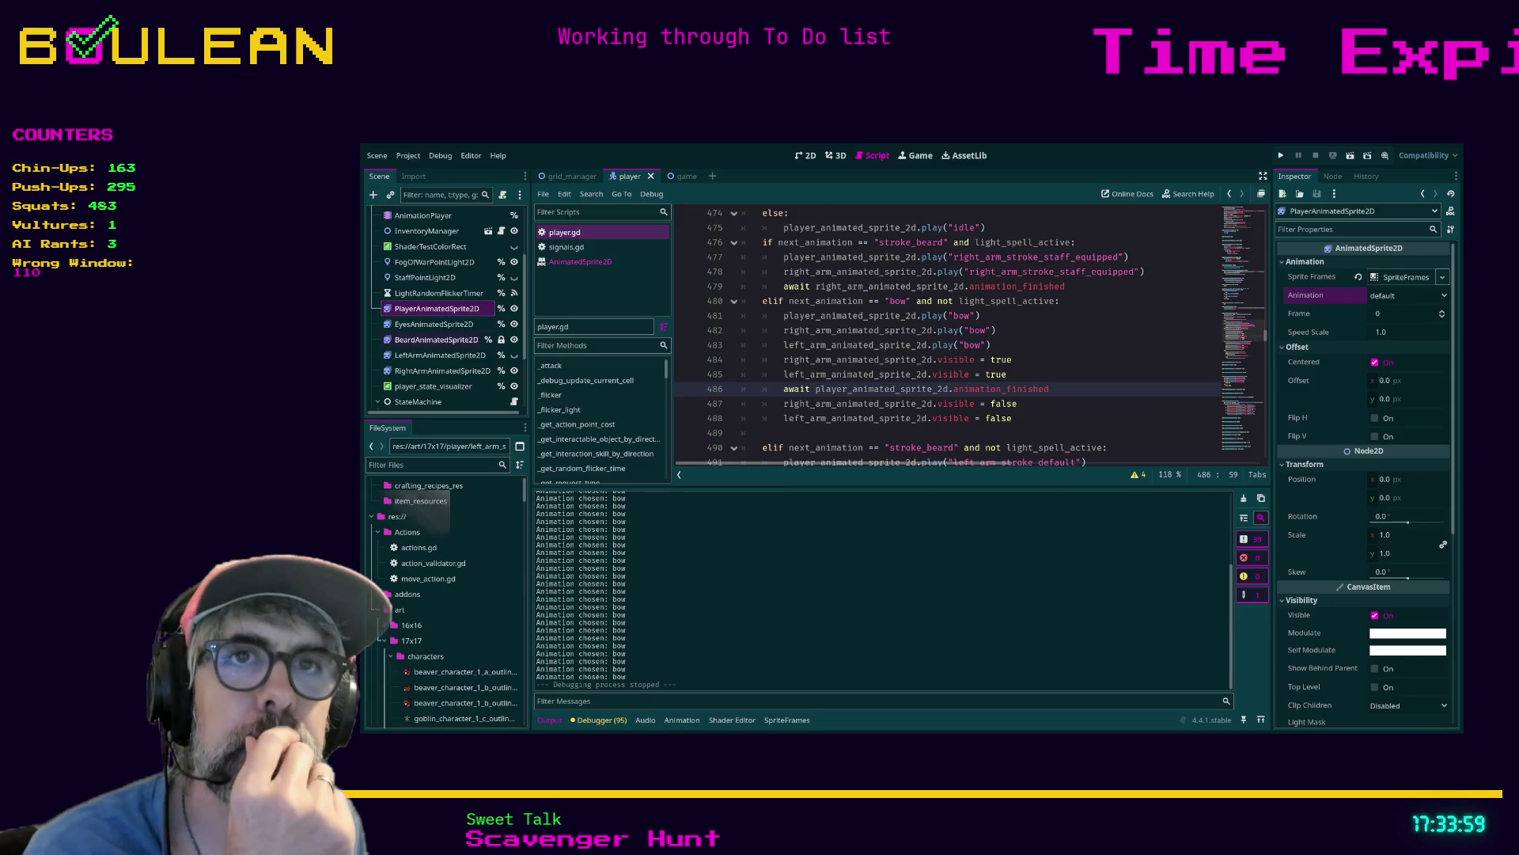
Review the bow animations on the left arm, right arm and body sprites, then go to line 488 of the player script
left_click(440, 354)
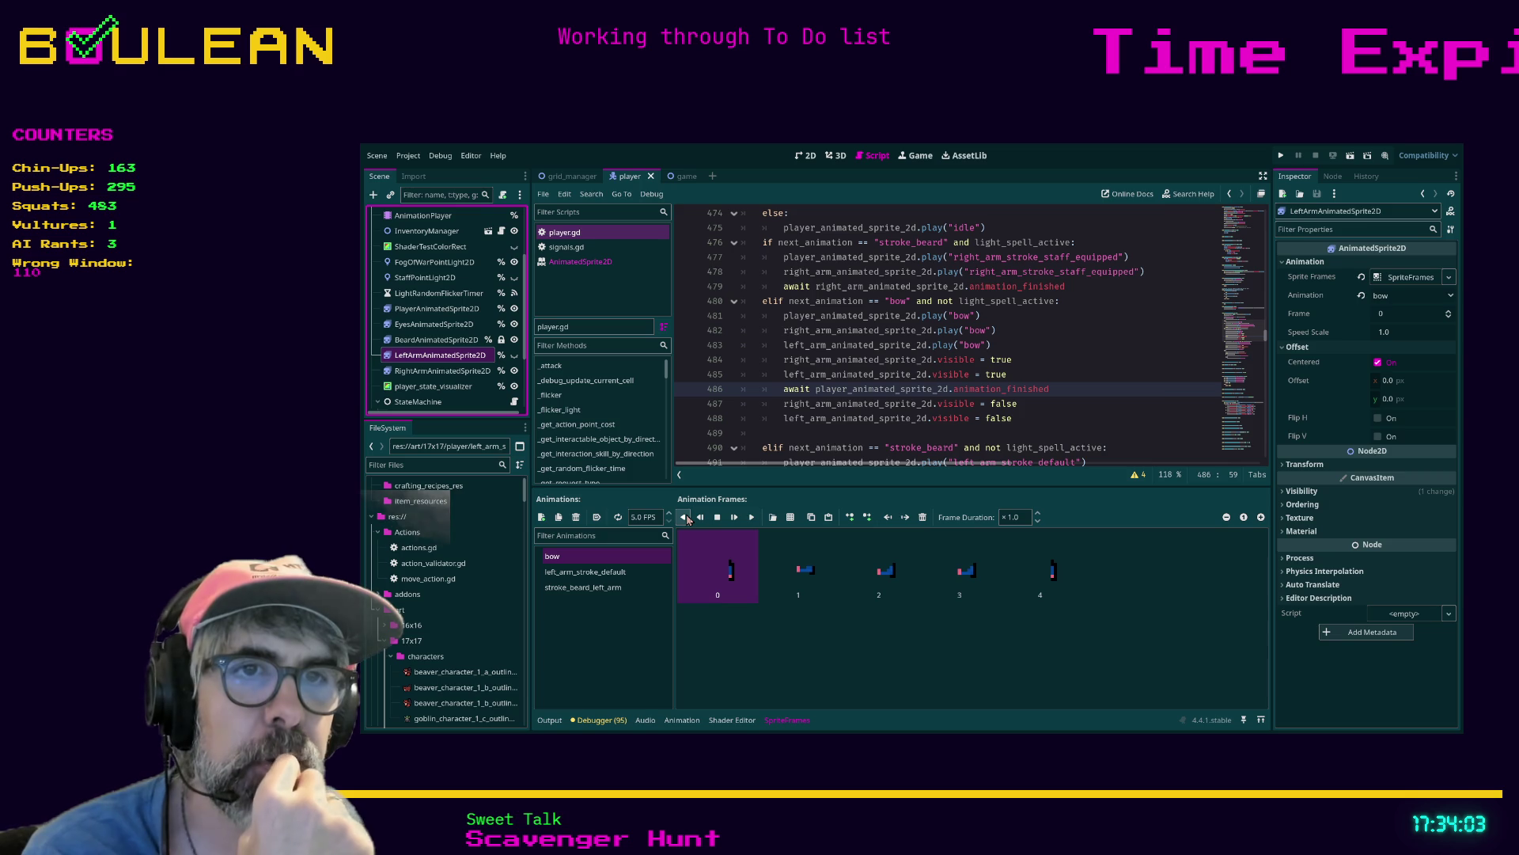
left_click(599, 573)
left_click(598, 558)
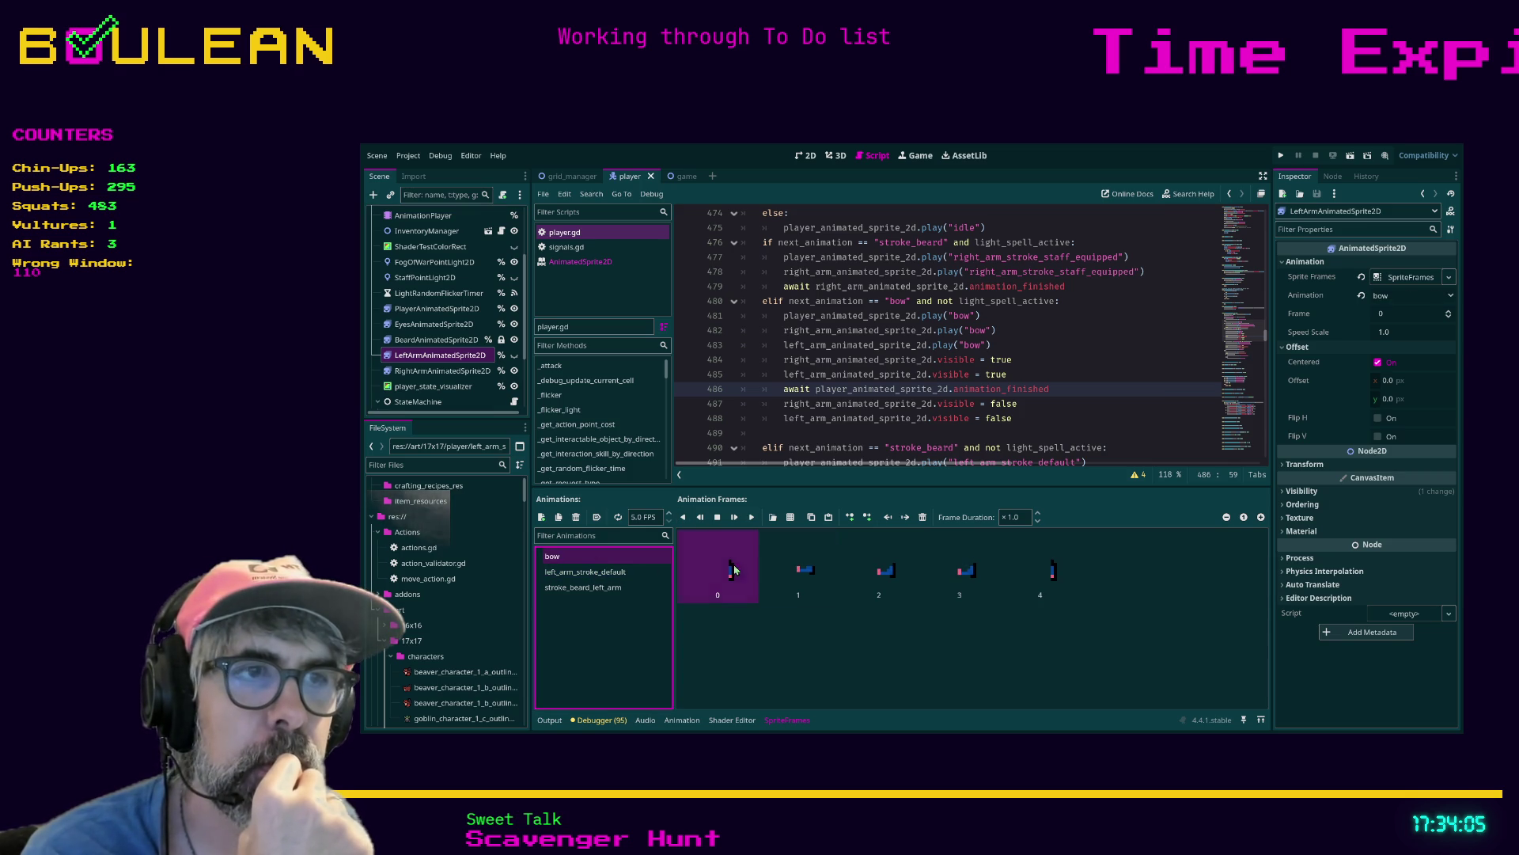
left_click(442, 370)
left_click(586, 559)
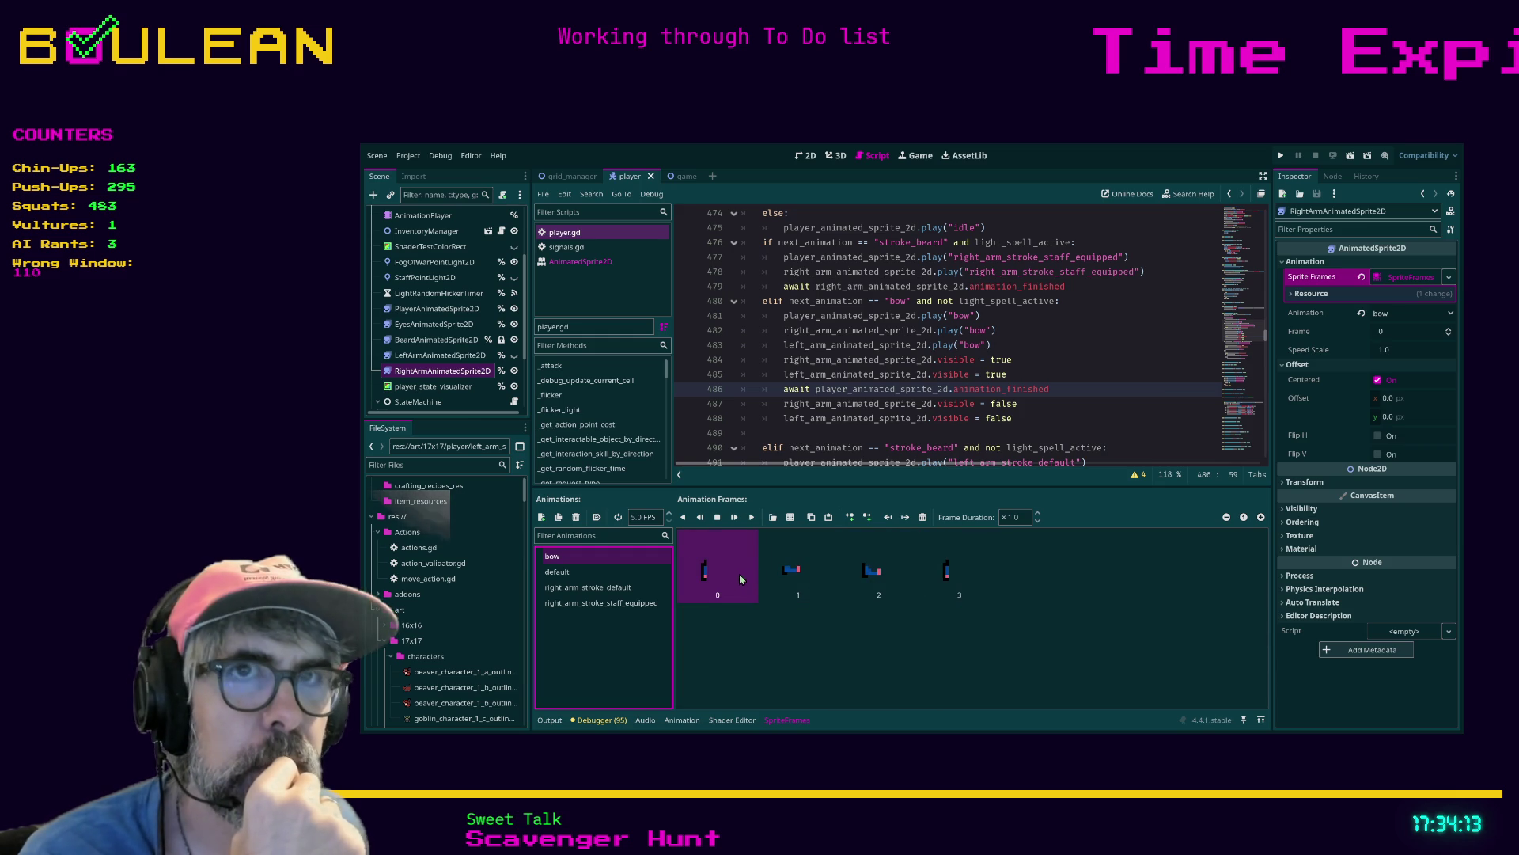
left_click(444, 310)
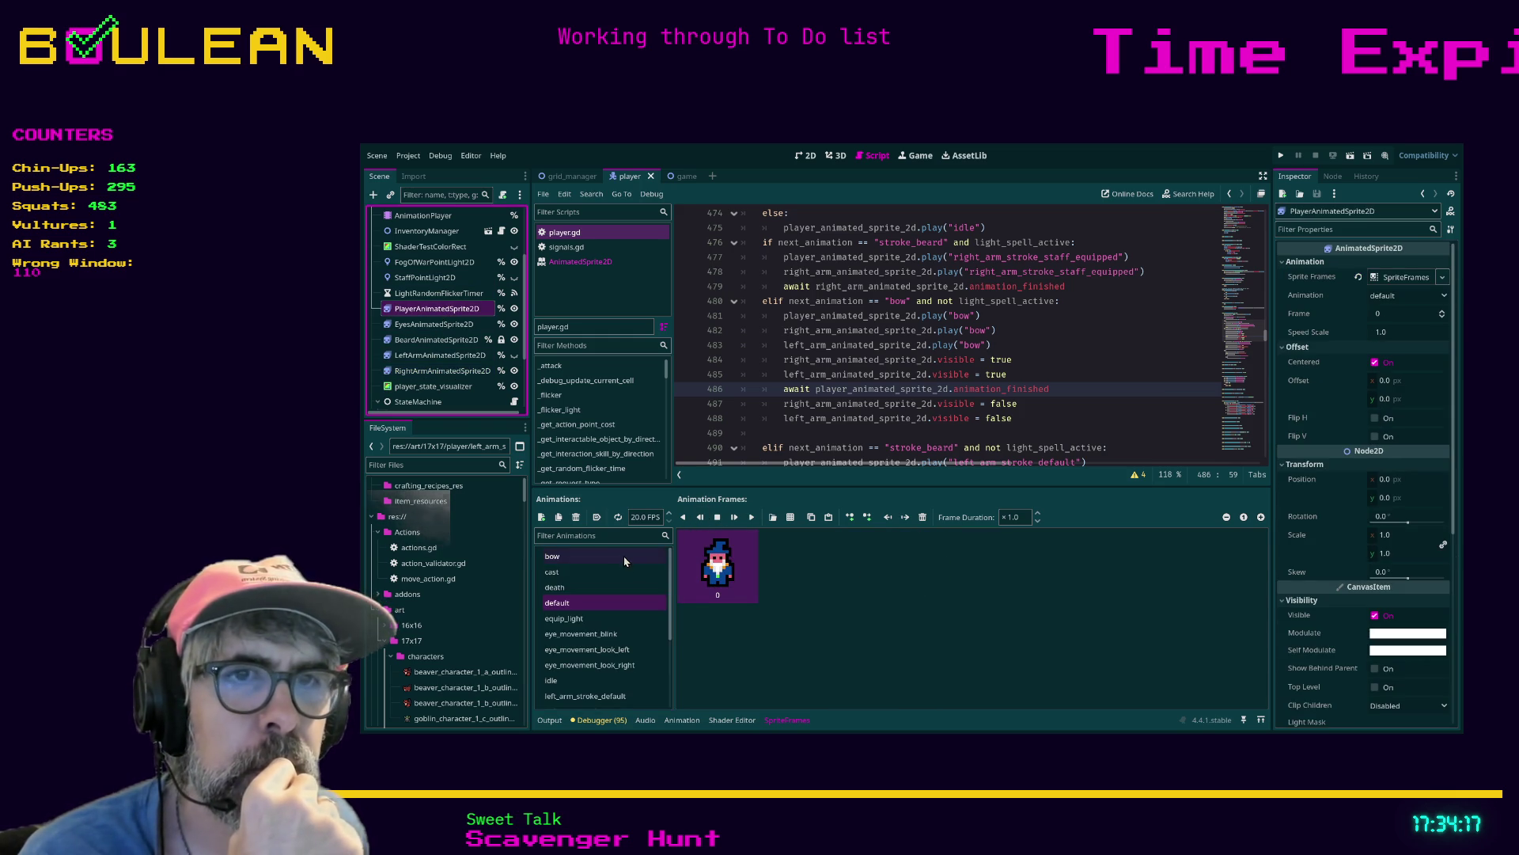
left_click(596, 561)
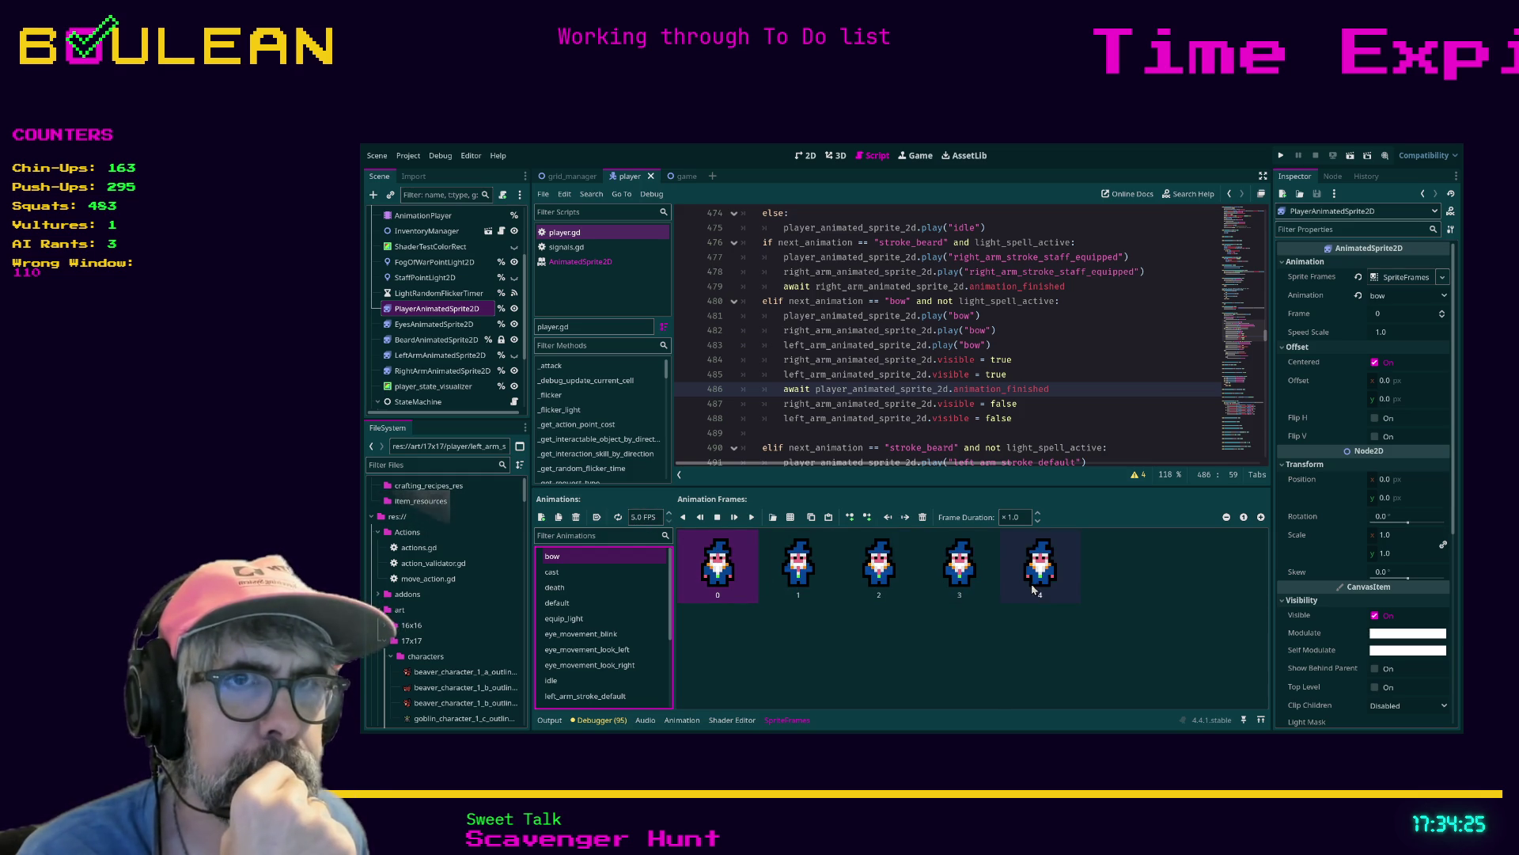
left_click(1067, 421)
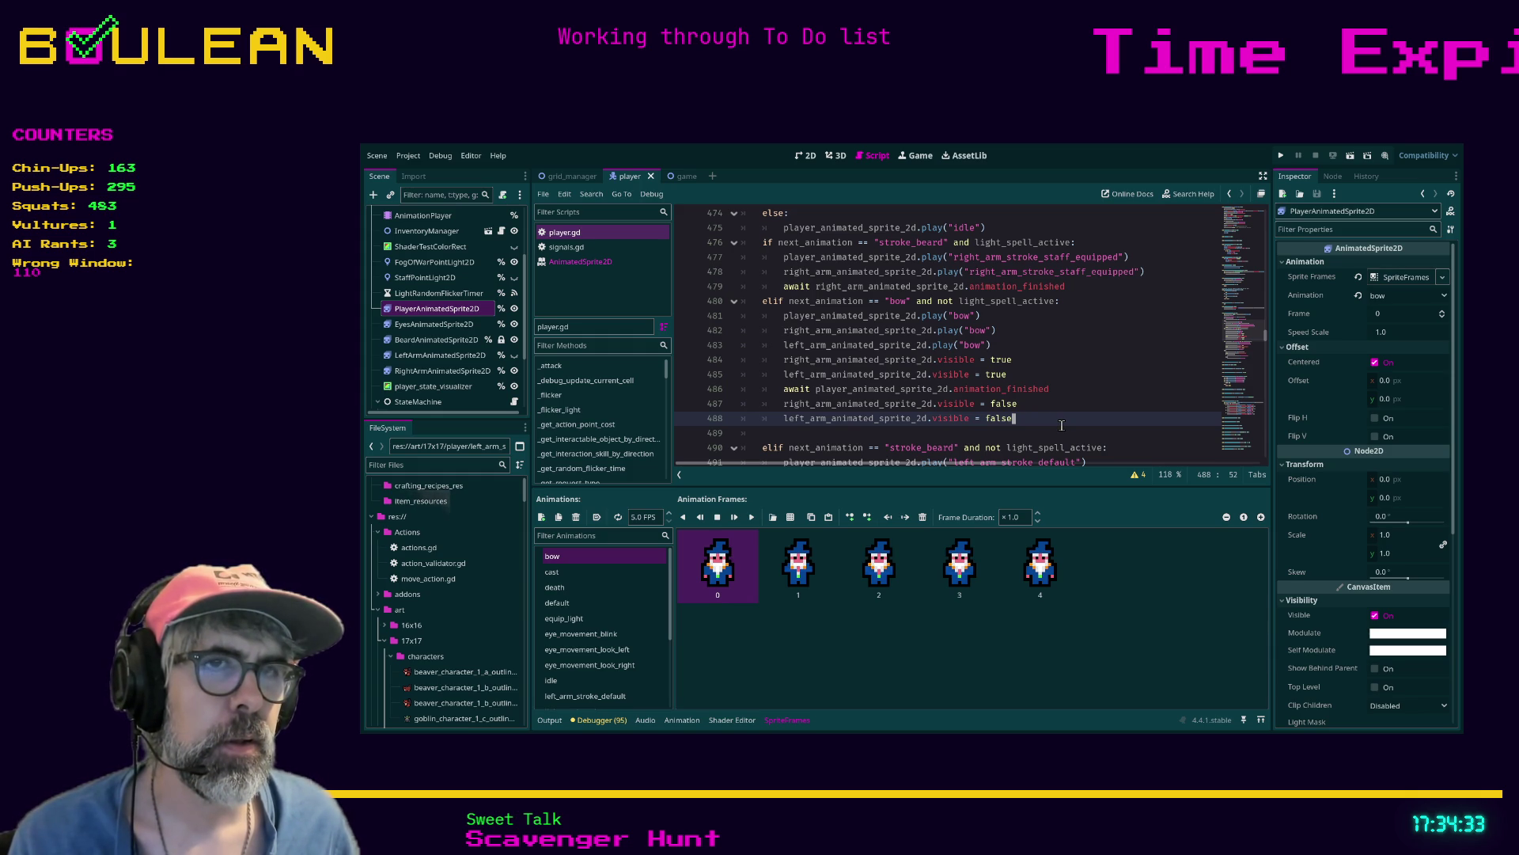
Change the bow animation speed on the body and left arm sprites, saving after each
left_click(670, 514)
type("7")
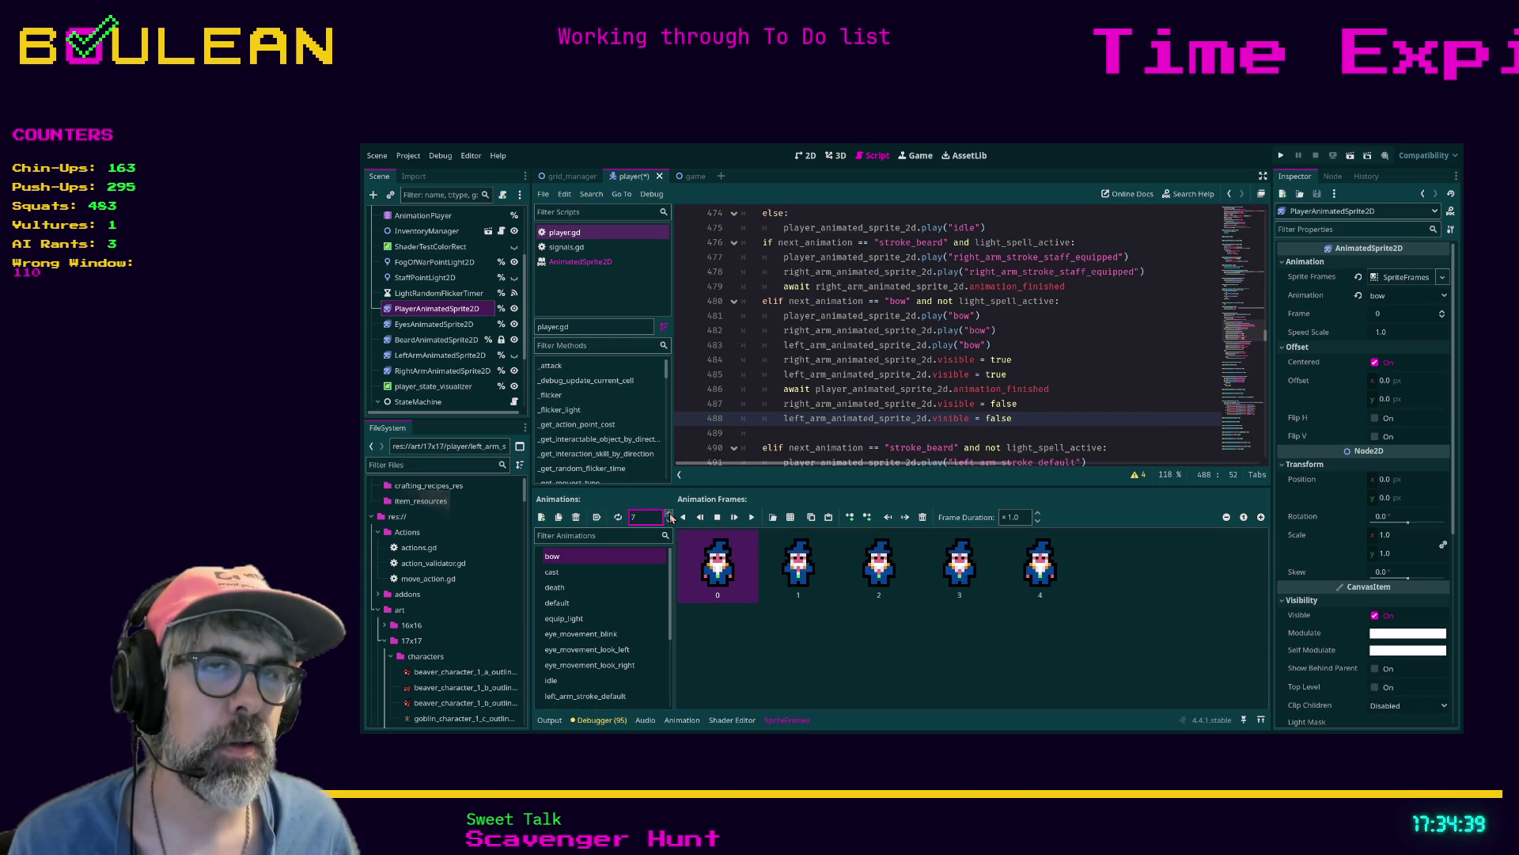
key("ctrl+s")
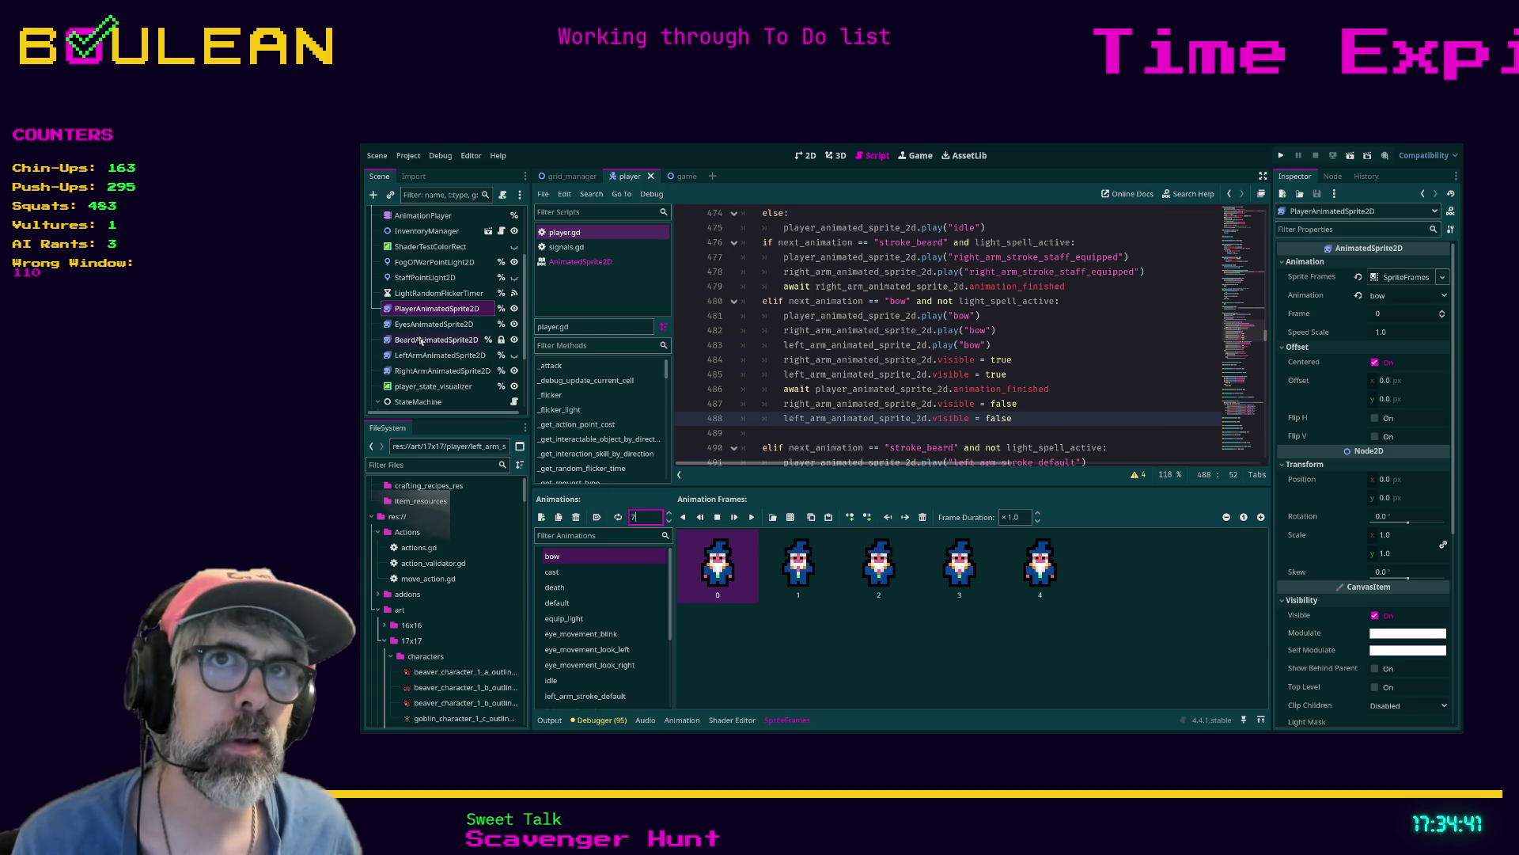
left_click(433, 354)
left_click(671, 520)
key("ctrl+s")
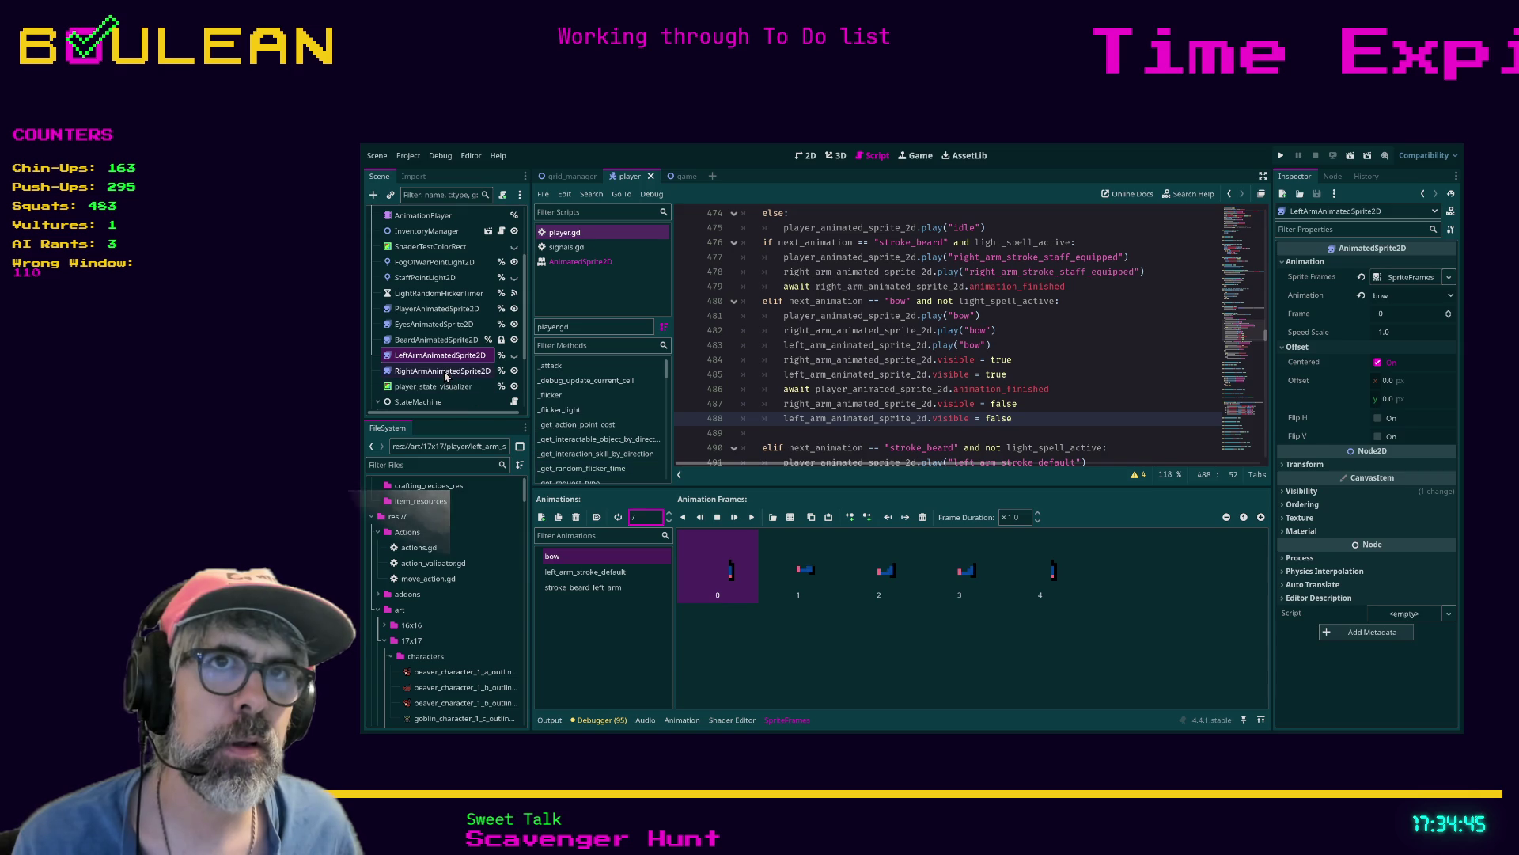
Set the right arm's bow animation speed to 7 FPS
left_click(441, 371)
left_click(670, 513)
left_click(670, 512)
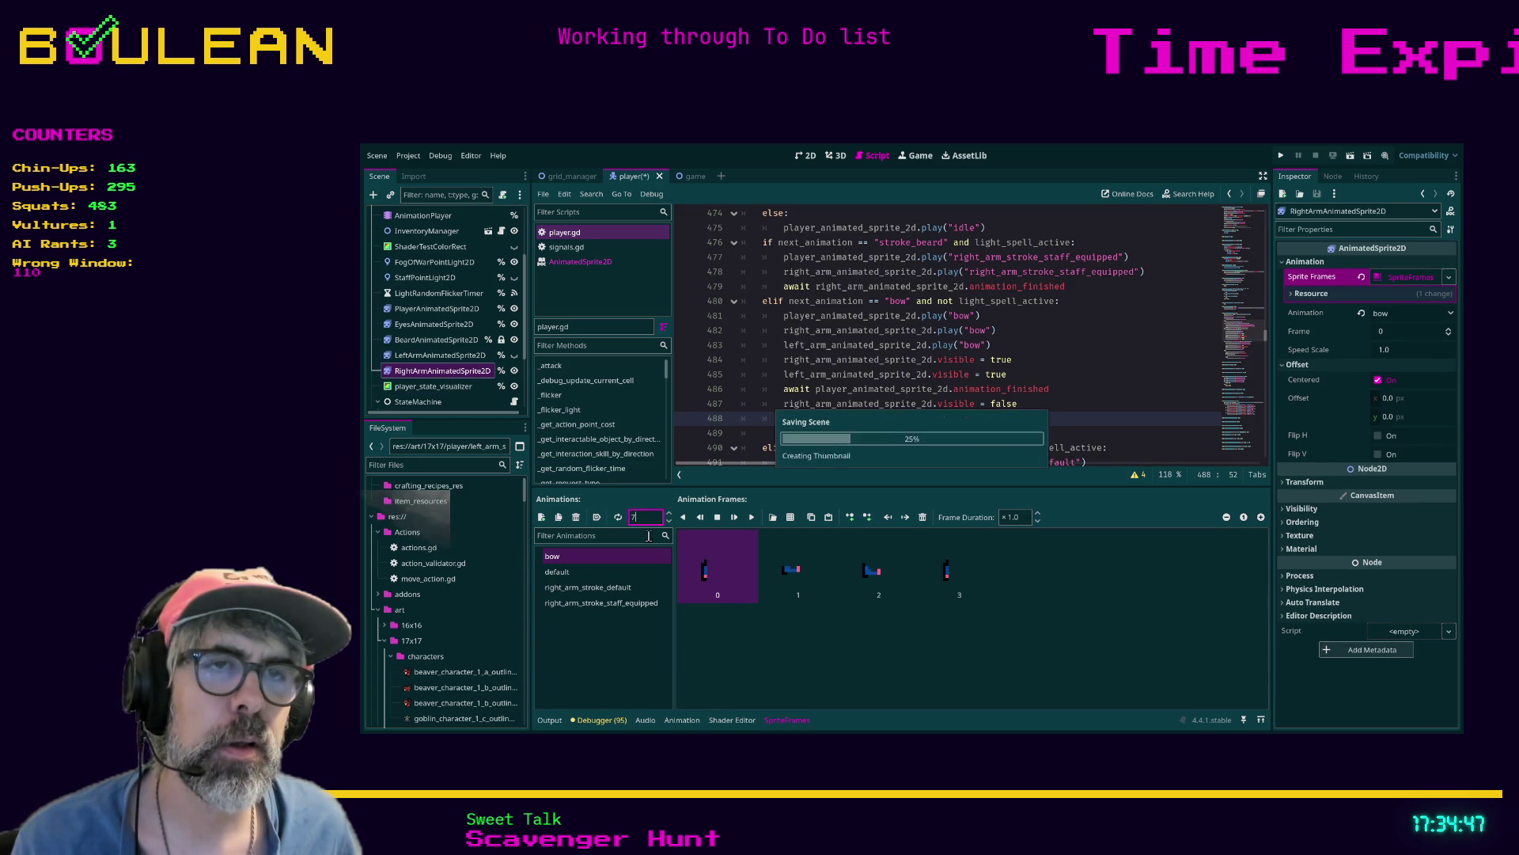
left_click(782, 631)
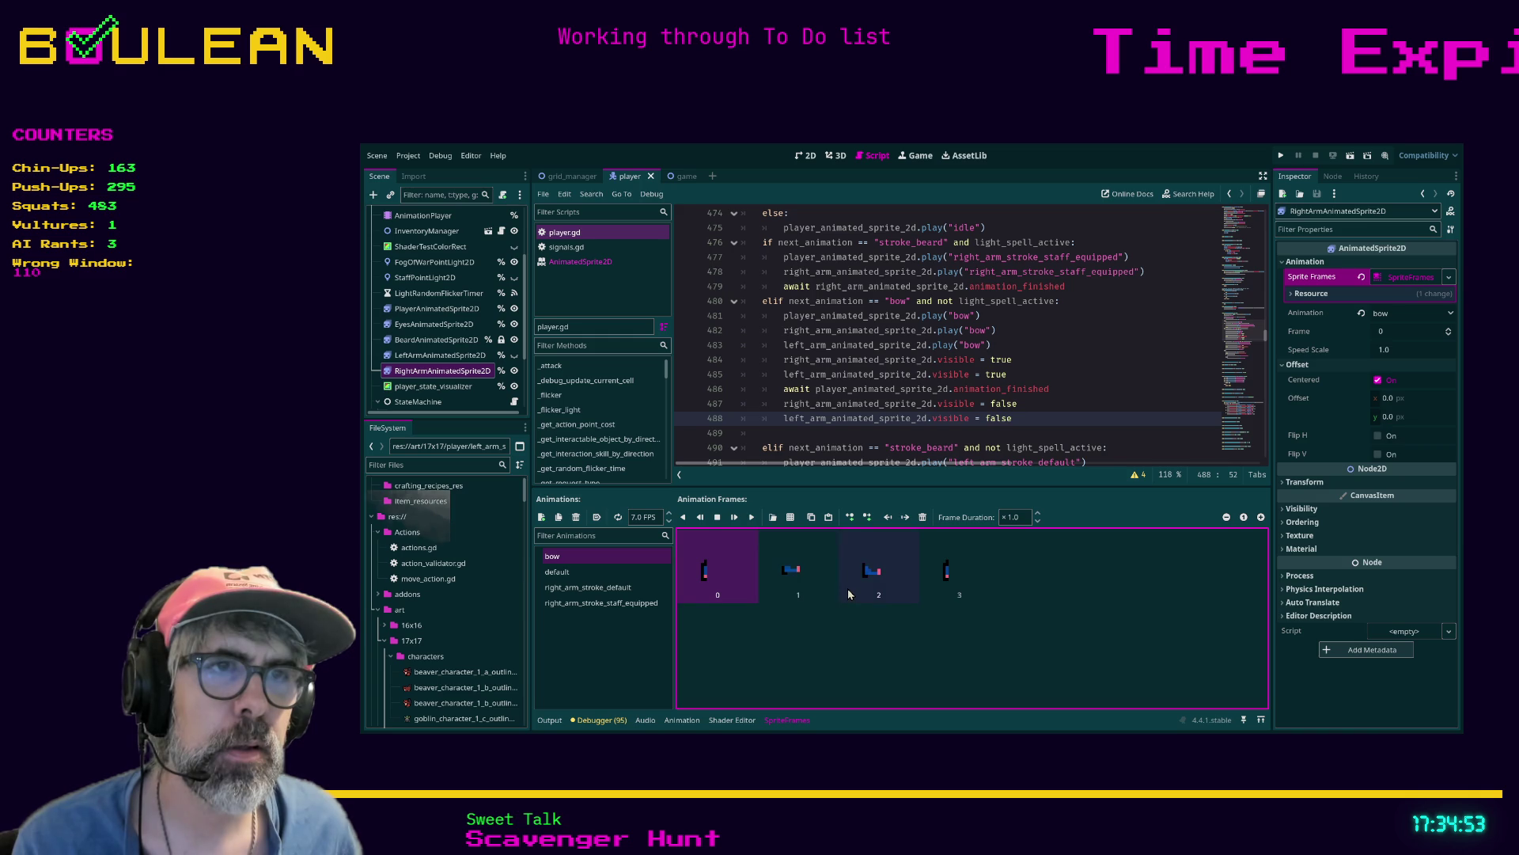
Compare the arms' bow, left_arm_stroke_default and right_arm_stroke_staff_equipped animations
left_click(434, 361)
left_click(445, 370)
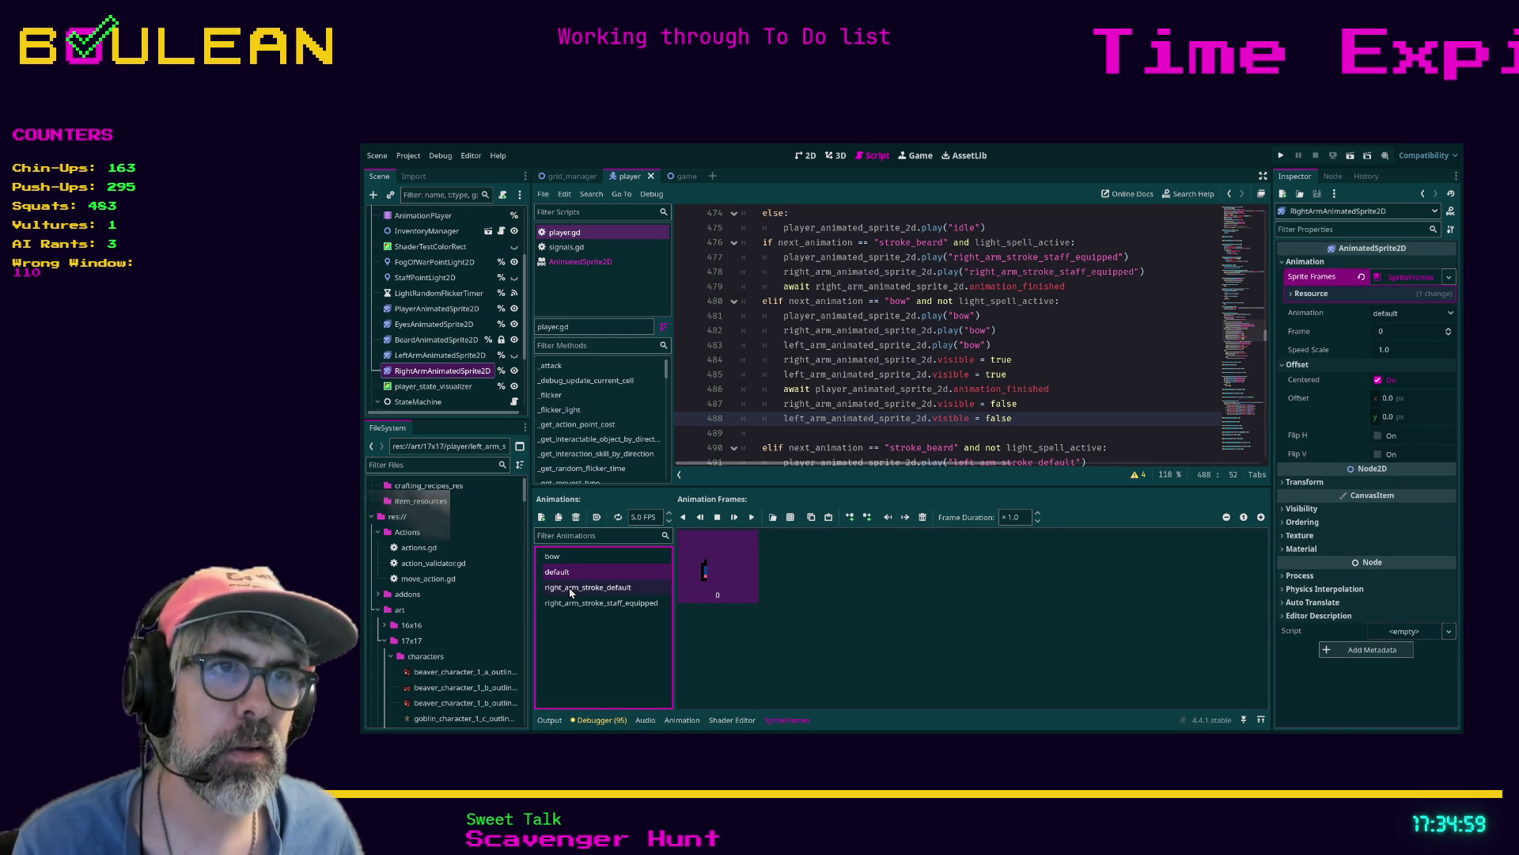
left_click(577, 604)
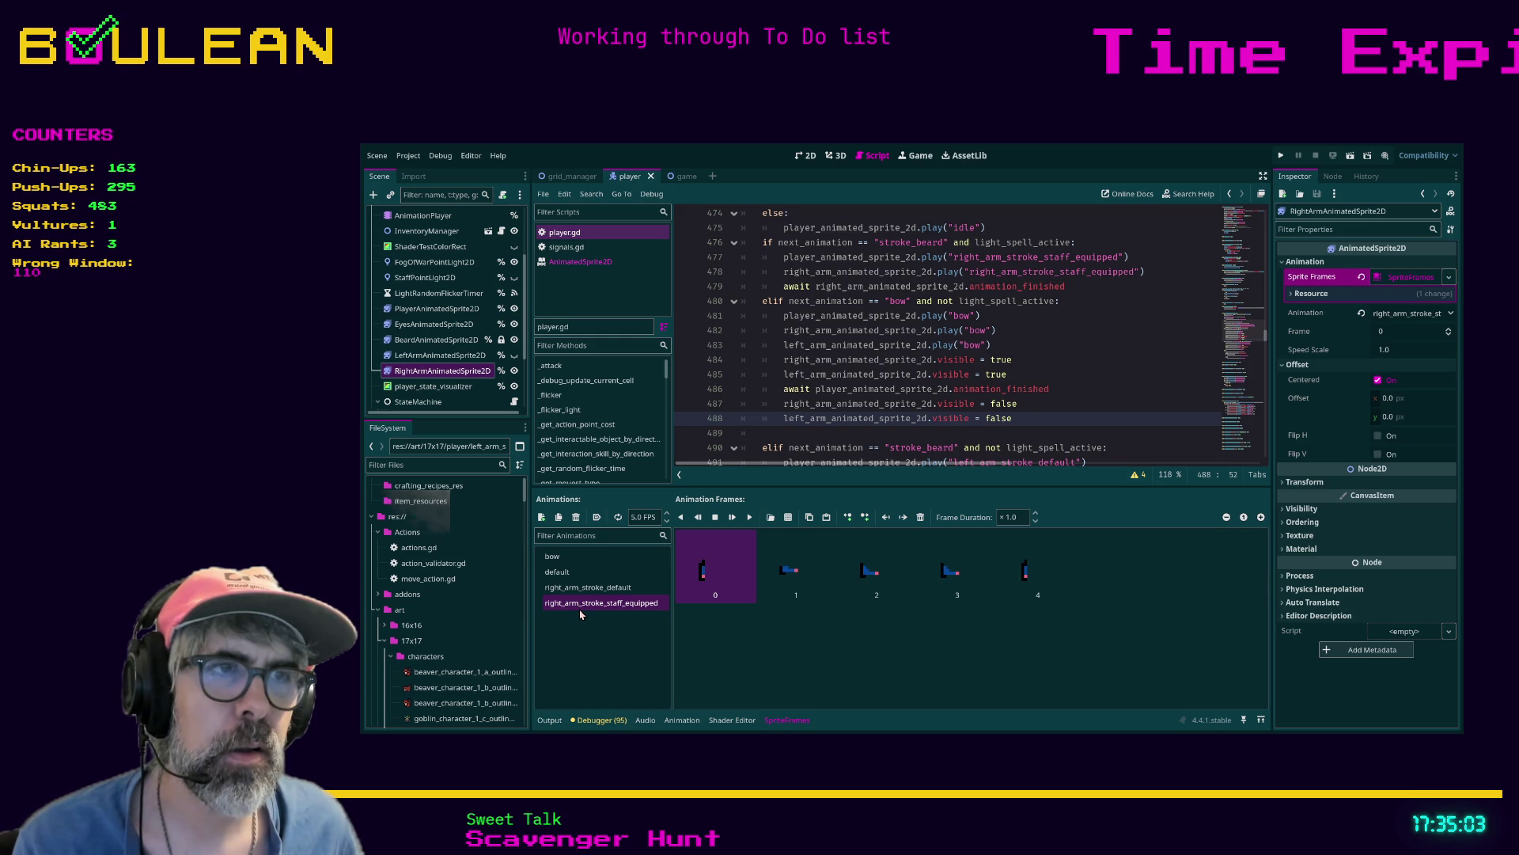
left_click(475, 355)
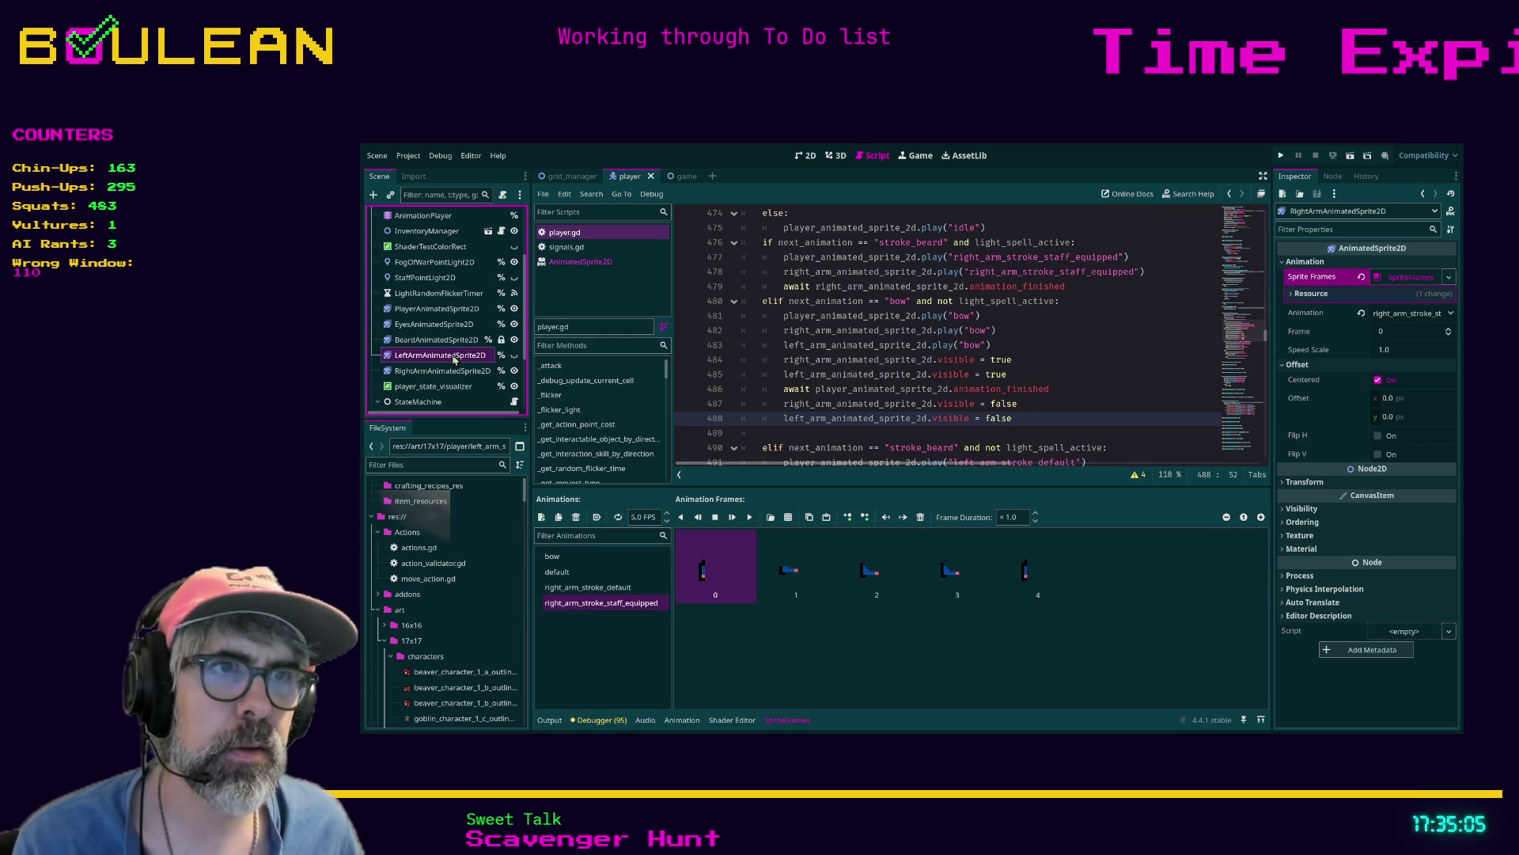
left_click(588, 576)
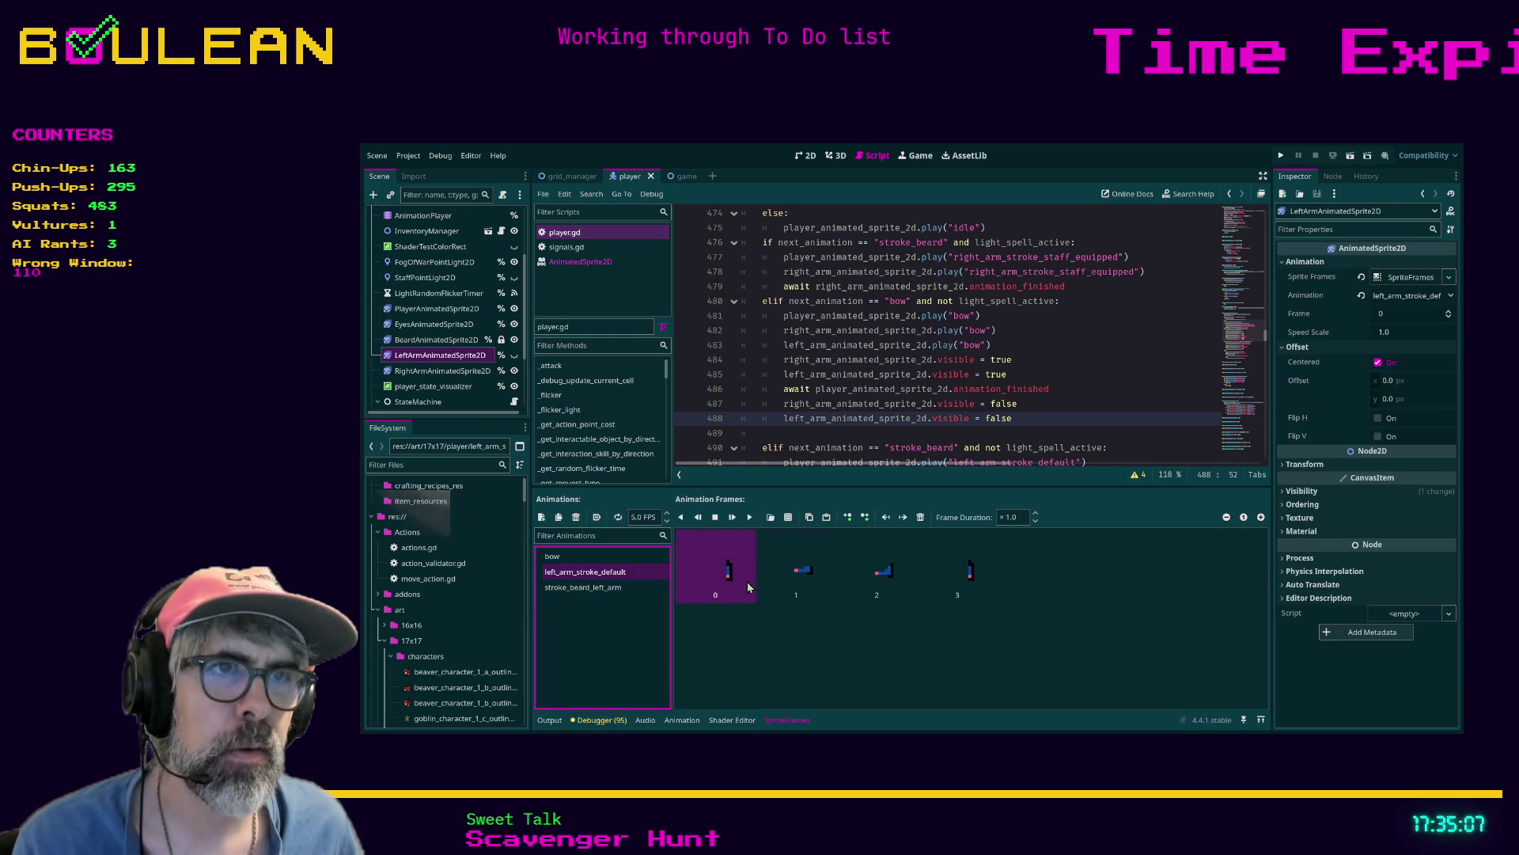
left_click(443, 370)
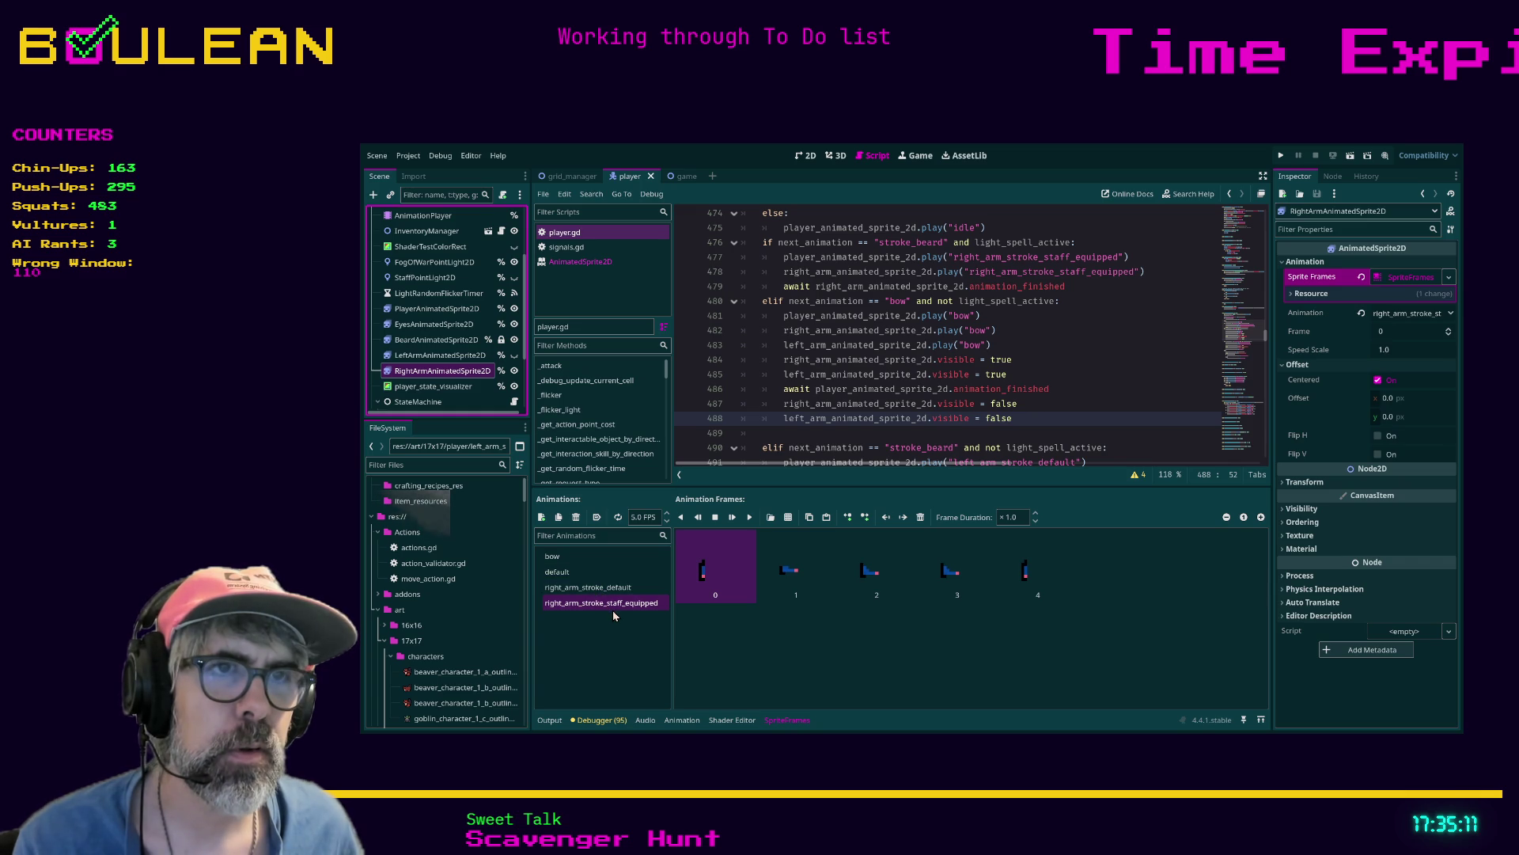
left_click(578, 556)
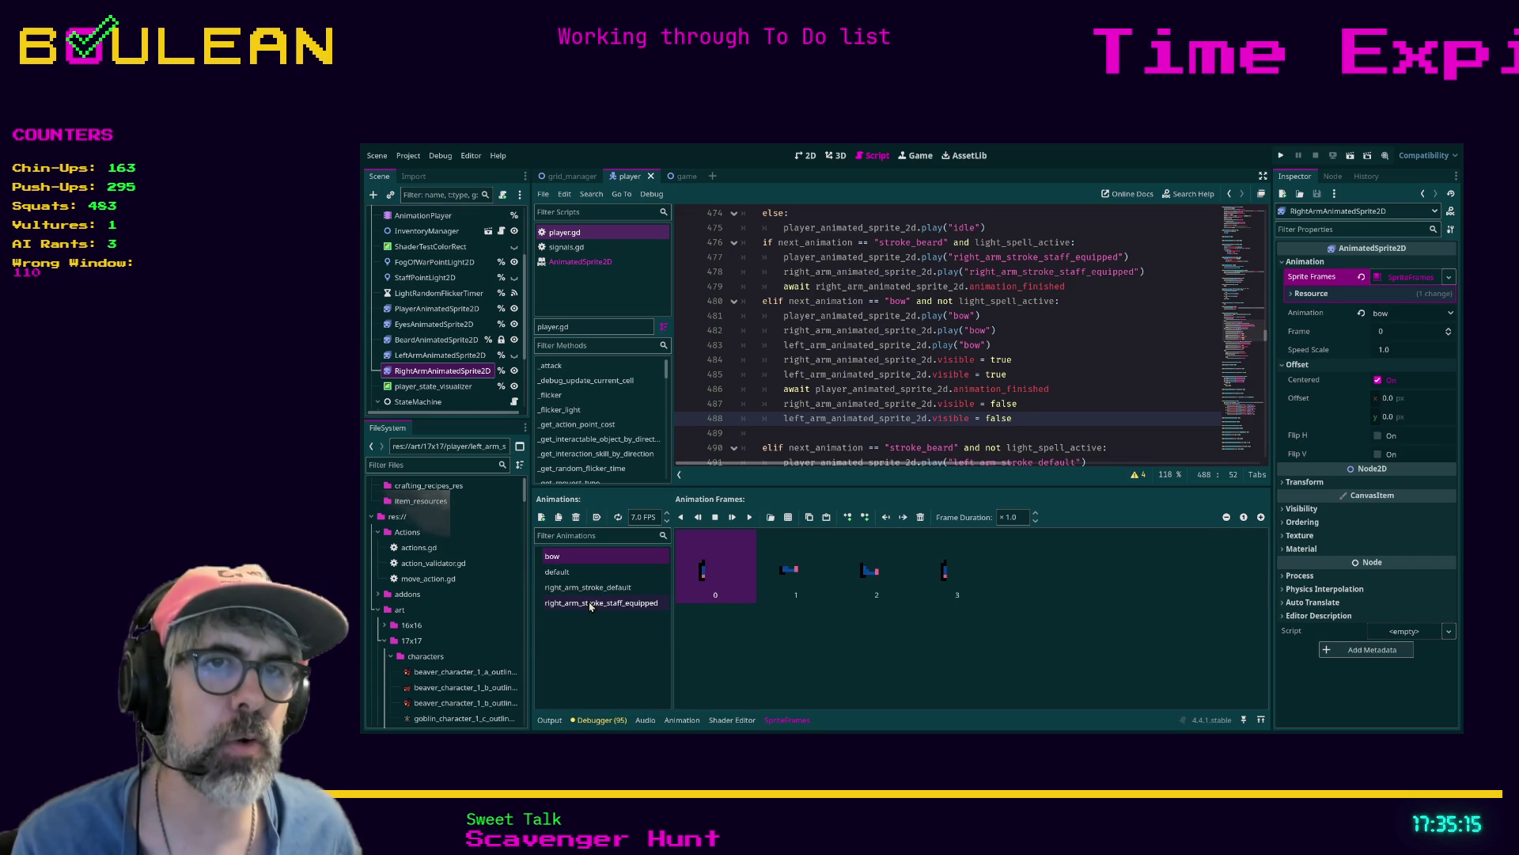
left_click(590, 604)
Delete the extra fourth frame and set the right arm's bow speed to 5 FPS, then save
left_click(949, 569)
left_click(920, 517)
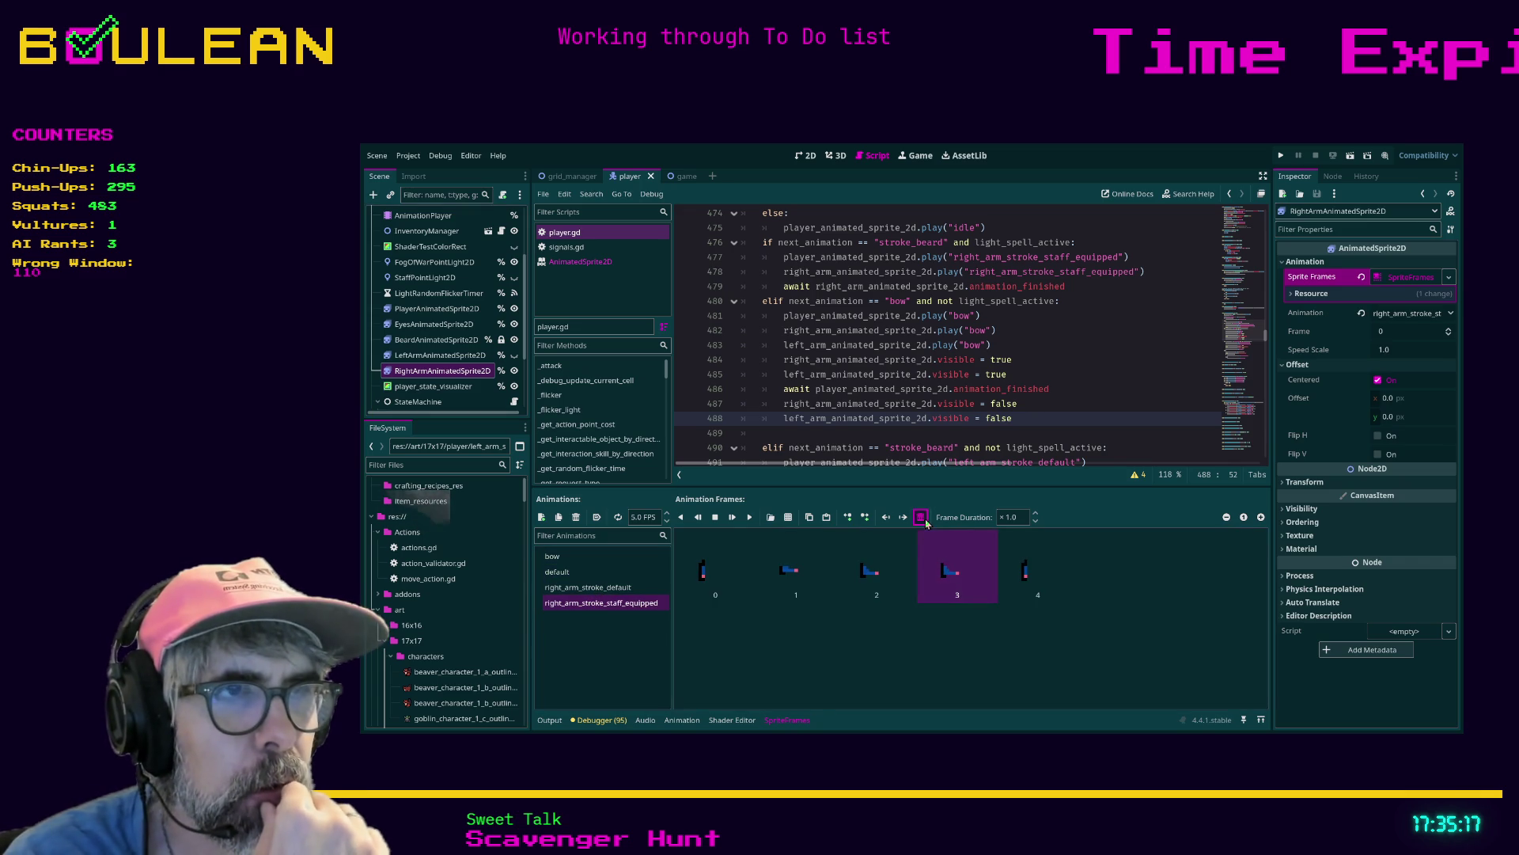
left_click(596, 558)
left_click(645, 517)
type("5")
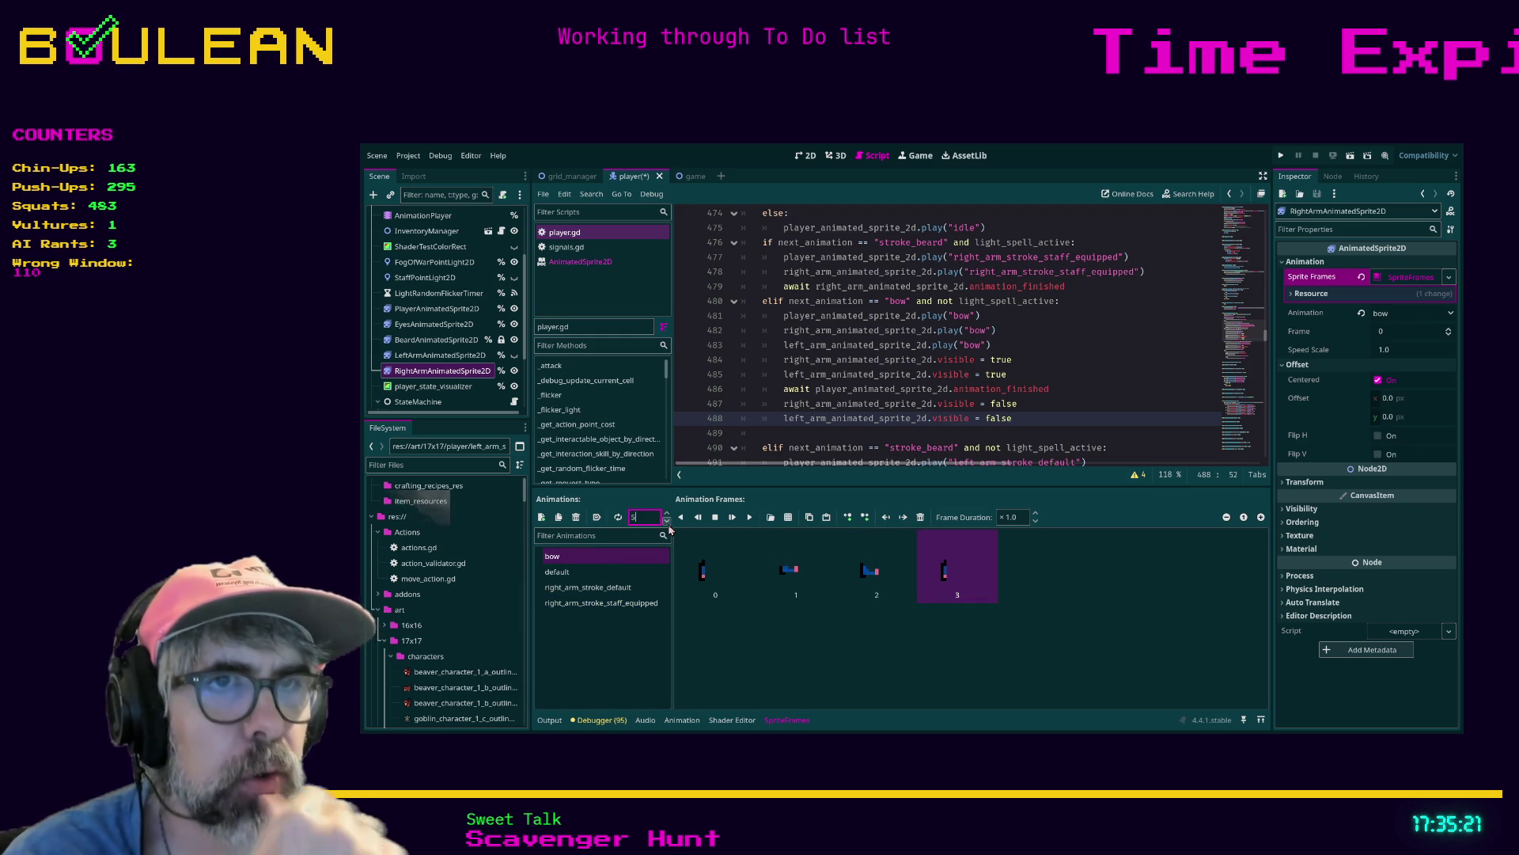
key("ctrl+s")
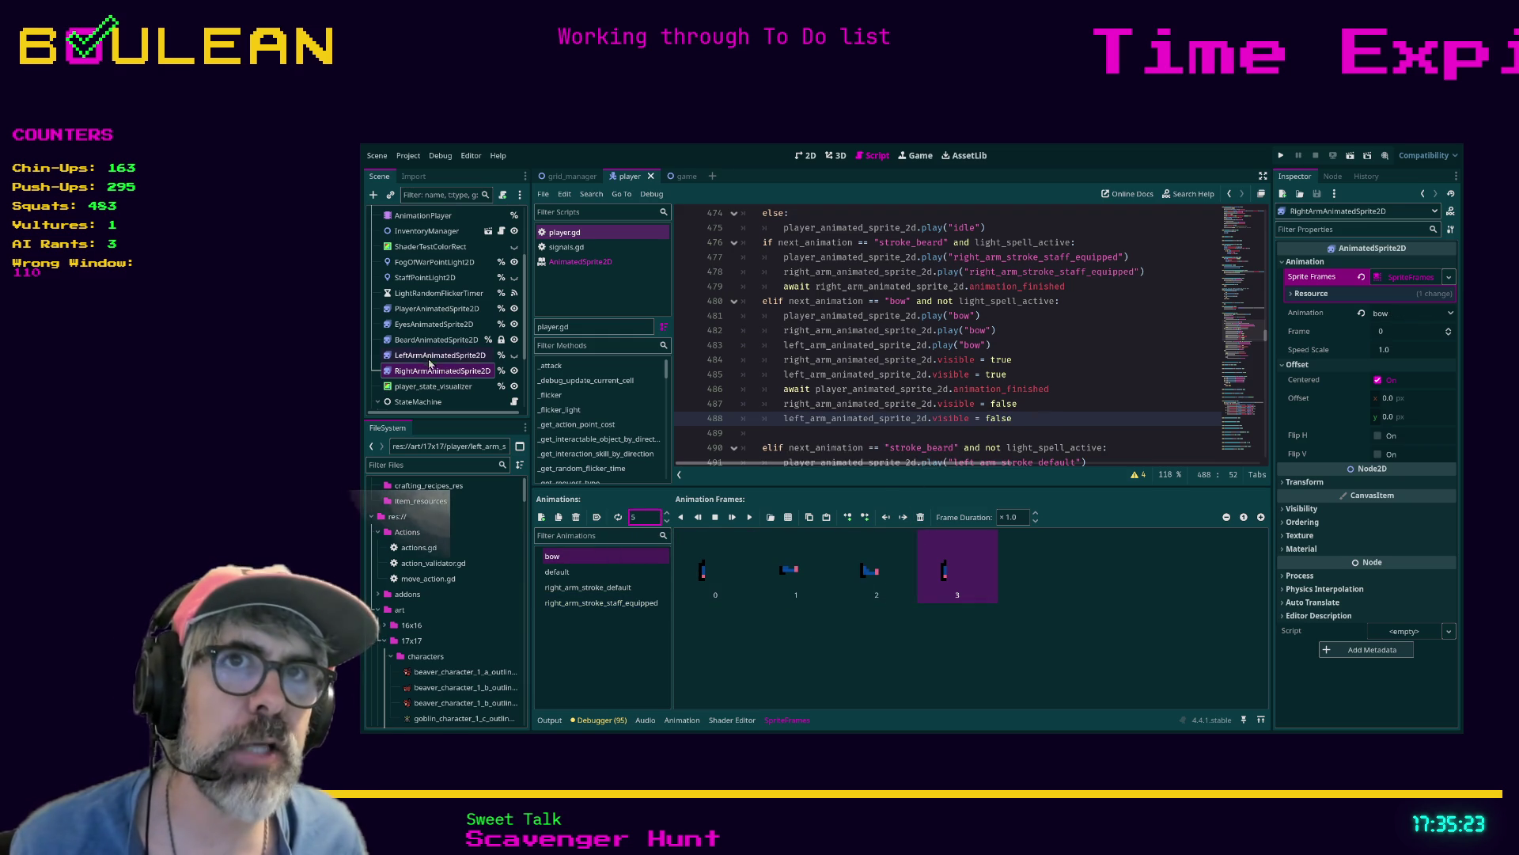
Remove frame 3 from the left arm's bow animation, set it to 5 FPS, and save
left_click(440, 355)
left_click(577, 557)
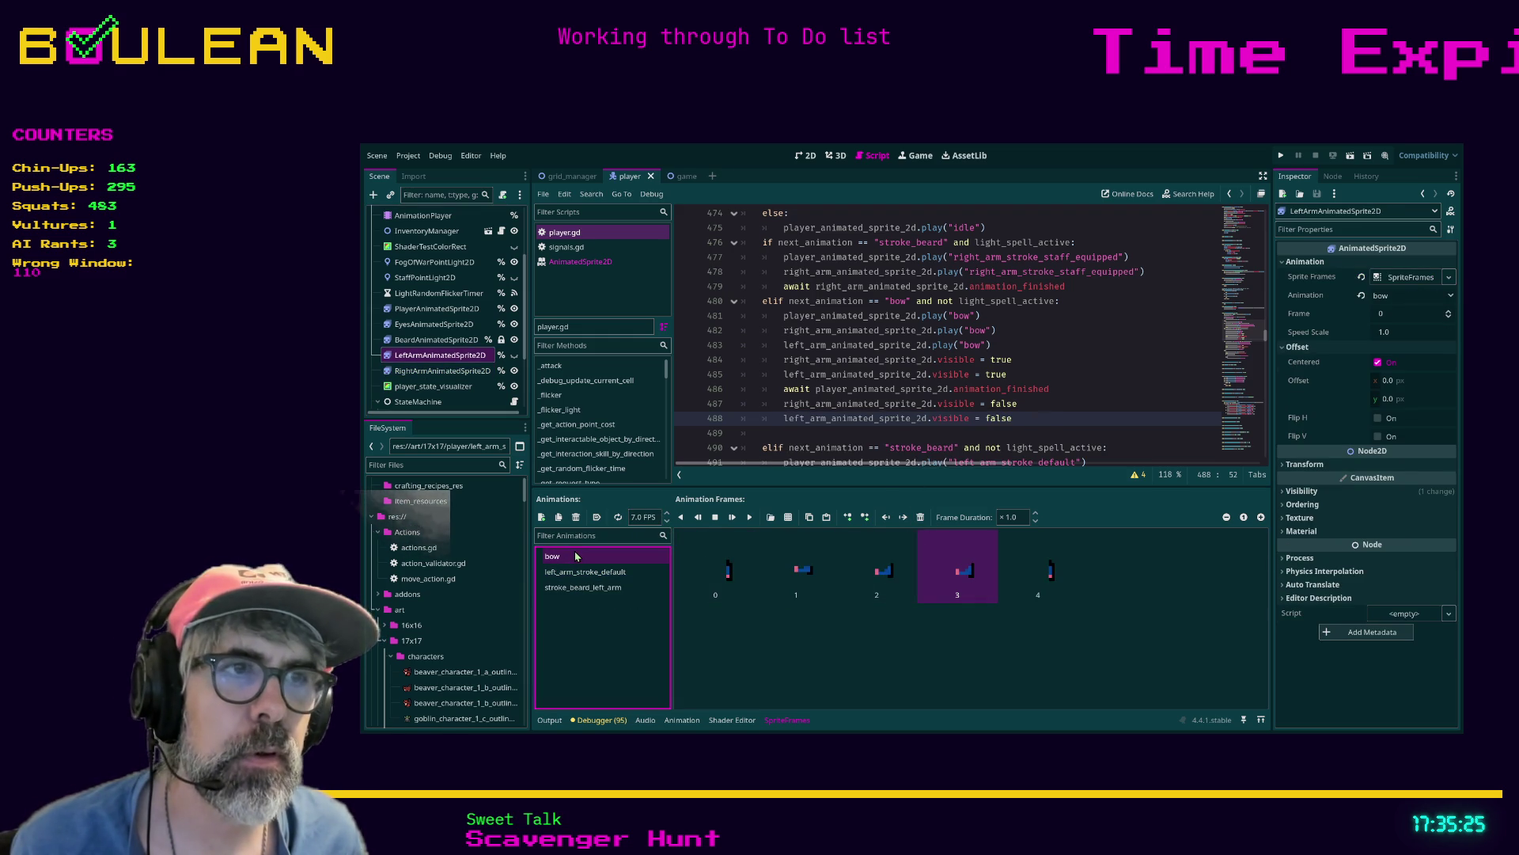
left_click(921, 517)
left_click(661, 519)
type("6")
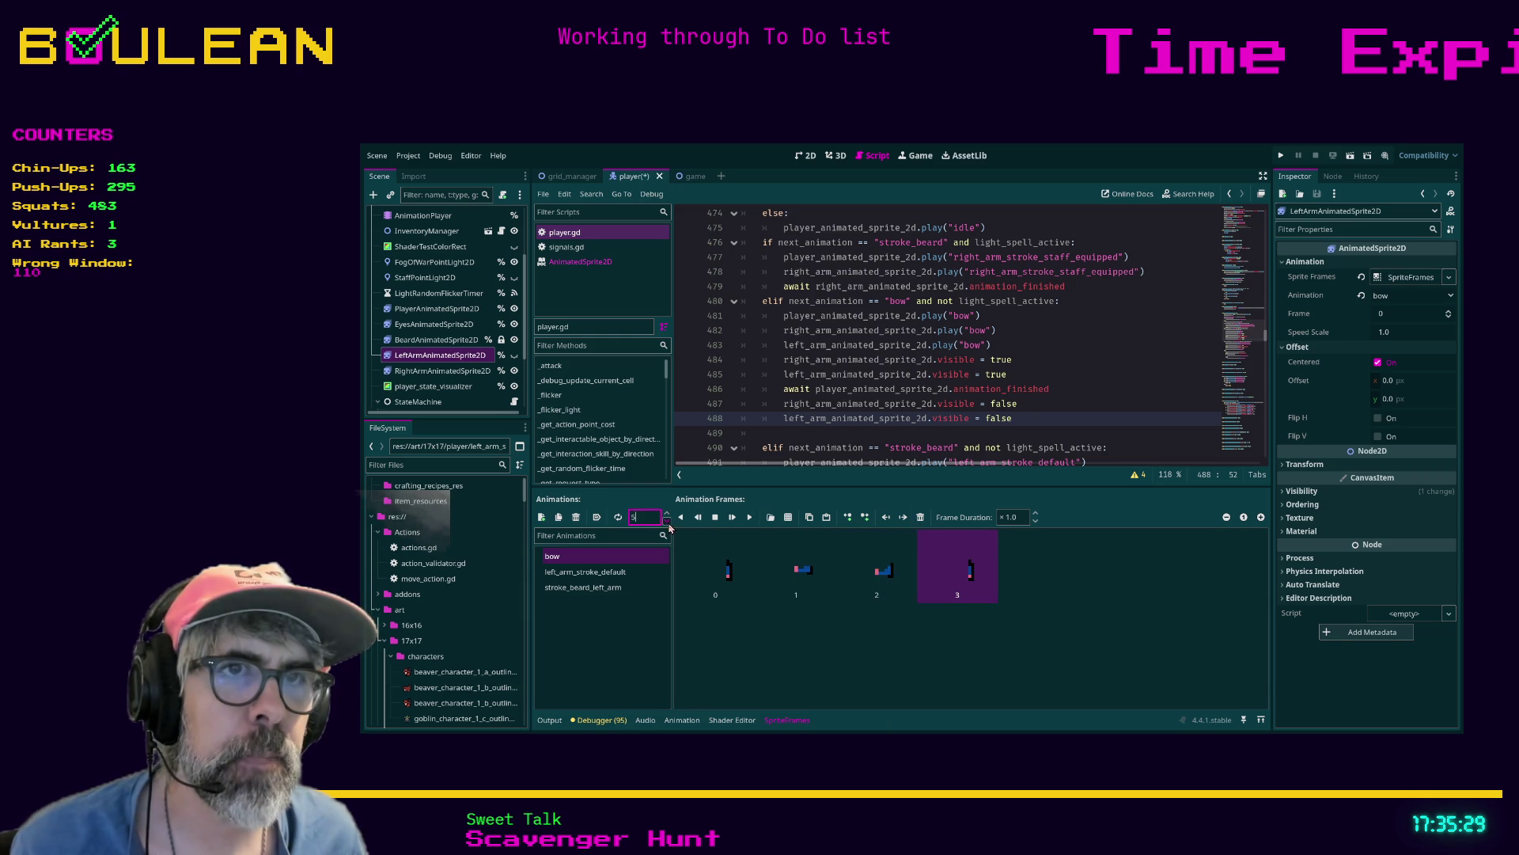
left_click(768, 655)
key("ctrl+s")
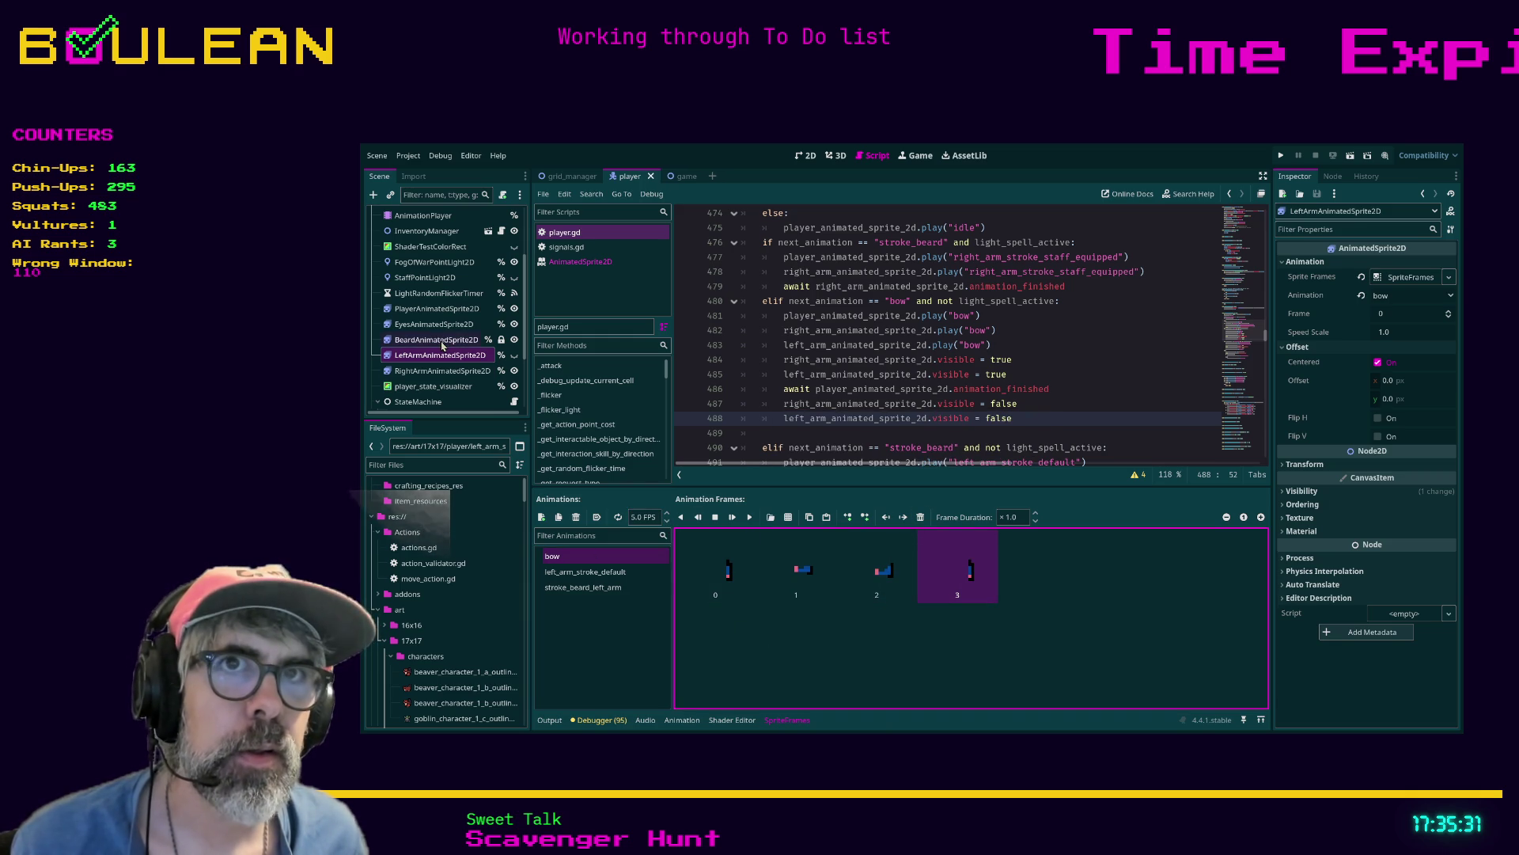
Remove frame 3 from the body's bow animation and select middle frame 2
left_click(437, 309)
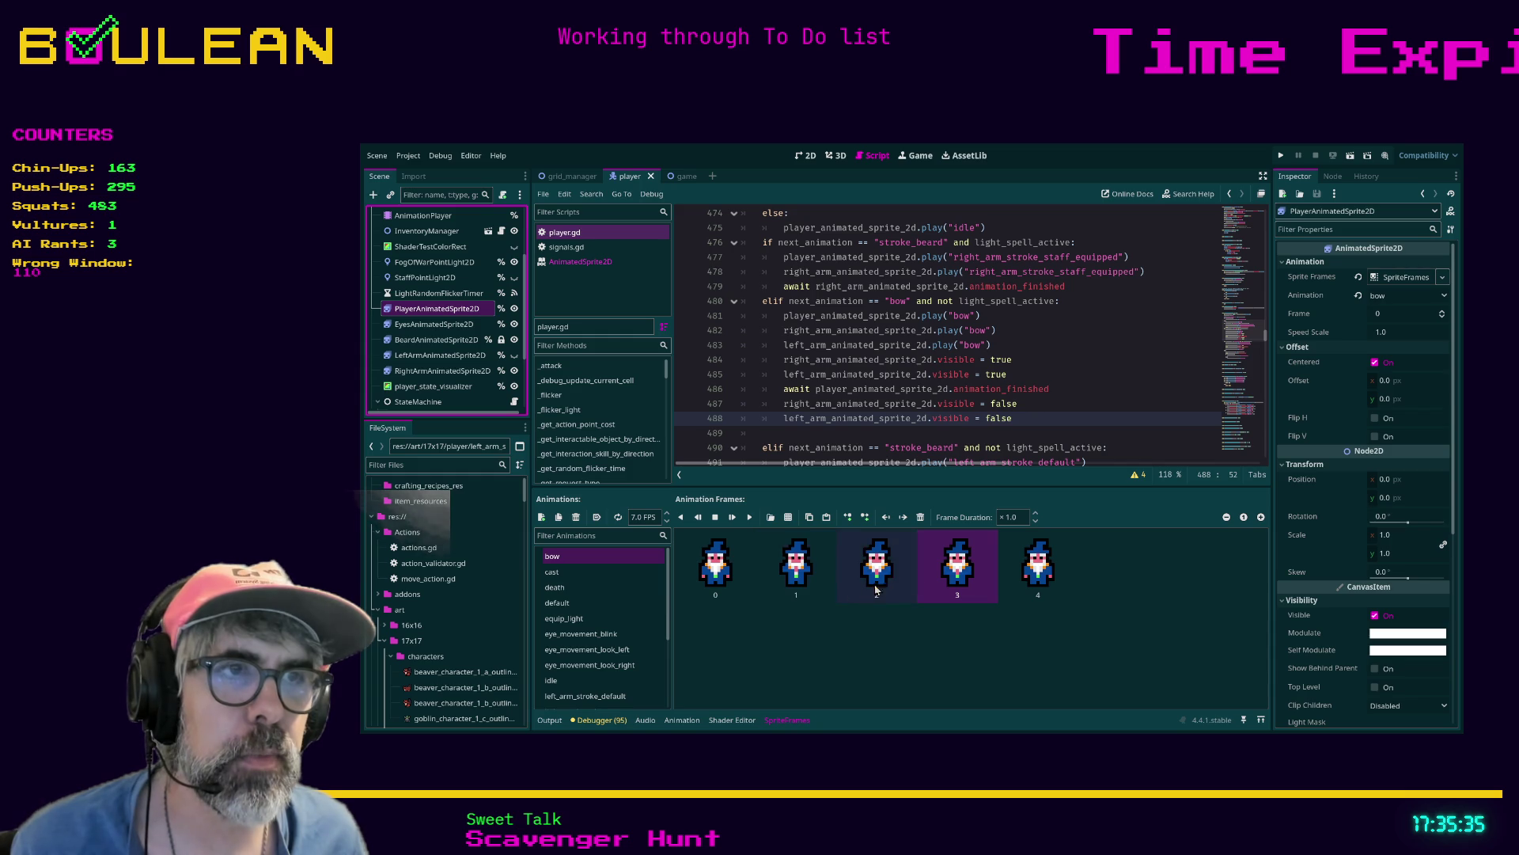
left_click(921, 516)
left_click(878, 566)
Set bow frame 2 to ×2.0 duration on the body sprite, save, and edit the left arm's frame 2
left_click(1037, 513)
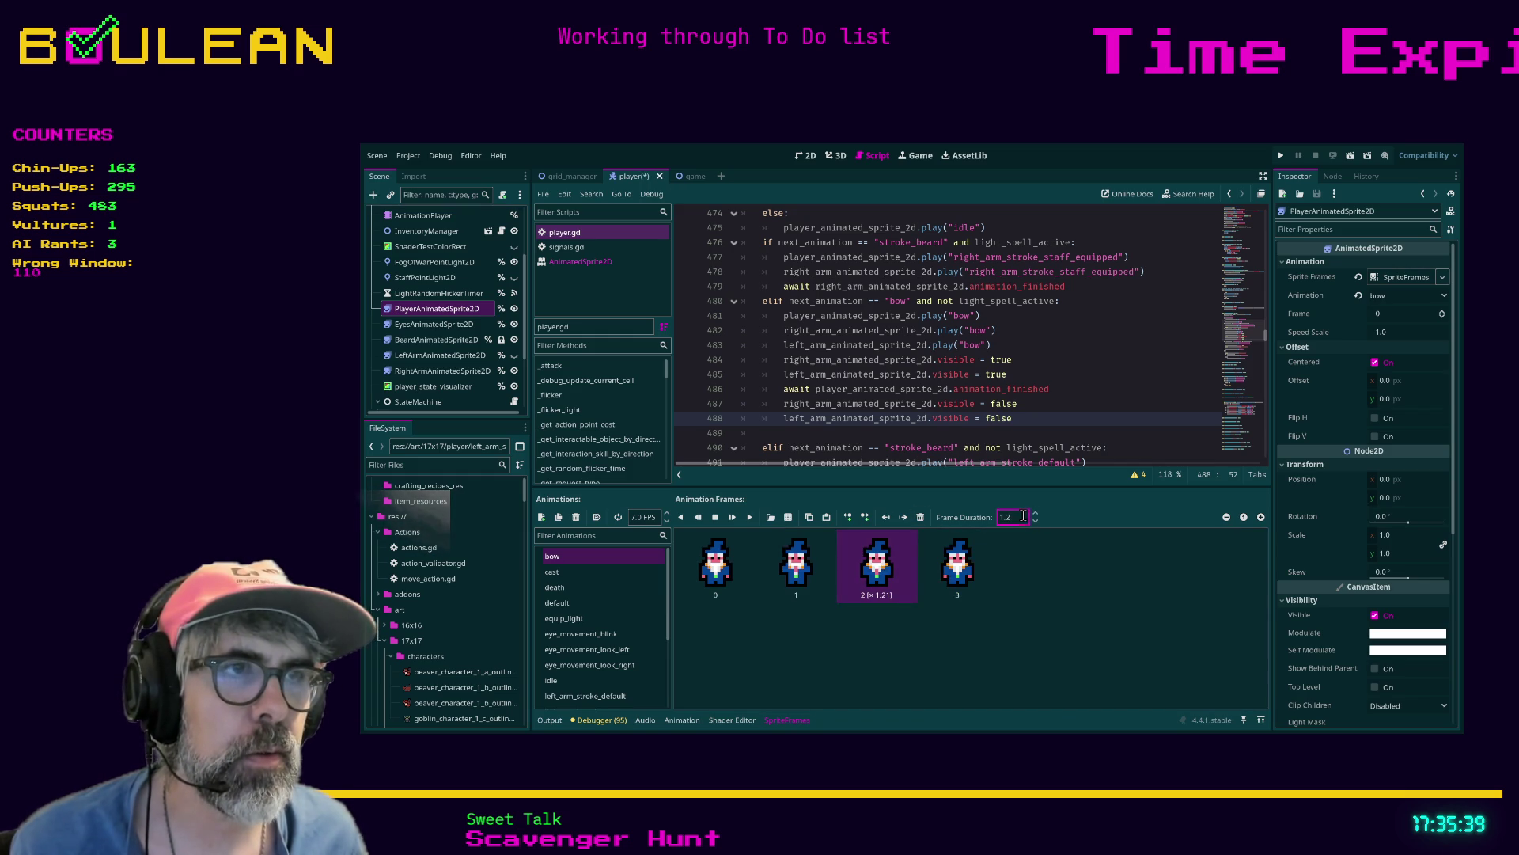
type("× 2")
key("ctrl+s")
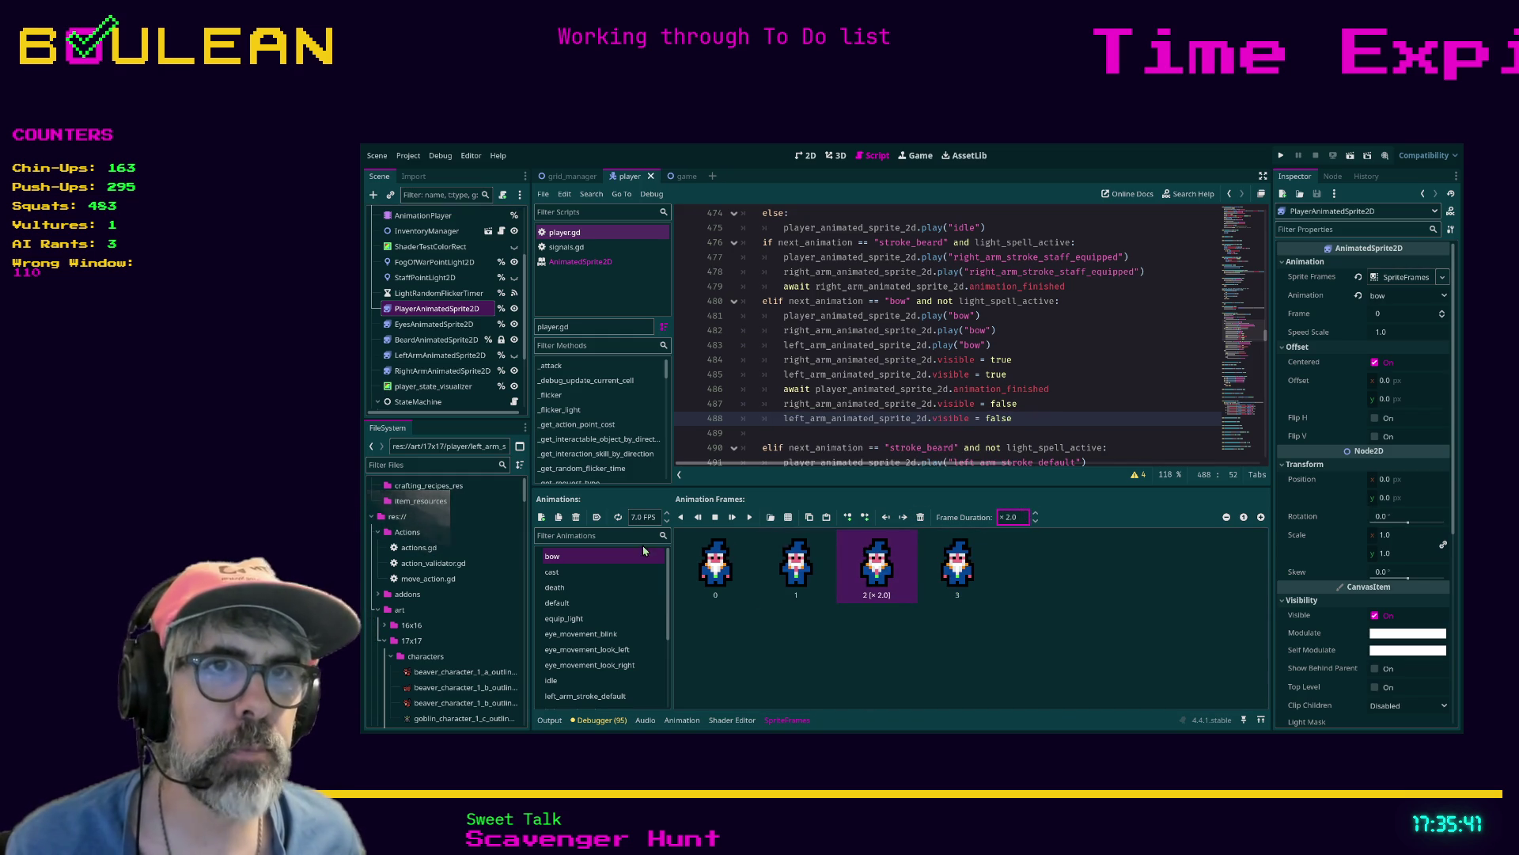
left_click(442, 356)
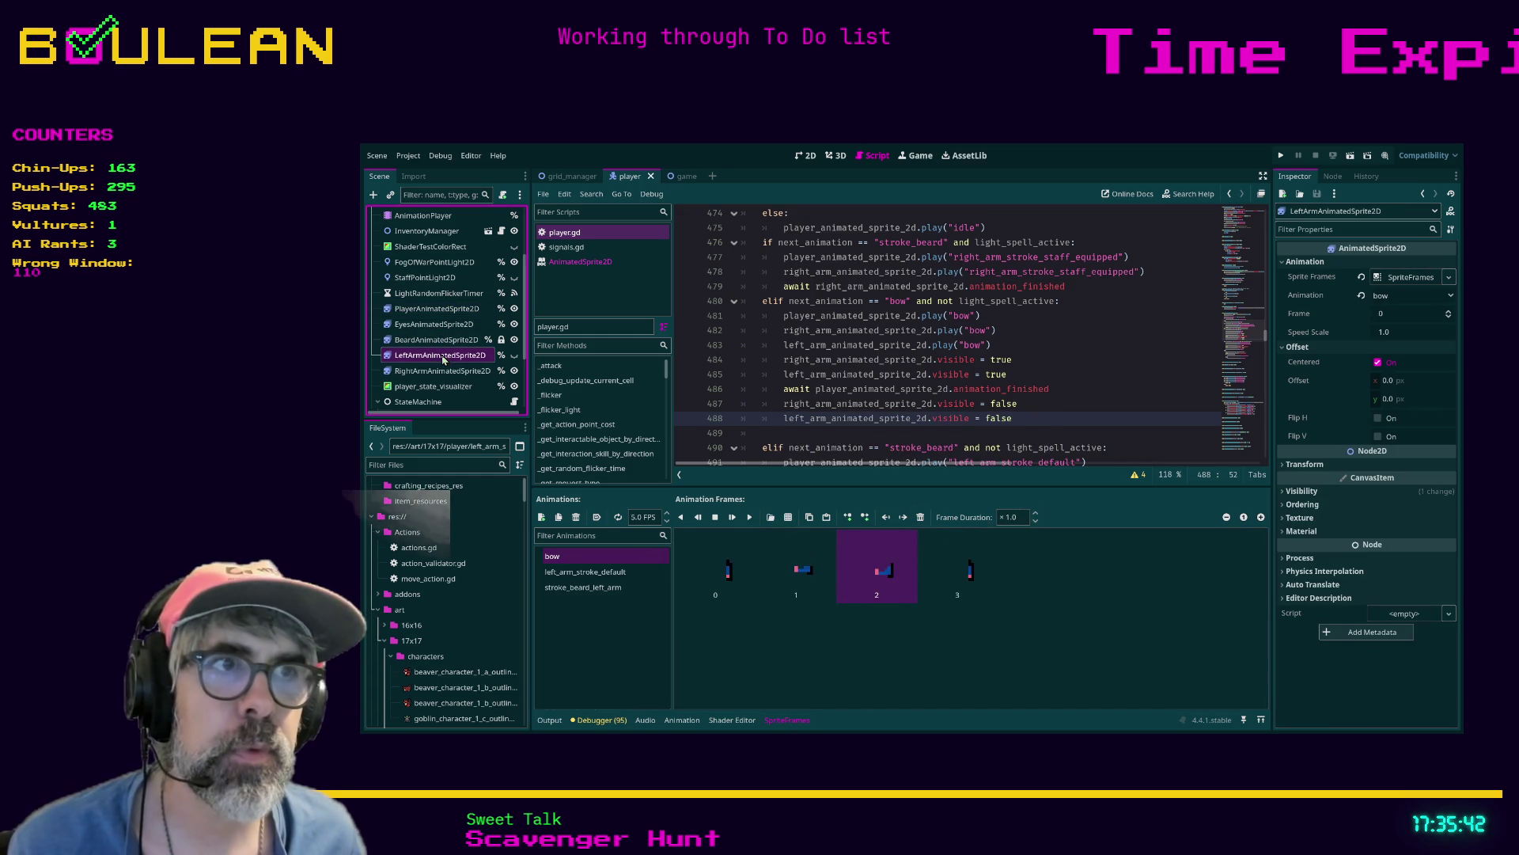
left_click(879, 566)
left_click(1010, 521)
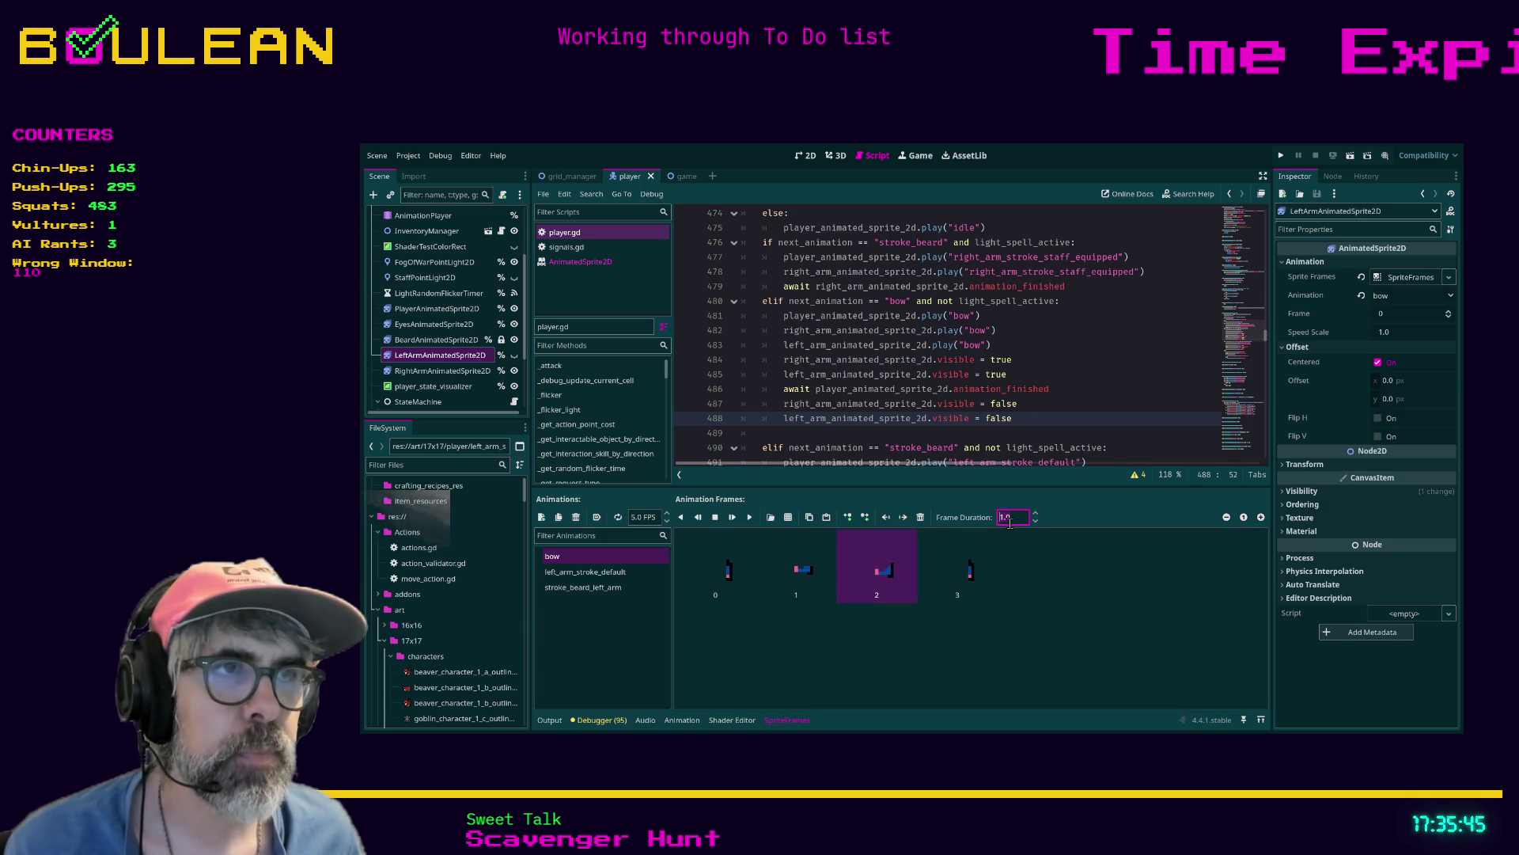
Give the right arm's bow frame 2 a ×2.0 duration, then run the game
left_click(441, 370)
left_click(876, 566)
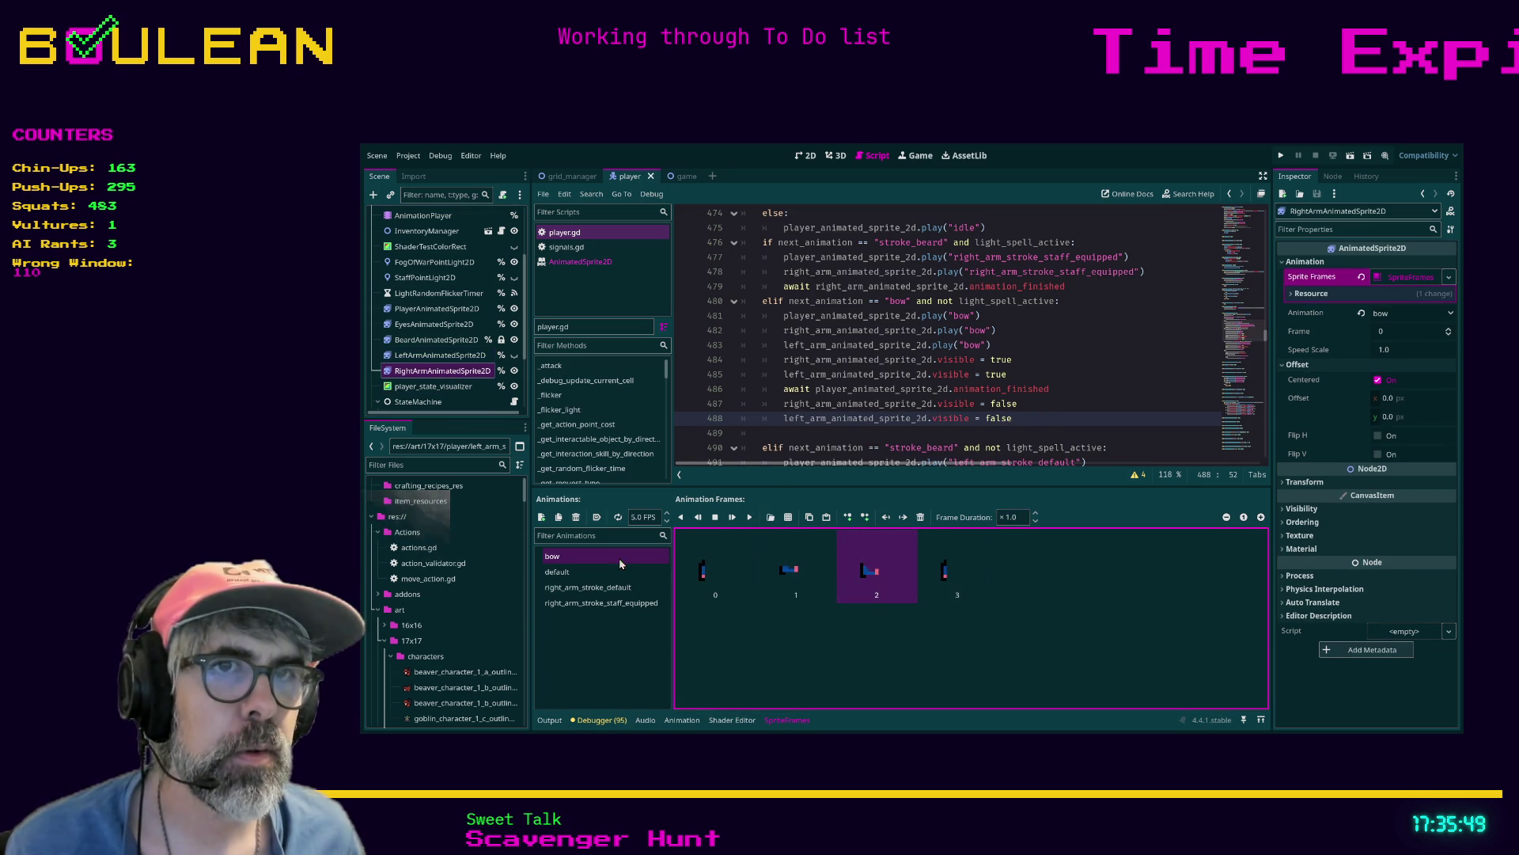
left_click(1009, 515)
type("2")
key("Return")
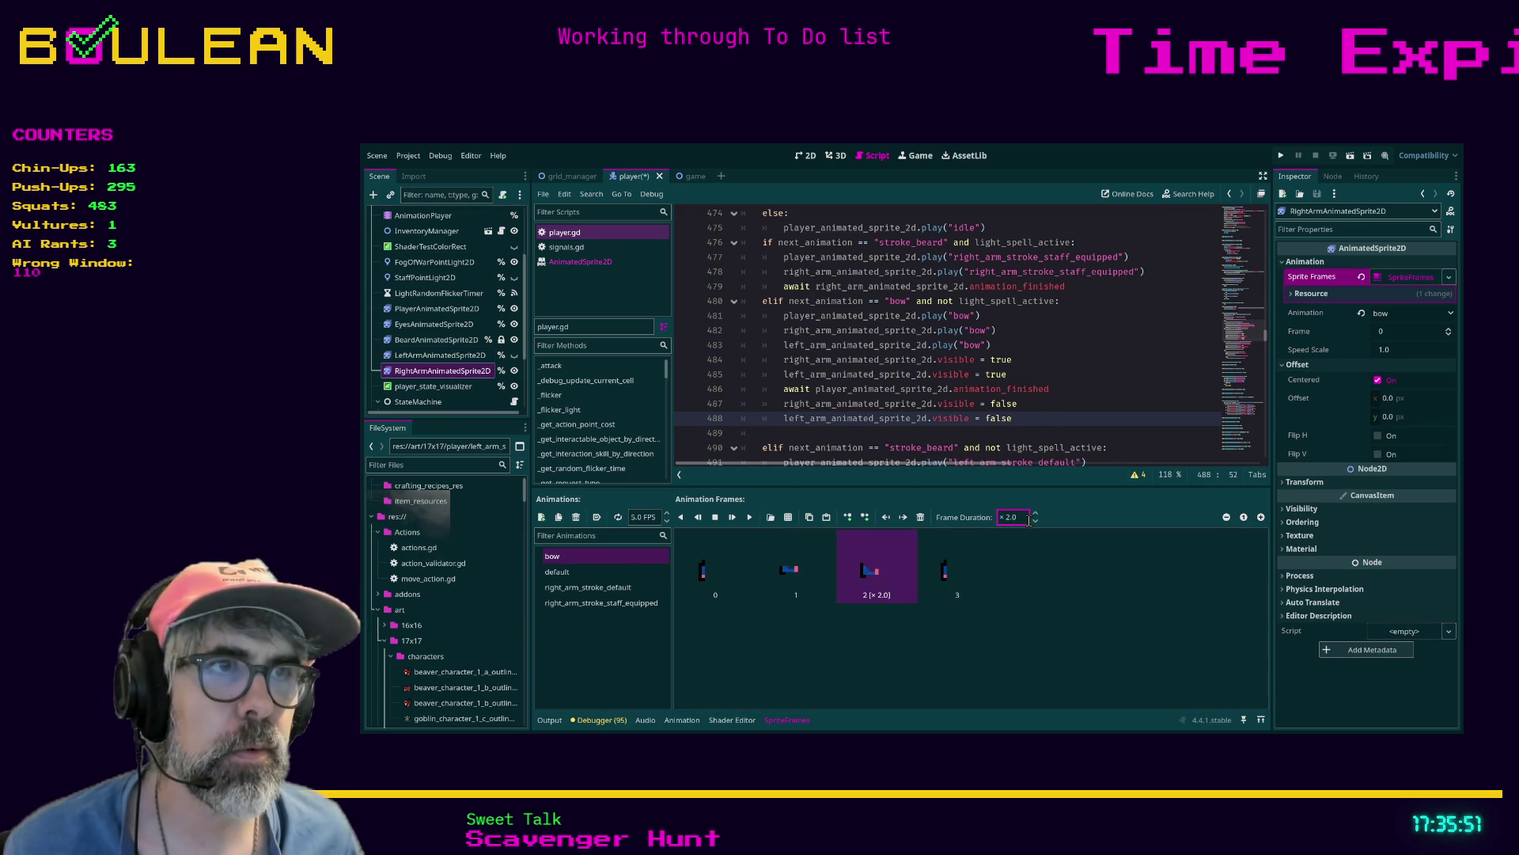
left_click(471, 357)
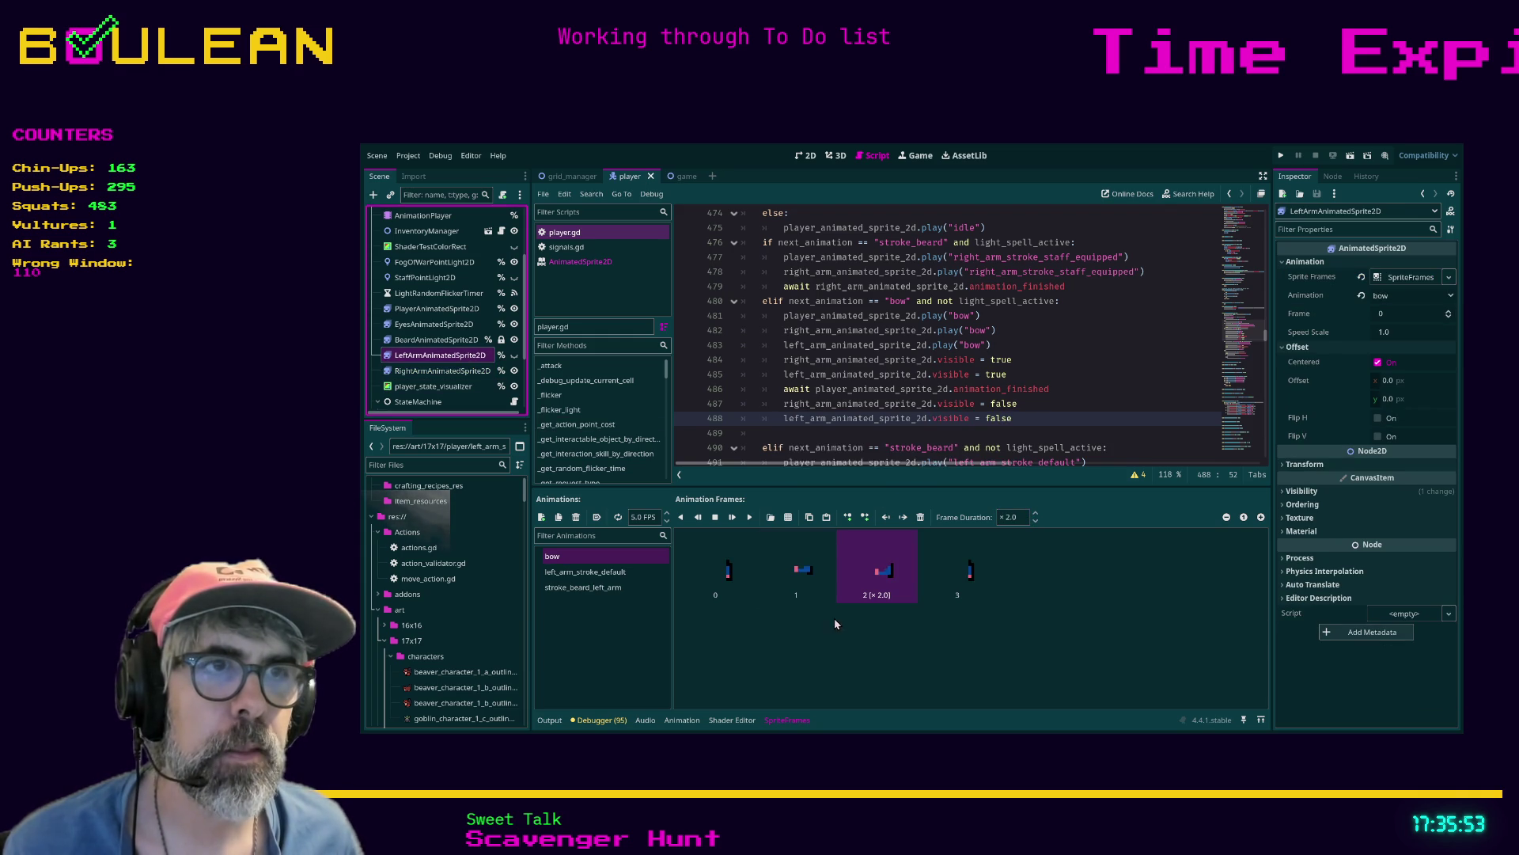
key("F5")
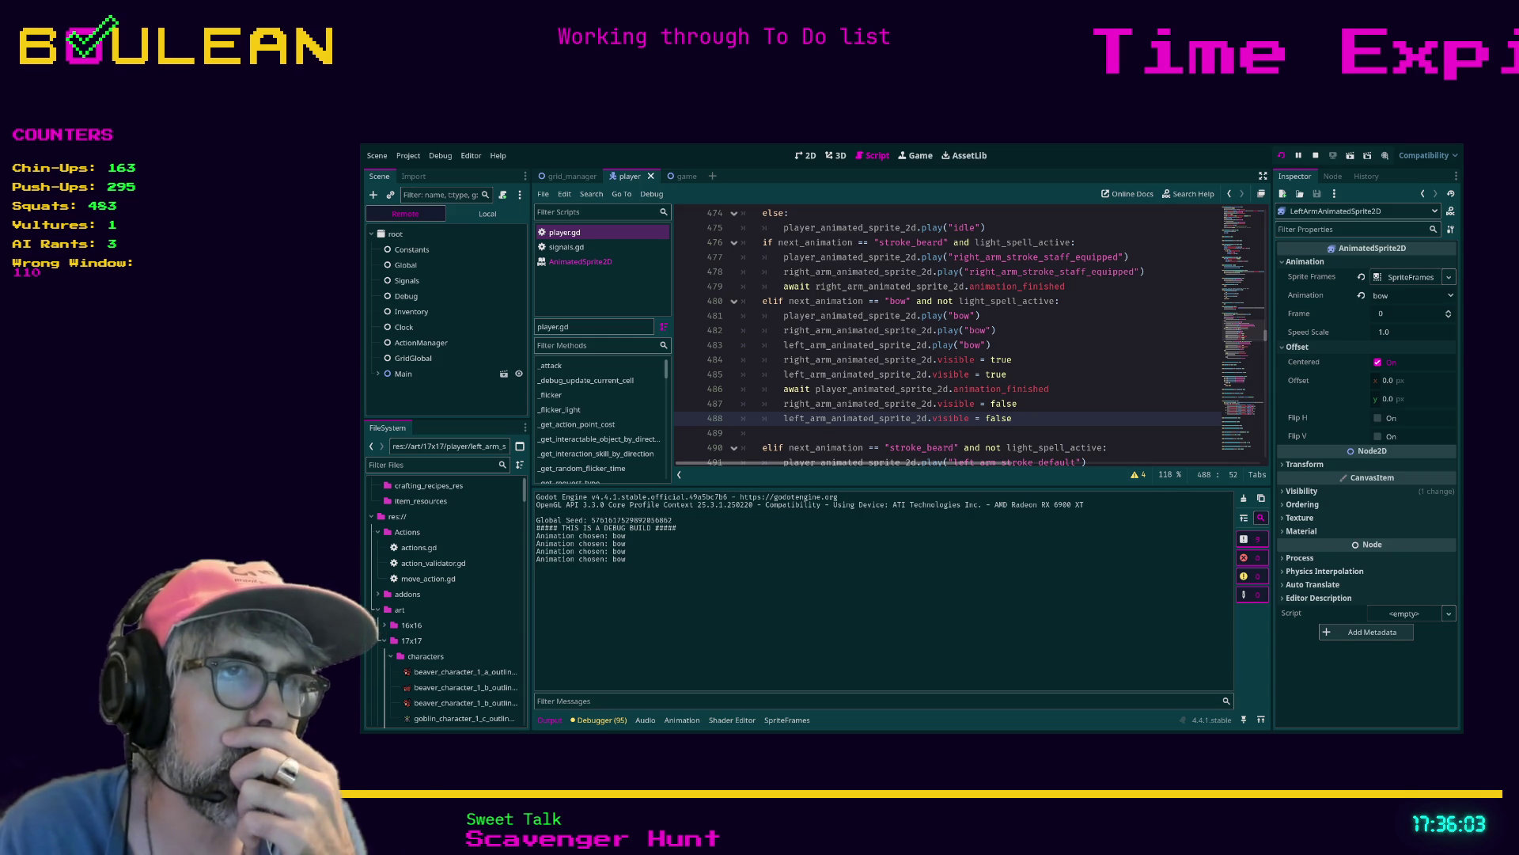
Stop the game, lower the body's bow speed from 7 to 5 FPS, save, and test-run again
key("alt+Tab")
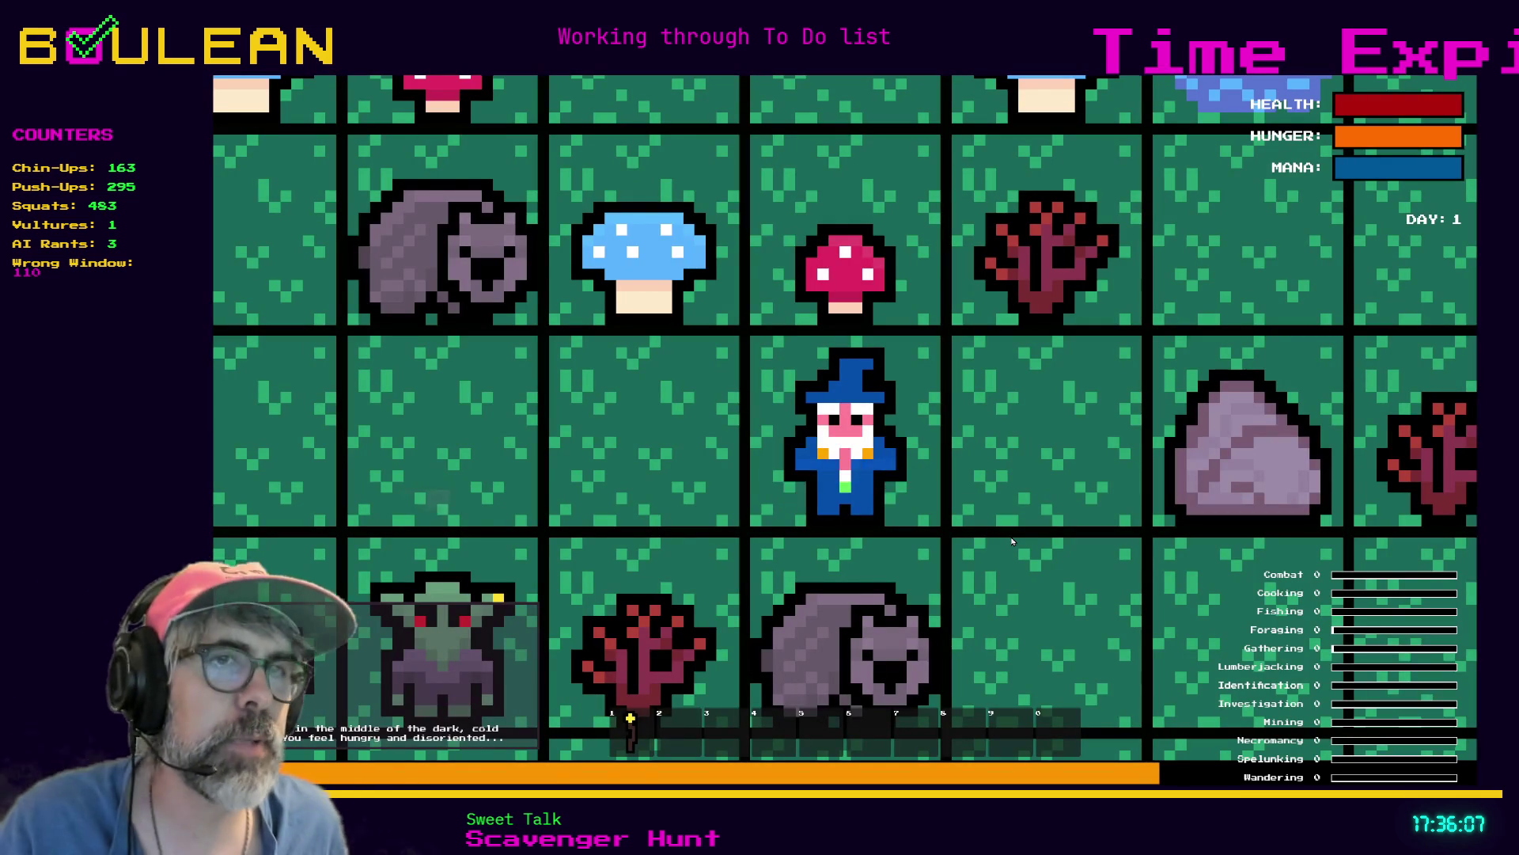
key("alt+F4")
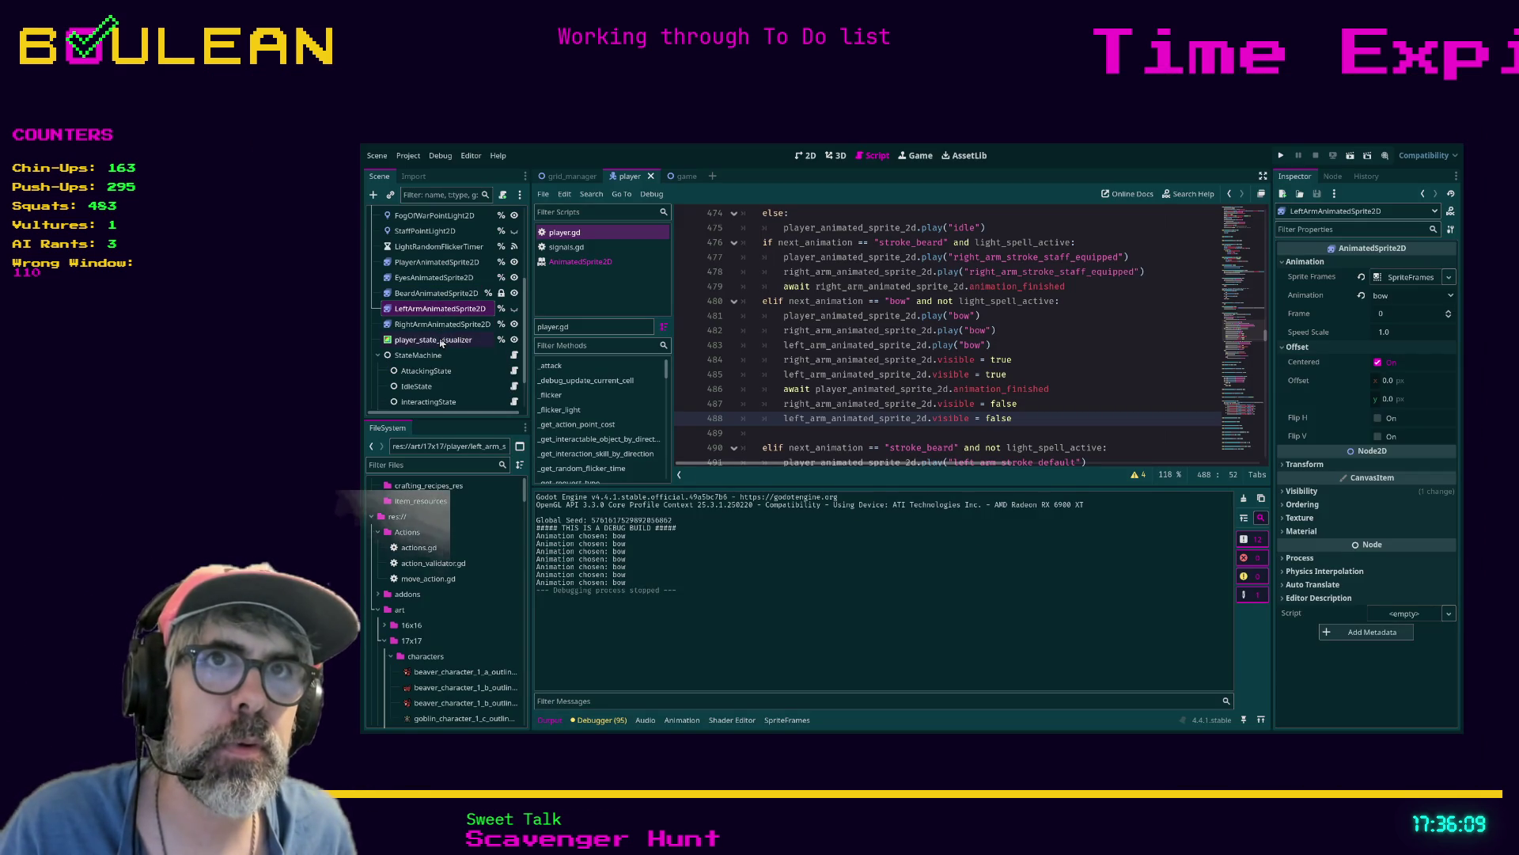
left_click(441, 325)
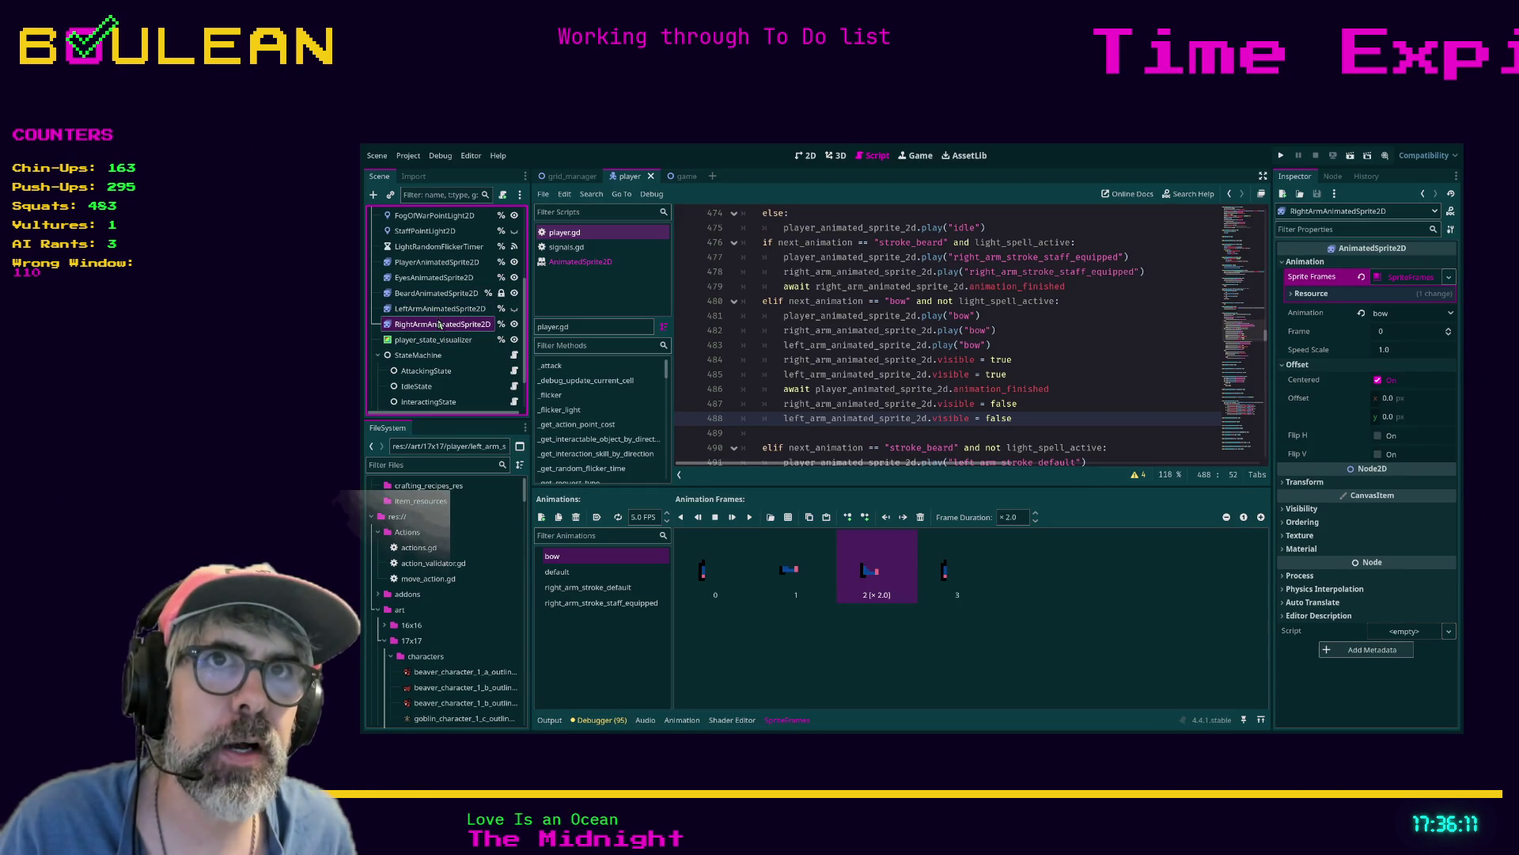
left_click(438, 310)
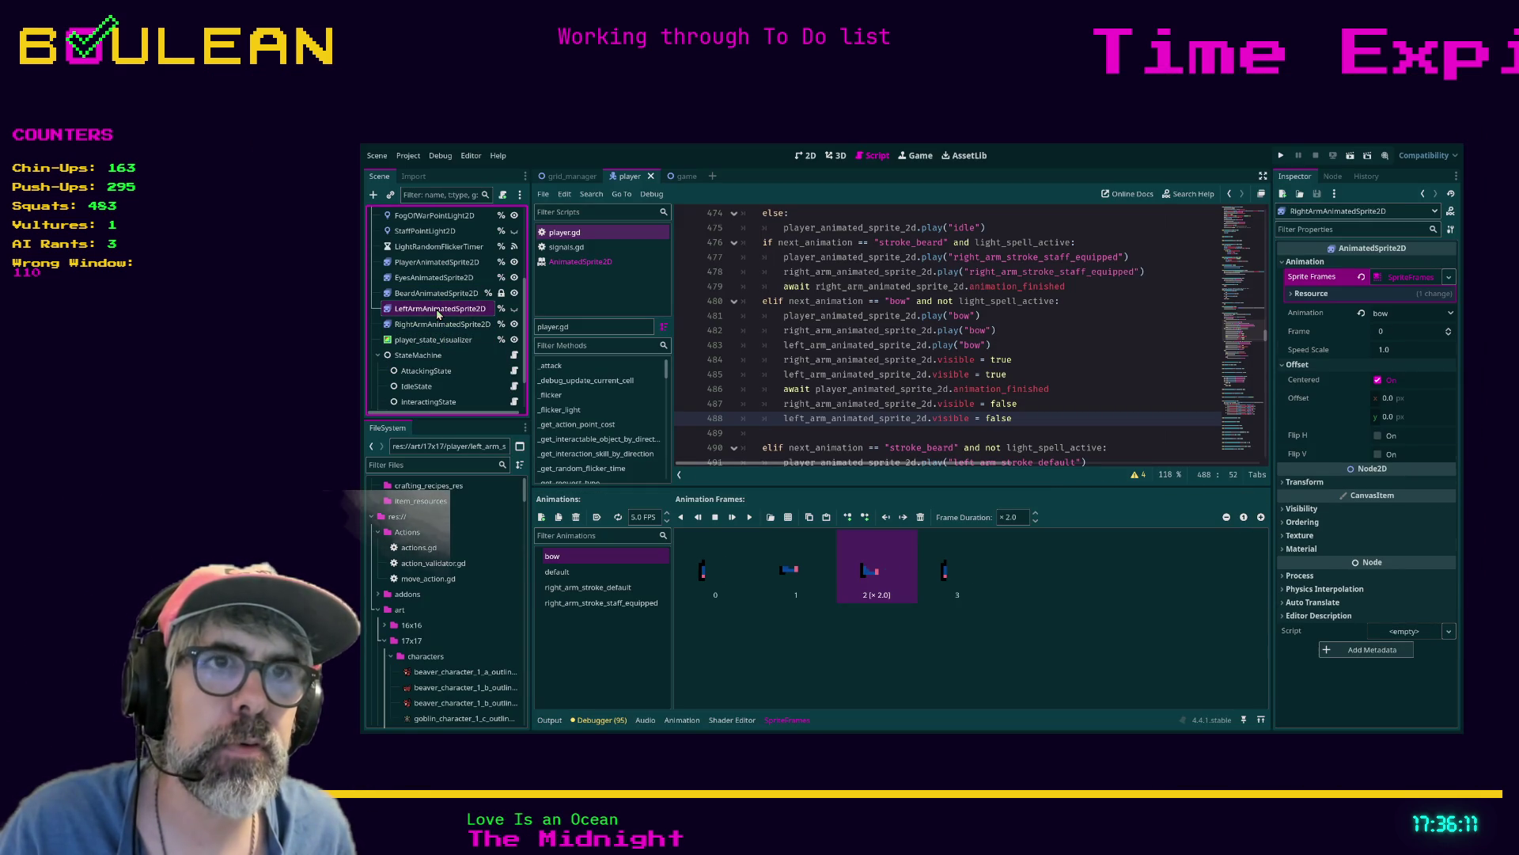
left_click(437, 262)
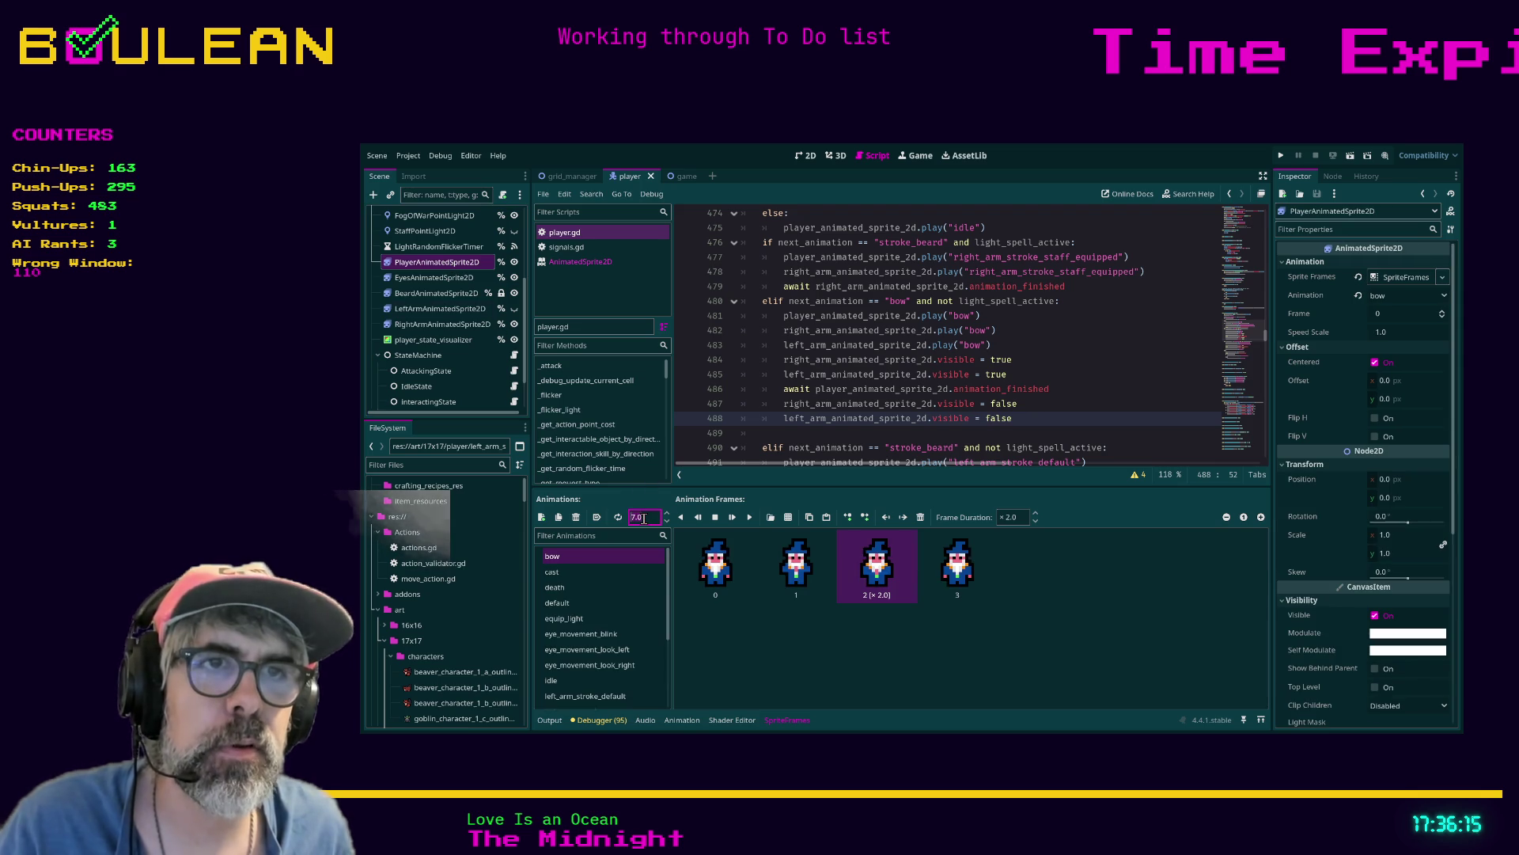
type("5")
key("Return")
key("ctrl+s")
key("F5")
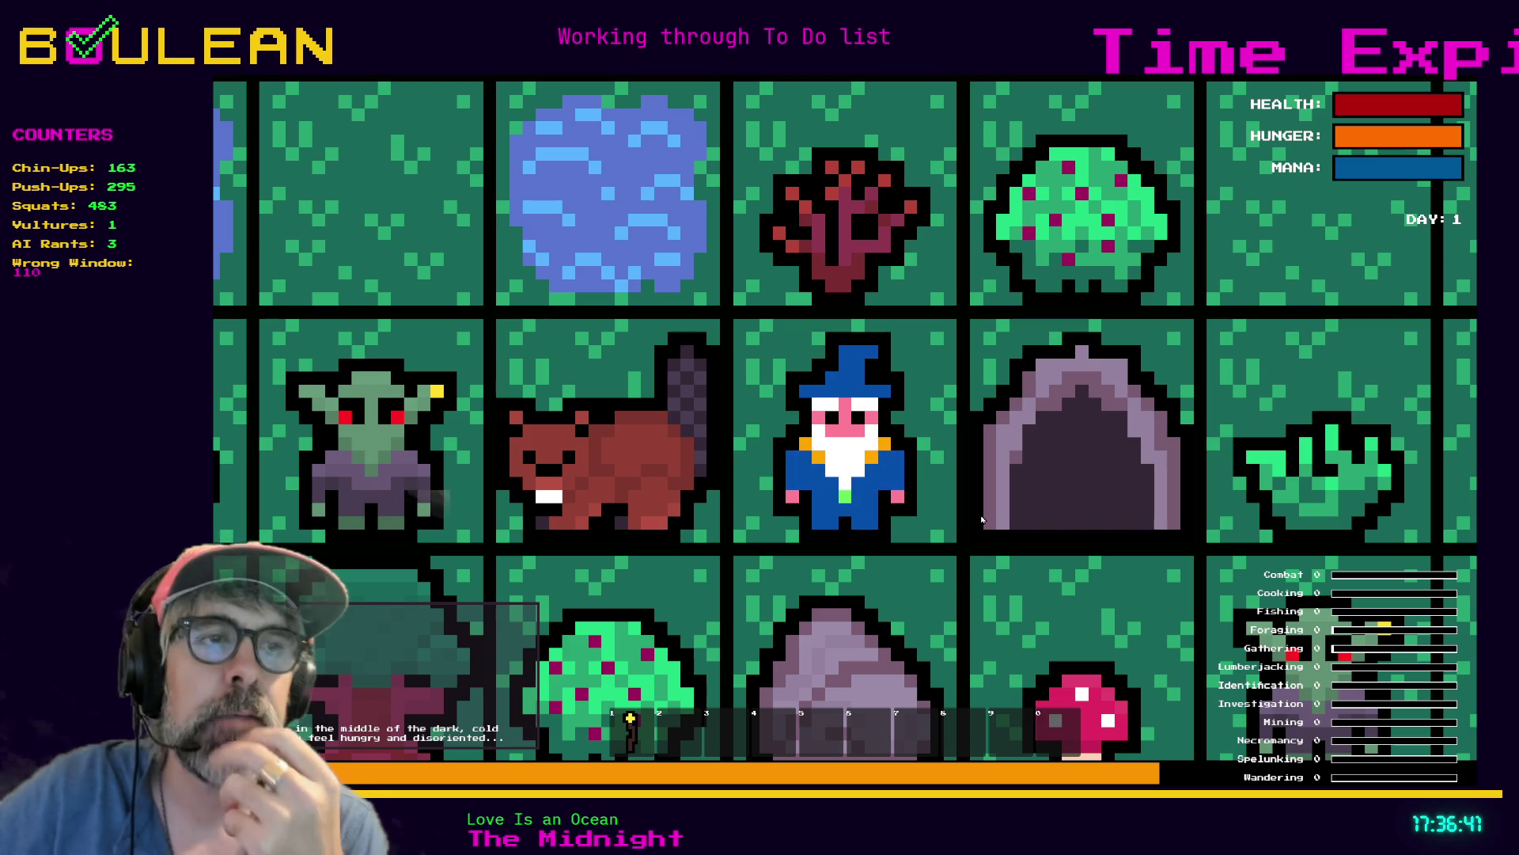
key("F8")
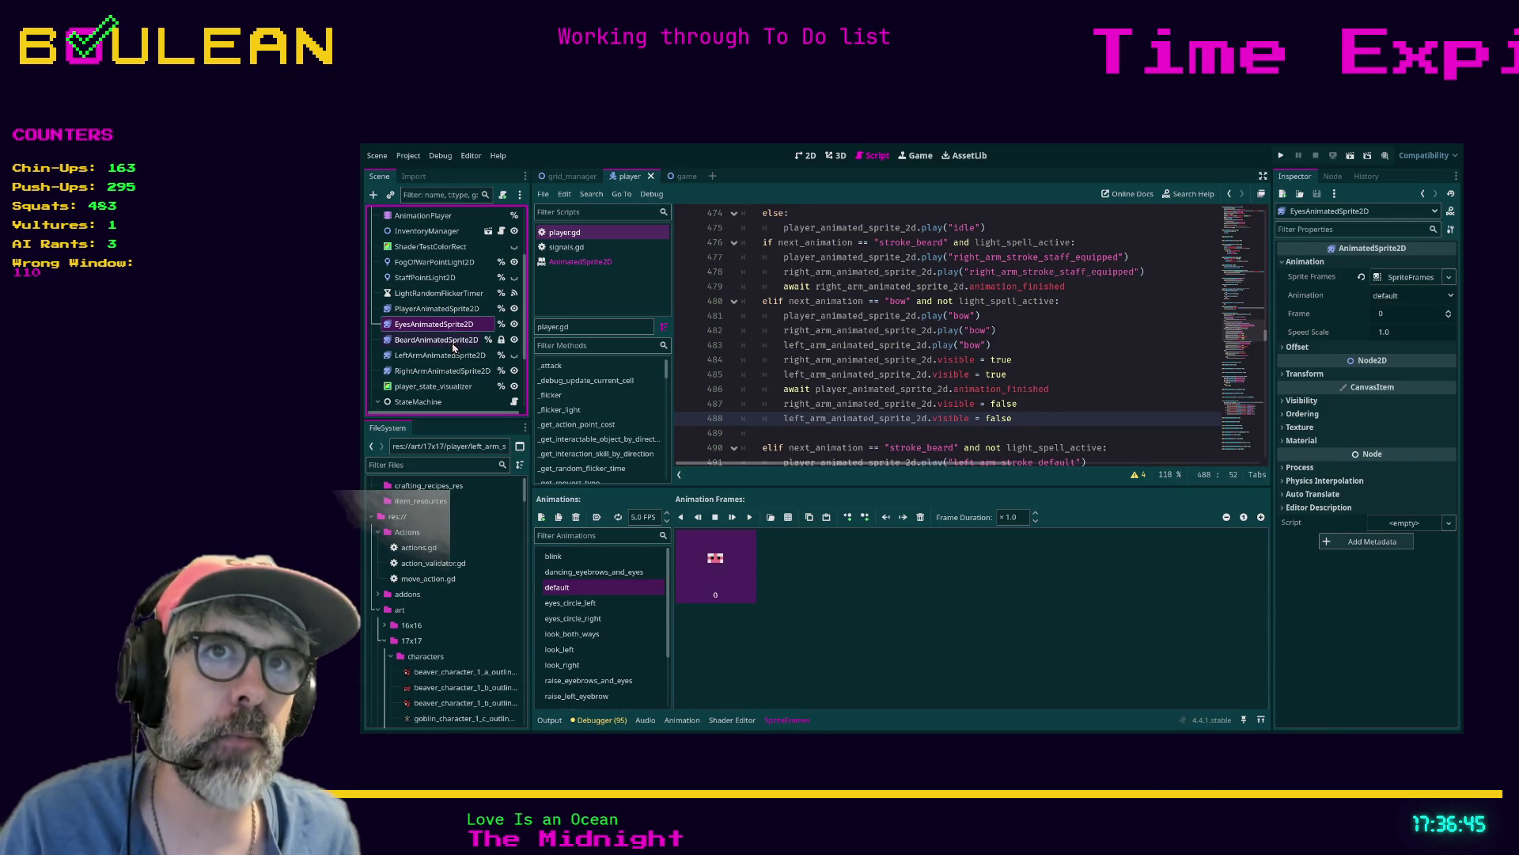
Compare the right arm's bow frames with right_arm_stroke_default, then save and rerun the game
left_click(442, 370)
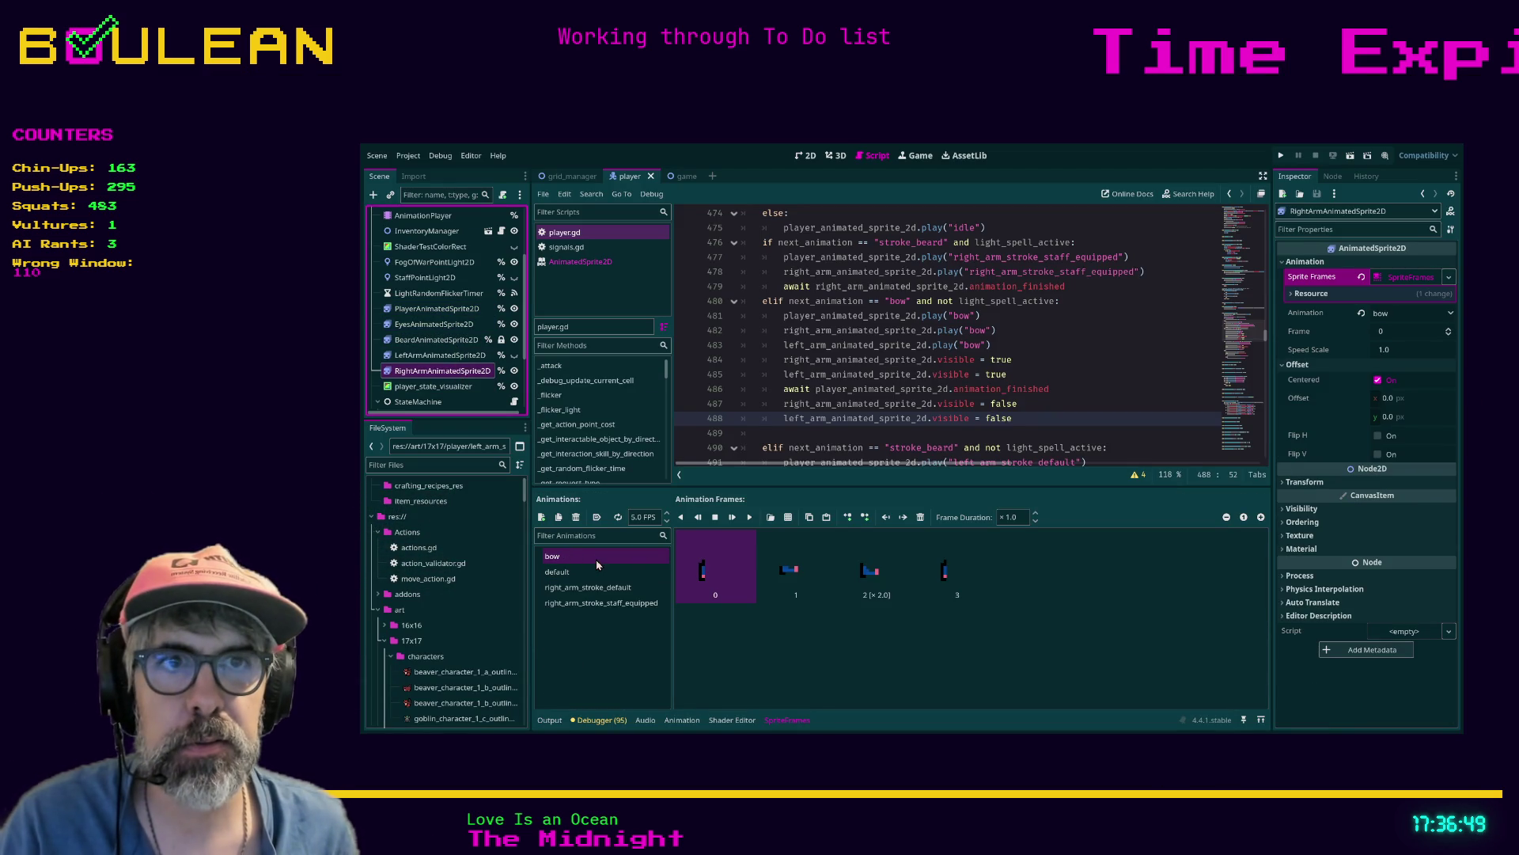
left_click(588, 588)
left_click(577, 557)
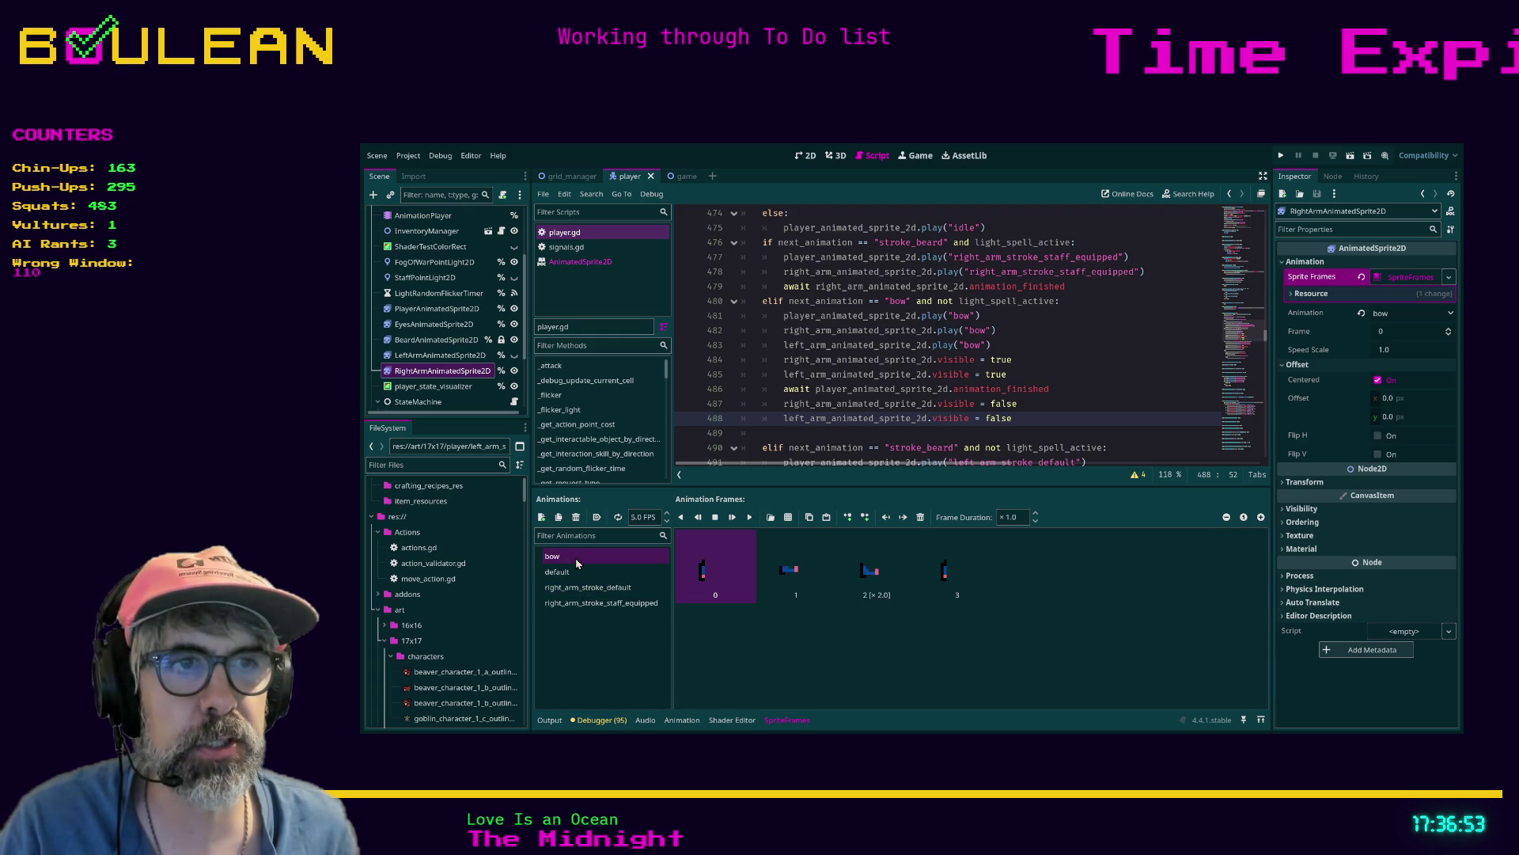
left_click(576, 589)
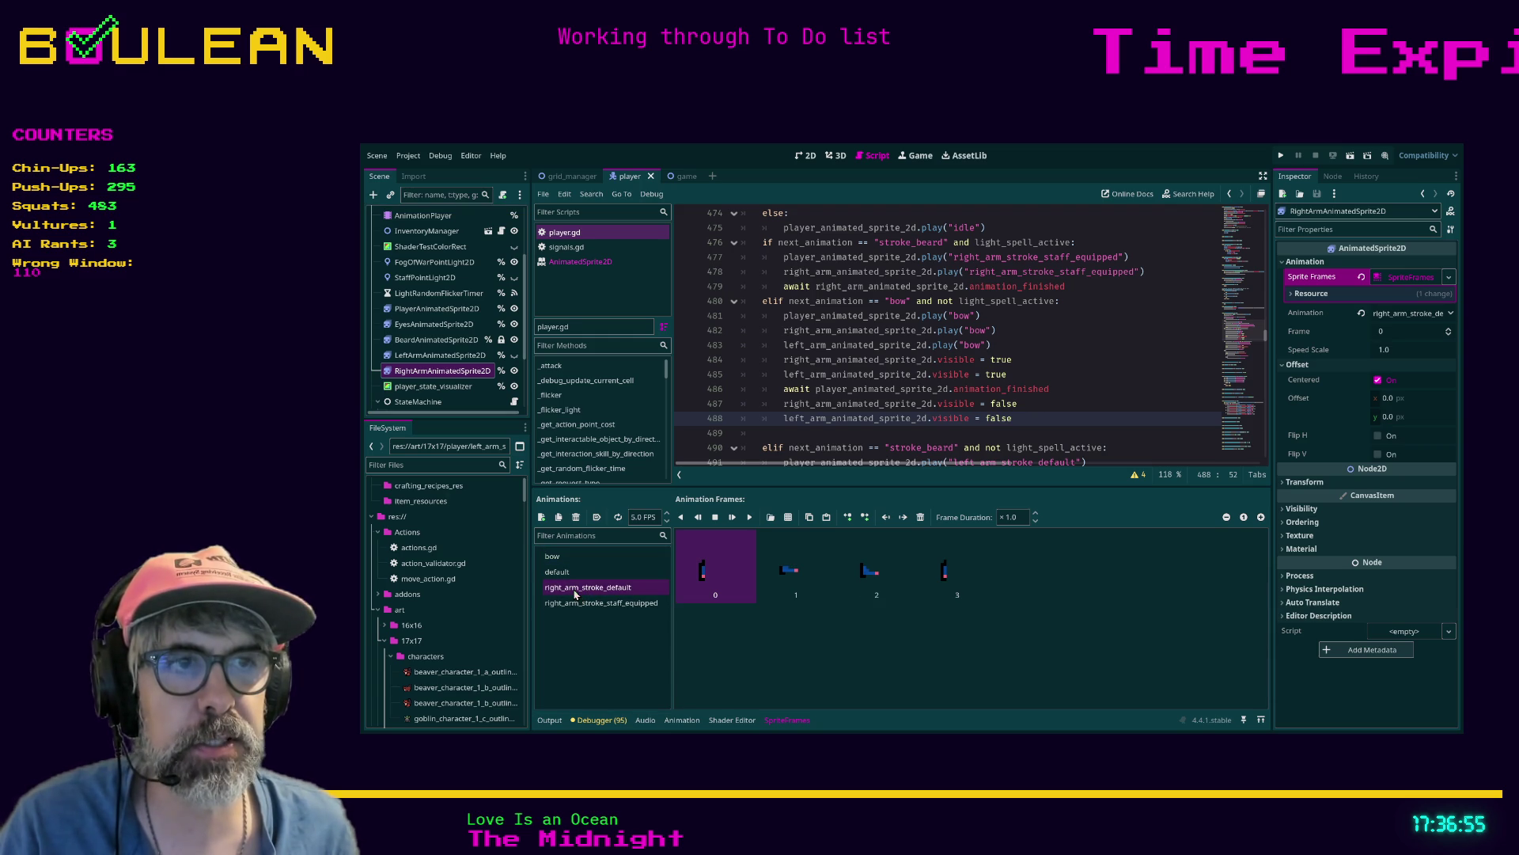
left_click(565, 561)
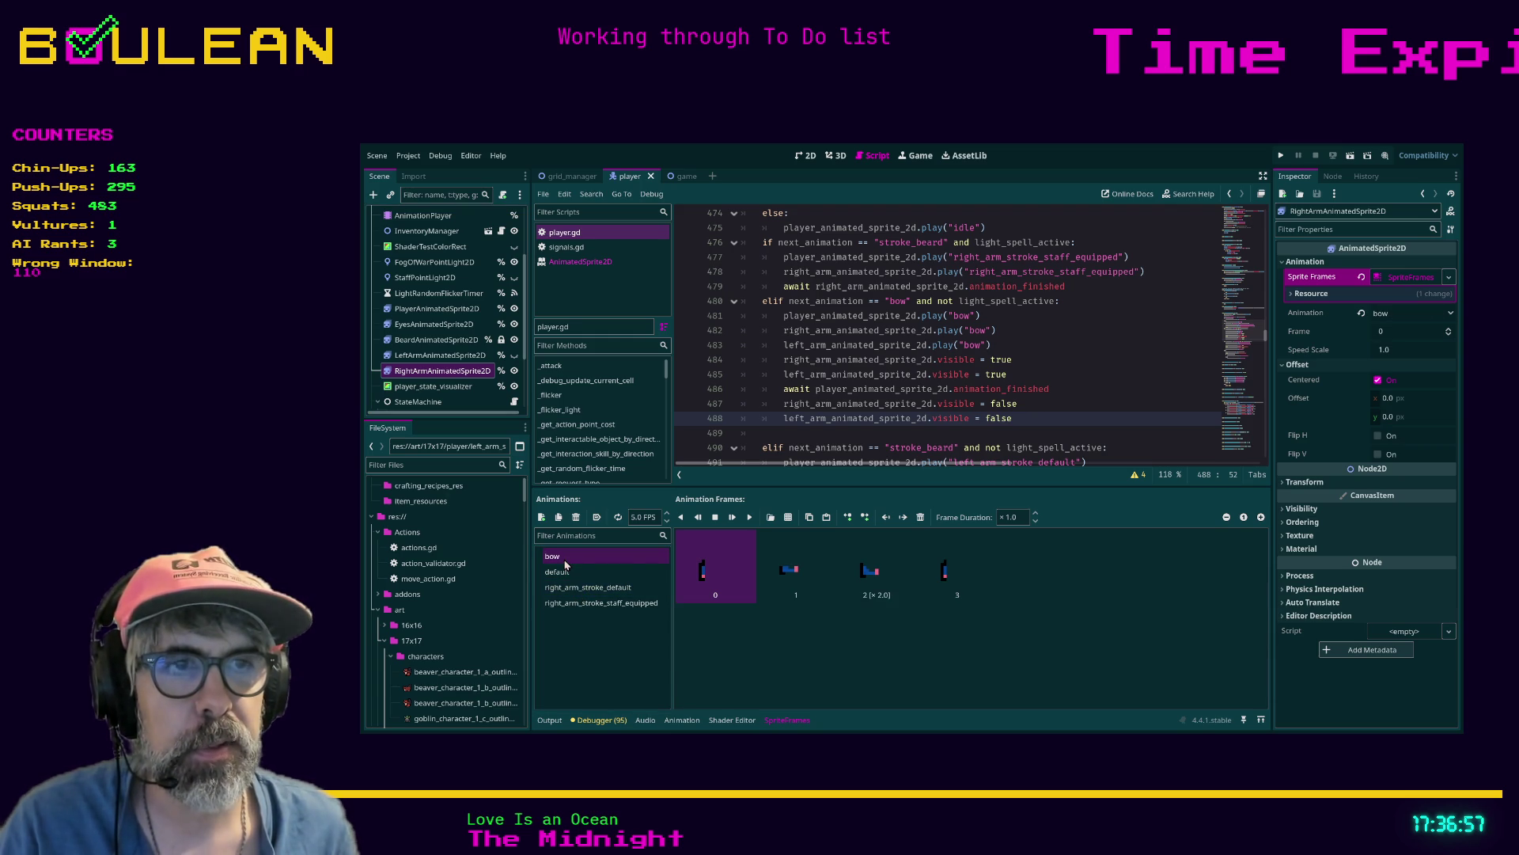
left_click(636, 588)
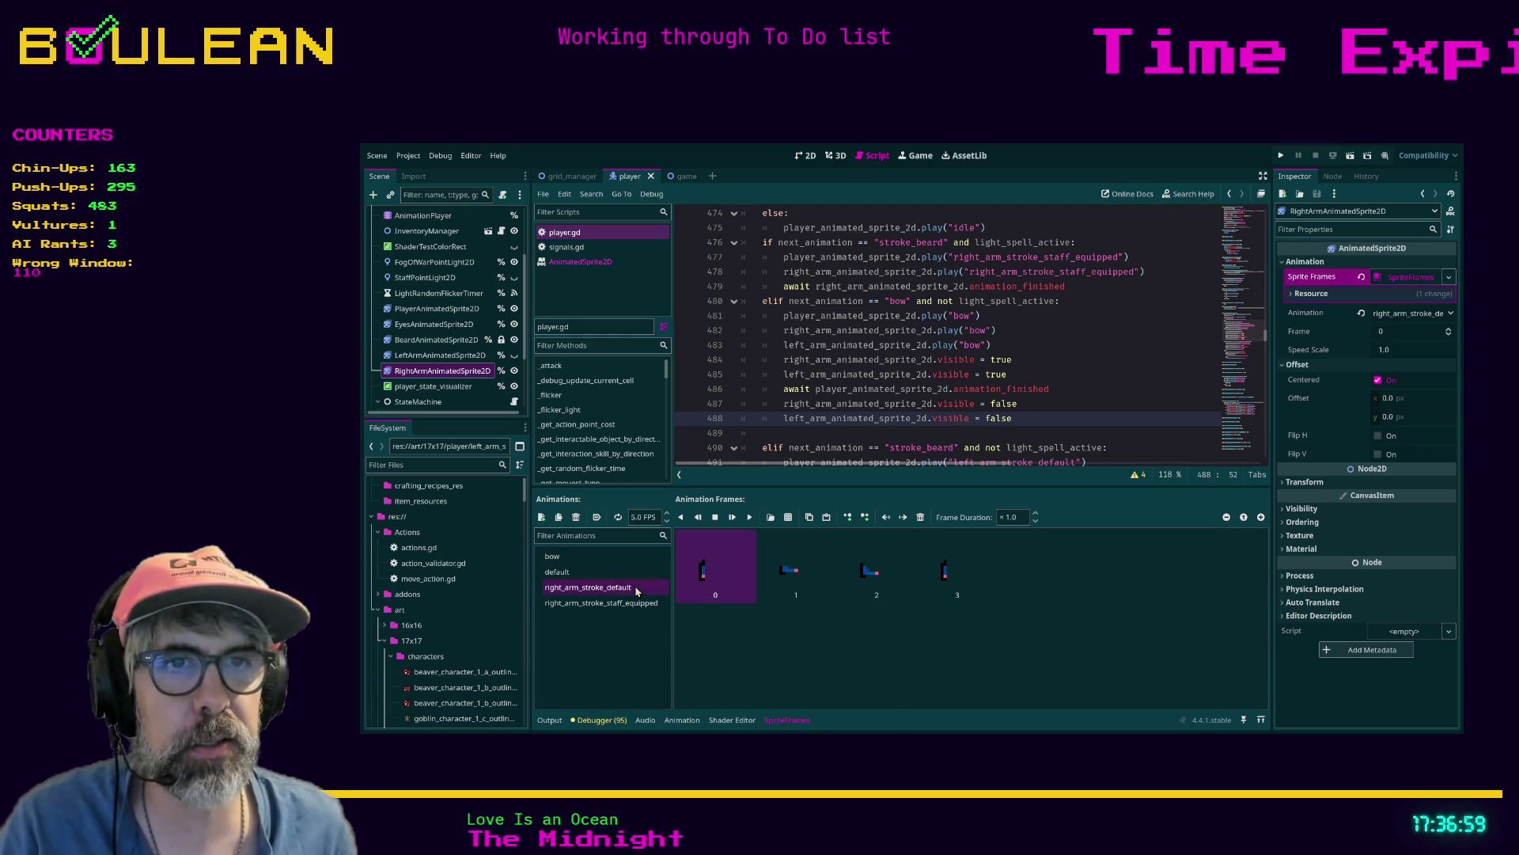
left_click(588, 558)
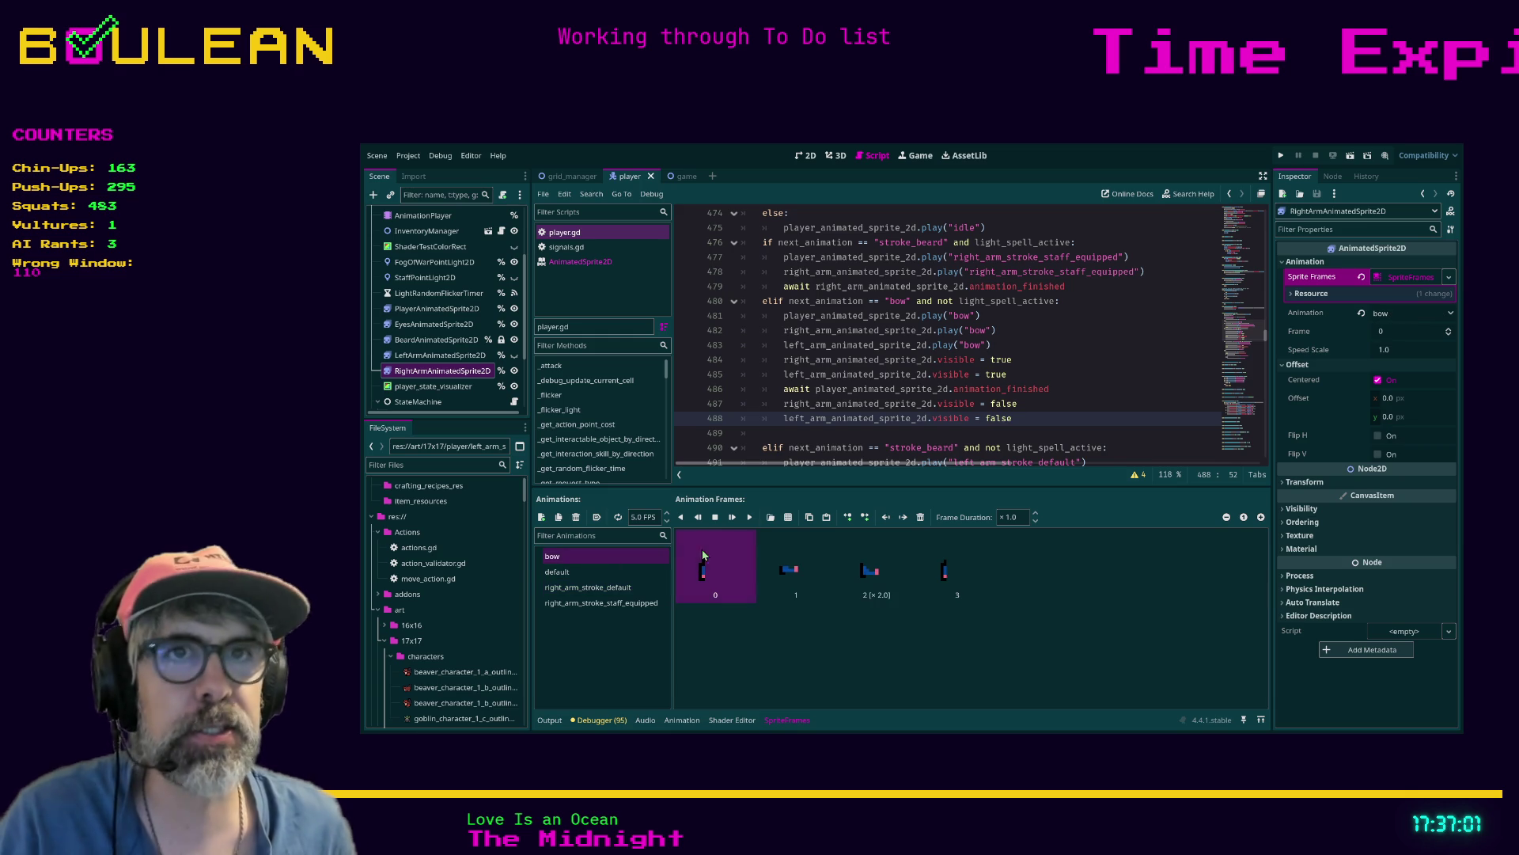
left_click(1074, 408)
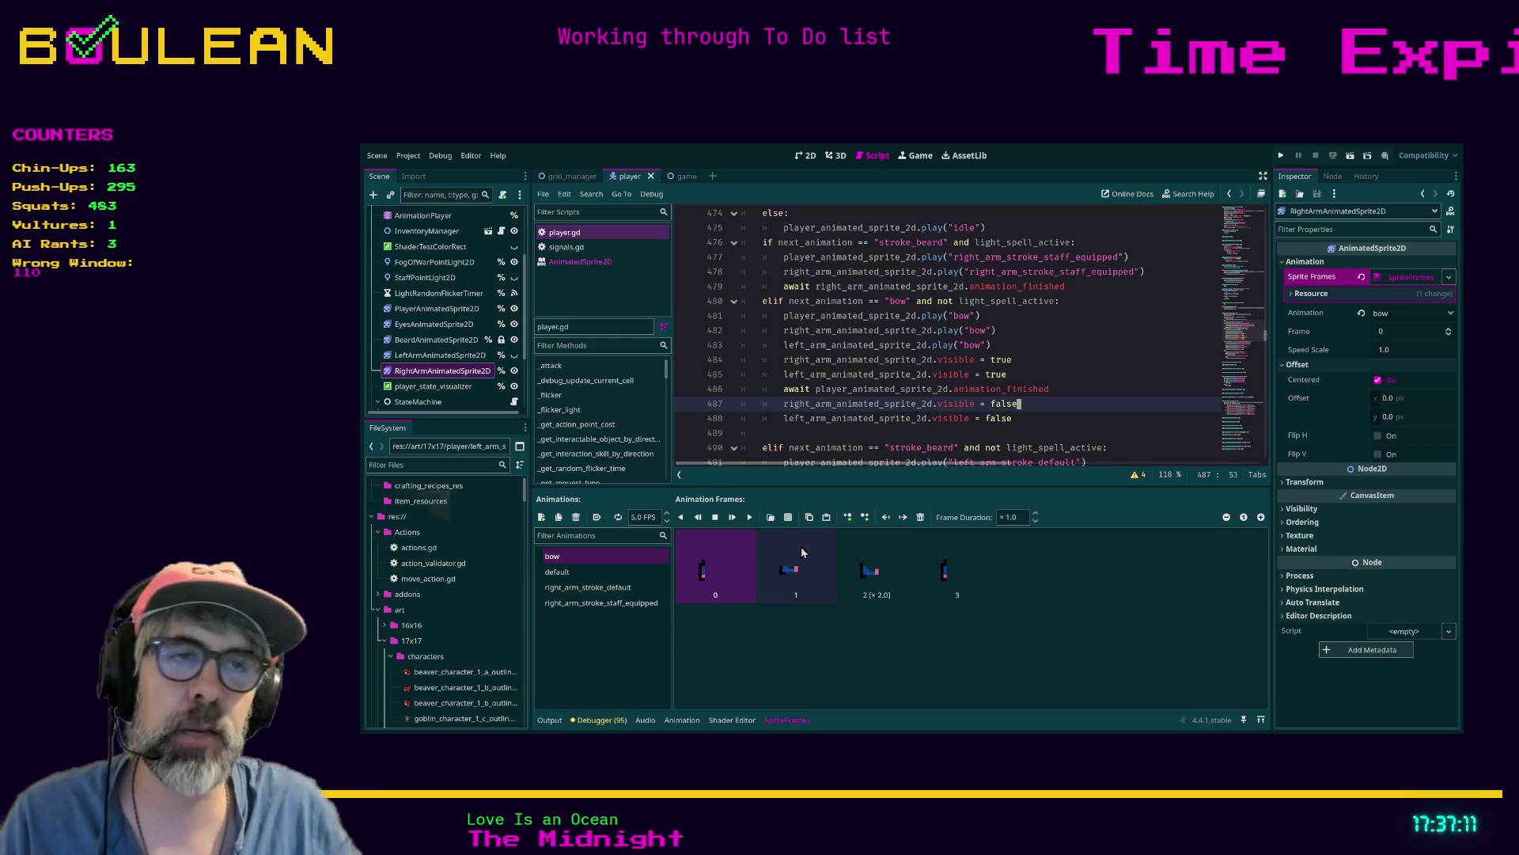
key("ctrl+s")
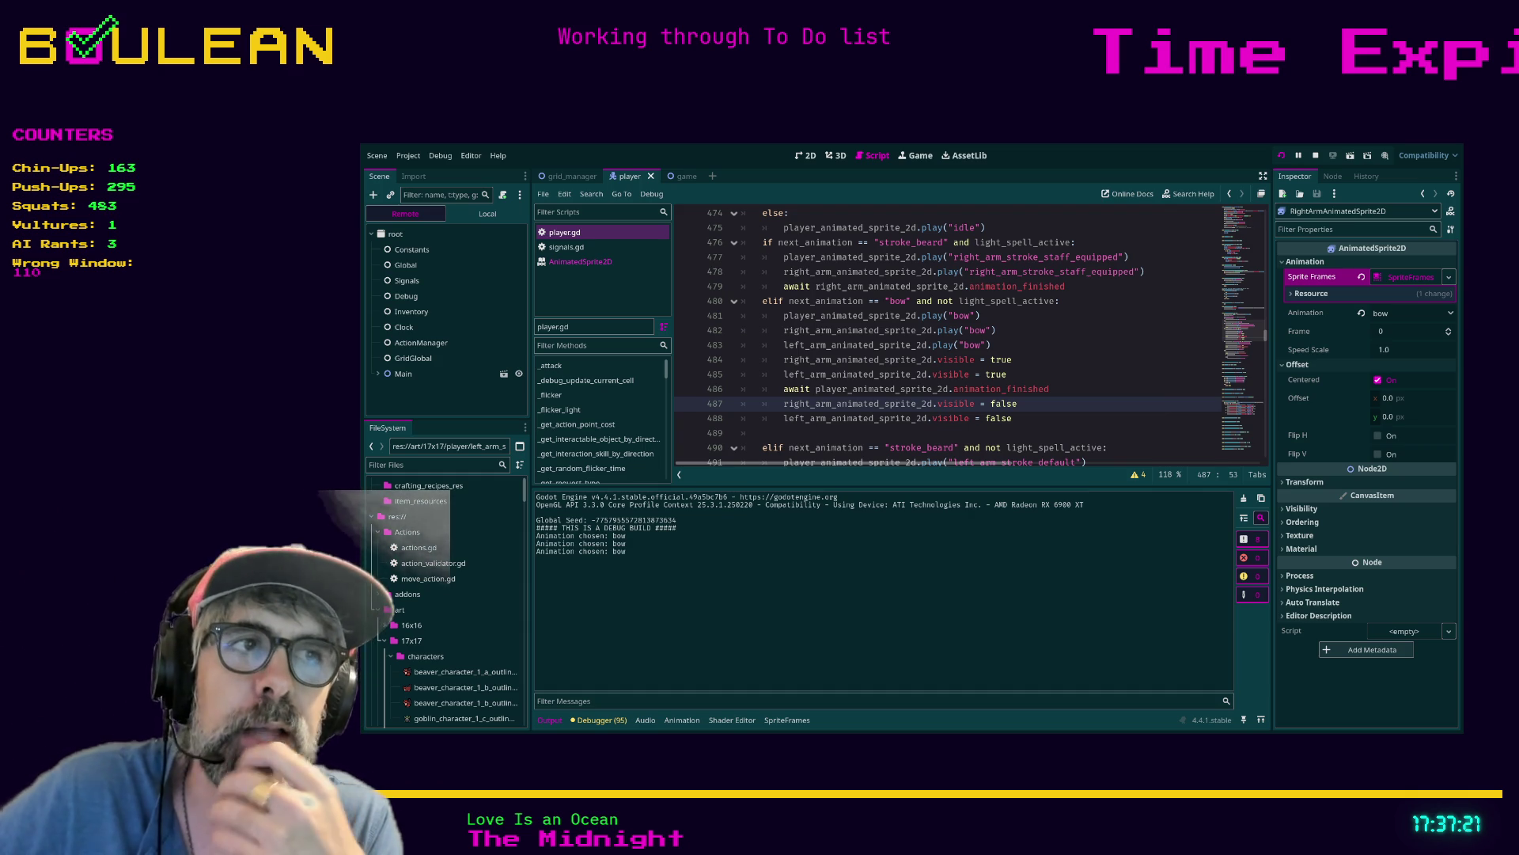
Watch the forced bow animation in-game, stop the test, and scroll up to _play_idle_animation
key("alt+Tab")
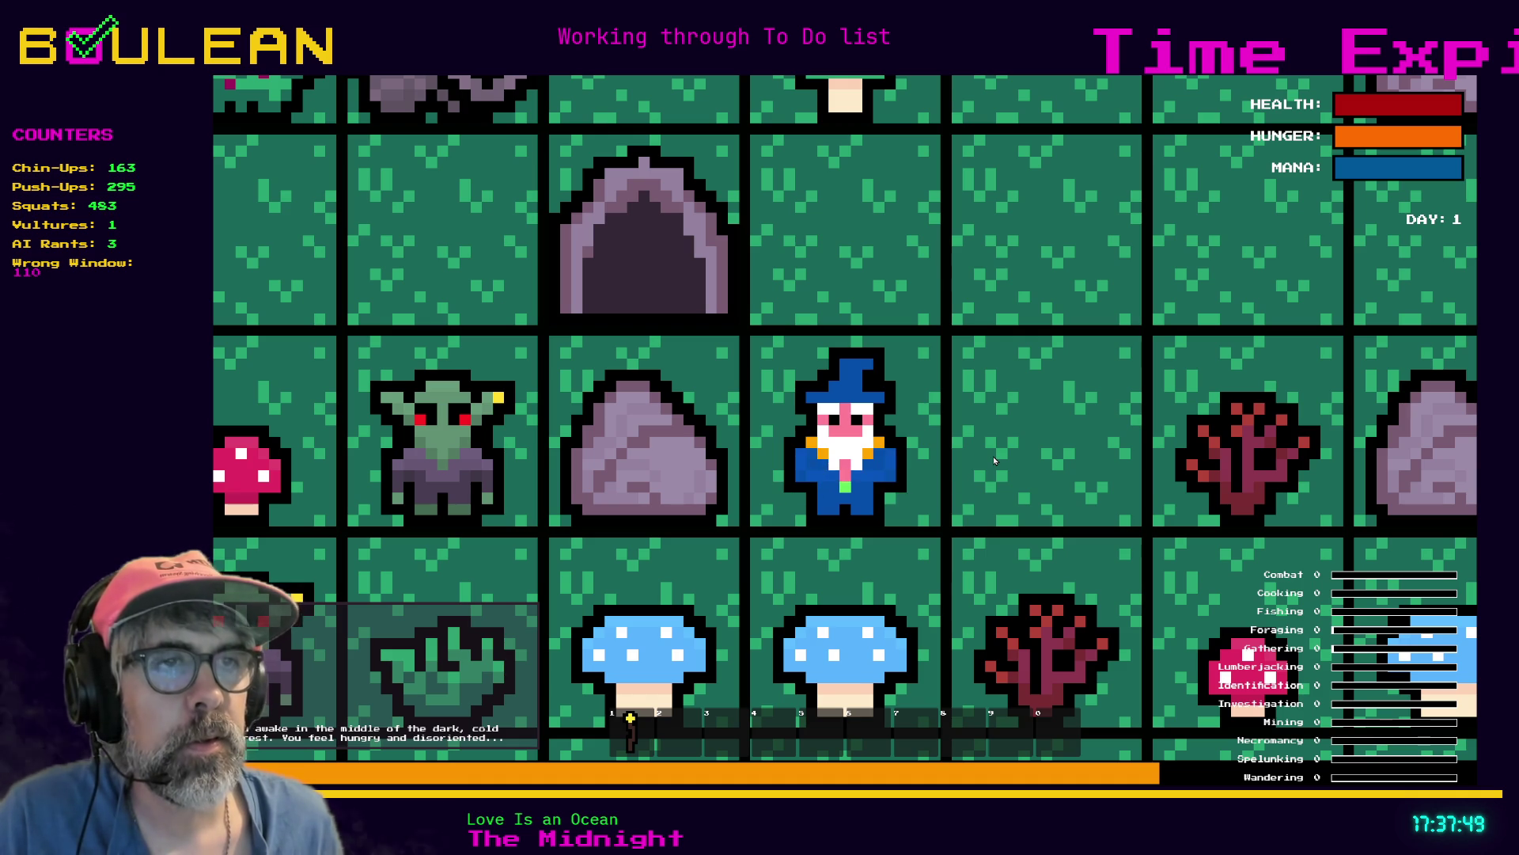
key("Escape")
scroll(900, 359, "up", 2)
scroll(919, 376, "up", 3)
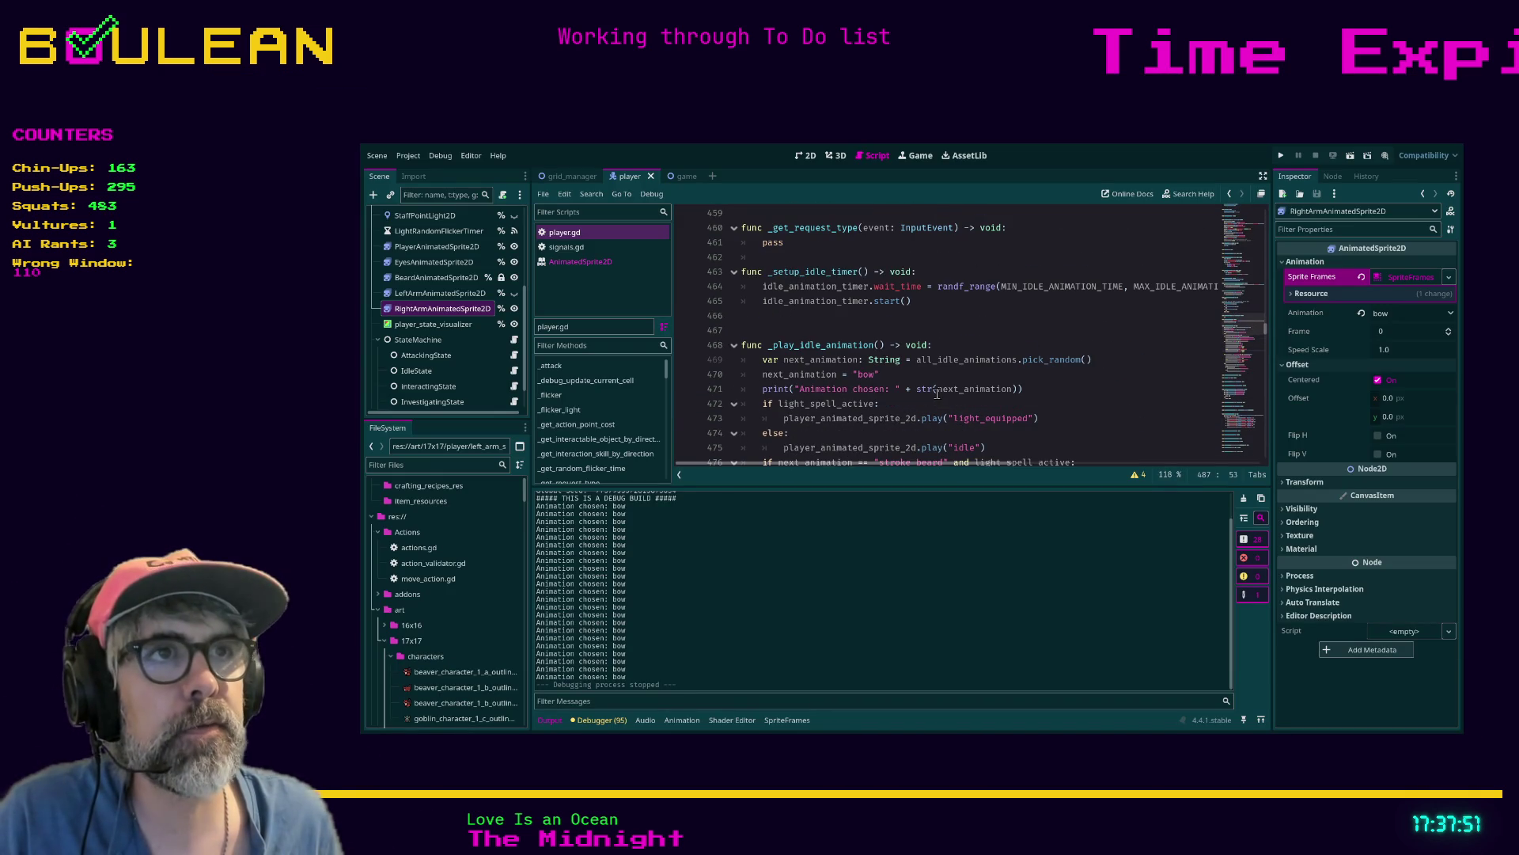
Comment out the next_animation = "bow" line 470 and rerun the game with random idles
left_click(910, 377)
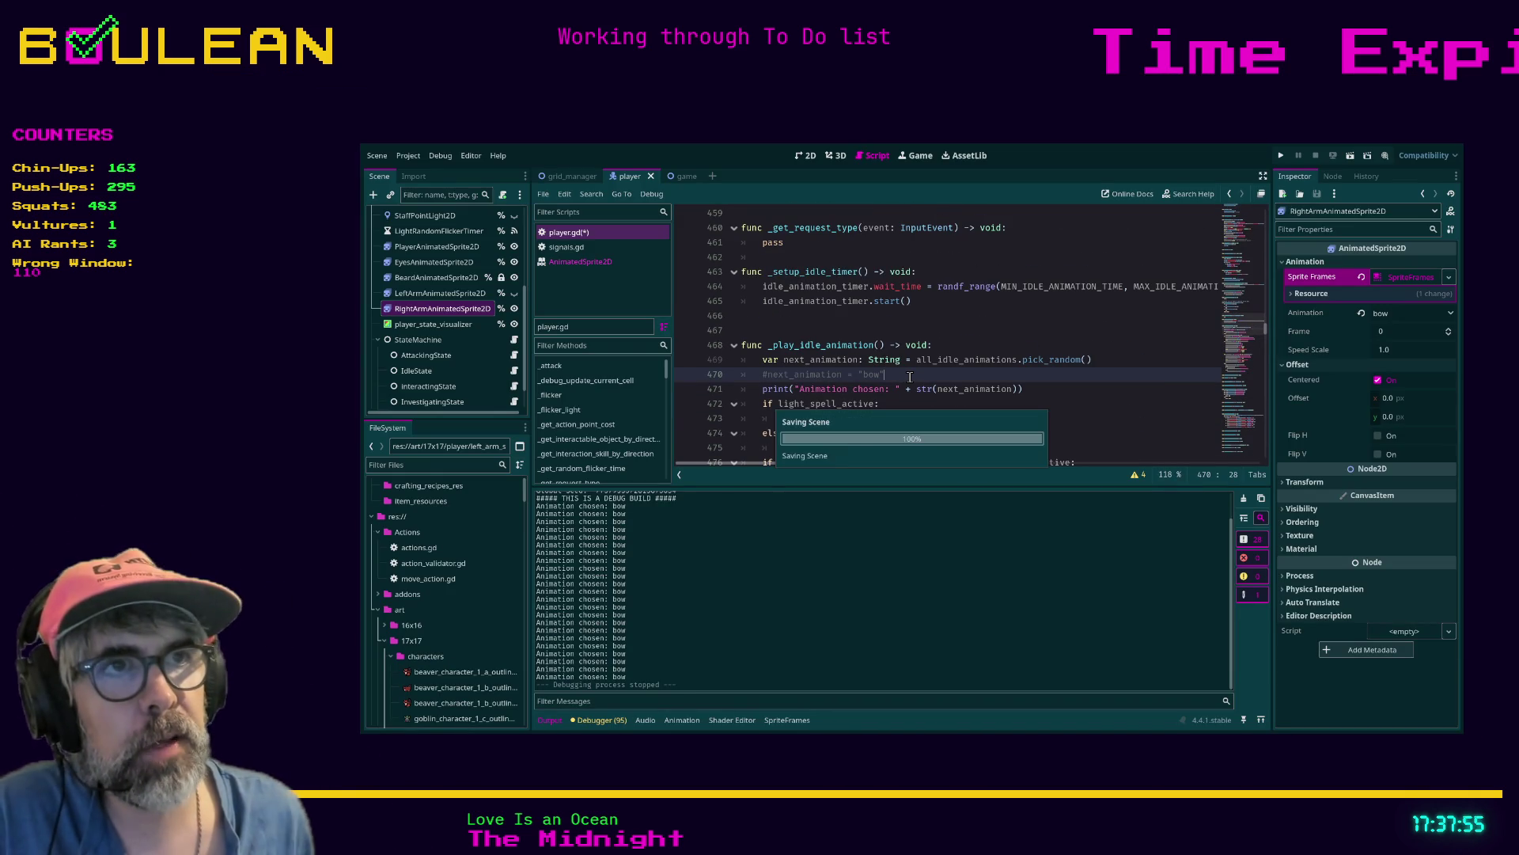
key("Escape")
key("F5")
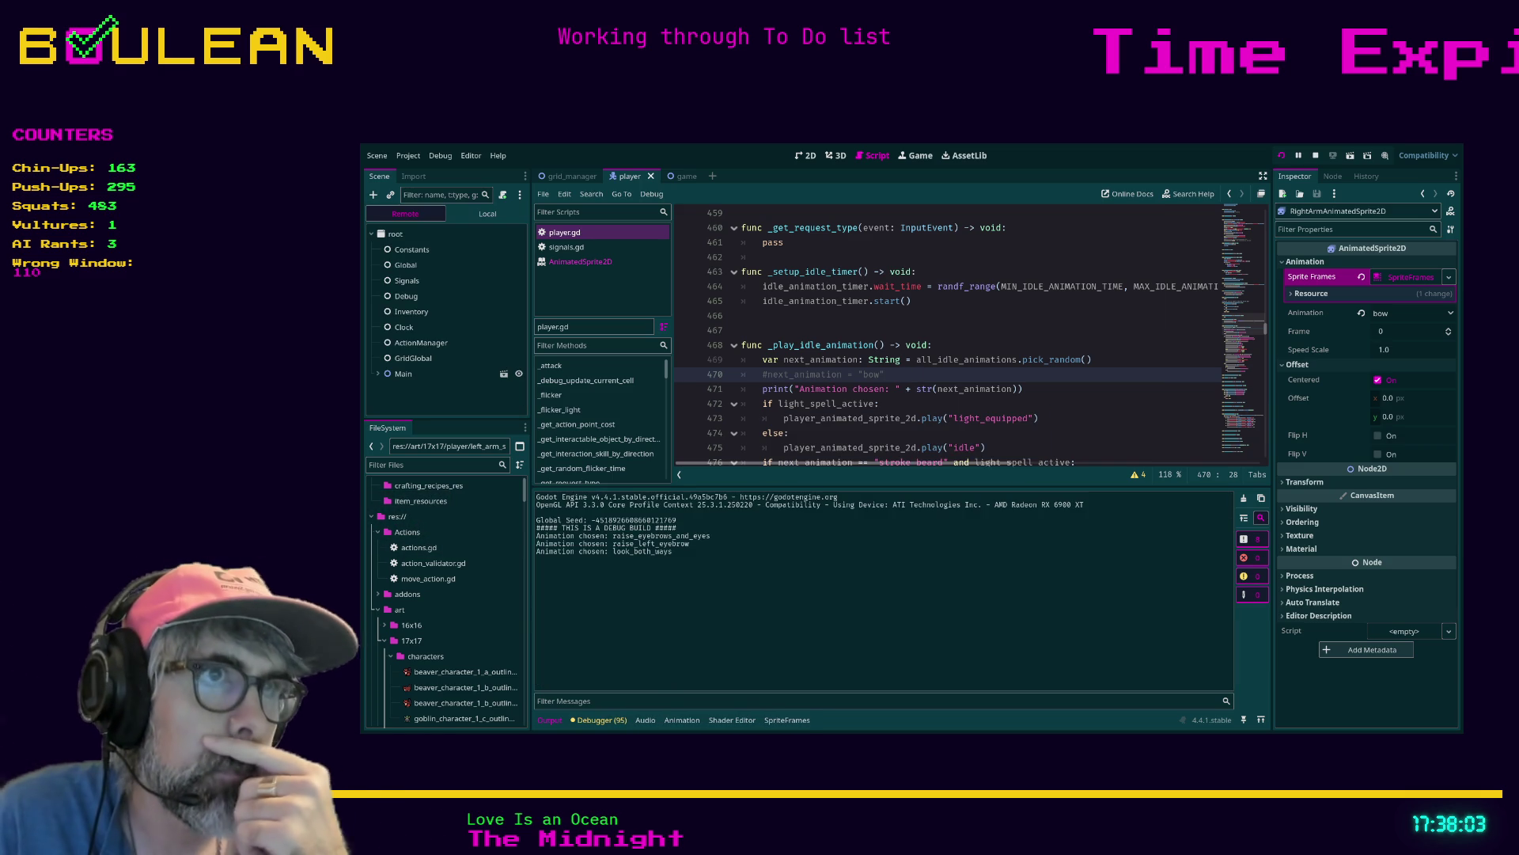
Bring the running game forward and zoom in on the wizard on the grass map
key("alt+Tab")
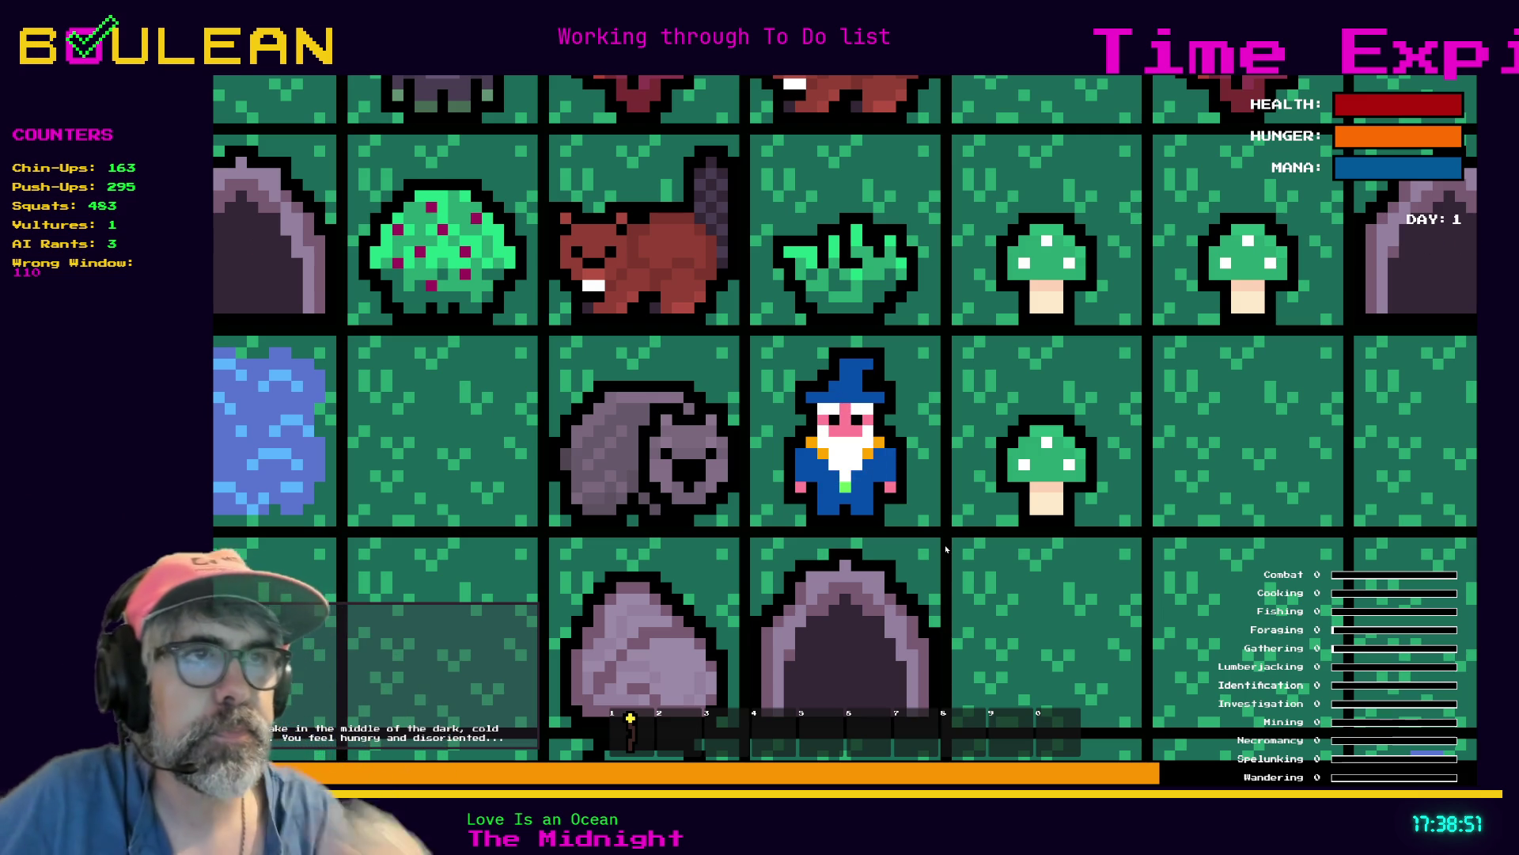
scroll(944, 549, "up", 2)
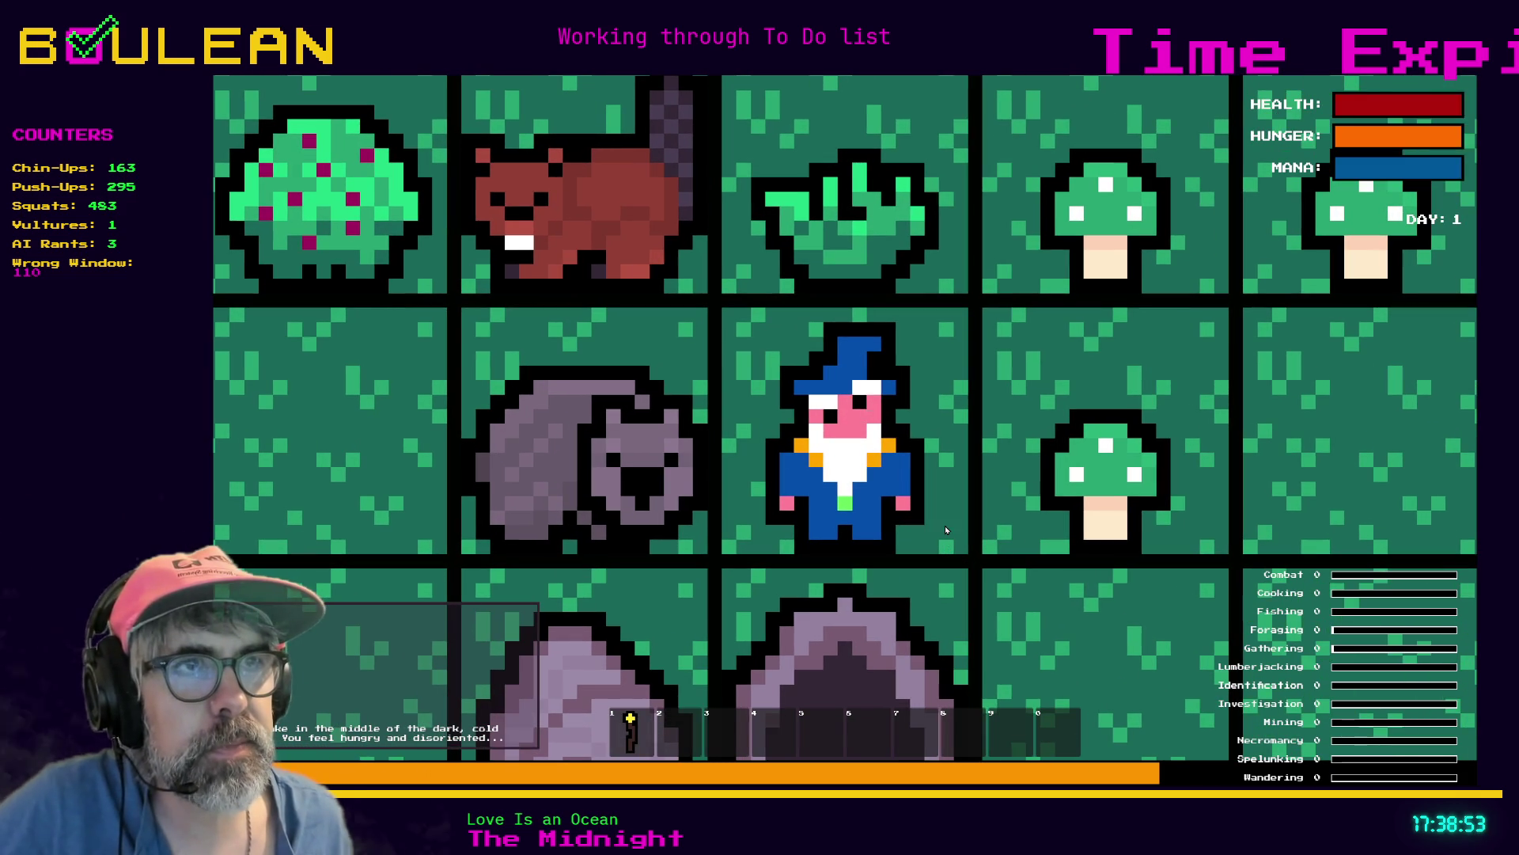
scroll(945, 526, "up", 1)
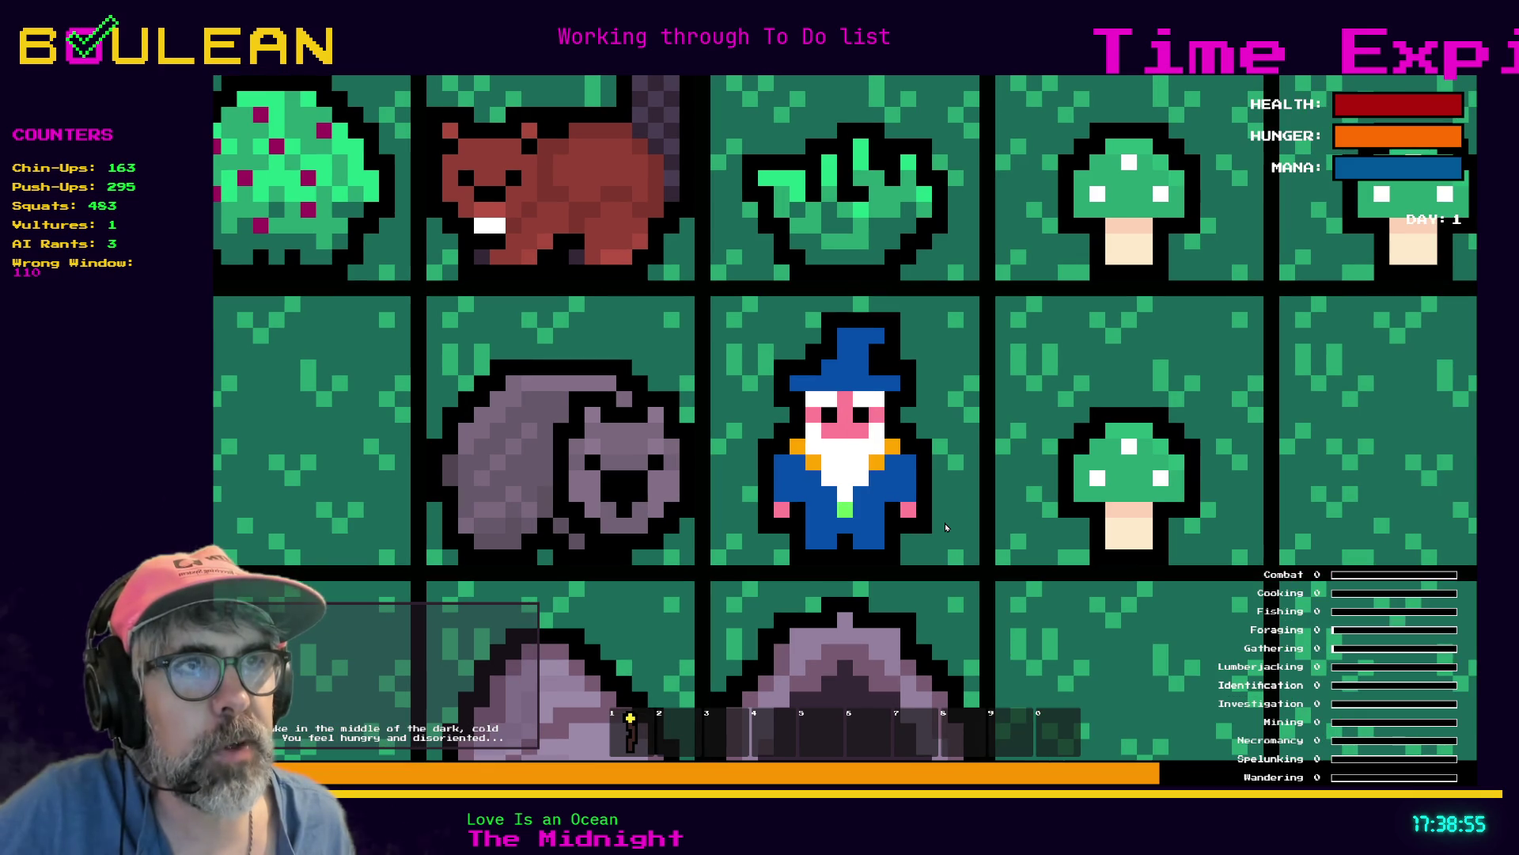